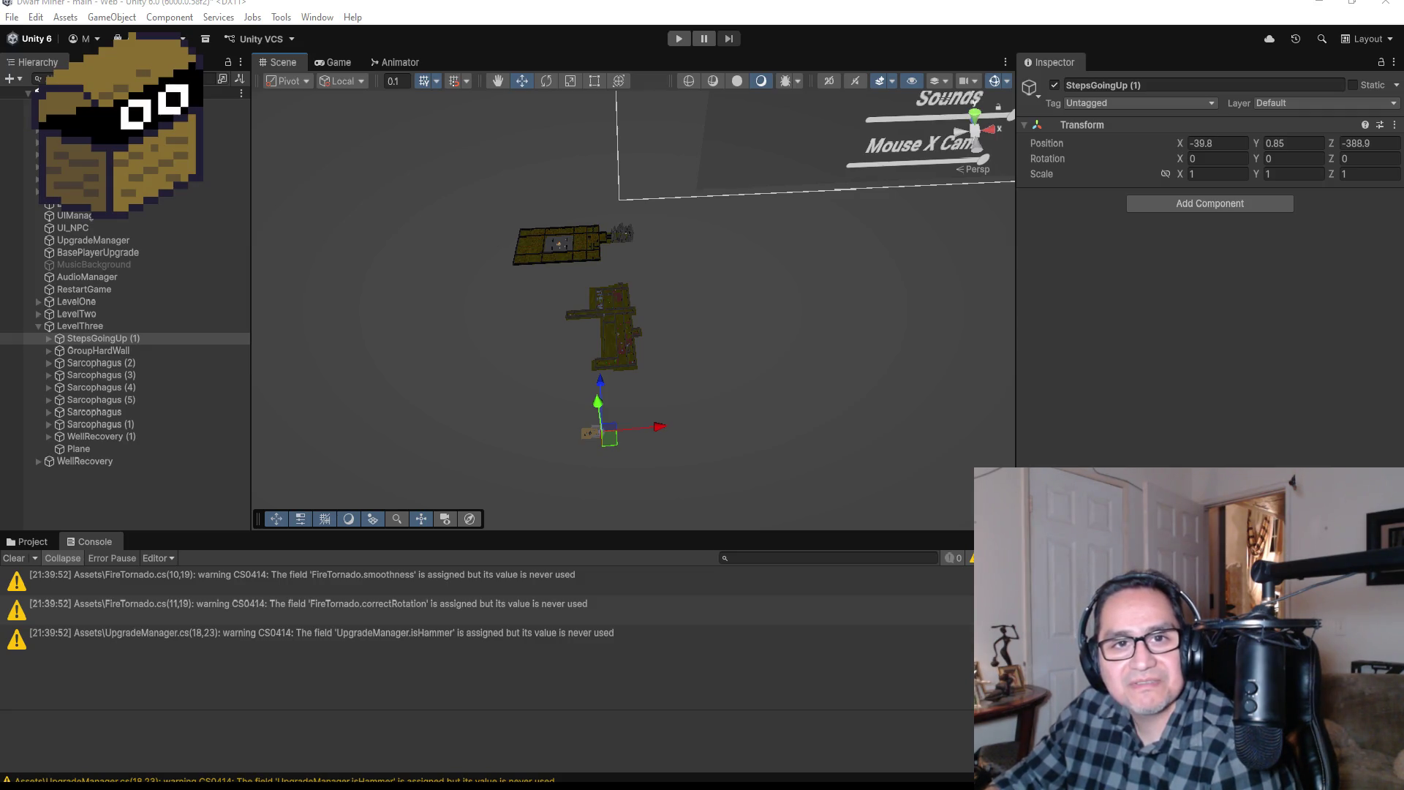
Step: Switch from Unity to the Chrome window showing the 'First stream recap' Twitch clip
{"action": "key", "text": "alt+Tab"}
Step: Maximize Chrome, unmute the clip, replay it from the start, then pause it
{"action": "double_click", "coordinate": [537, 86]}
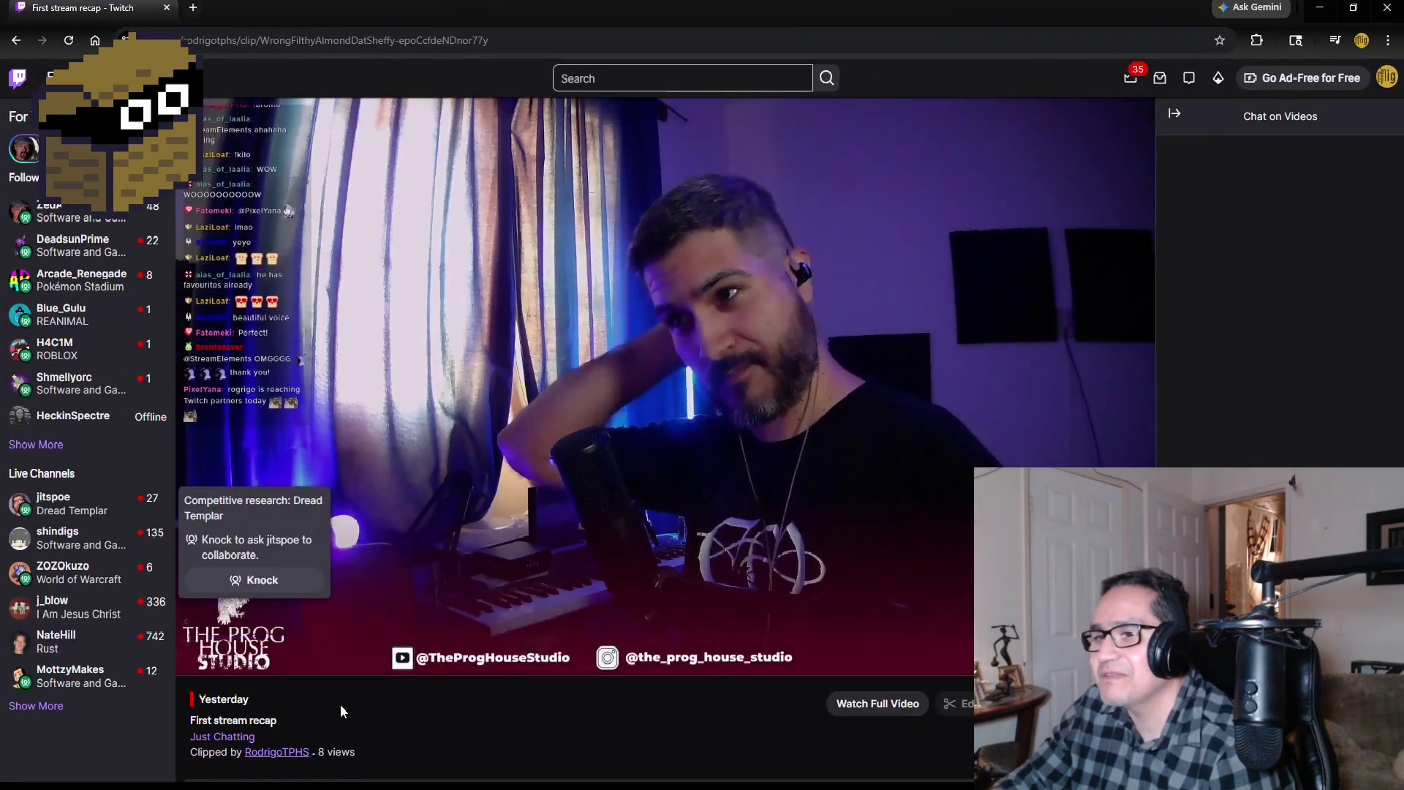
{"action": "left_click", "coordinate": [268, 657]}
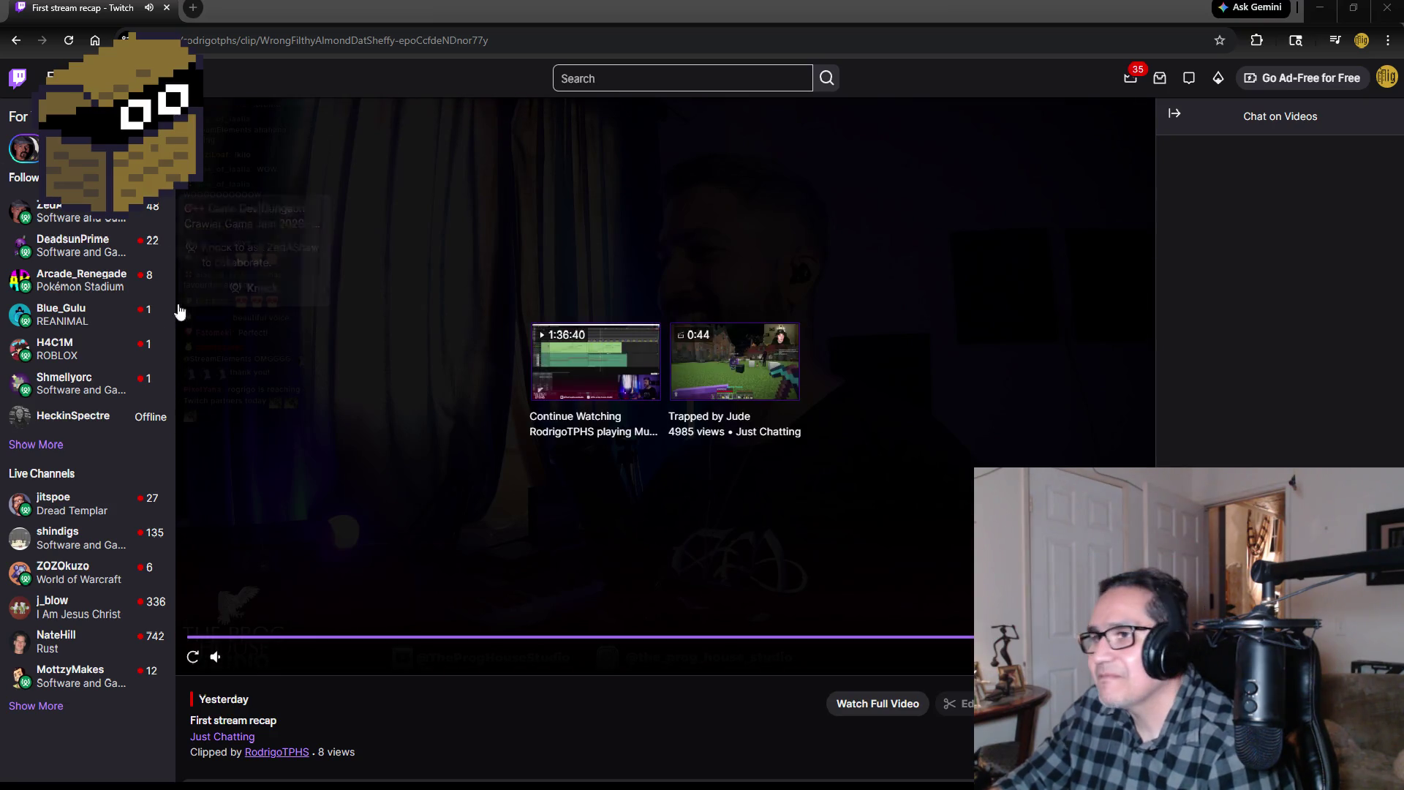
{"action": "left_click", "coordinate": [190, 656]}
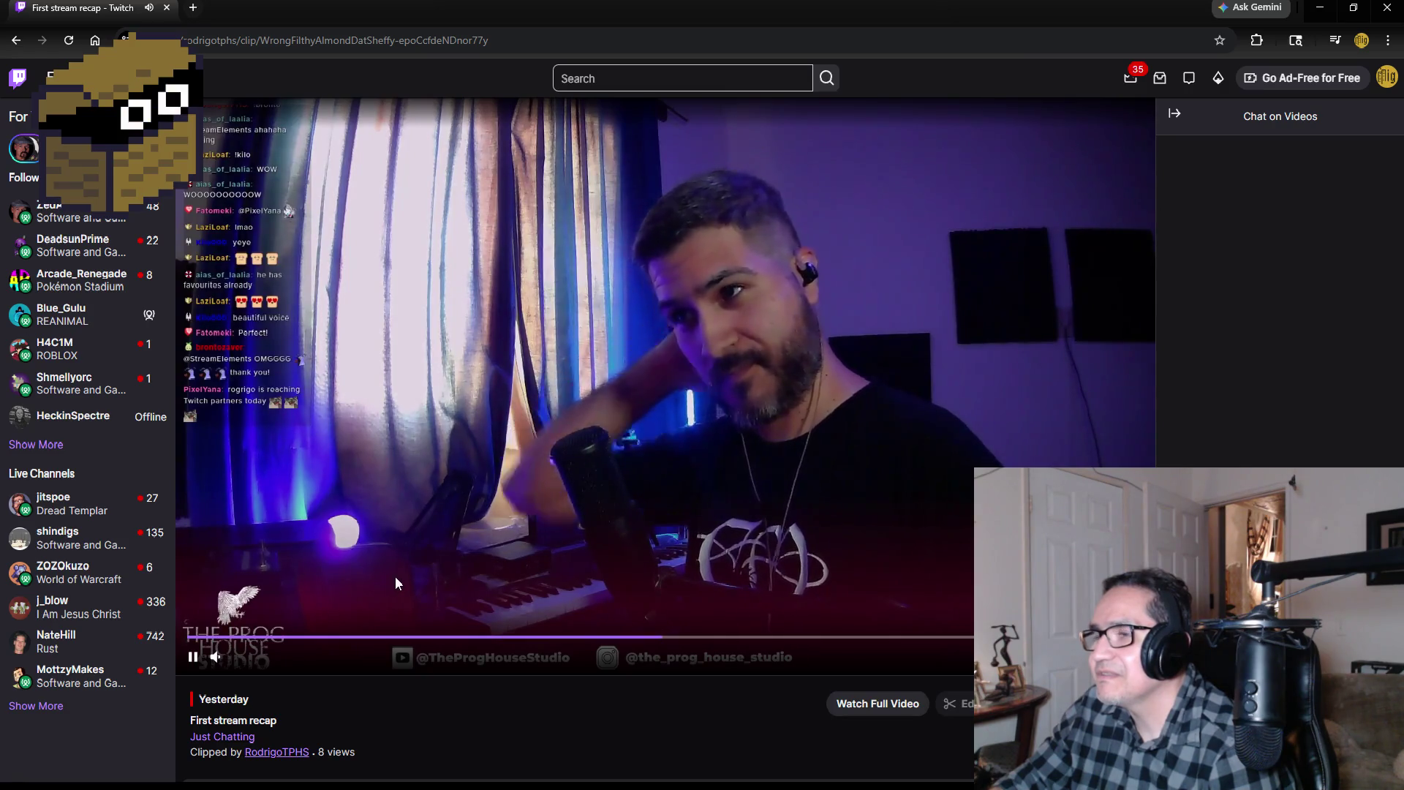
{"action": "left_click", "coordinate": [194, 657]}
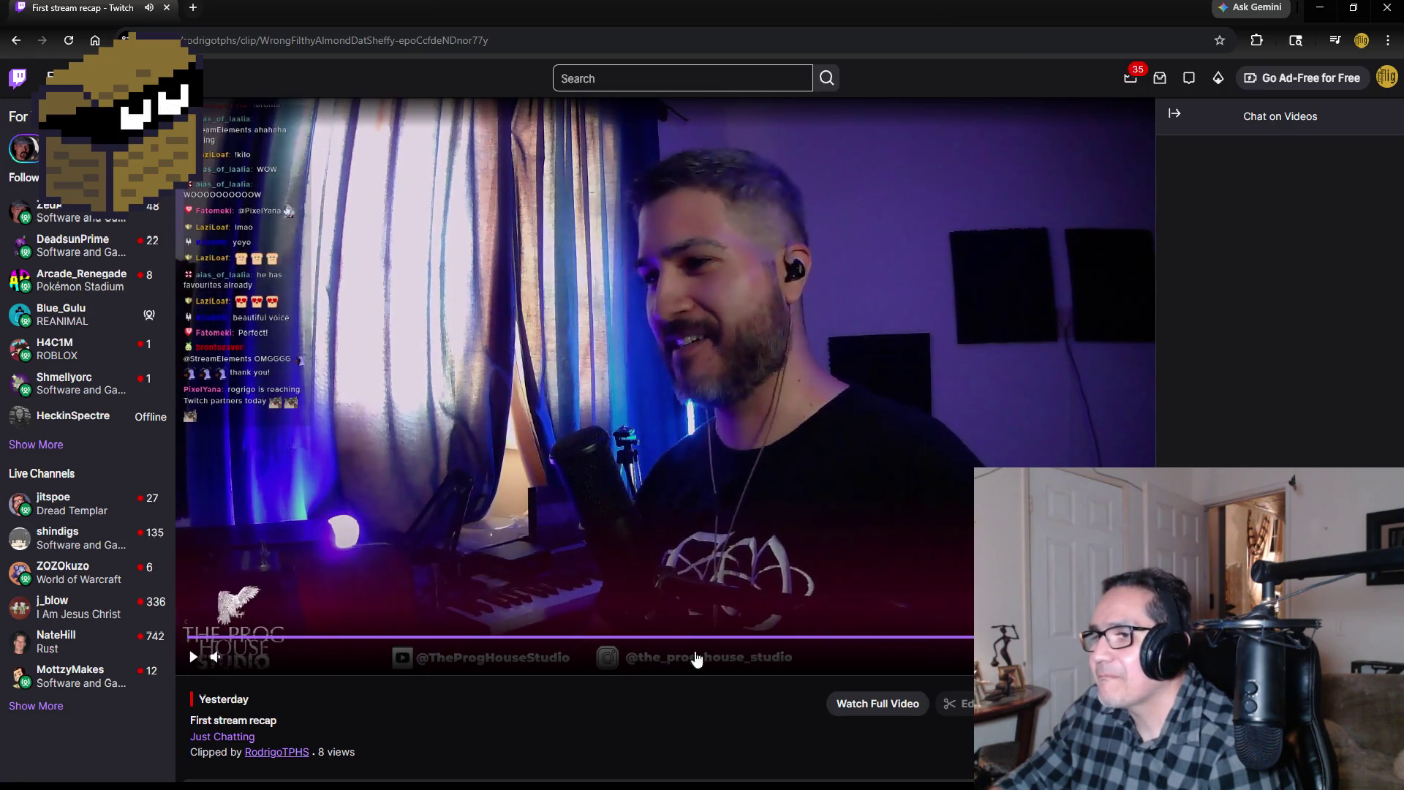
Step: Keep playback speed at 1x, resume the clip, and scroll down to Featured Clips and Recent broadcasts
{"action": "left_click", "coordinate": [1090, 656]}
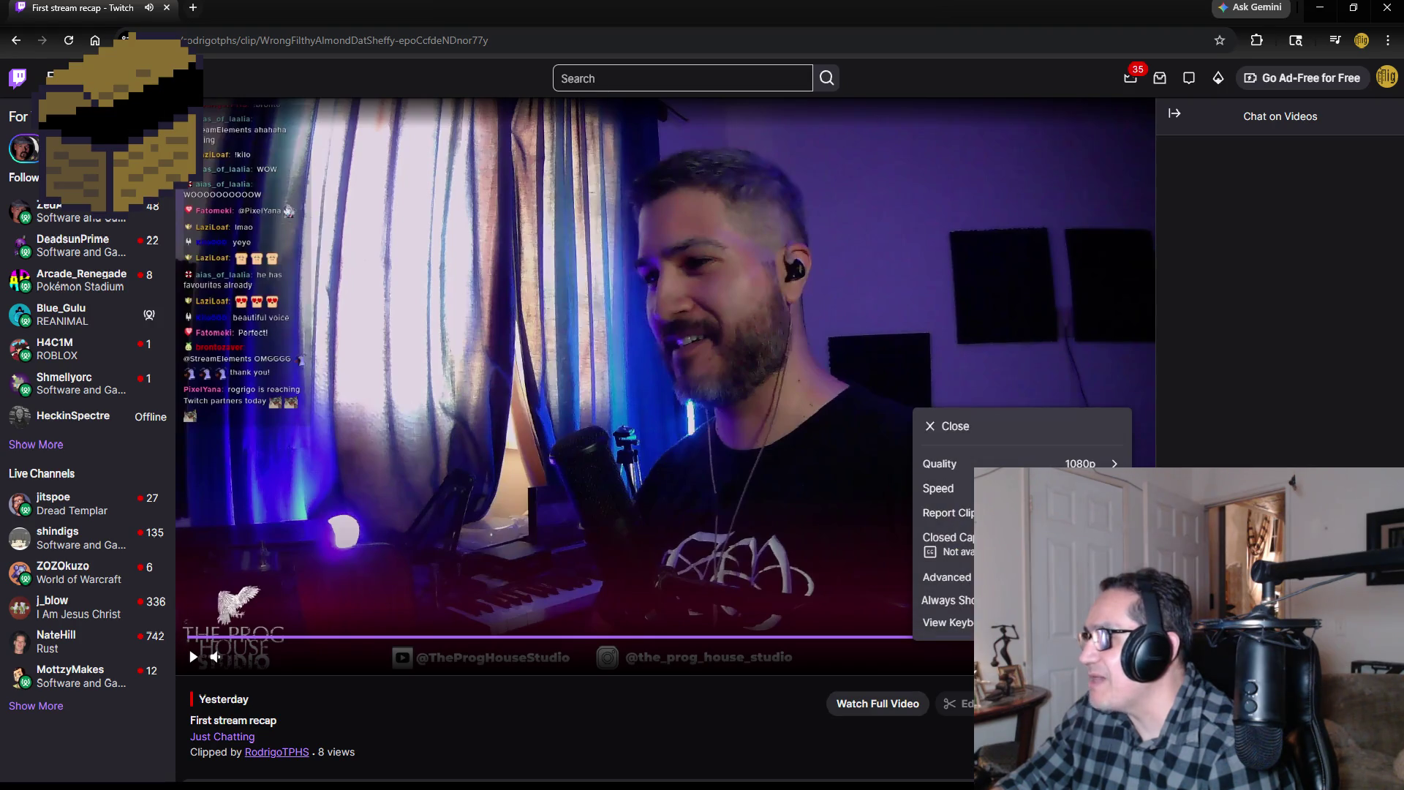
{"action": "left_click", "coordinate": [943, 487]}
{"action": "left_click", "coordinate": [967, 527]}
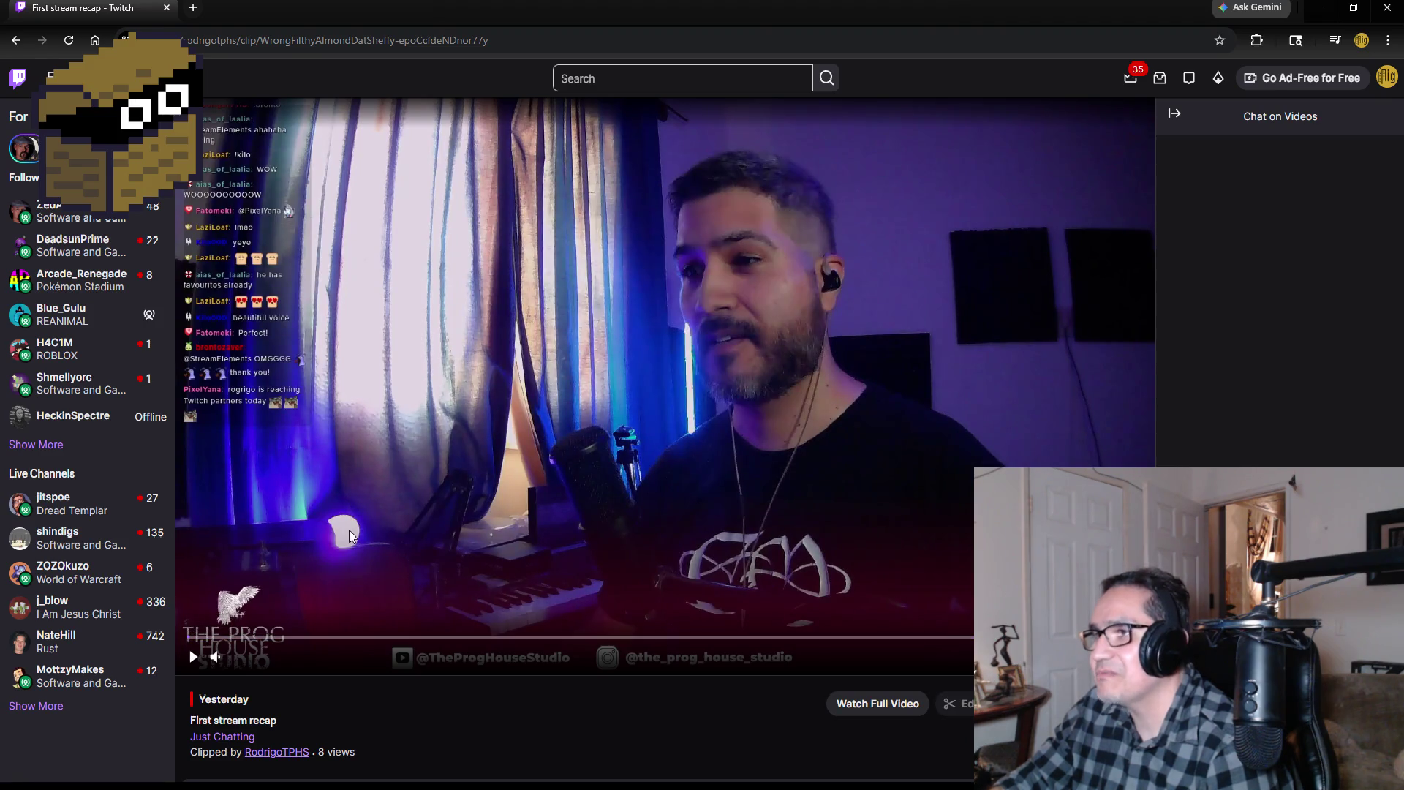
{"action": "mouse_move", "coordinate": [306, 667]}
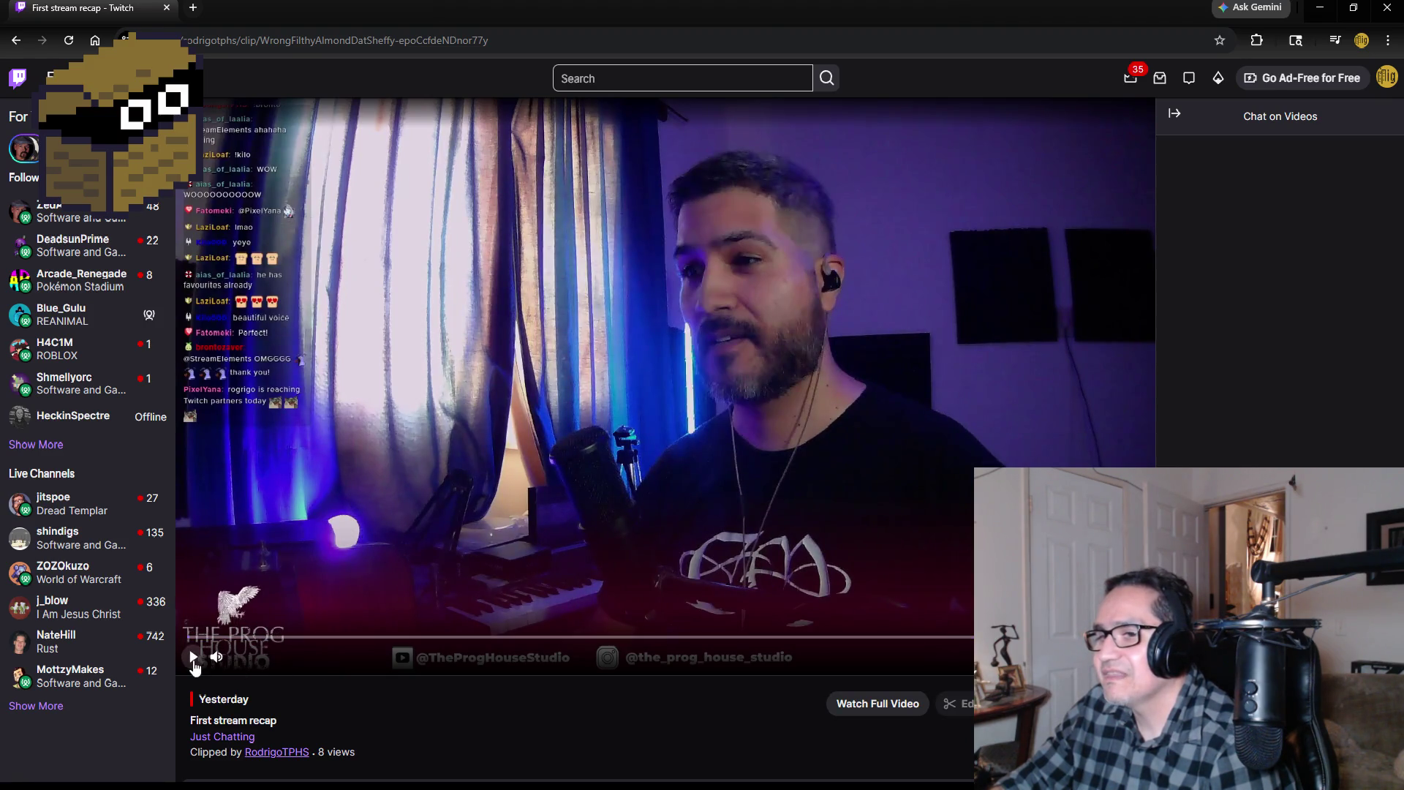
{"action": "left_click", "coordinate": [193, 657]}
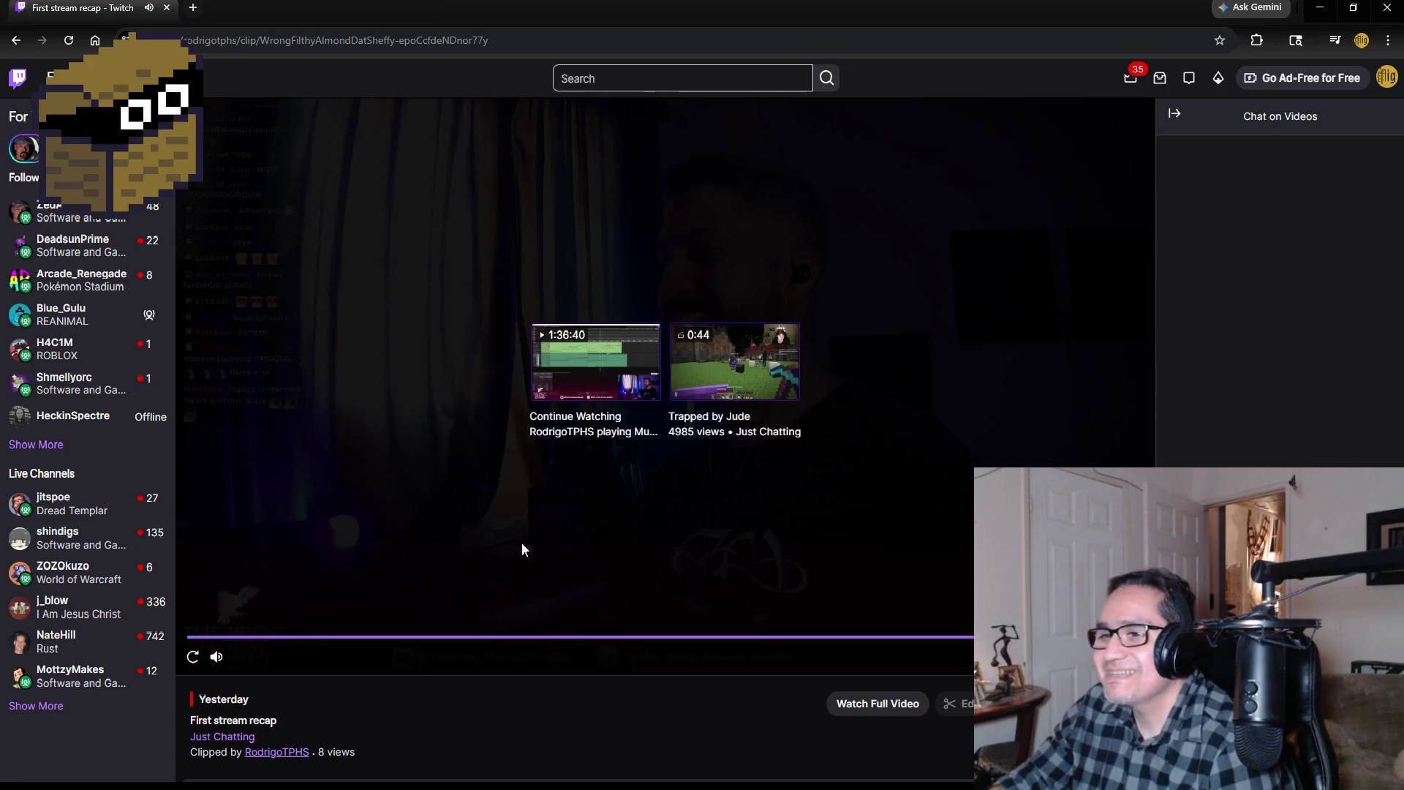
{"action": "scroll", "coordinate": [521, 543], "scroll_direction": "down", "scroll_amount": 5}
{"action": "scroll", "coordinate": [576, 542], "scroll_direction": "down", "scroll_amount": 4}
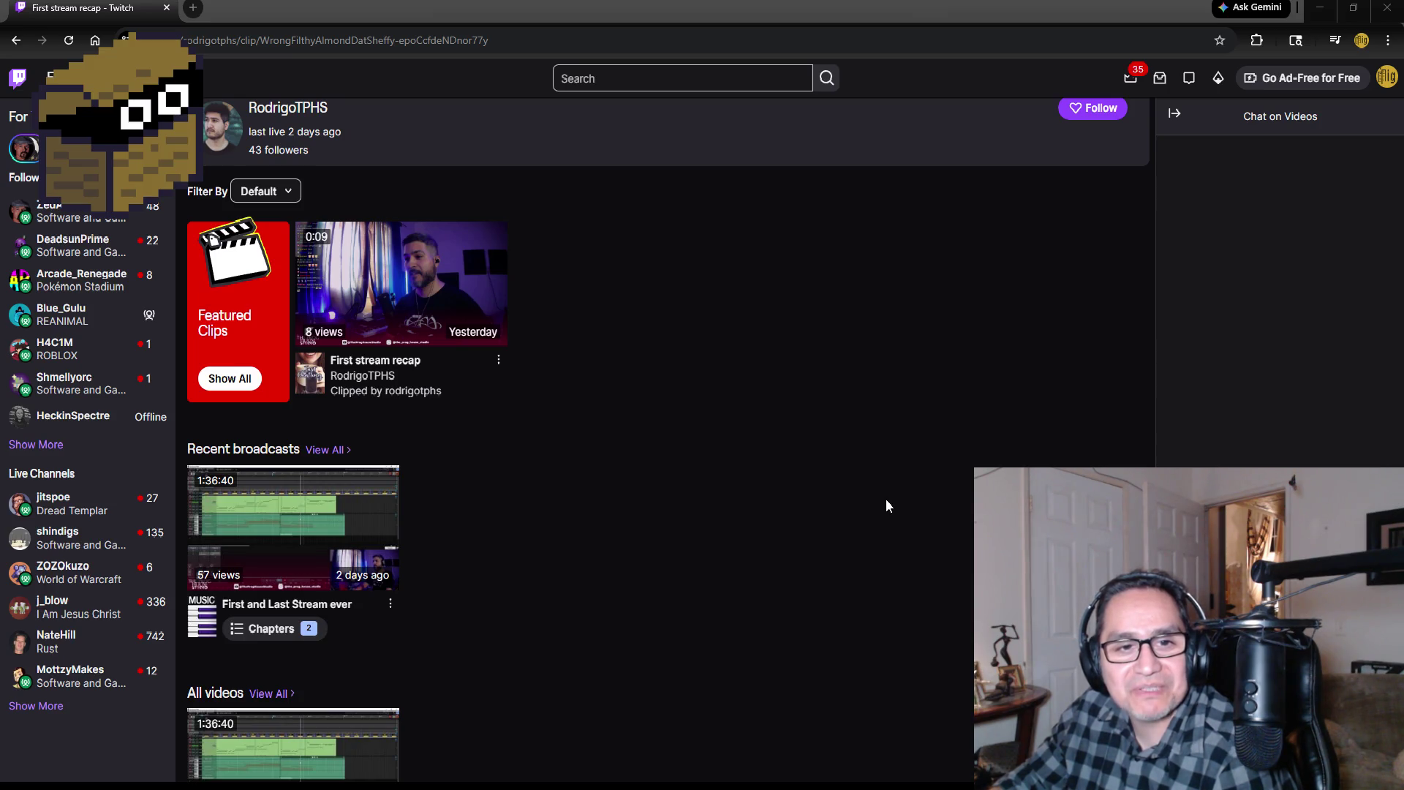
Step: Open the 1:36:40 'First and Last Stream ever' broadcast from Recent broadcasts
{"action": "scroll", "coordinate": [890, 509], "scroll_direction": "up", "scroll_amount": 8}
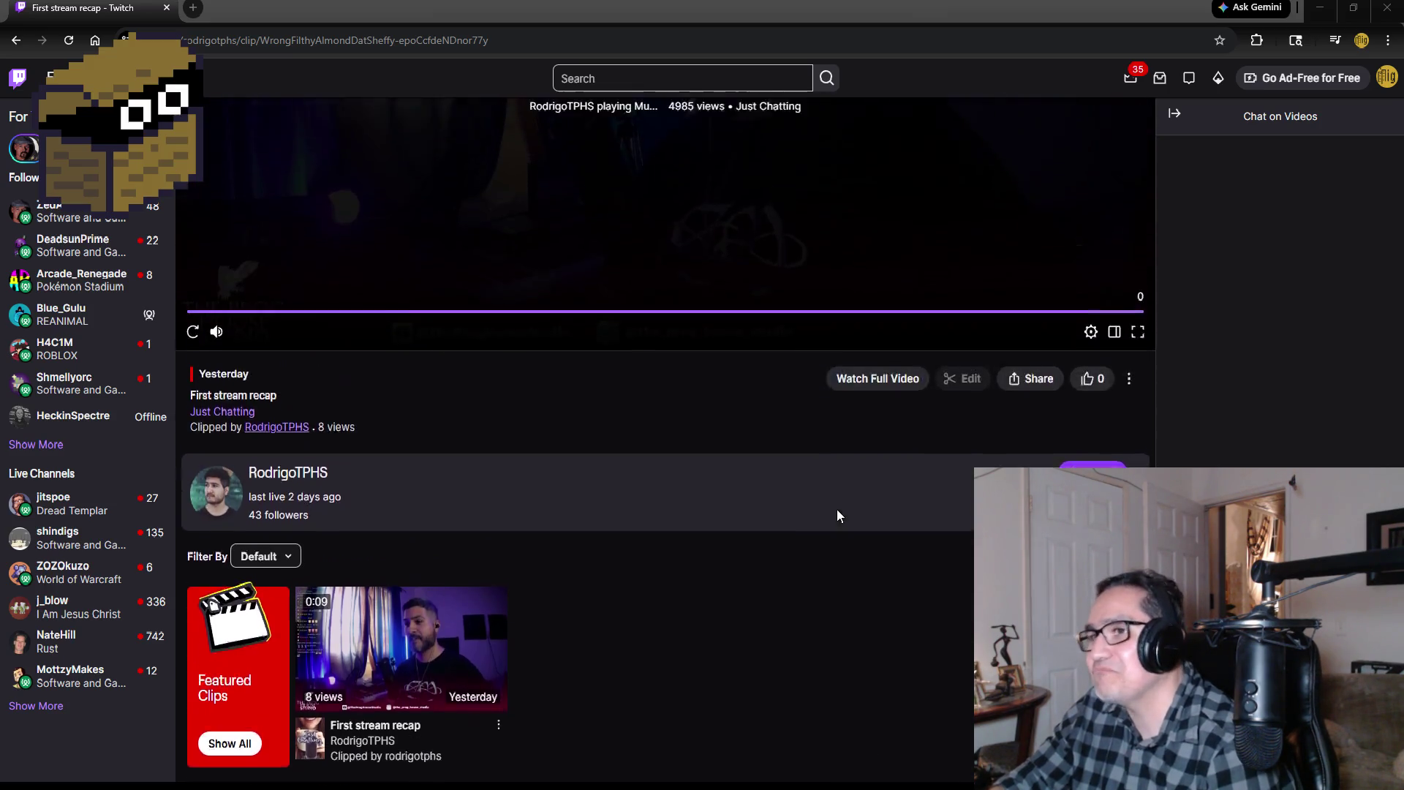
{"action": "scroll", "coordinate": [835, 525], "scroll_direction": "down", "scroll_amount": 8}
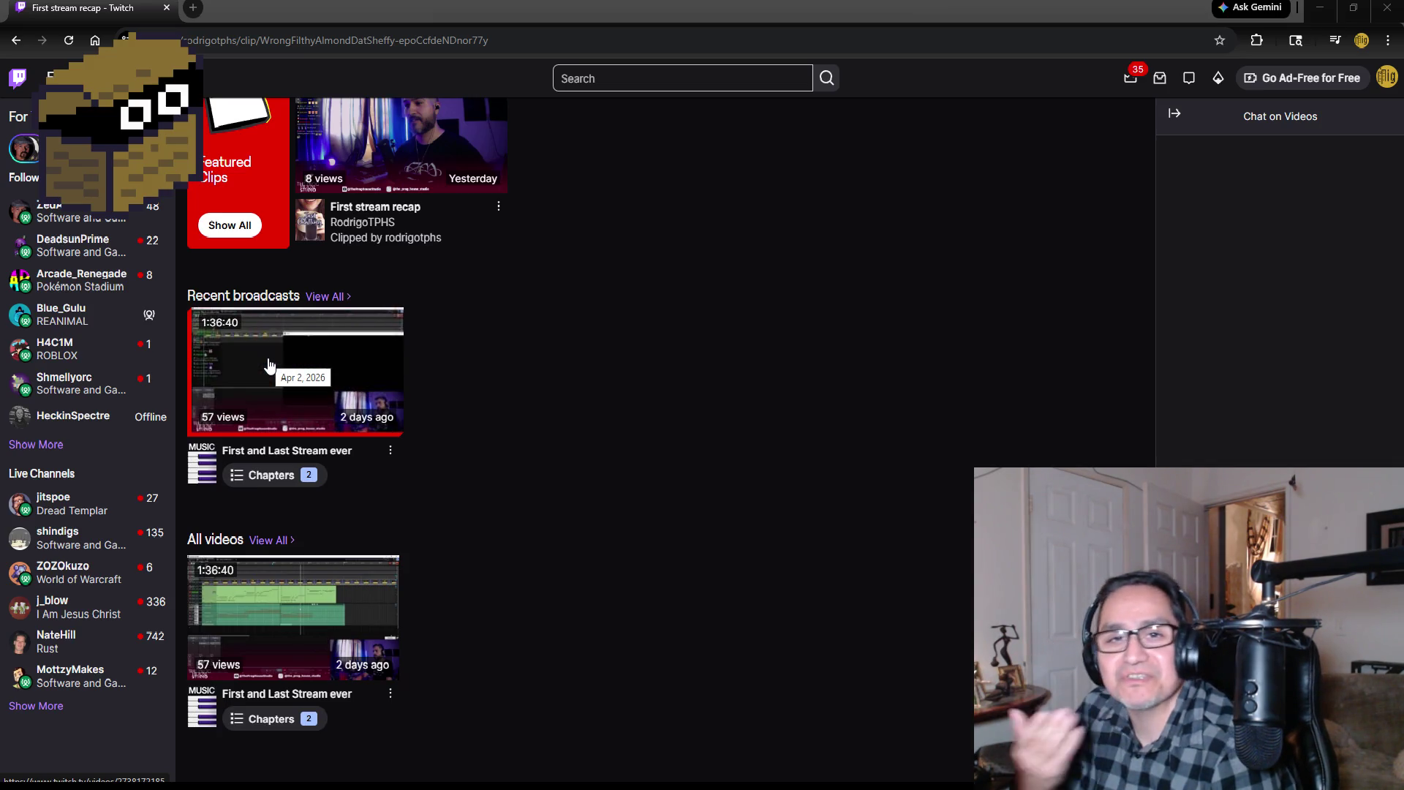
{"action": "left_click", "coordinate": [256, 364]}
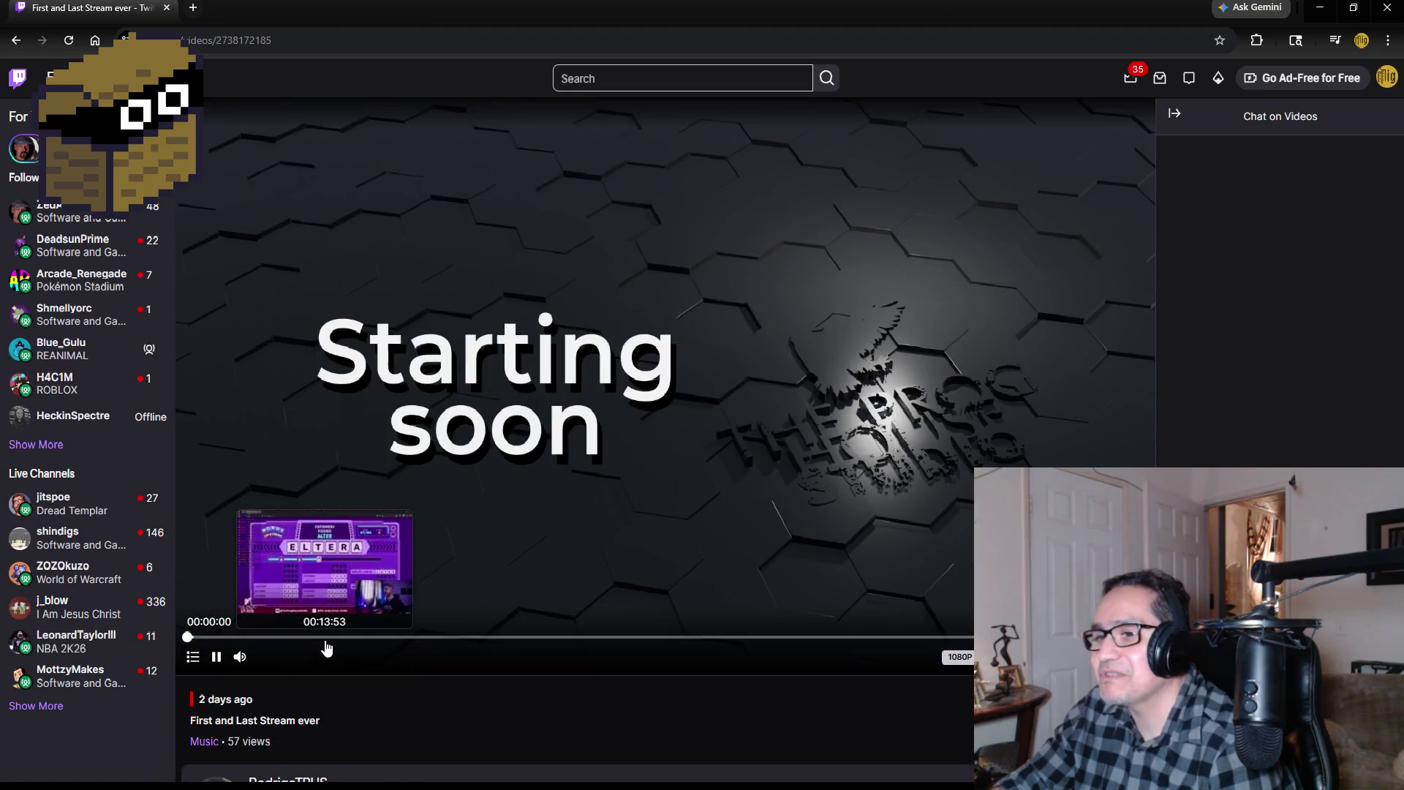
Step: Skim the broadcast from about 14 minutes ahead to about 26:01 via the seek bar
{"action": "left_click", "coordinate": [325, 638]}
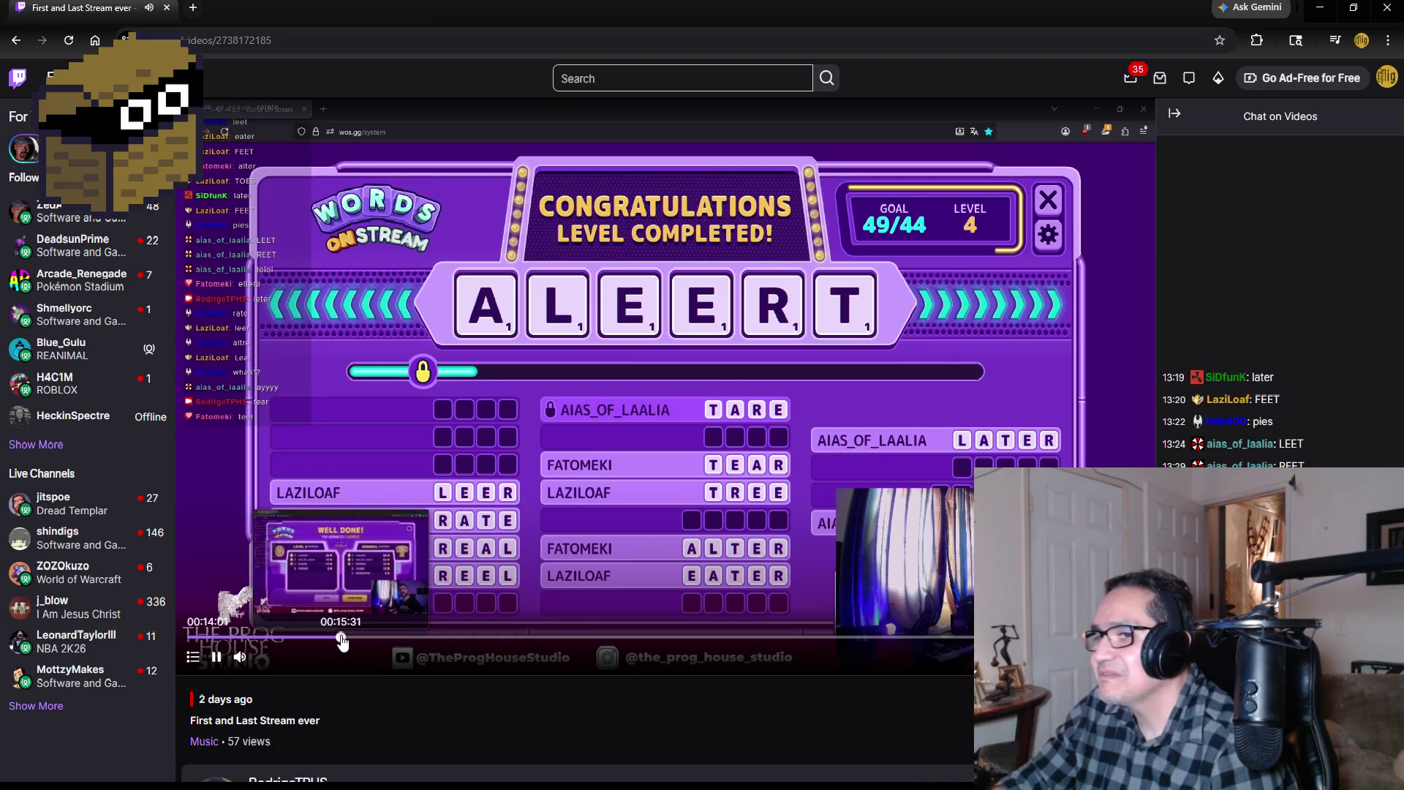
{"action": "left_click", "coordinate": [341, 637]}
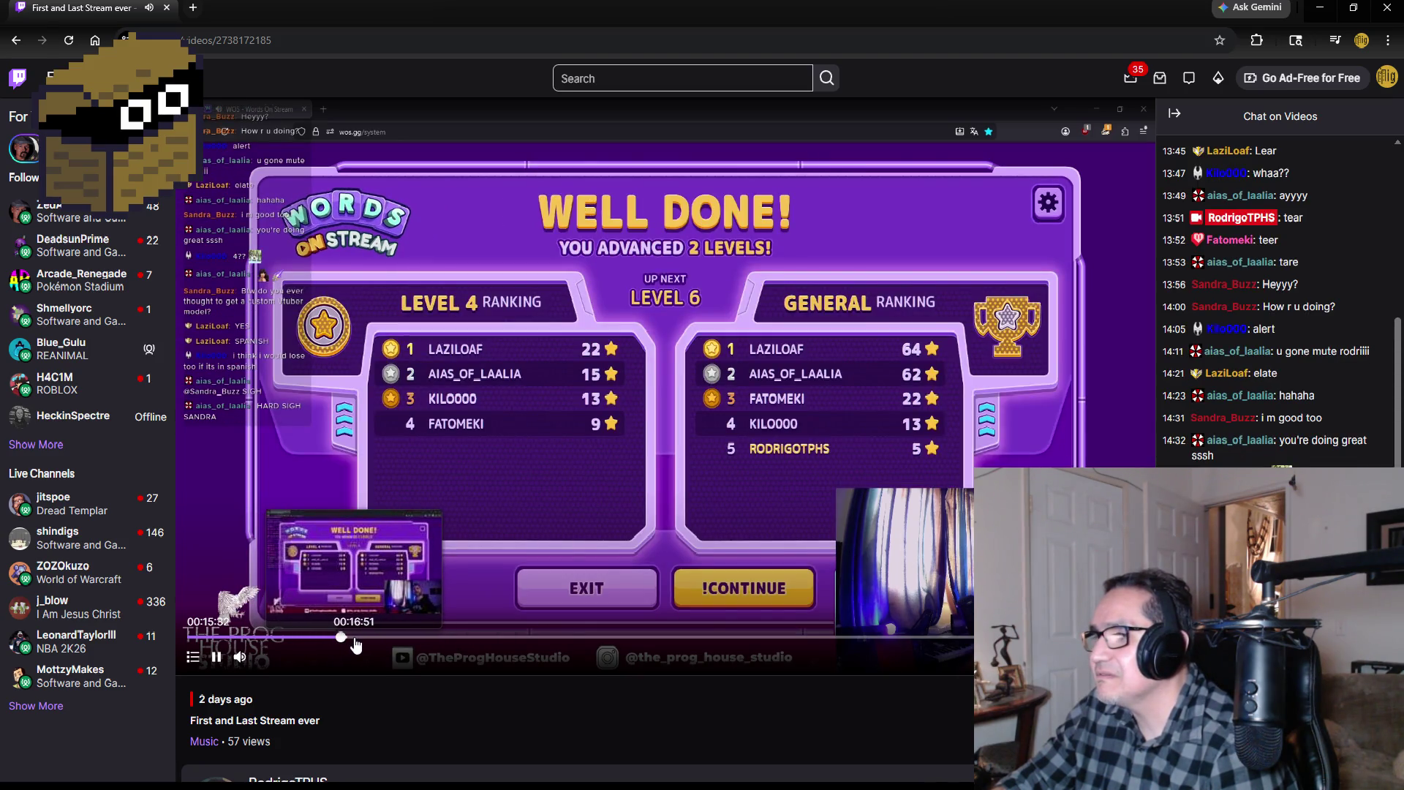
{"action": "left_click", "coordinate": [355, 640]}
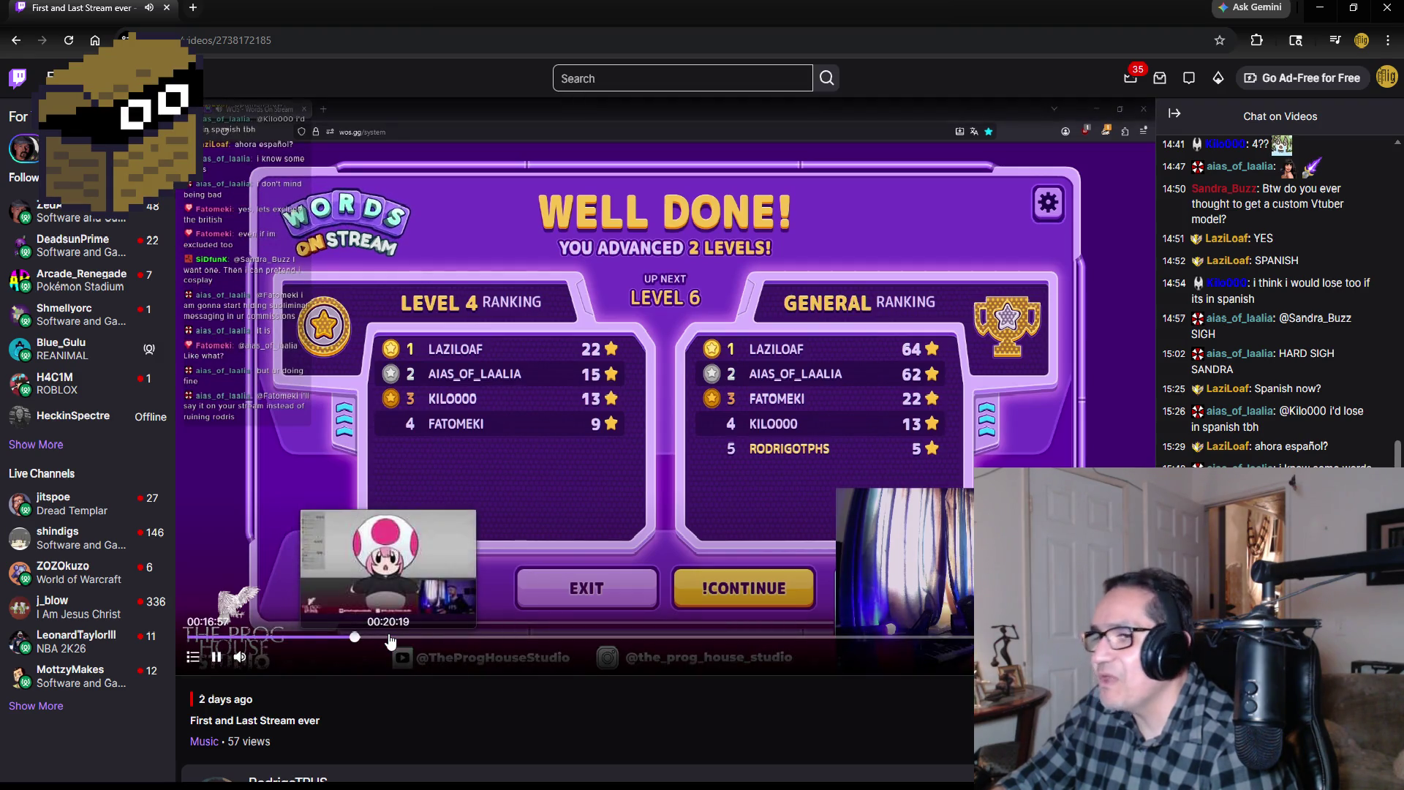
{"action": "left_click", "coordinate": [371, 641]}
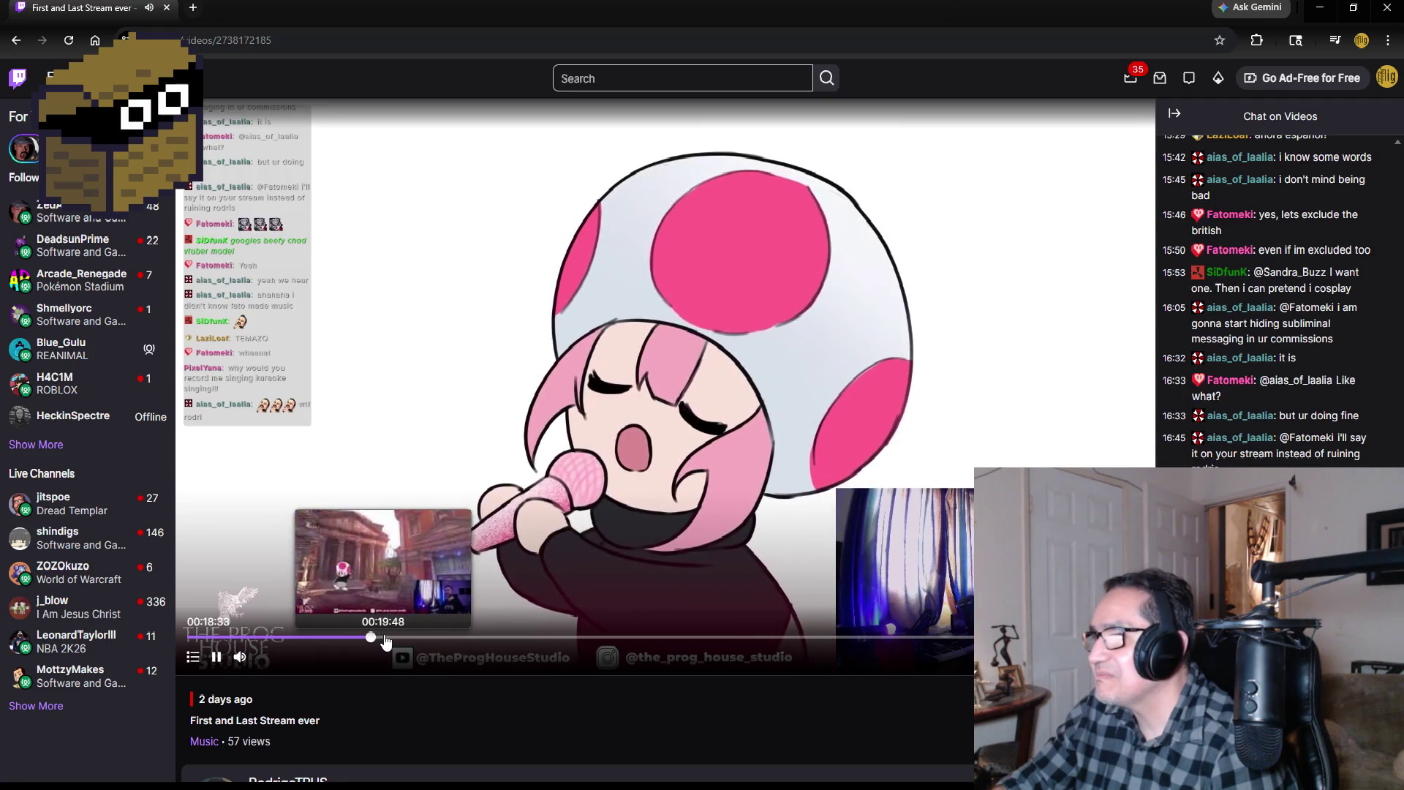
{"action": "left_click", "coordinate": [399, 639]}
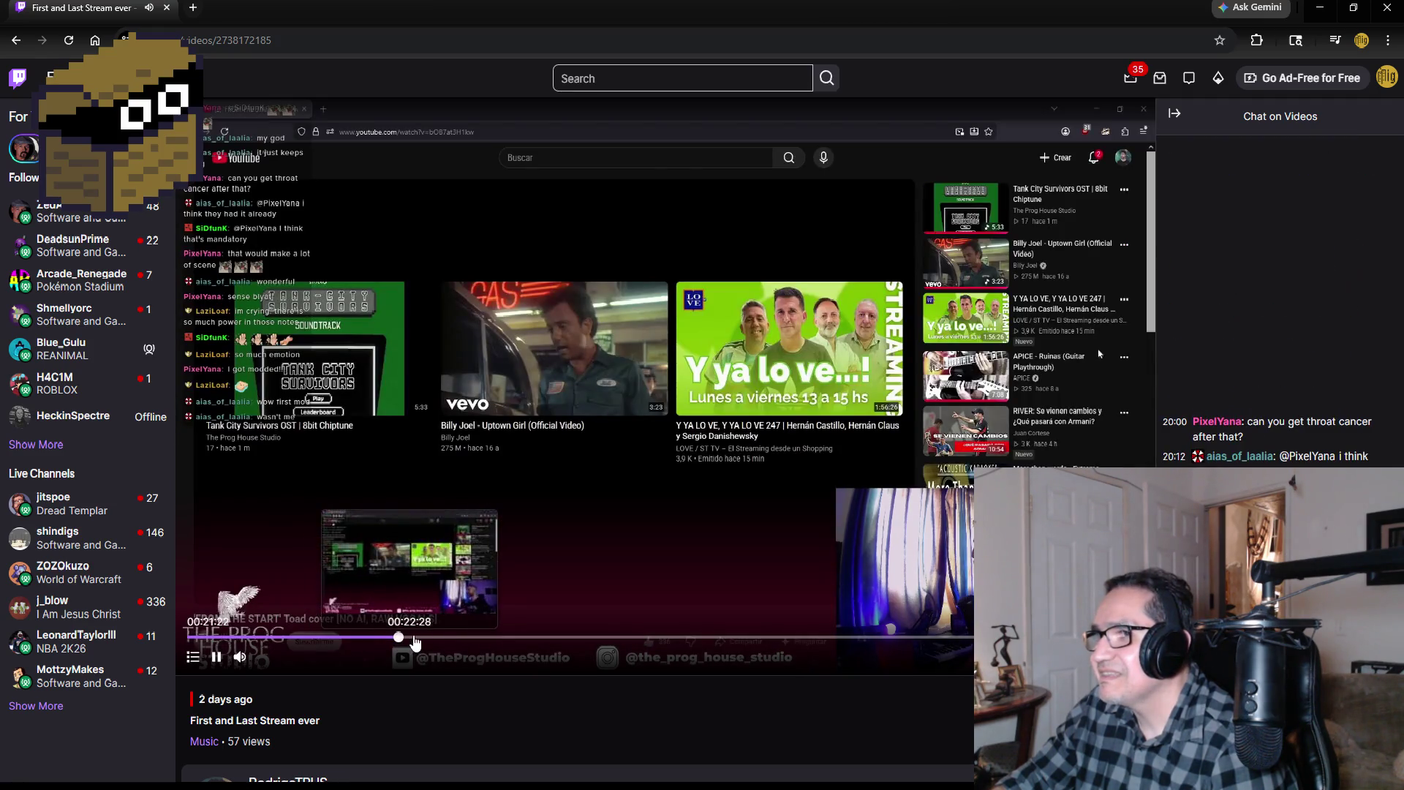
{"action": "left_click", "coordinate": [417, 640]}
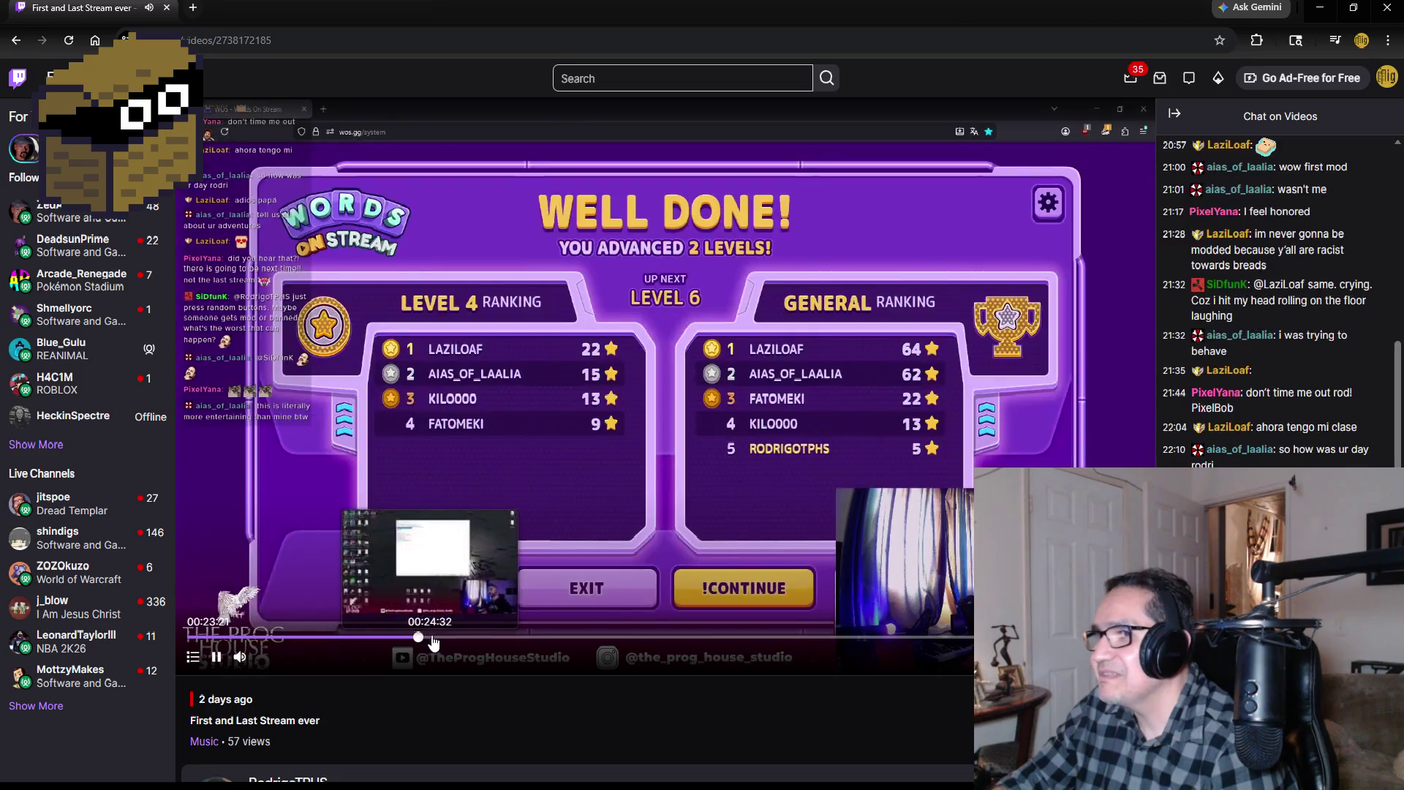
{"action": "left_click", "coordinate": [444, 638]}
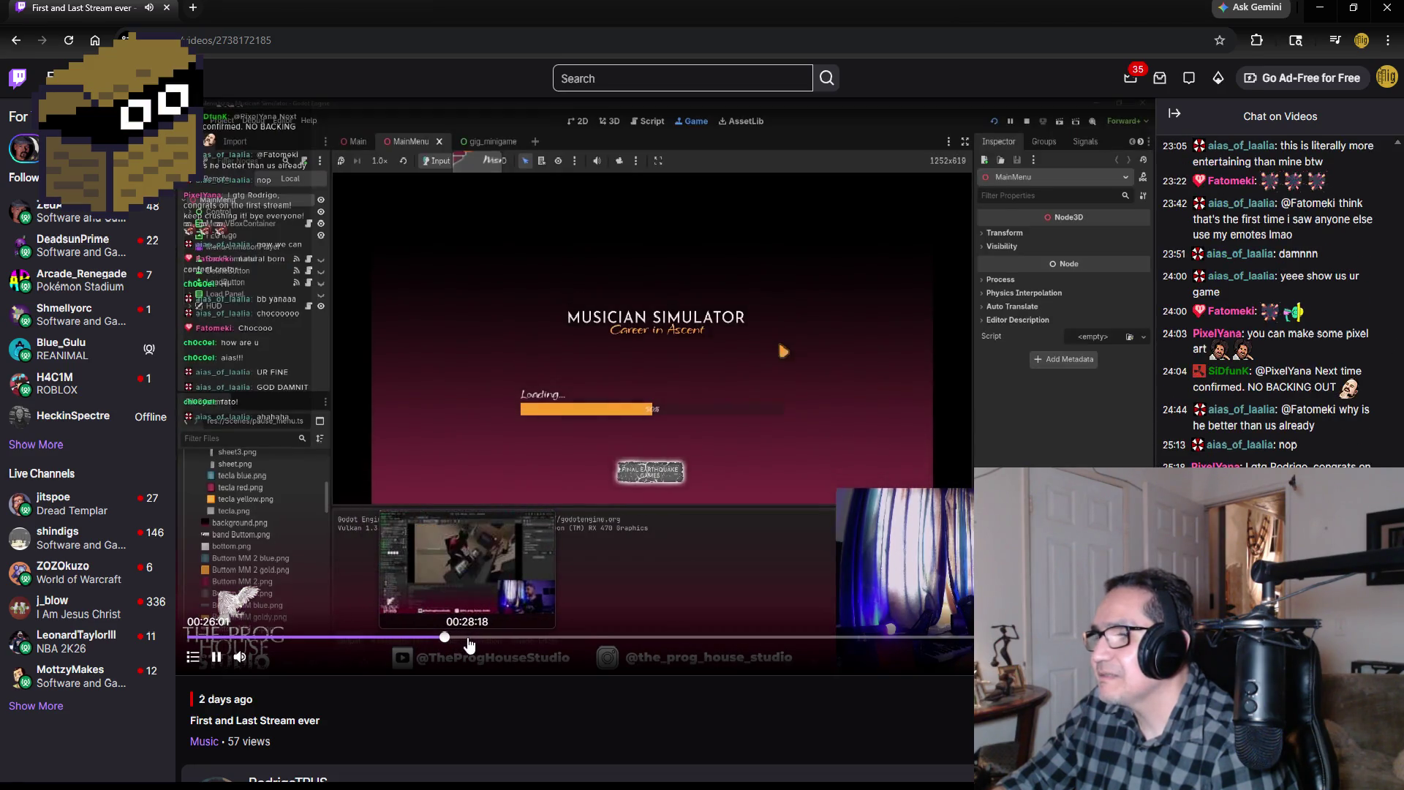
Step: Pause the broadcast and close the Twitch tab to return to Unity
{"action": "mouse_move", "coordinate": [189, 647]}
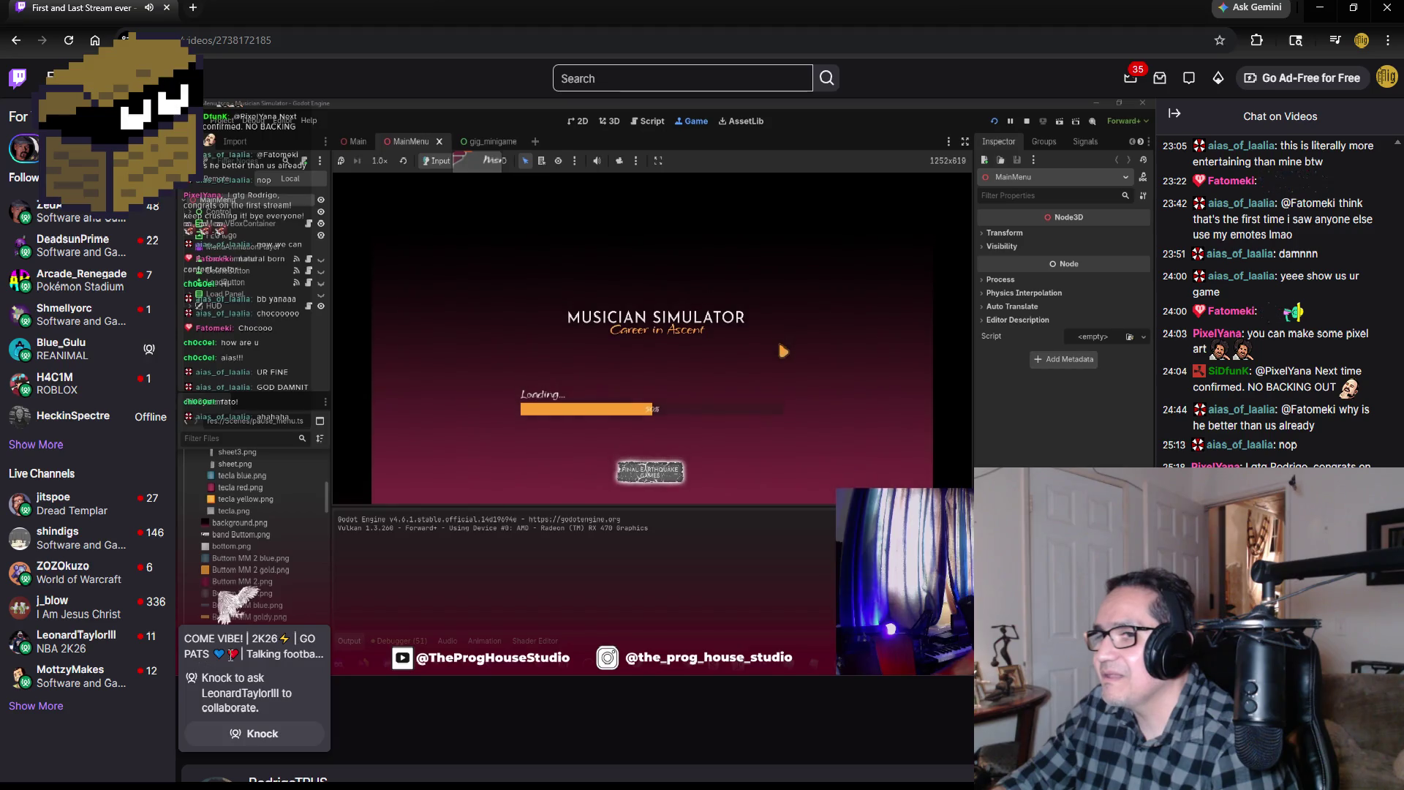
{"action": "mouse_move", "coordinate": [386, 563]}
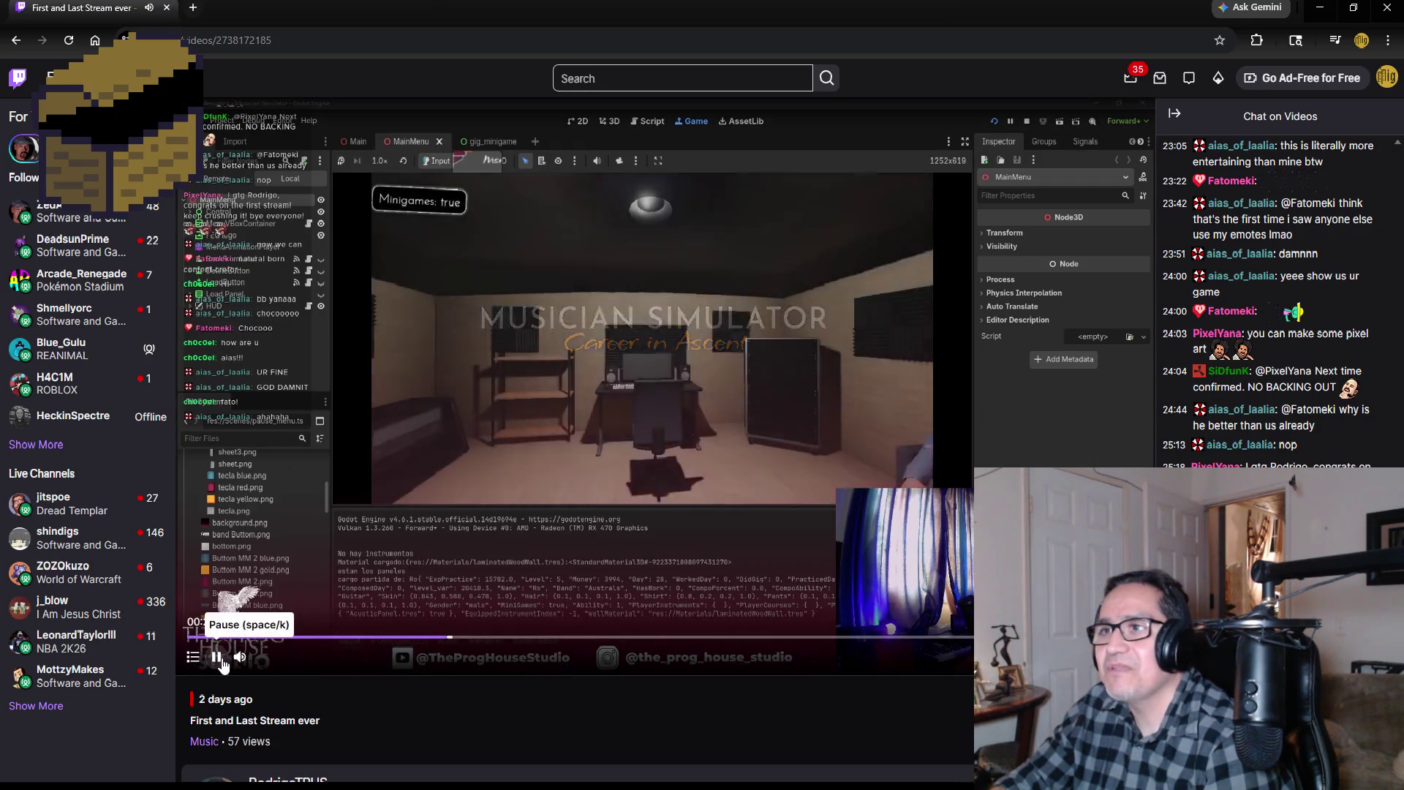
{"action": "left_click", "coordinate": [217, 657]}
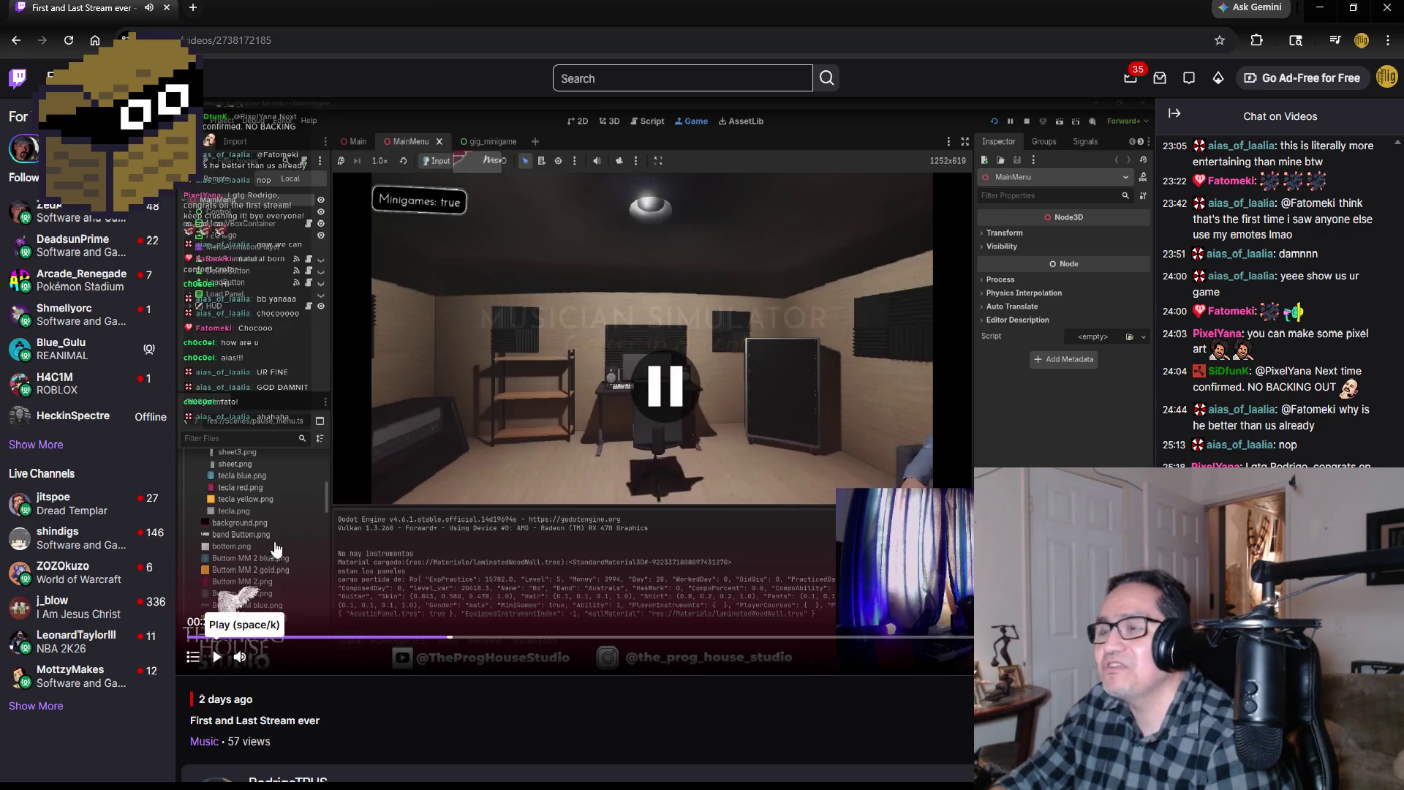
{"action": "left_click", "coordinate": [167, 8]}
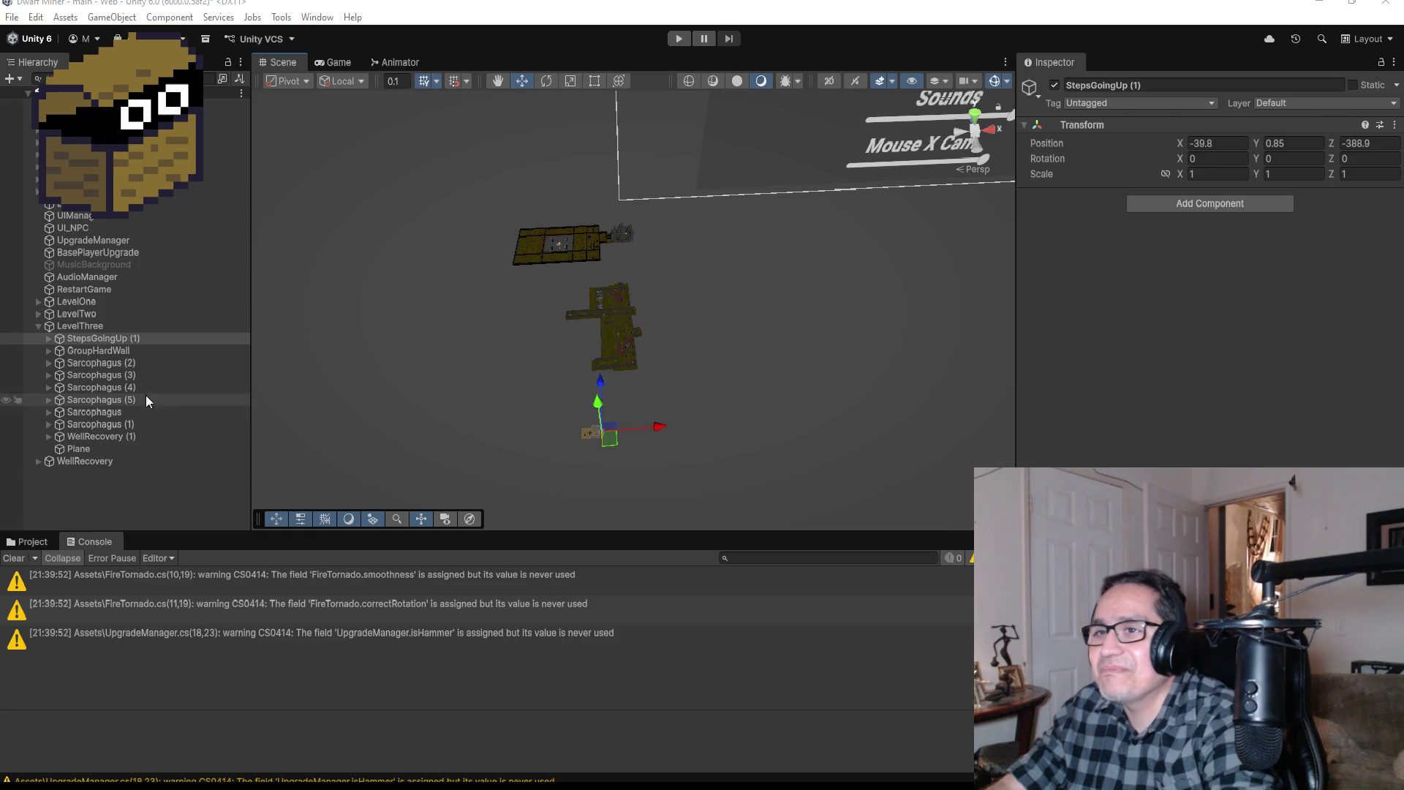
Step: Frame StepsGoingUp (1), nudge it along Z to -389.05, then select HardWall (32)
{"action": "double_click", "coordinate": [121, 338]}
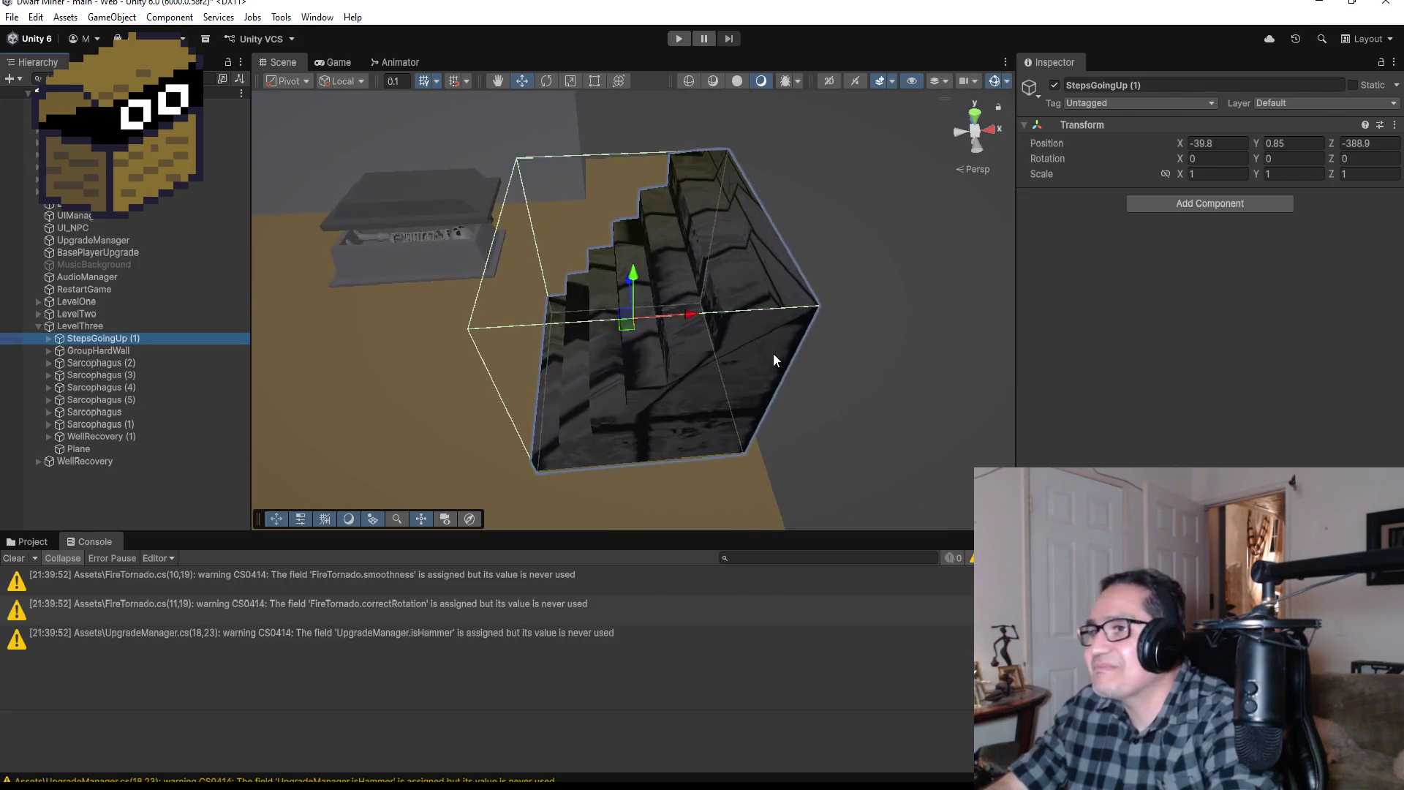
{"action": "scroll", "coordinate": [763, 351], "scroll_direction": "down", "scroll_amount": 5}
{"action": "key", "text": "alt"}
{"action": "left_click_drag", "start_coordinate": [868, 250], "coordinate": [446, 373]}
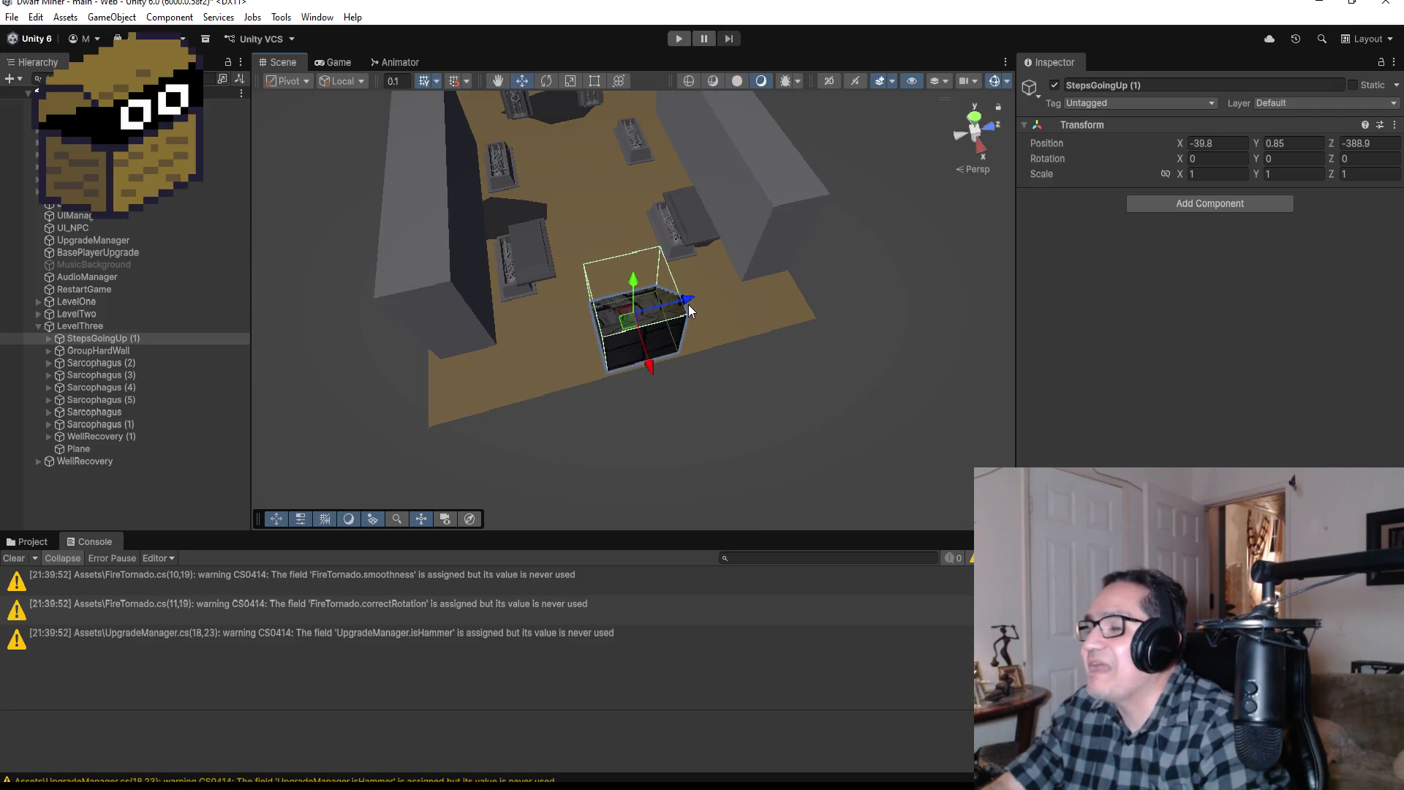
{"action": "left_click_drag", "start_coordinate": [689, 310], "coordinate": [683, 306]}
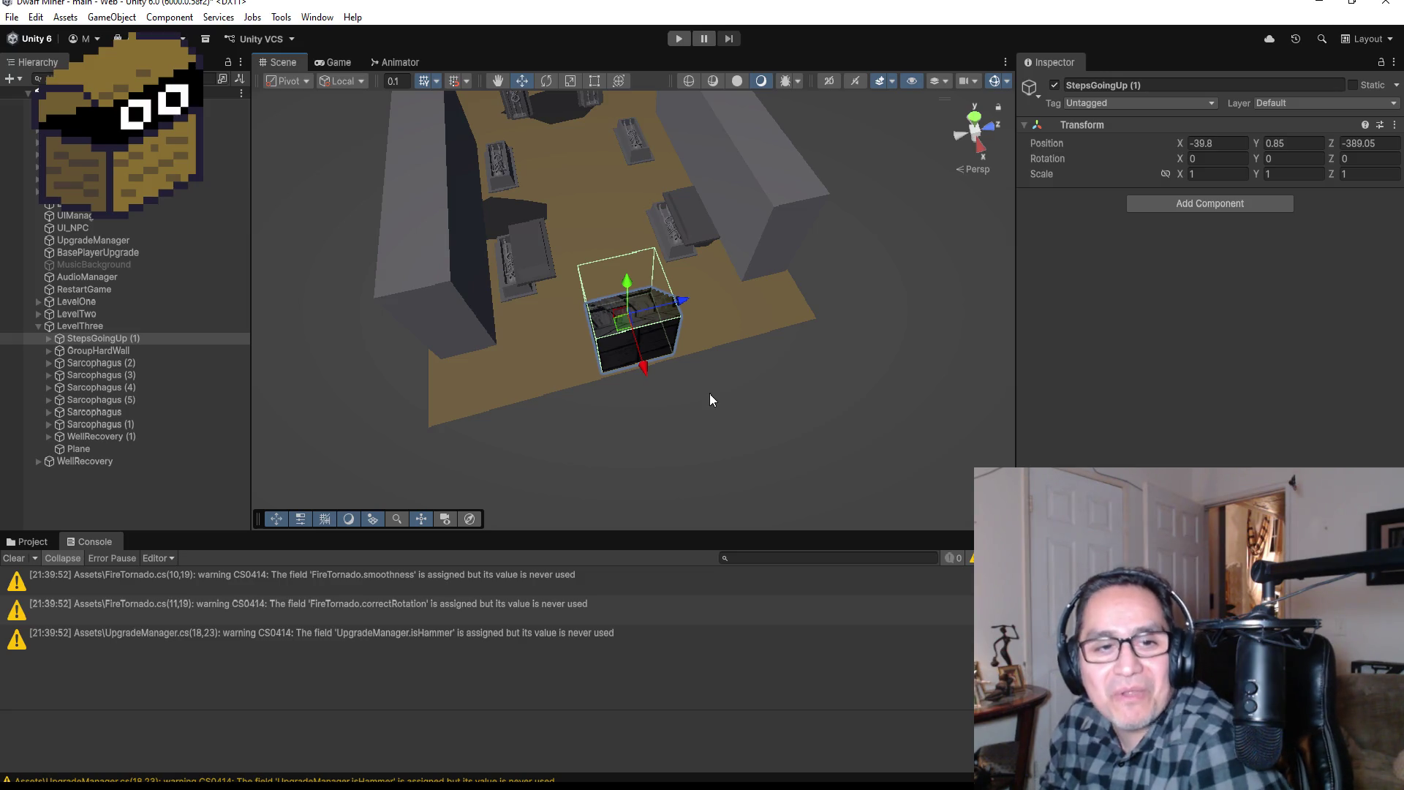
{"action": "left_click", "coordinate": [461, 276]}
{"action": "scroll", "coordinate": [637, 285], "scroll_direction": "down", "scroll_amount": 3}
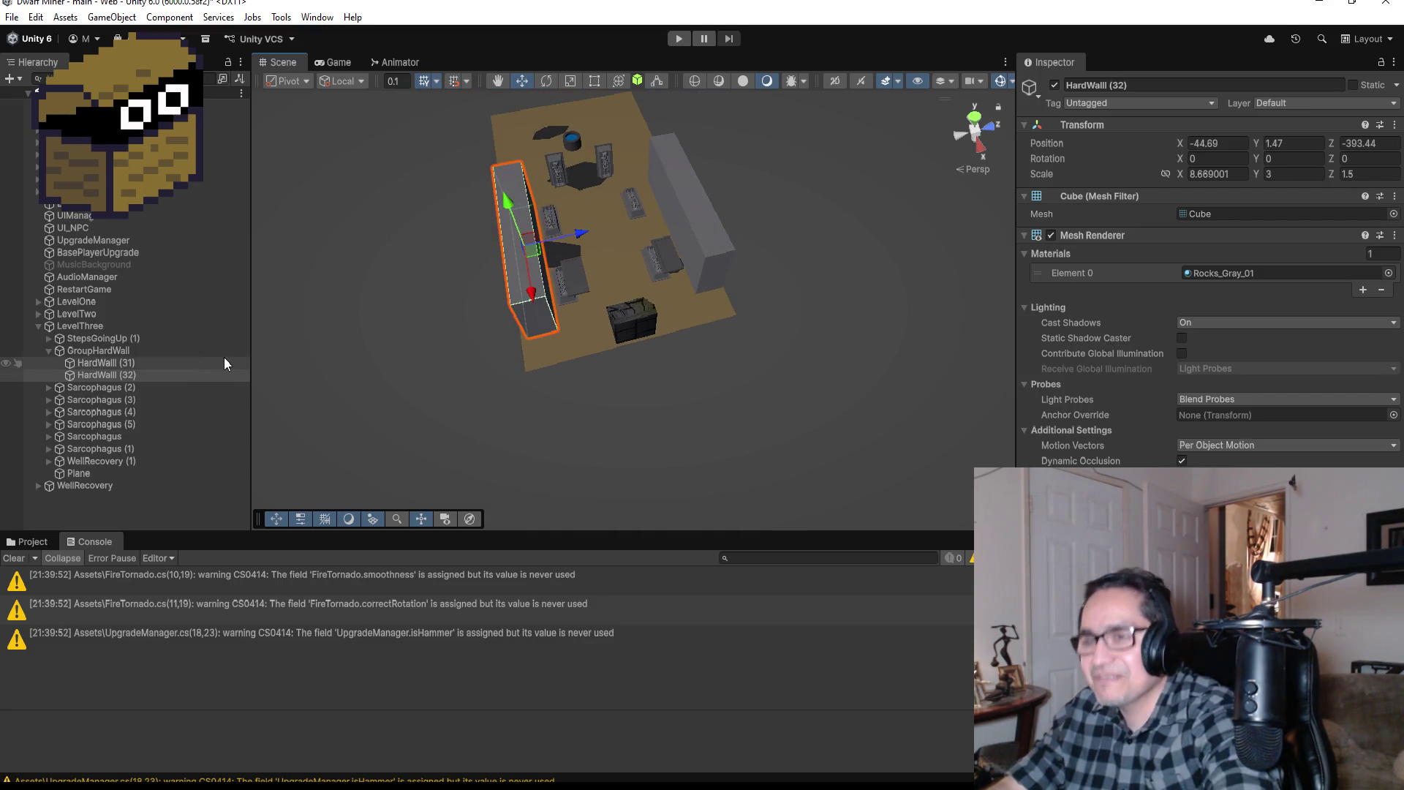
Step: Duplicate HardWall (32) as HardWall (33), set its Y rotation to 90, and slide it toward the stairs
{"action": "key", "text": "ctrl+d"}
{"action": "left_click_drag", "start_coordinate": [532, 311], "coordinate": [542, 375]}
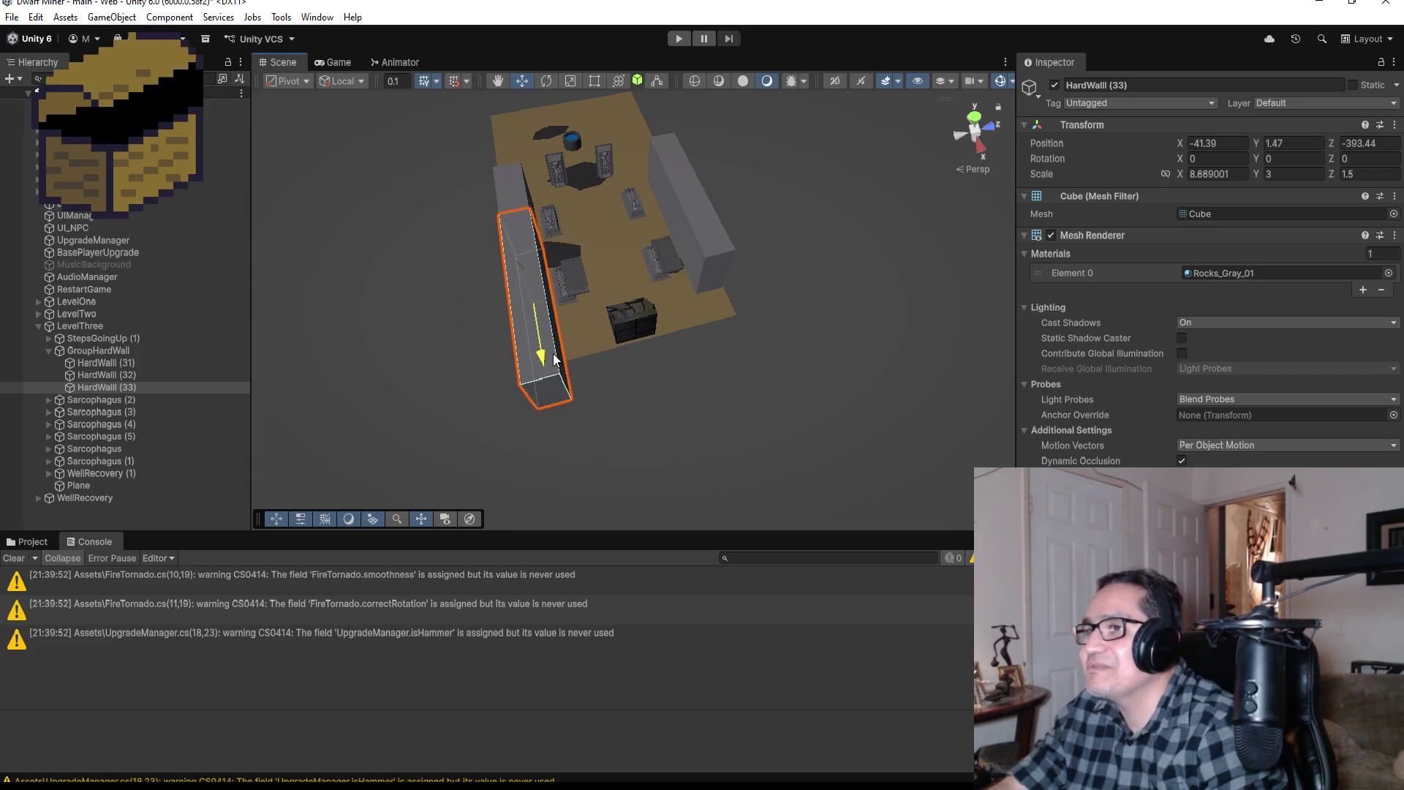
{"action": "left_click", "coordinate": [1229, 159]}
{"action": "type", "text": "90"}
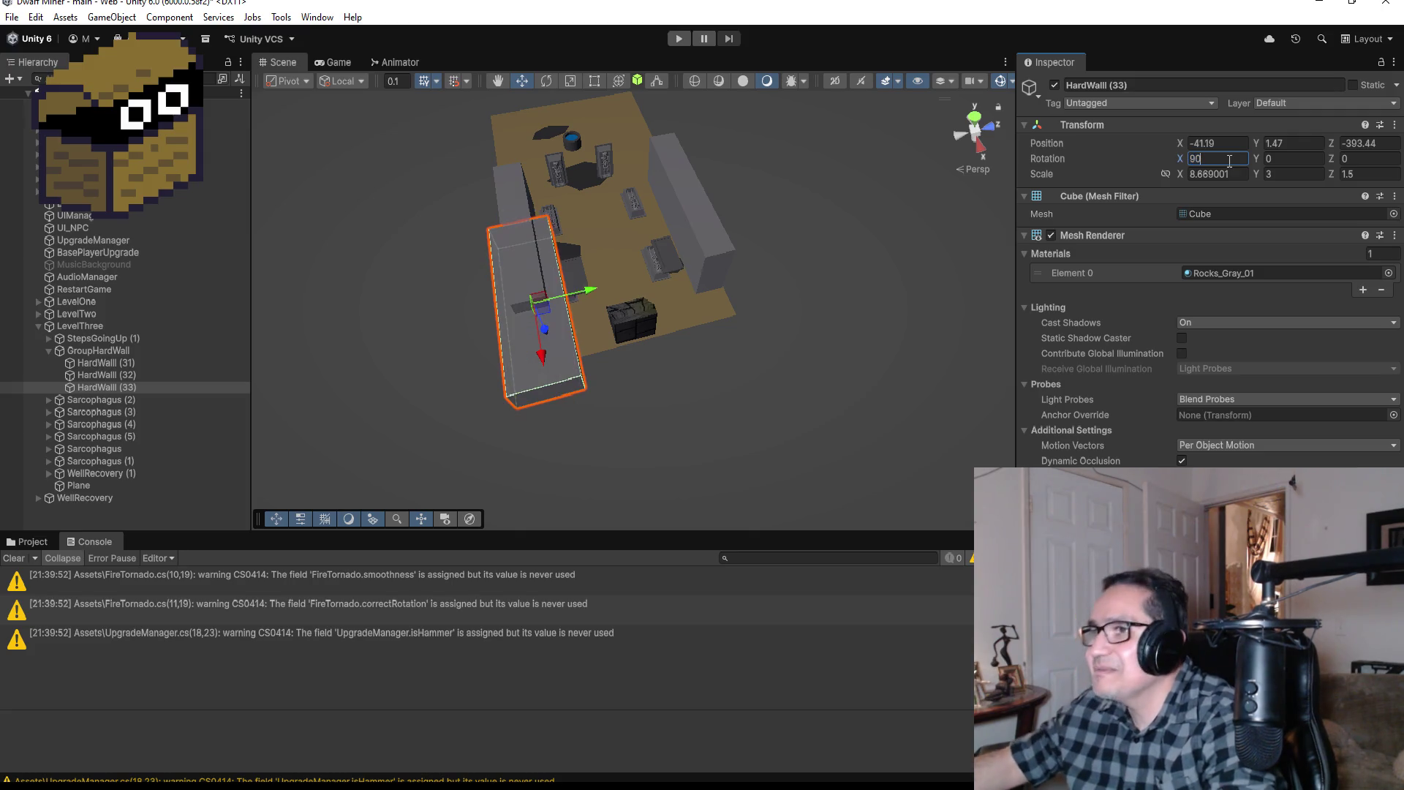
{"action": "key", "text": "BackSpace"}
{"action": "key", "text": "Tab"}
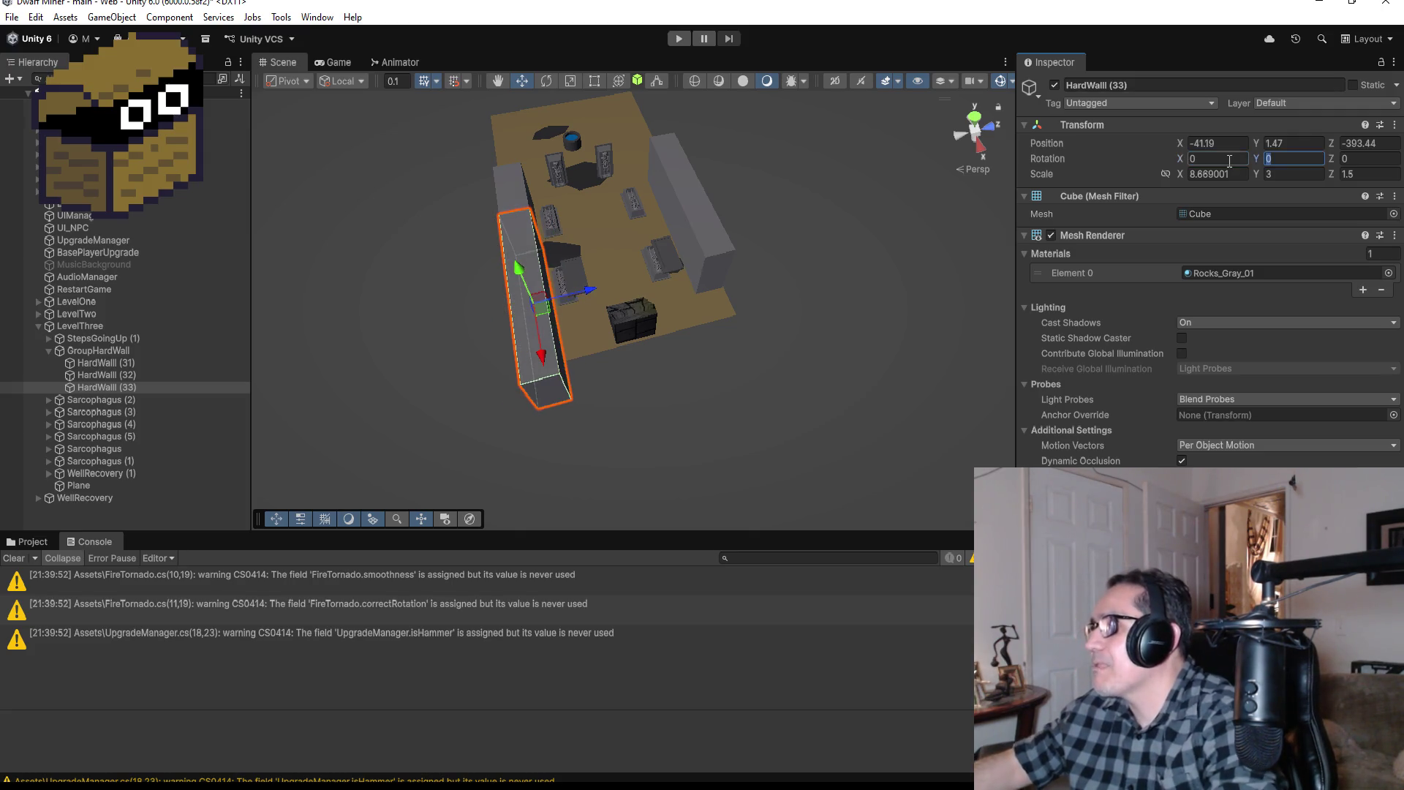
{"action": "type", "text": "90"}
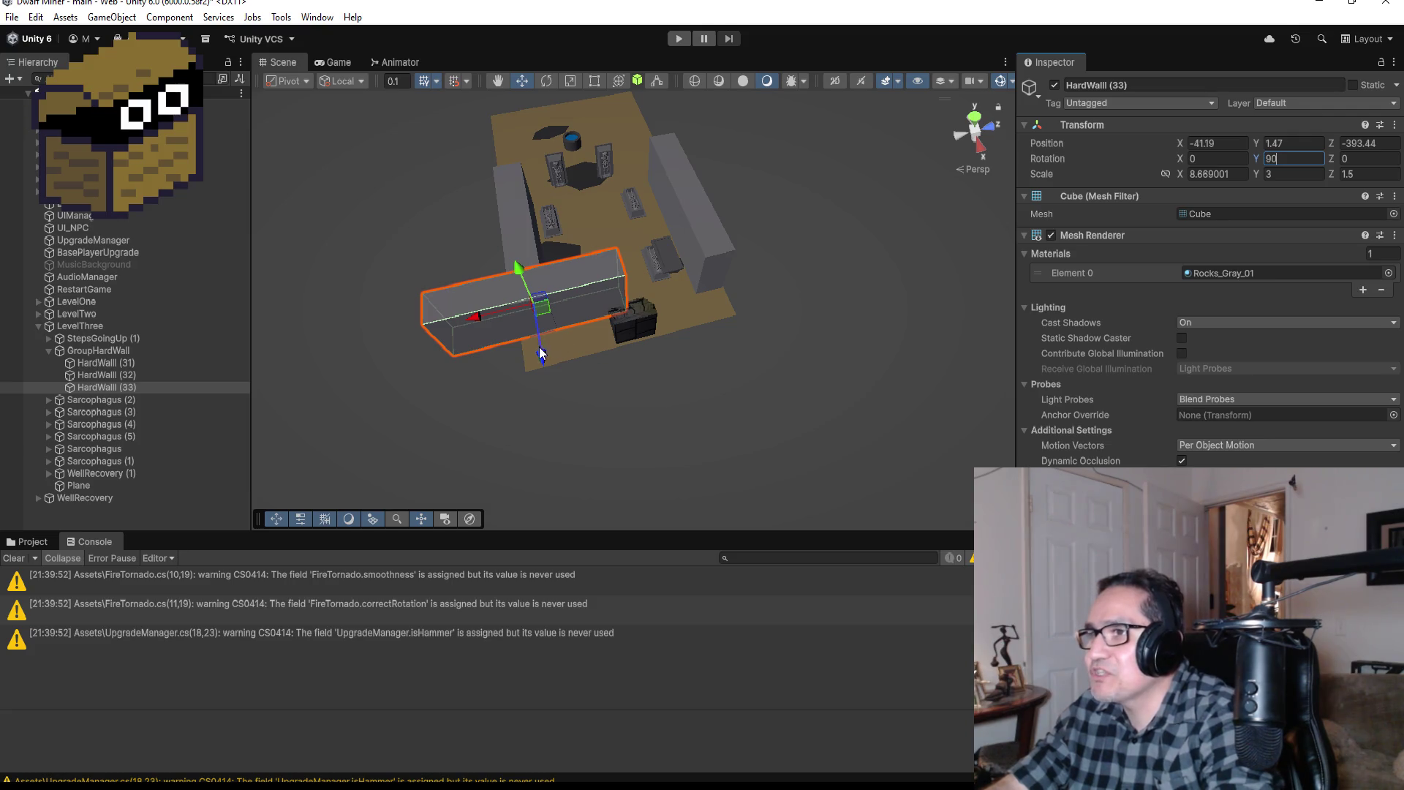
{"action": "mouse_move", "coordinate": [539, 354]}
{"action": "left_mouse_down"}
{"action": "mouse_move", "coordinate": [538, 421]}
{"action": "mouse_move", "coordinate": [532, 388]}
{"action": "left_mouse_up"}
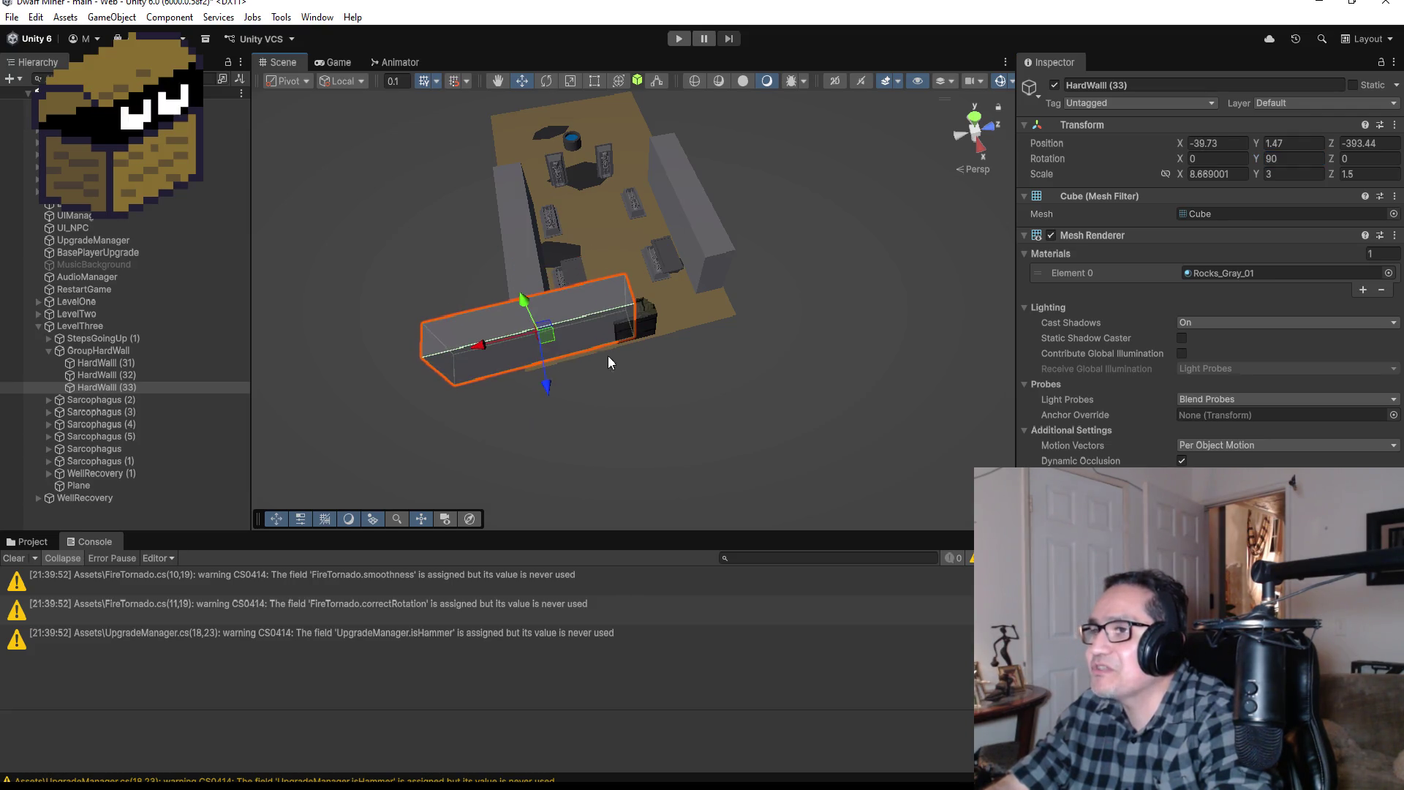
{"action": "mouse_move", "coordinate": [485, 348]}
{"action": "left_mouse_down"}
{"action": "mouse_move", "coordinate": [422, 351]}
{"action": "mouse_move", "coordinate": [458, 339]}
{"action": "left_mouse_up"}
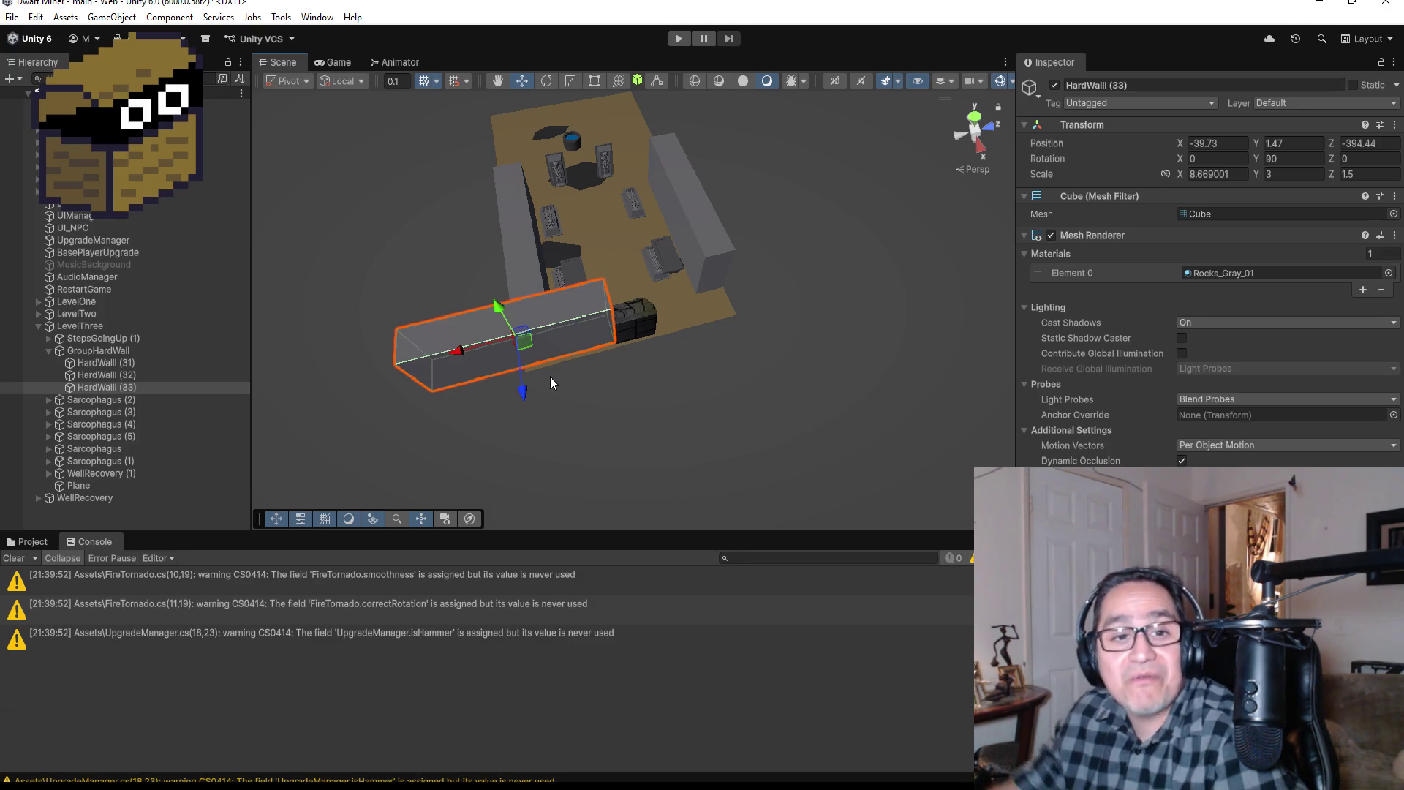
Step: Vertex-snap HardWall (33) against the neighbouring wall and pull it back along Z beside the stairs
{"action": "scroll", "coordinate": [560, 350], "scroll_direction": "up", "scroll_amount": 3}
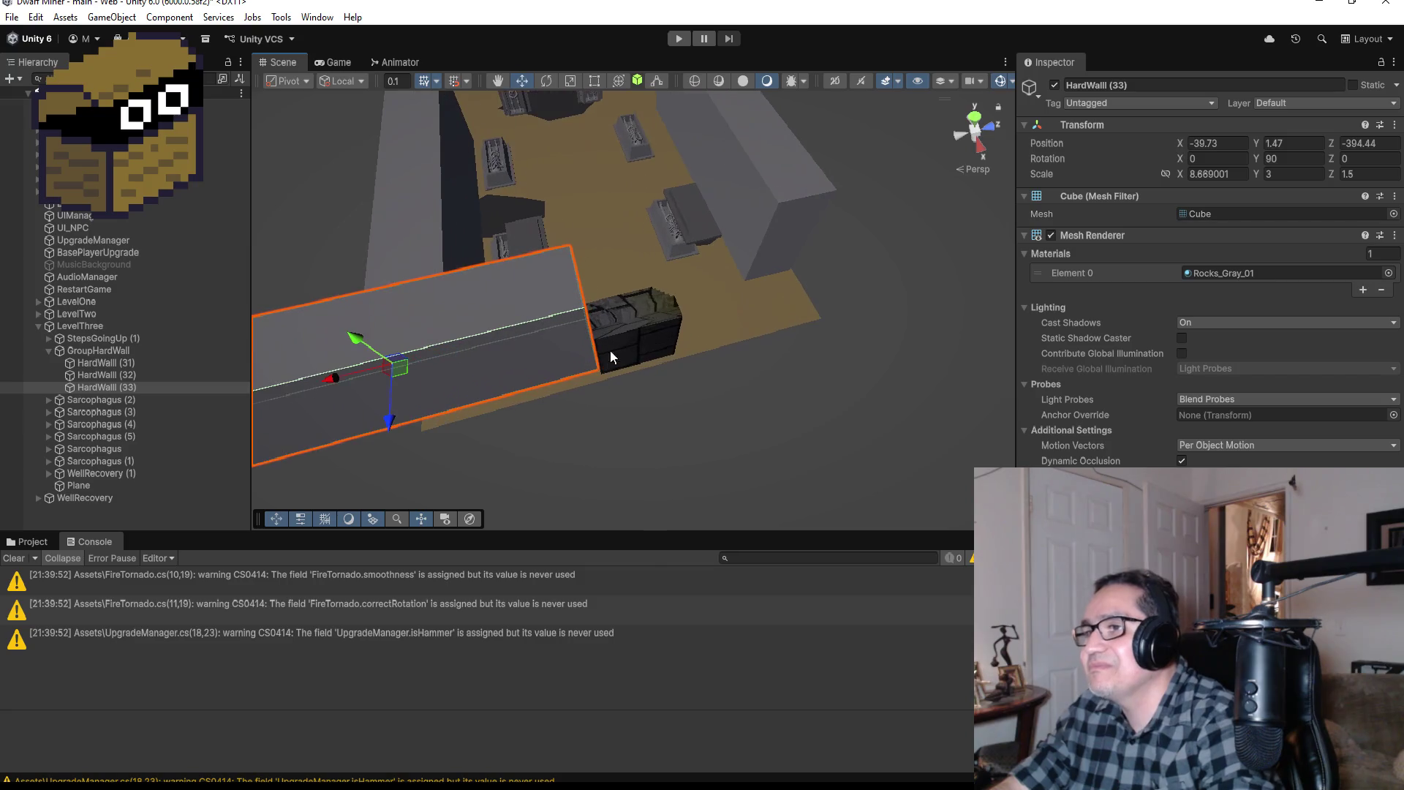
{"action": "mouse_move", "coordinate": [746, 363]}
{"action": "left_mouse_down"}
{"action": "mouse_move", "coordinate": [694, 218]}
{"action": "mouse_move", "coordinate": [648, 130]}
{"action": "mouse_move", "coordinate": [630, 126]}
{"action": "left_mouse_up"}
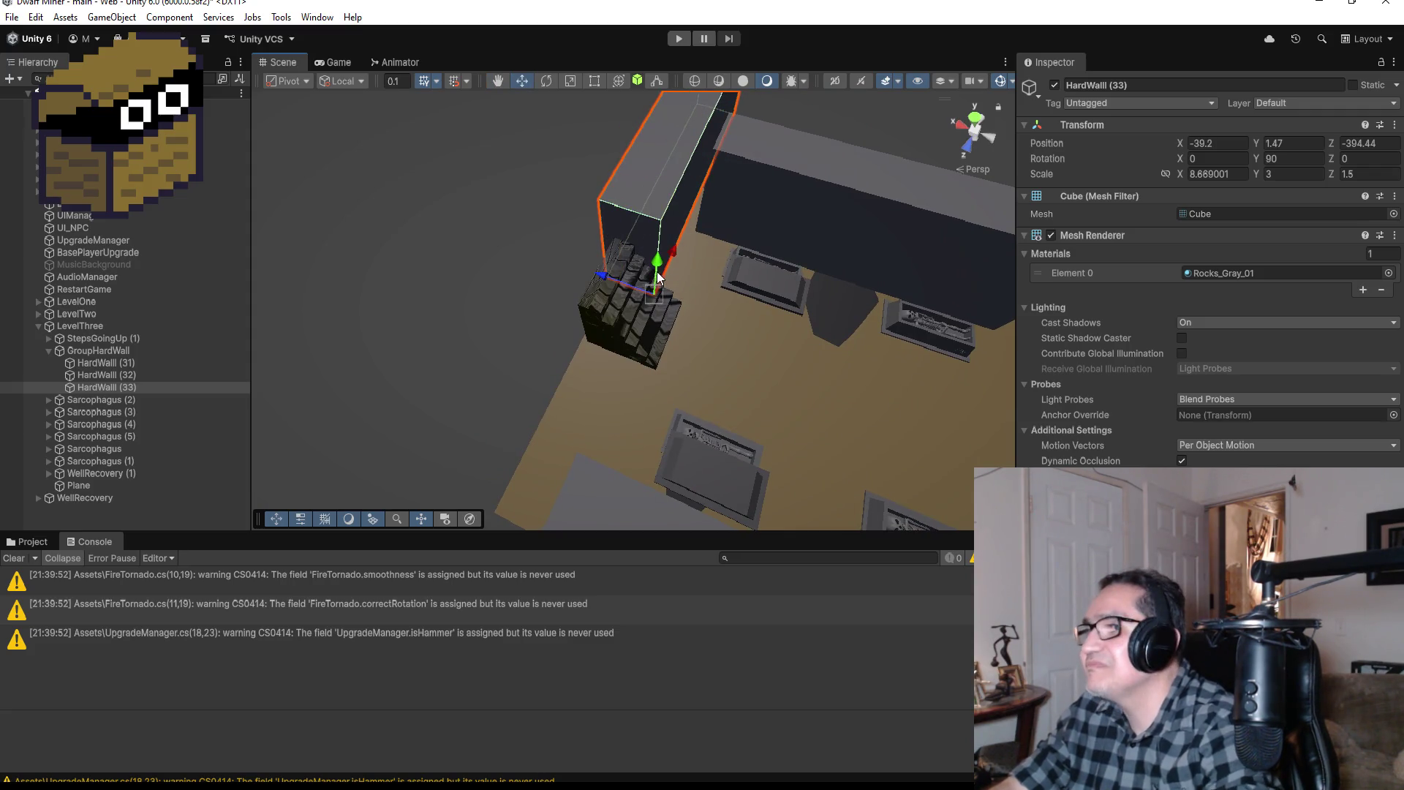
{"action": "key", "text": "v"}
{"action": "left_click_drag", "start_coordinate": [658, 289], "coordinate": [696, 234]}
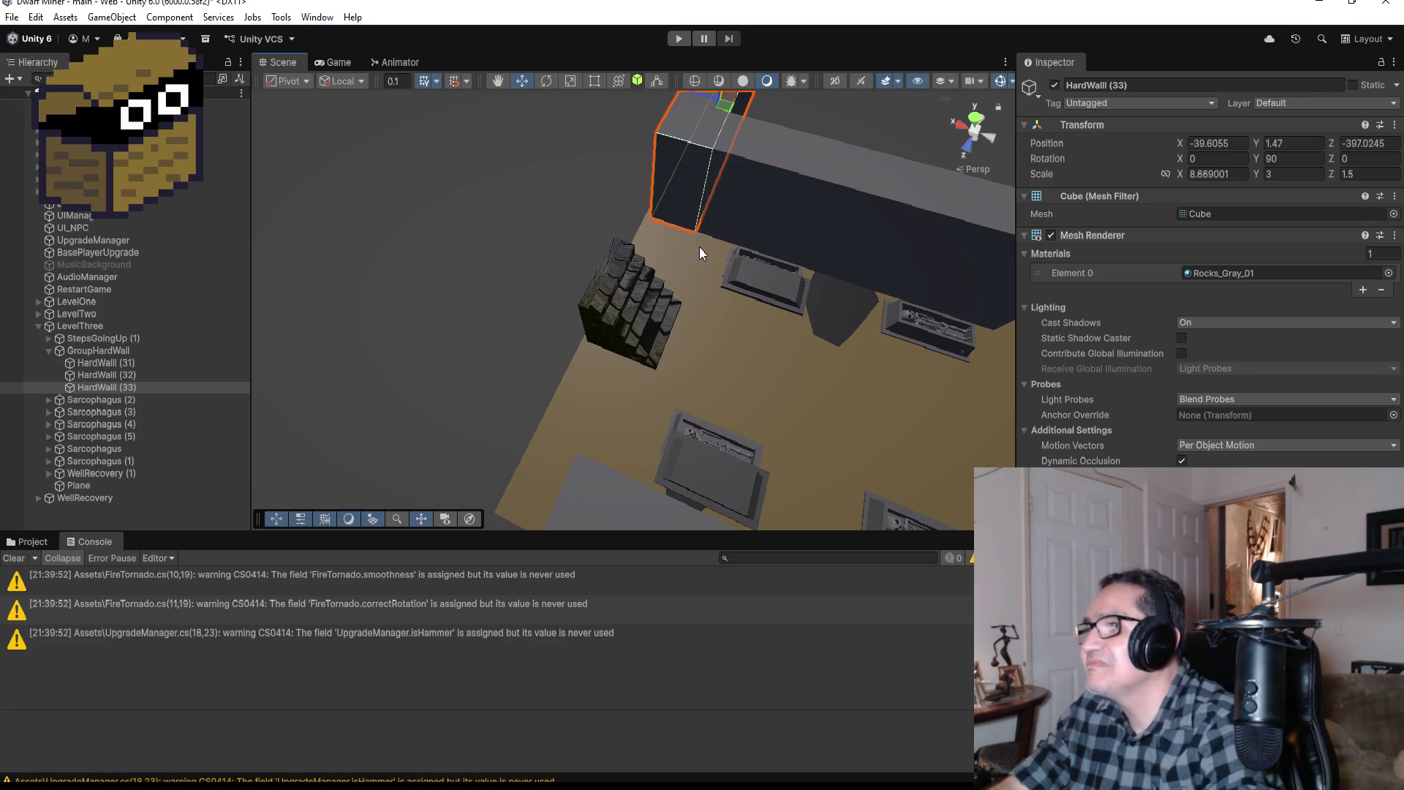
{"action": "scroll", "coordinate": [707, 220], "scroll_direction": "down", "scroll_amount": 5}
{"action": "left_click_drag", "start_coordinate": [708, 134], "coordinate": [703, 191]}
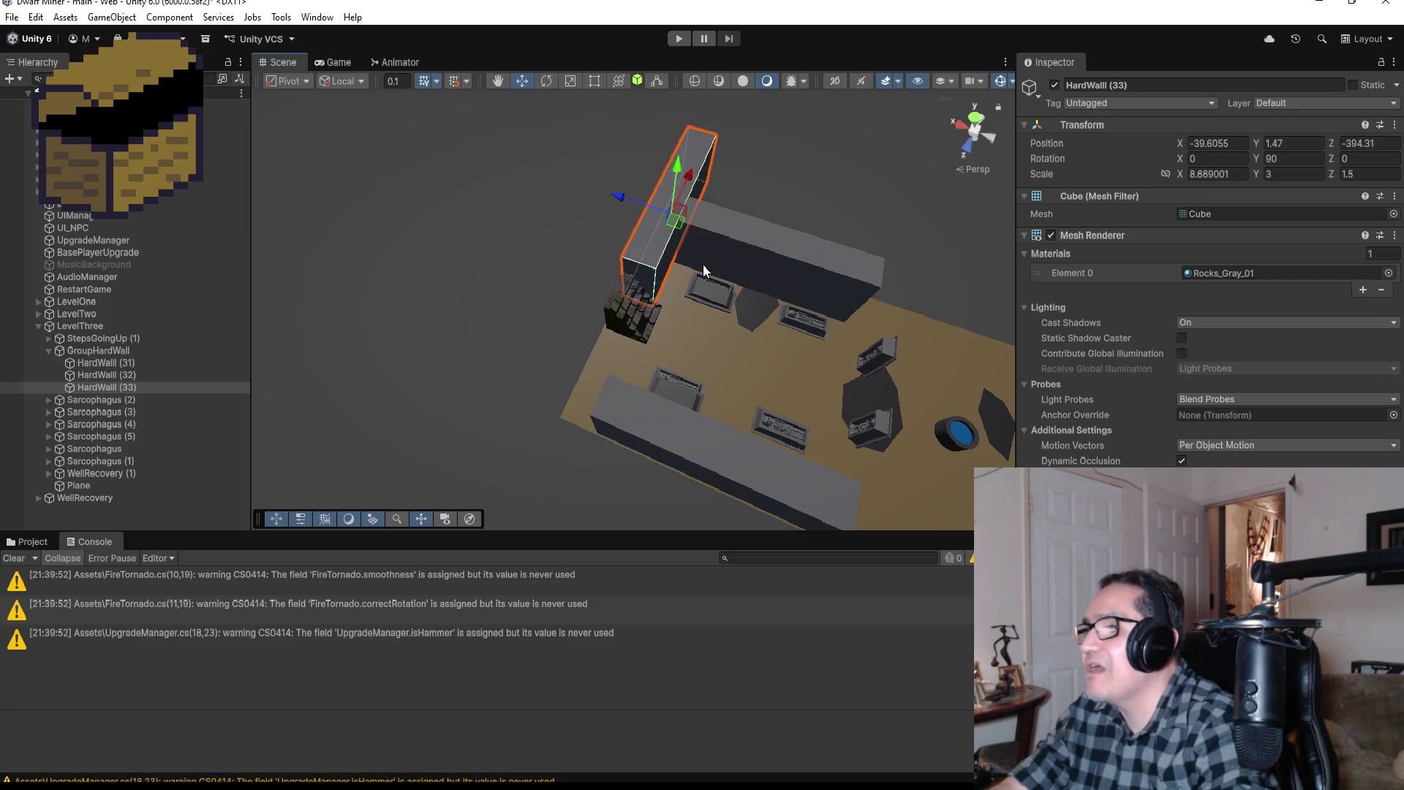
{"action": "key", "text": "f"}
{"action": "mouse_move", "coordinate": [743, 435]}
{"action": "left_mouse_down", "text": "alt"}
{"action": "mouse_move", "coordinate": [642, 262]}
{"action": "mouse_move", "coordinate": [703, 292]}
{"action": "mouse_move", "coordinate": [683, 305]}
{"action": "left_mouse_up", "text": "alt"}
{"action": "scroll", "coordinate": [683, 304], "scroll_direction": "down", "scroll_amount": 3}
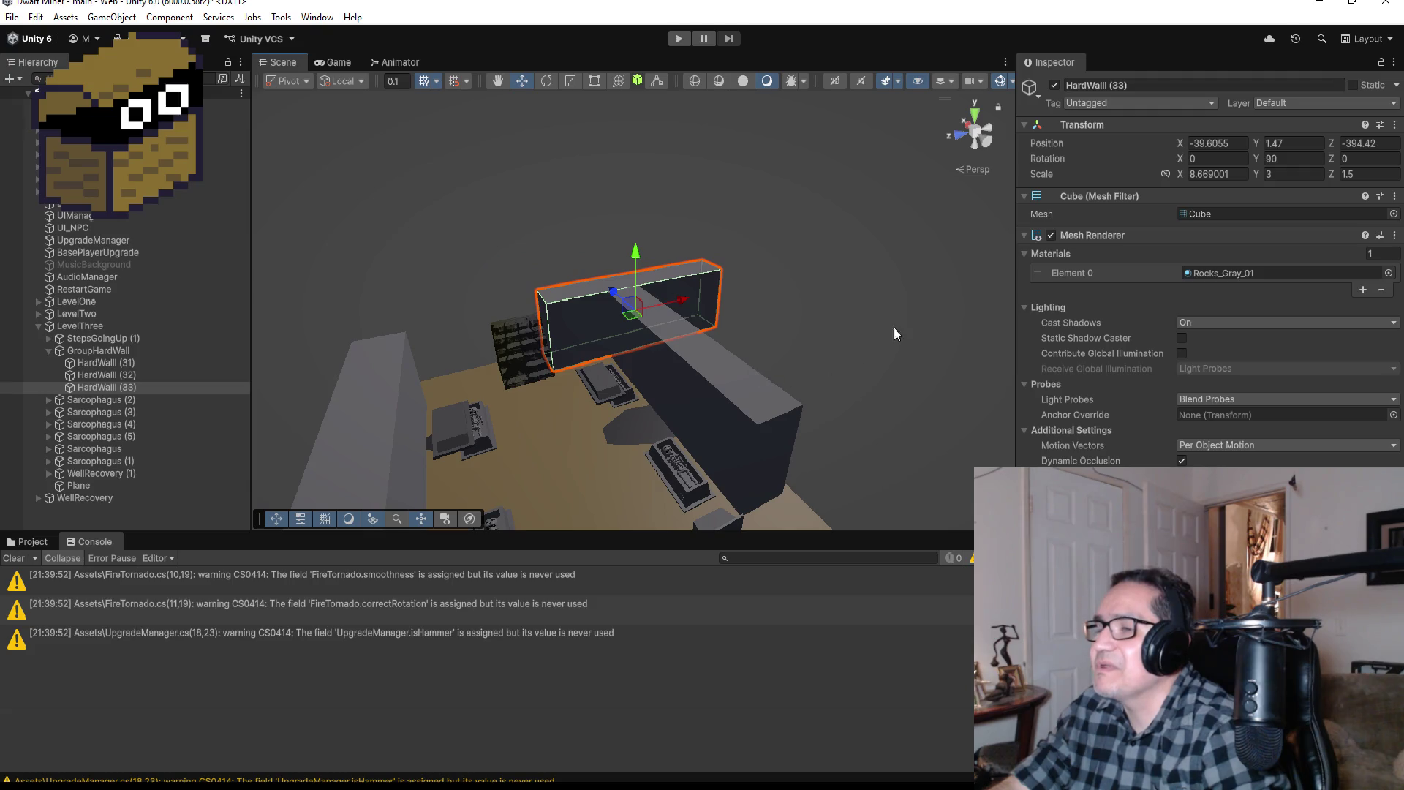
{"action": "left_click_drag", "start_coordinate": [894, 334], "coordinate": [765, 464], "text": "alt"}
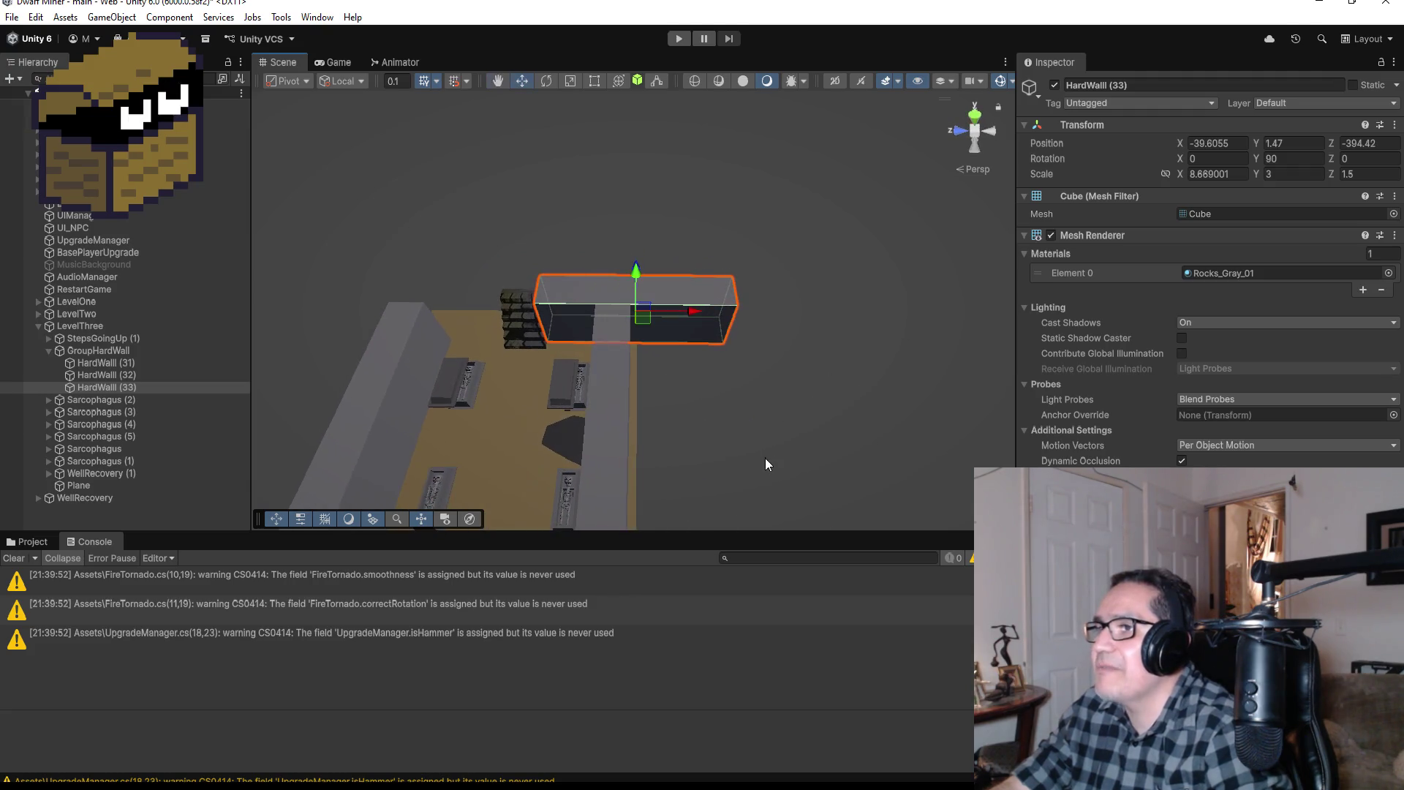
Step: Duplicate the rotated wall as HardWall (34) and move it to the stairs' other side
{"action": "key", "text": "ctrl+d"}
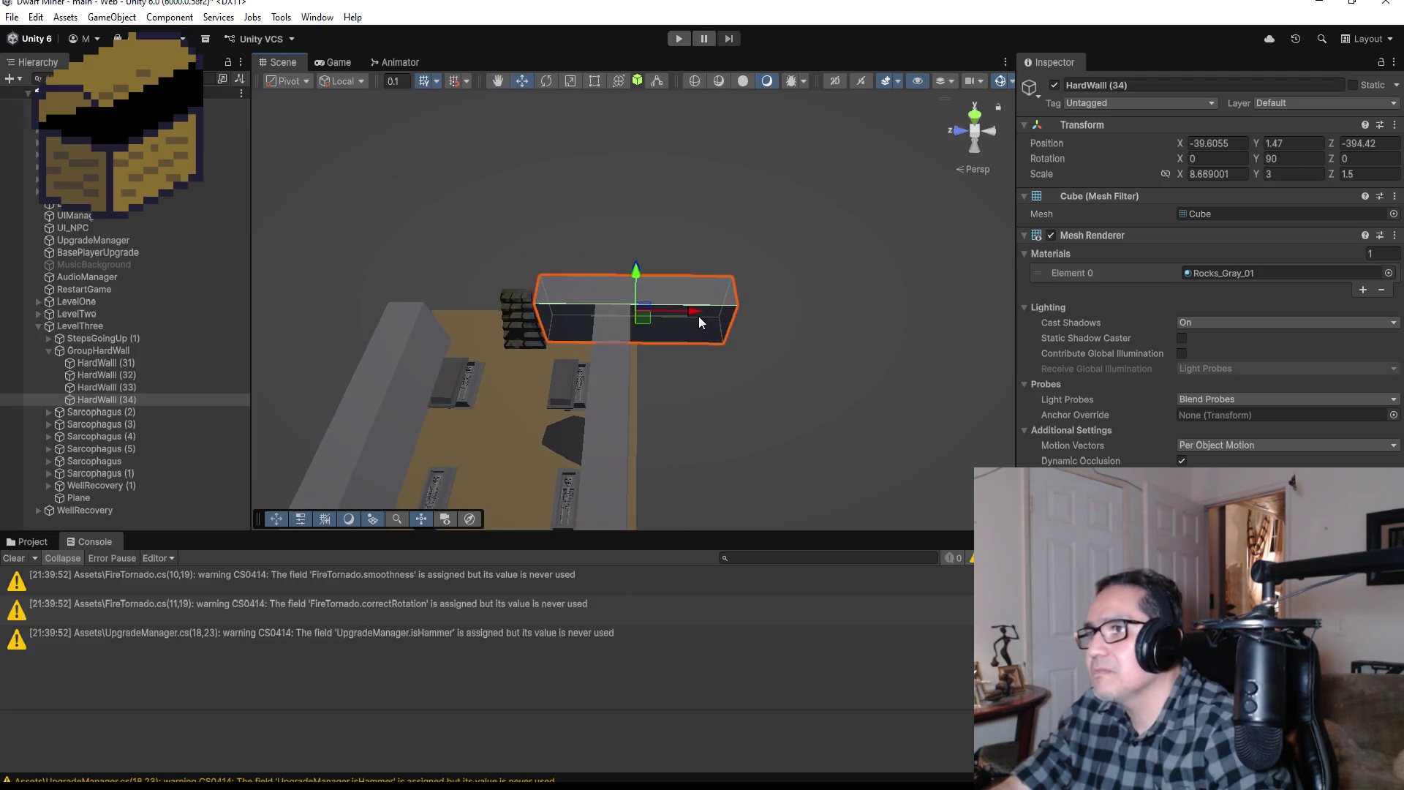
{"action": "mouse_move", "coordinate": [692, 308]}
{"action": "left_mouse_down"}
{"action": "mouse_move", "coordinate": [449, 288]}
{"action": "mouse_move", "coordinate": [465, 291]}
{"action": "left_mouse_up"}
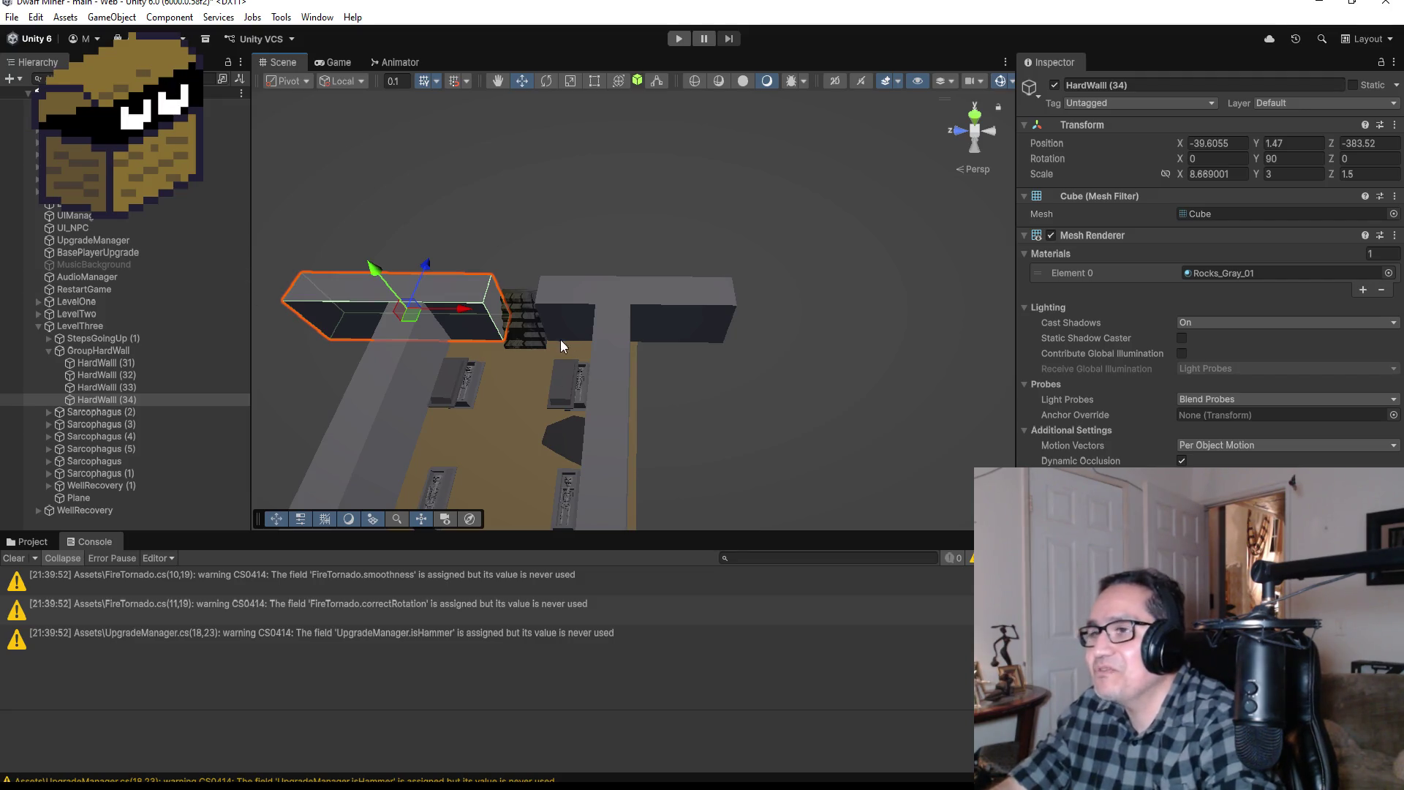
{"action": "scroll", "coordinate": [560, 339], "scroll_direction": "up", "scroll_amount": 1}
Step: Move the stairs Cube to local X 0.455 between the two walls, then select HardWall (34)
{"action": "left_click", "coordinate": [506, 335]}
{"action": "key", "text": "f"}
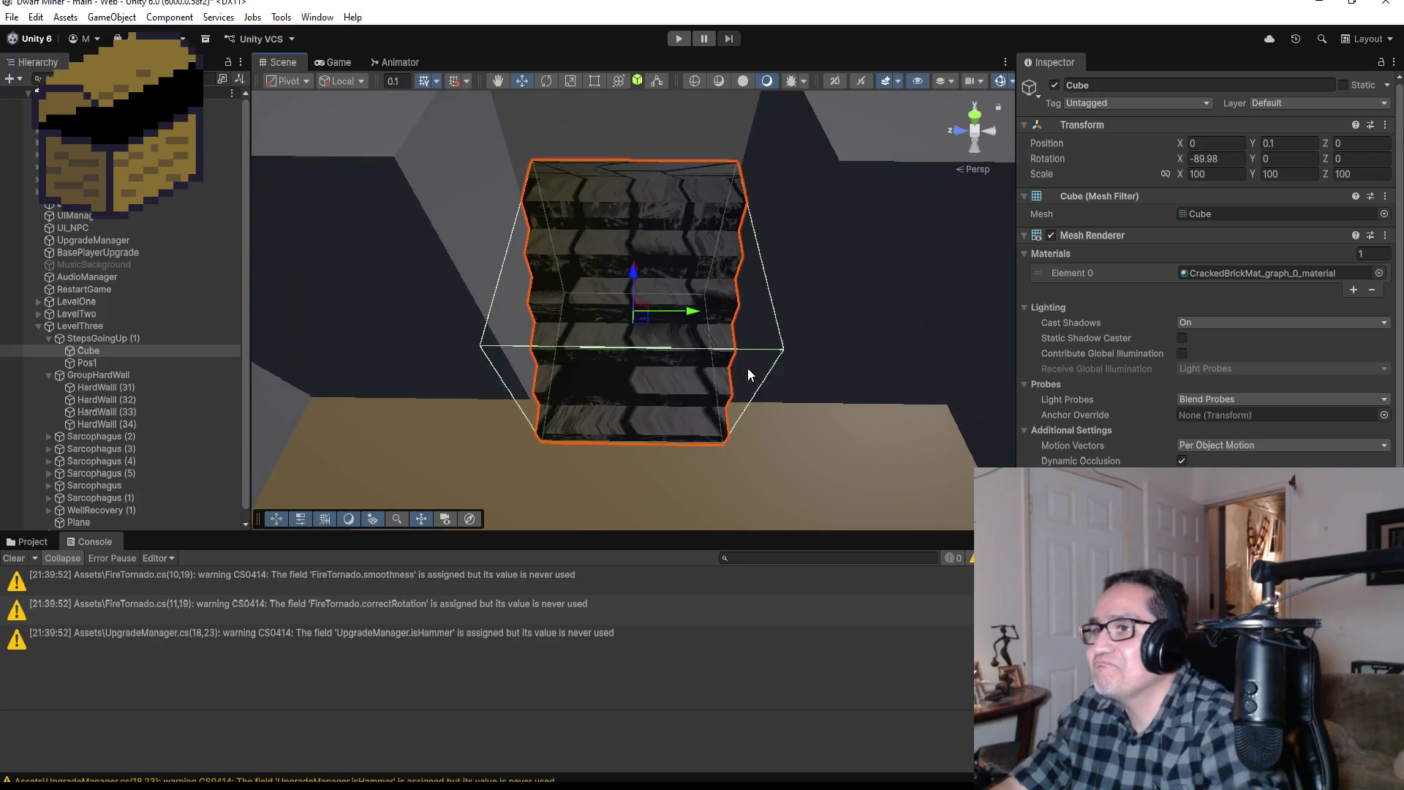
{"action": "mouse_move", "coordinate": [809, 397]}
{"action": "left_mouse_down", "text": "alt"}
{"action": "mouse_move", "coordinate": [849, 329]}
{"action": "mouse_move", "coordinate": [563, 290]}
{"action": "mouse_move", "coordinate": [367, 366]}
{"action": "mouse_move", "coordinate": [307, 431]}
{"action": "mouse_move", "coordinate": [322, 446]}
{"action": "mouse_move", "coordinate": [282, 412]}
{"action": "mouse_move", "coordinate": [569, 489]}
{"action": "left_mouse_up", "text": "alt"}
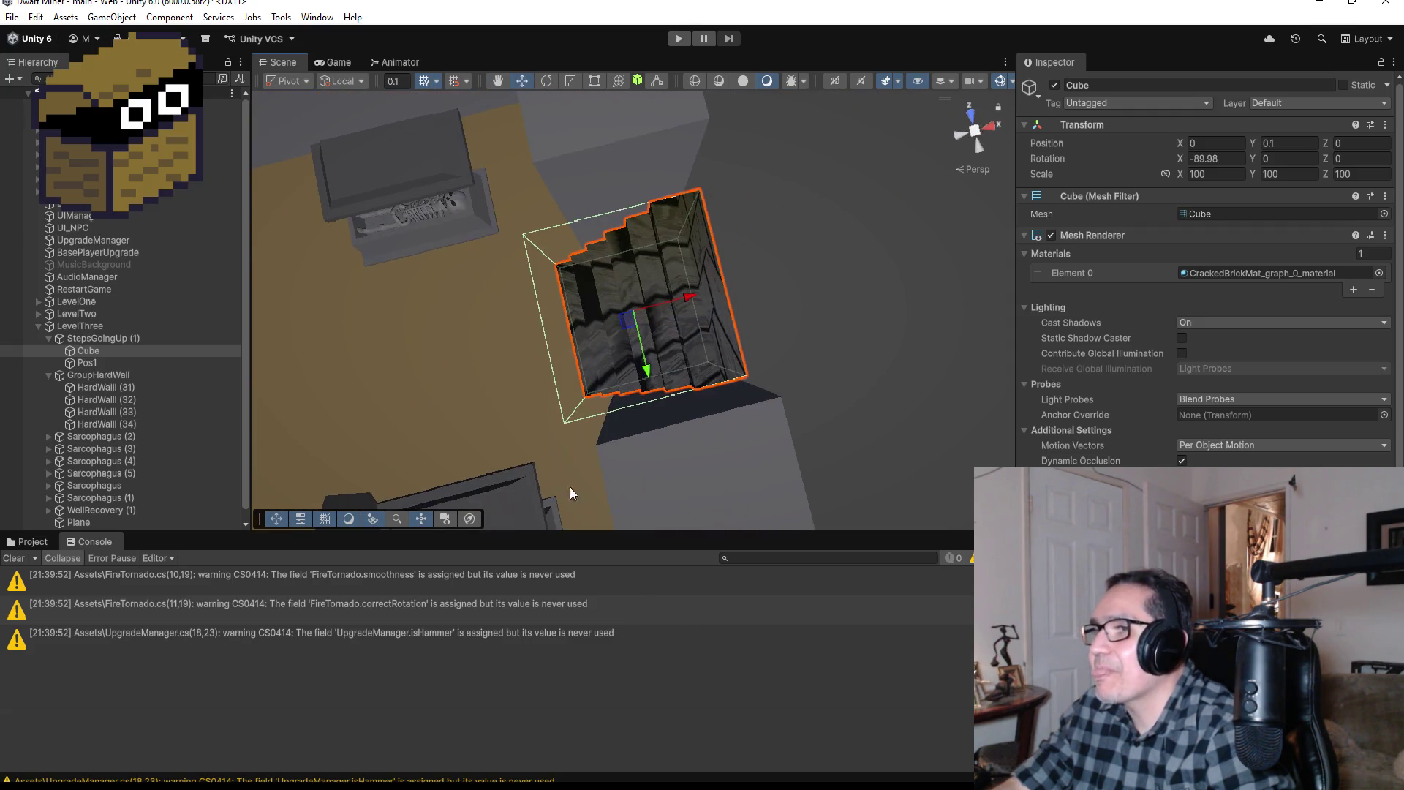
{"action": "mouse_move", "coordinate": [692, 299]}
{"action": "left_mouse_down"}
{"action": "mouse_move", "coordinate": [929, 189]}
{"action": "mouse_move", "coordinate": [994, 182]}
{"action": "mouse_move", "coordinate": [987, 211]}
{"action": "left_mouse_up"}
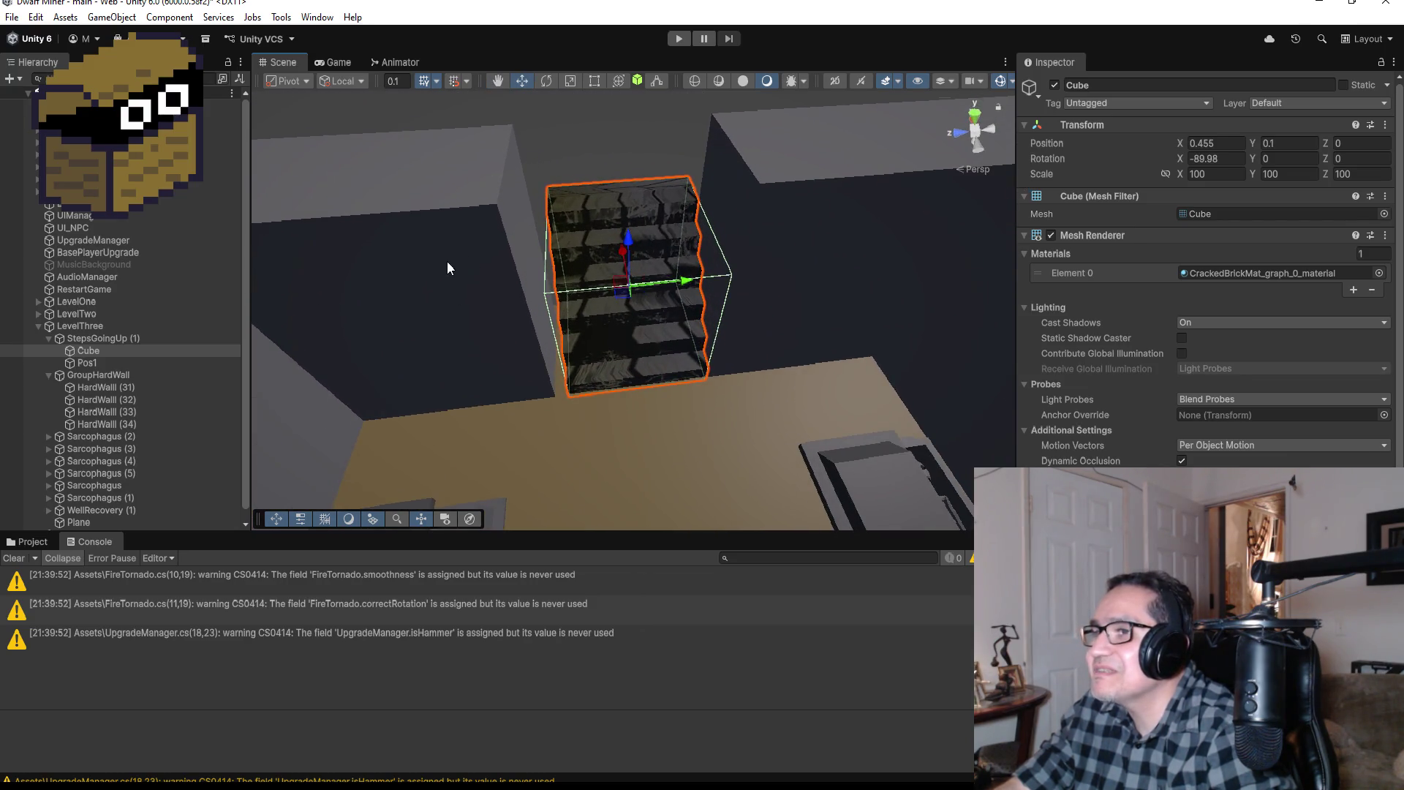
{"action": "left_click", "coordinate": [475, 373]}
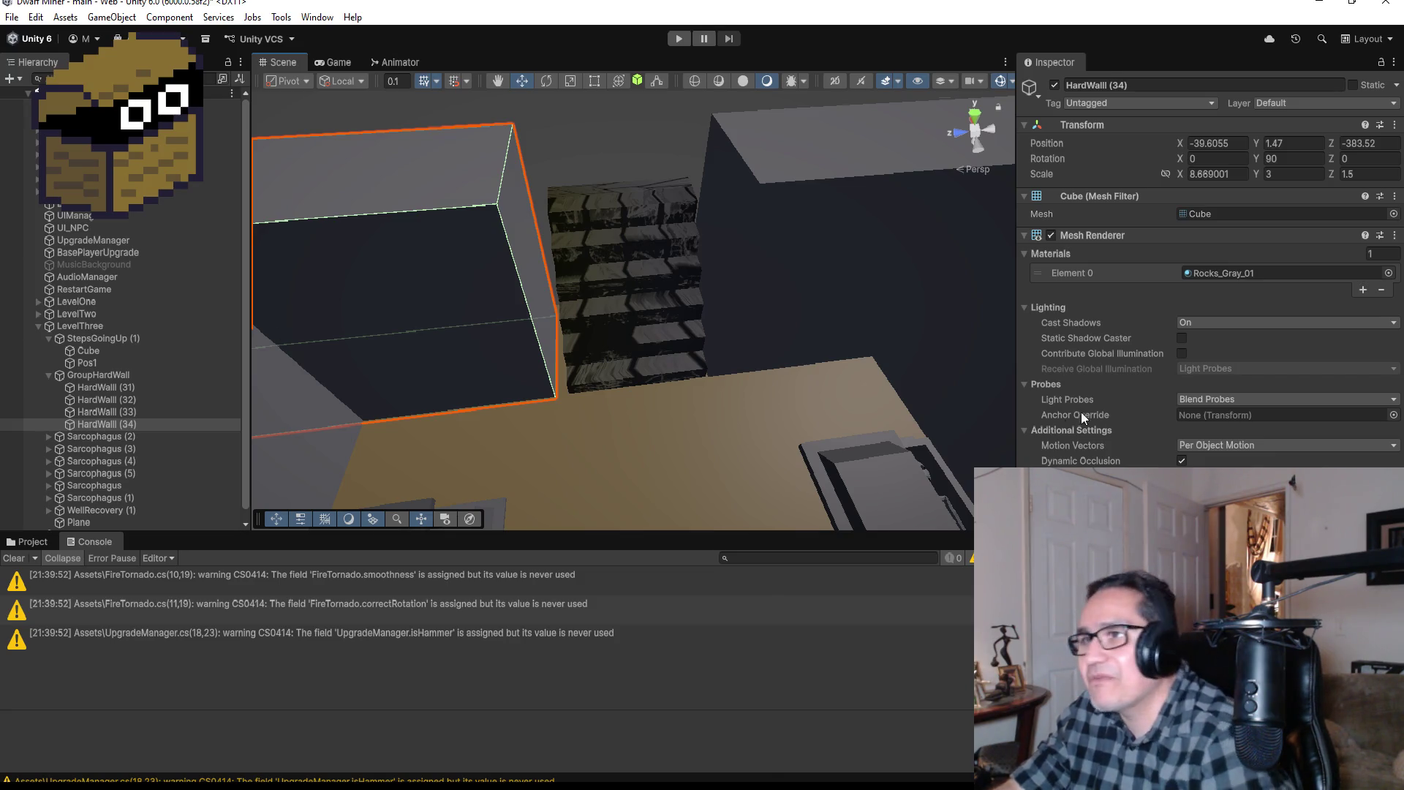
Step: Stretch HardWall (34) with the Rect tool until it meets the stairs block at Z -383.6057
{"action": "left_click", "coordinate": [594, 82]}
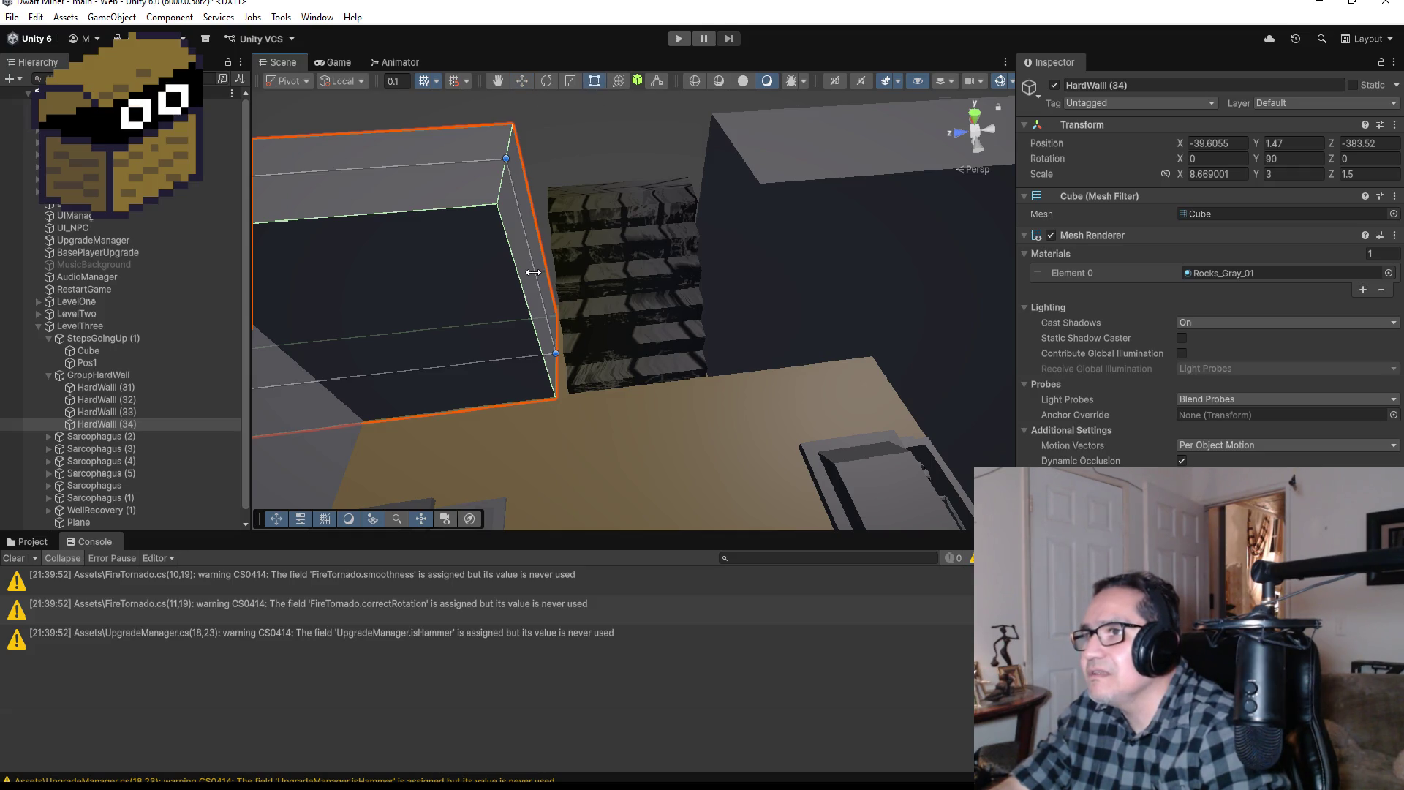
{"action": "left_click_drag", "start_coordinate": [533, 272], "coordinate": [547, 270]}
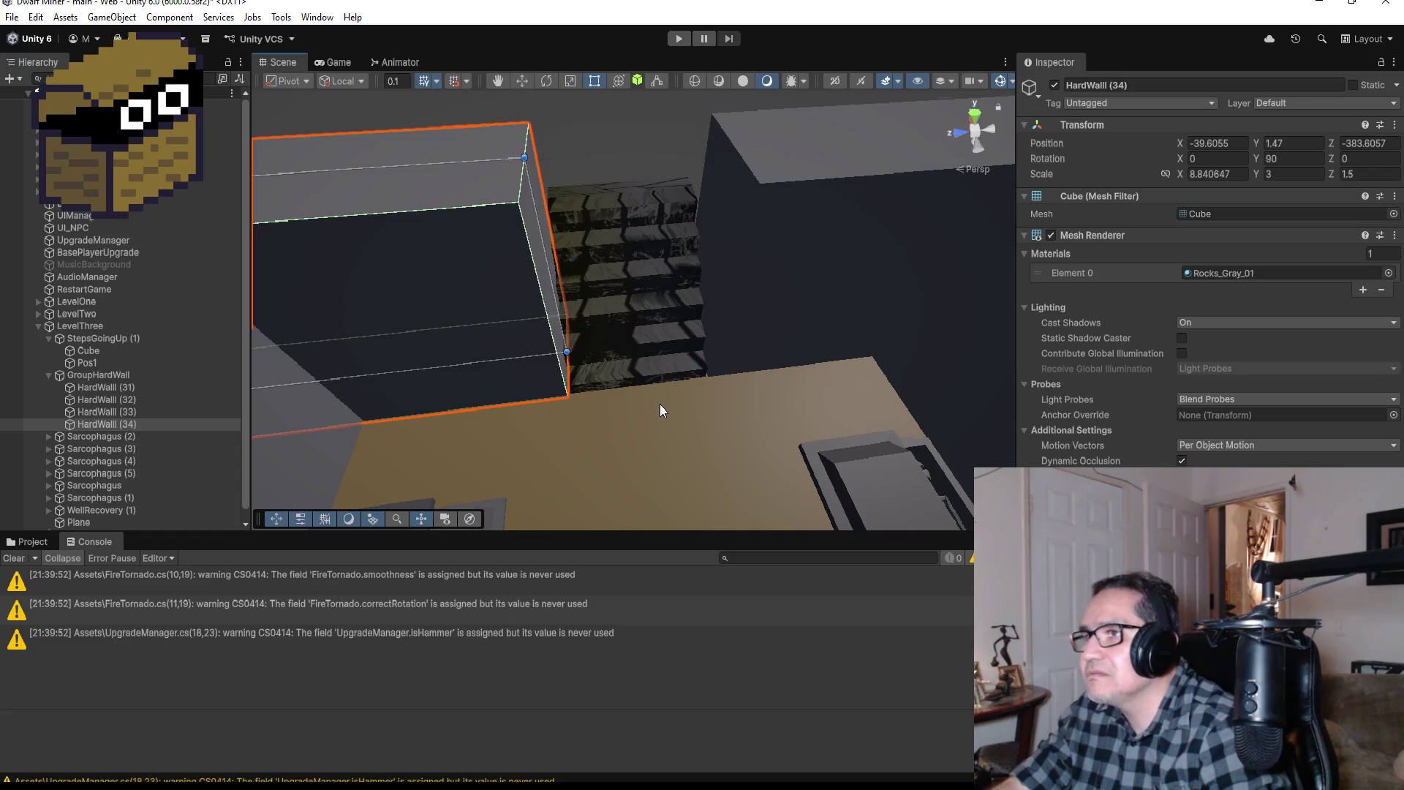
{"action": "mouse_move", "coordinate": [659, 410]}
{"action": "left_mouse_down"}
{"action": "mouse_move", "coordinate": [754, 334]}
{"action": "mouse_move", "coordinate": [782, 355]}
{"action": "mouse_move", "coordinate": [557, 334]}
{"action": "left_mouse_up"}
Step: Select the stairs Cube and frame it between the two walls
{"action": "left_click", "coordinate": [636, 302]}
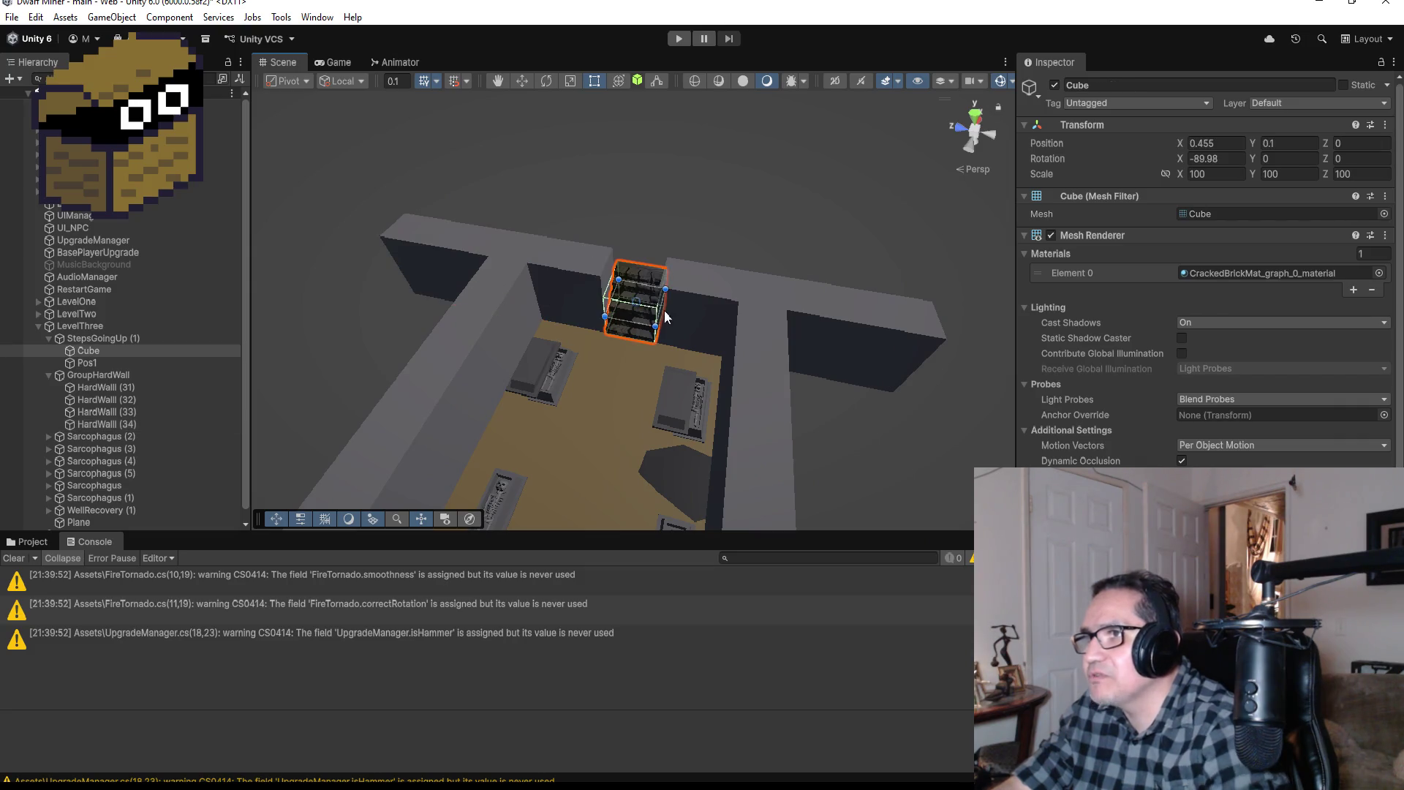
{"action": "key", "text": "f"}
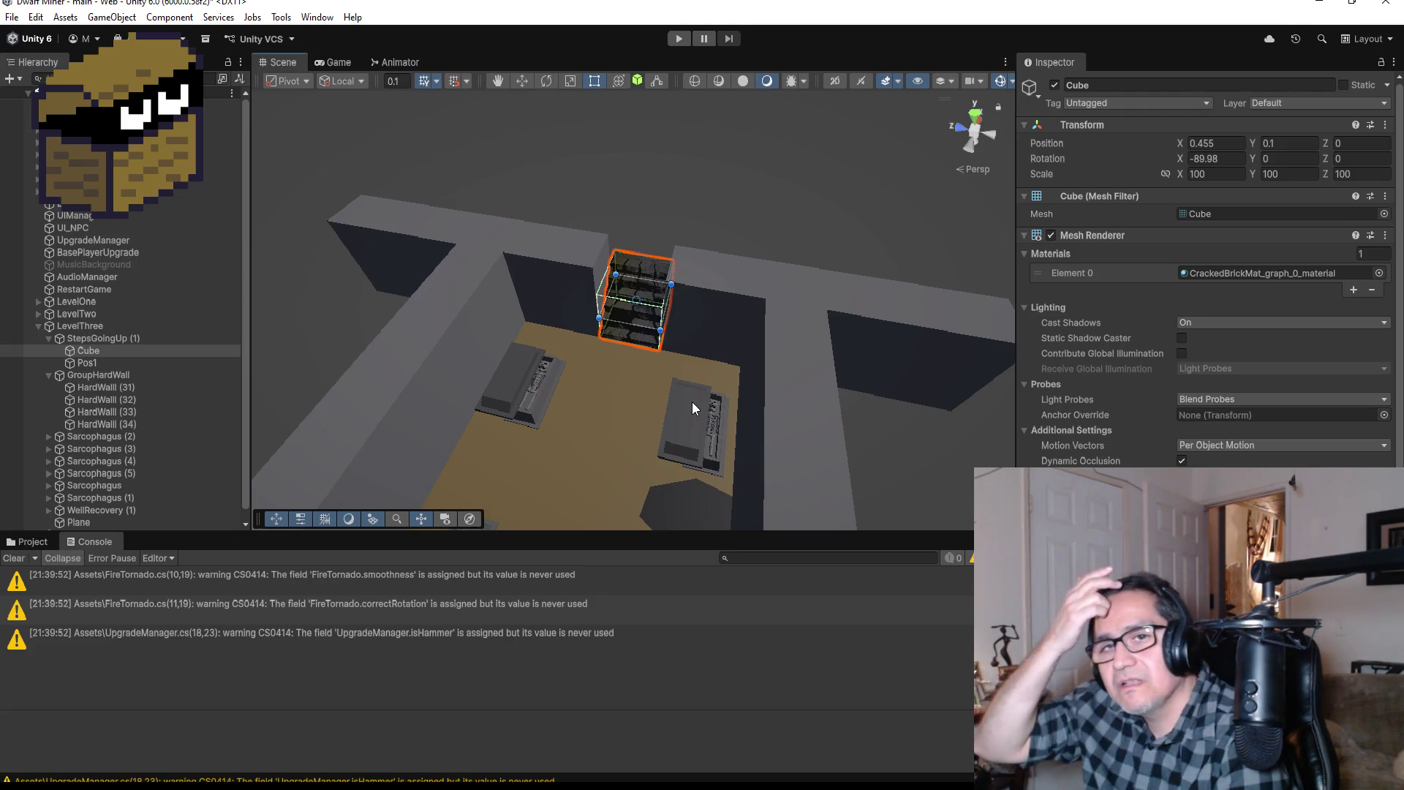
{"action": "scroll", "coordinate": [680, 427], "scroll_direction": "up", "scroll_amount": 2}
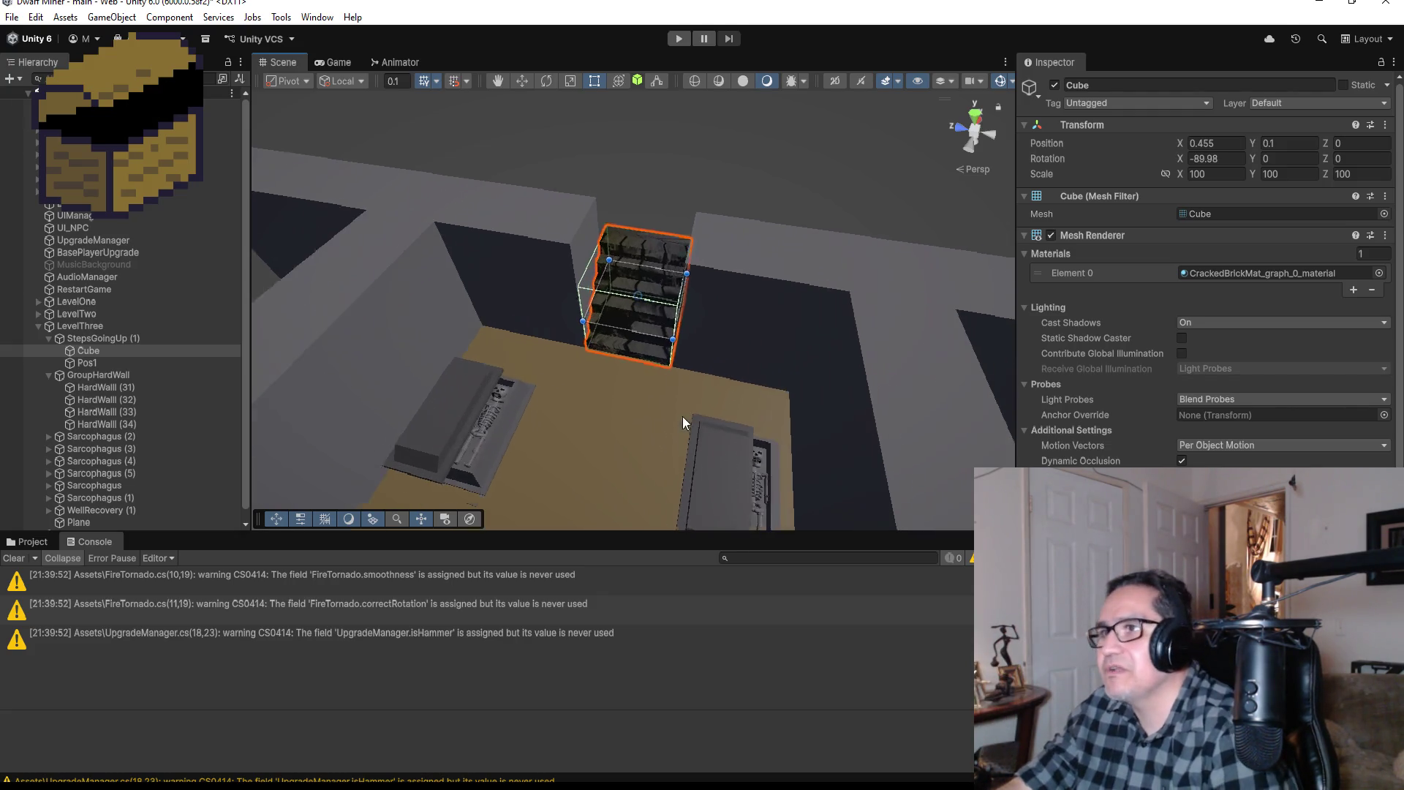
{"action": "scroll", "coordinate": [682, 416], "scroll_direction": "up", "scroll_amount": 1}
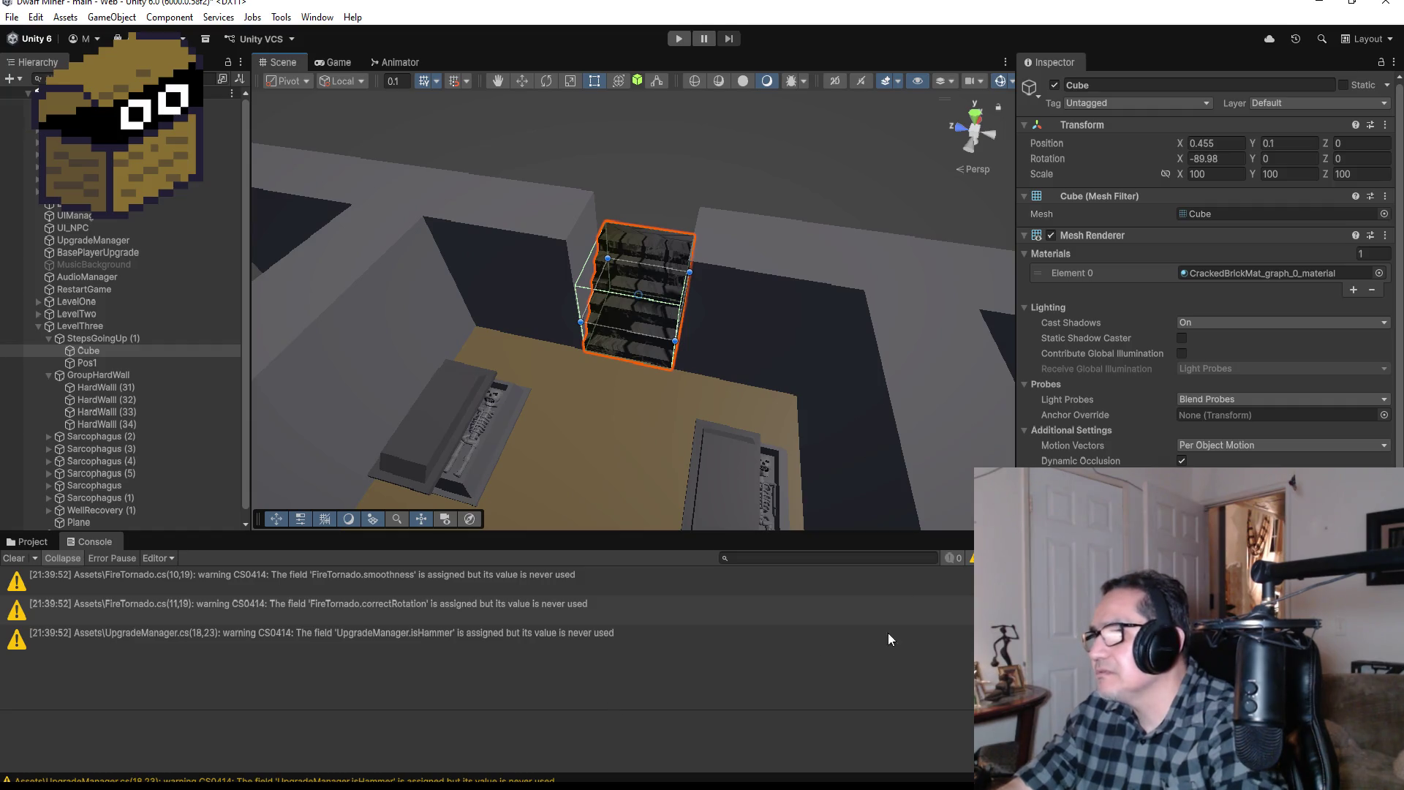
{"action": "scroll", "coordinate": [1290, 385], "scroll_direction": "down", "scroll_amount": 3}
{"action": "scroll", "coordinate": [1279, 459], "scroll_direction": "up", "scroll_amount": 3}
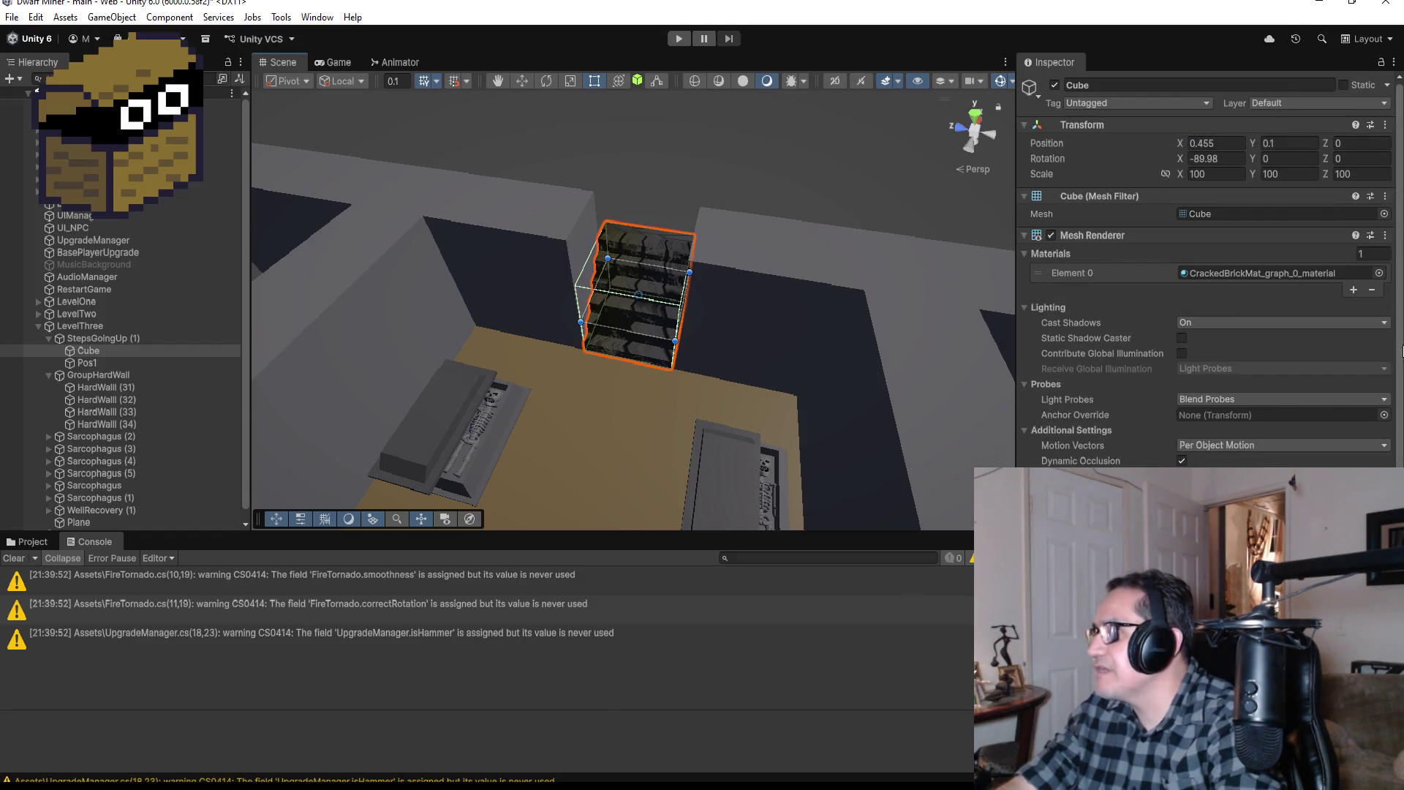
Step: Assign the Rocks_Gray_01 material to the stairs Cube's Mesh Renderer Element 0, searching 'gra'
{"action": "left_click", "coordinate": [1377, 272]}
{"action": "scroll", "coordinate": [1262, 425], "scroll_direction": "up", "scroll_amount": 5}
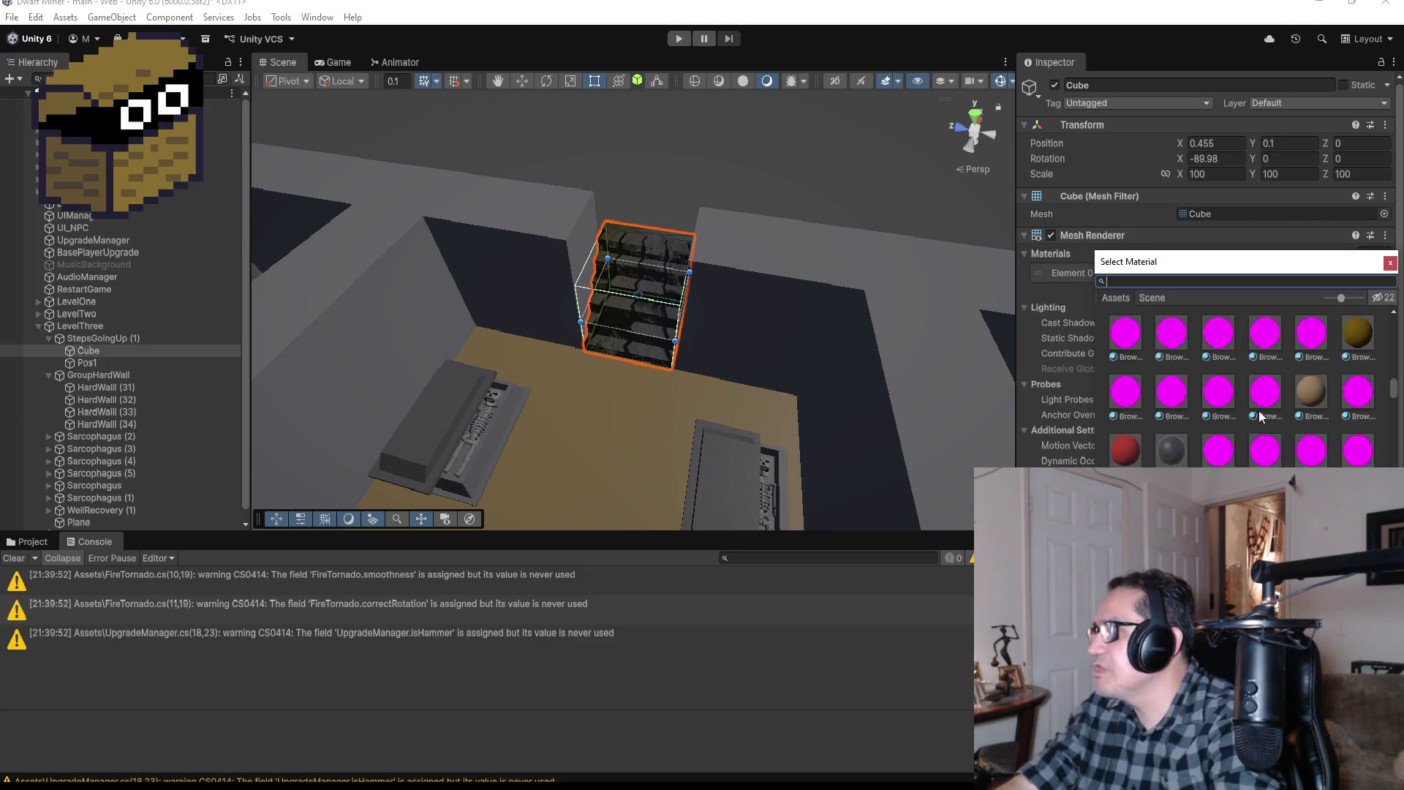
{"action": "scroll", "coordinate": [1283, 444], "scroll_direction": "up", "scroll_amount": 5}
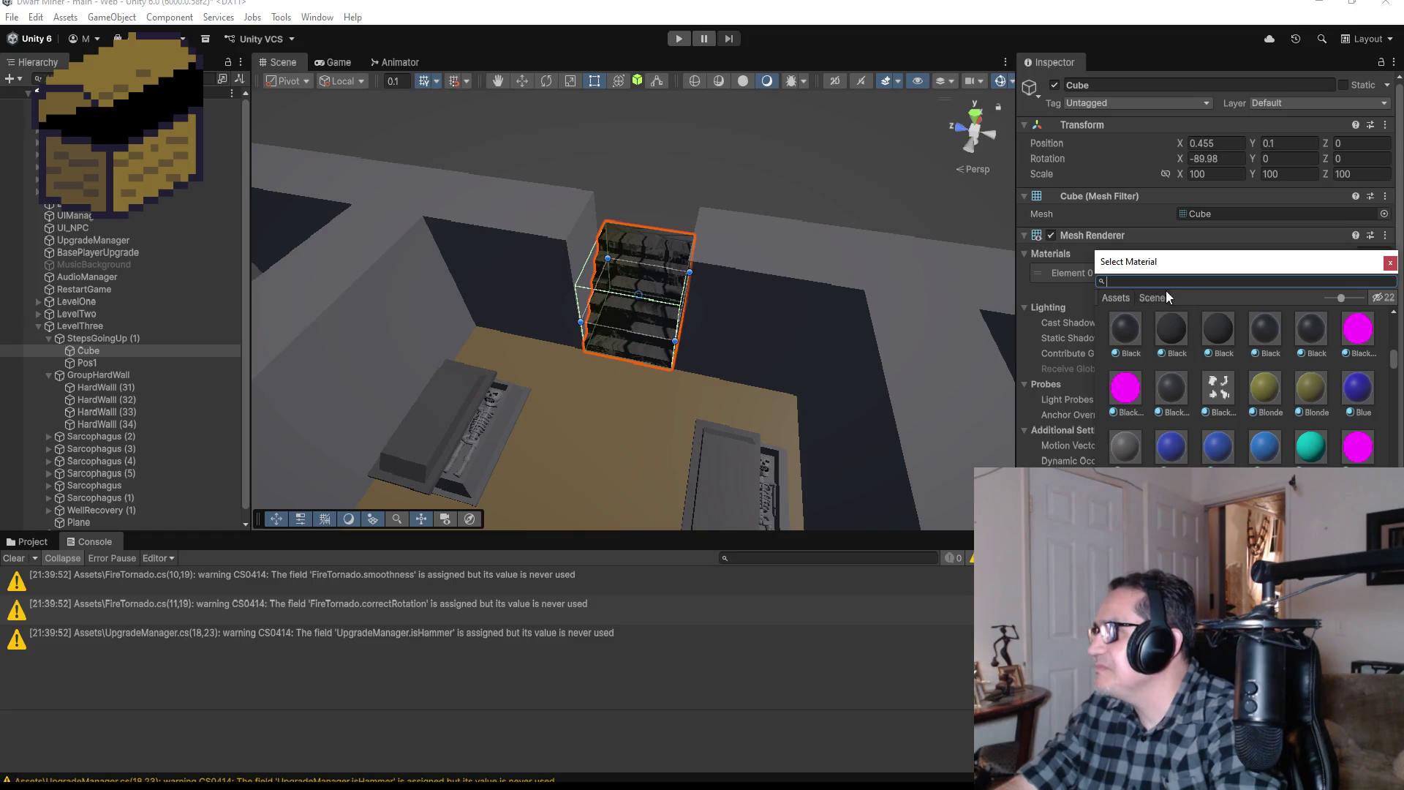
{"action": "type", "text": "gra"}
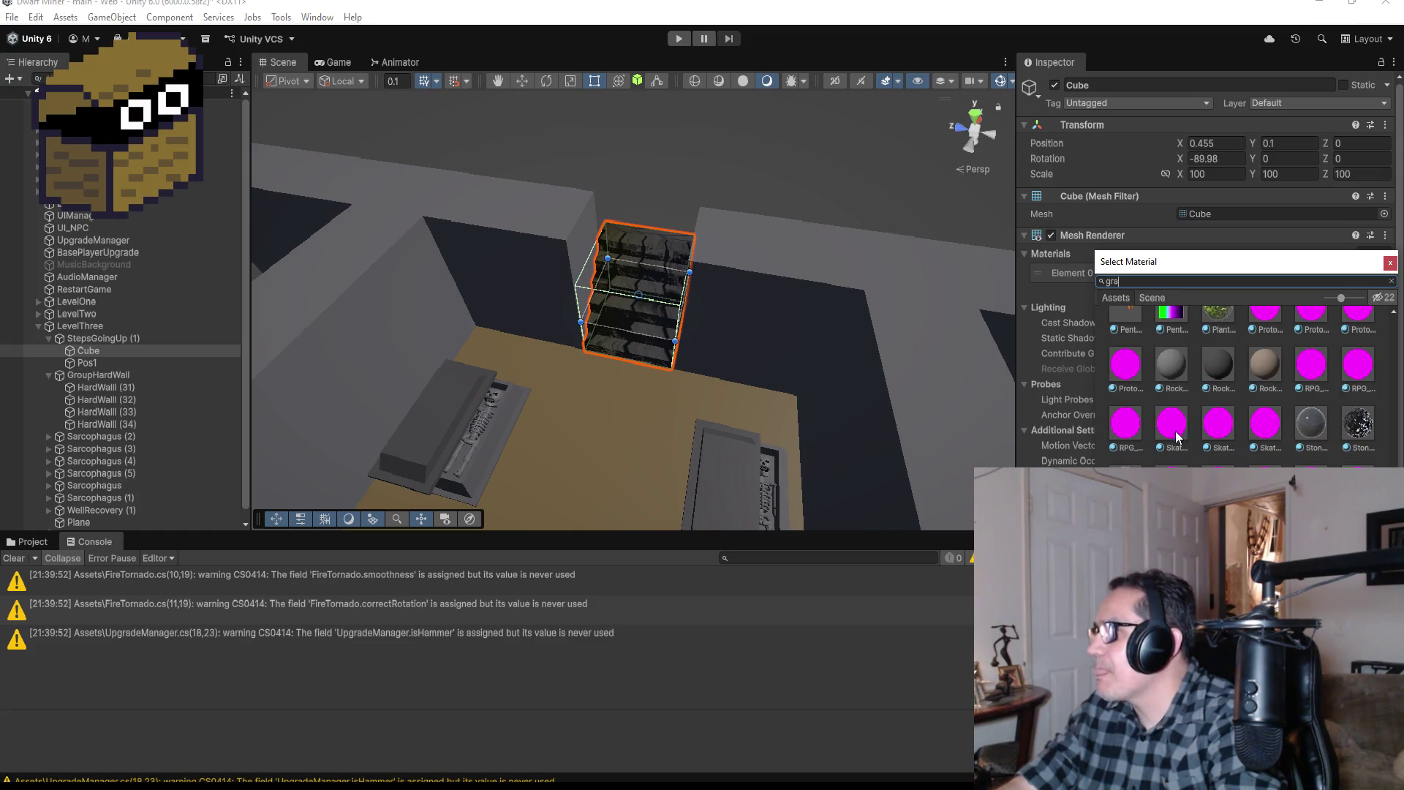
{"action": "double_click", "coordinate": [1169, 361]}
{"action": "scroll", "coordinate": [673, 432], "scroll_direction": "down", "scroll_amount": 10}
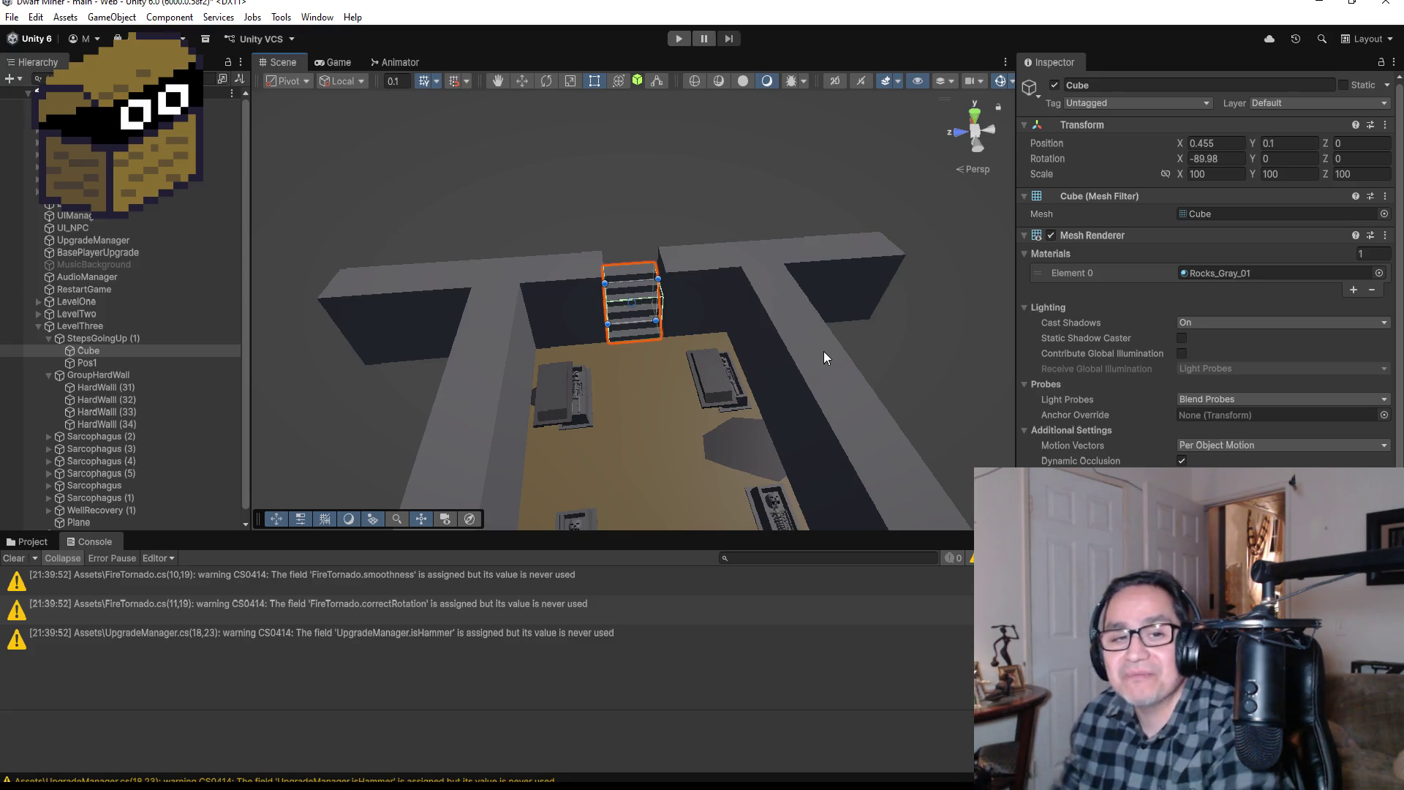
Step: Orbit to a top-down view and shorten HardWall (33) from its far end
{"action": "left_click_drag", "start_coordinate": [741, 379], "coordinate": [765, 397]}
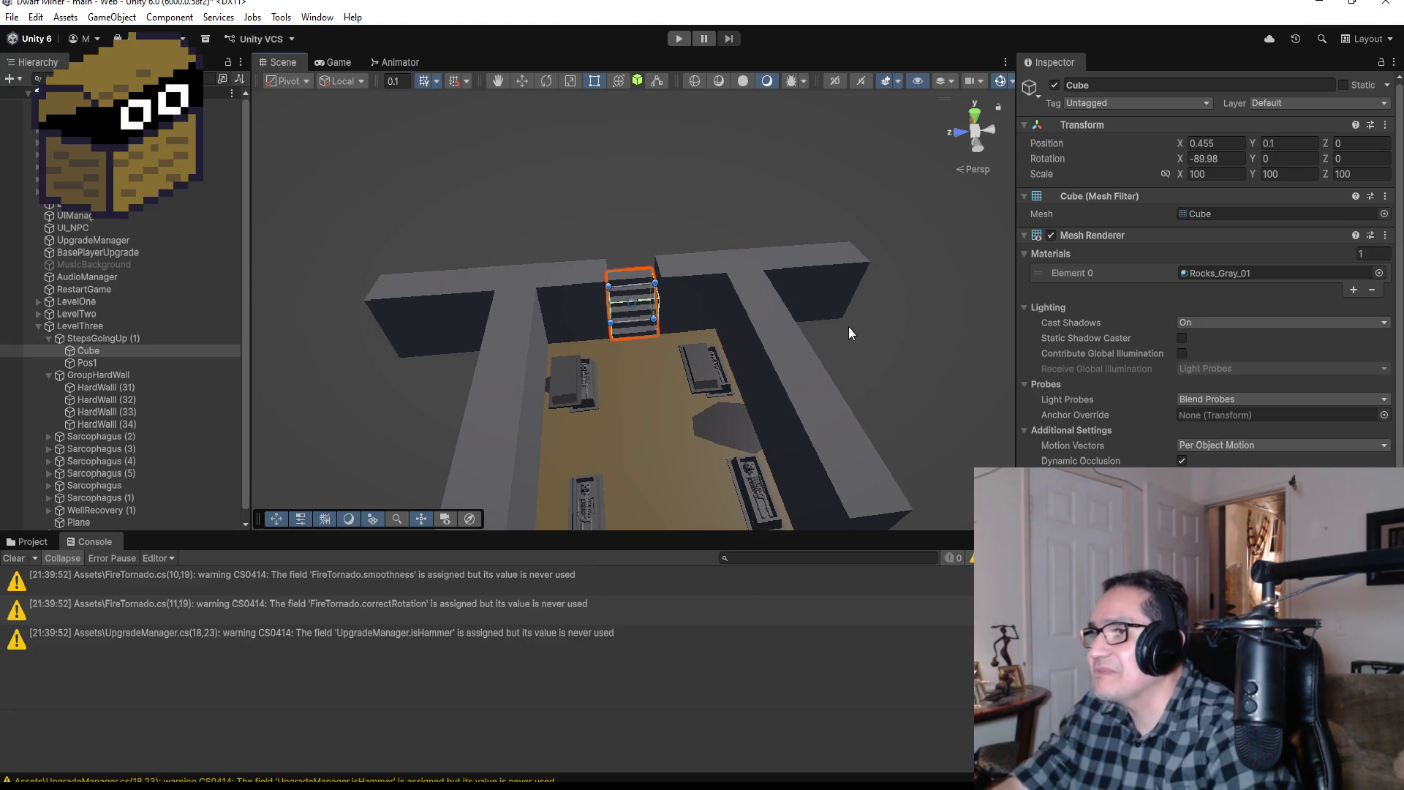
{"action": "mouse_move", "coordinate": [848, 326]}
{"action": "left_mouse_down"}
{"action": "mouse_move", "coordinate": [787, 407]}
{"action": "mouse_move", "coordinate": [787, 364]}
{"action": "left_mouse_up"}
{"action": "left_click", "coordinate": [825, 333]}
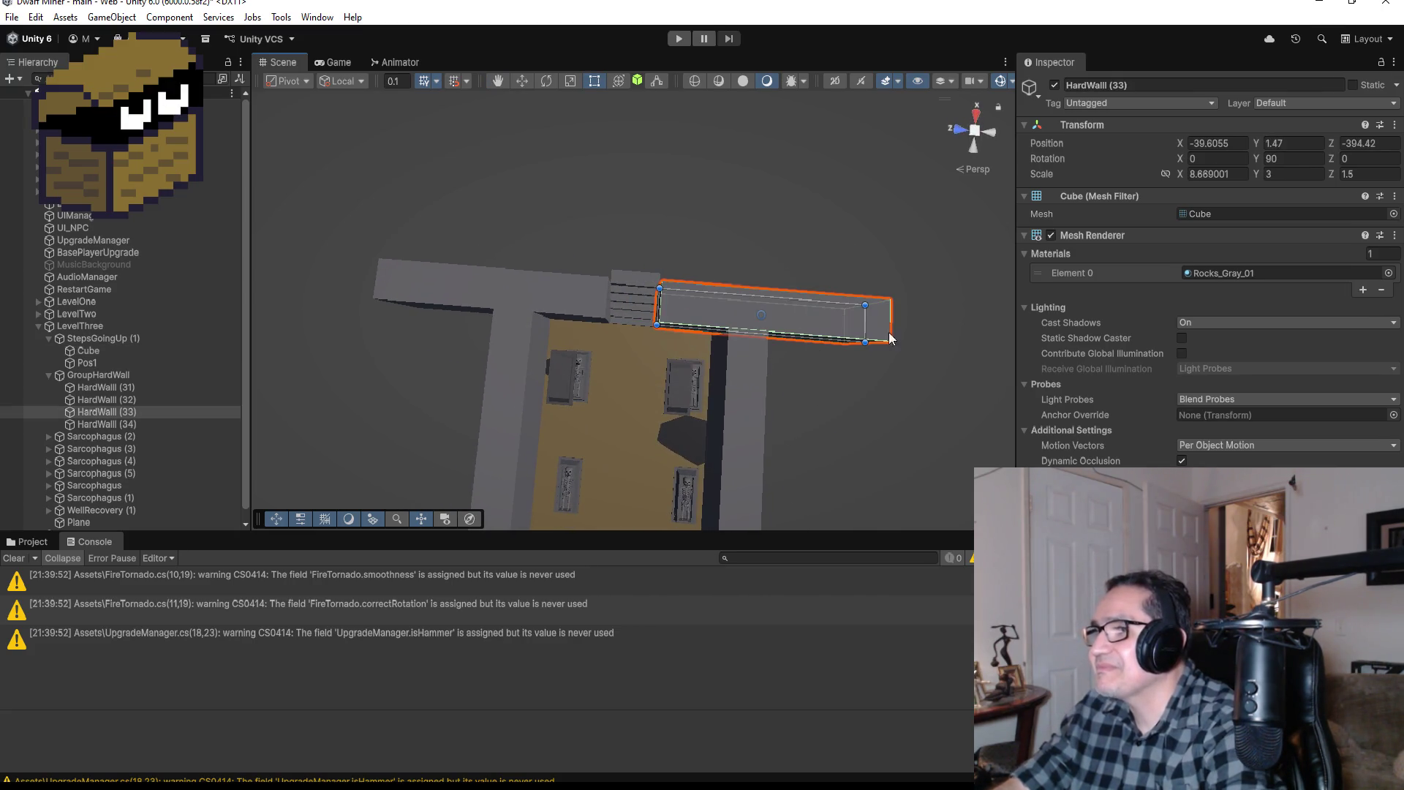
{"action": "scroll", "coordinate": [890, 338], "scroll_direction": "up", "scroll_amount": 2}
{"action": "left_click_drag", "start_coordinate": [969, 336], "coordinate": [829, 324]}
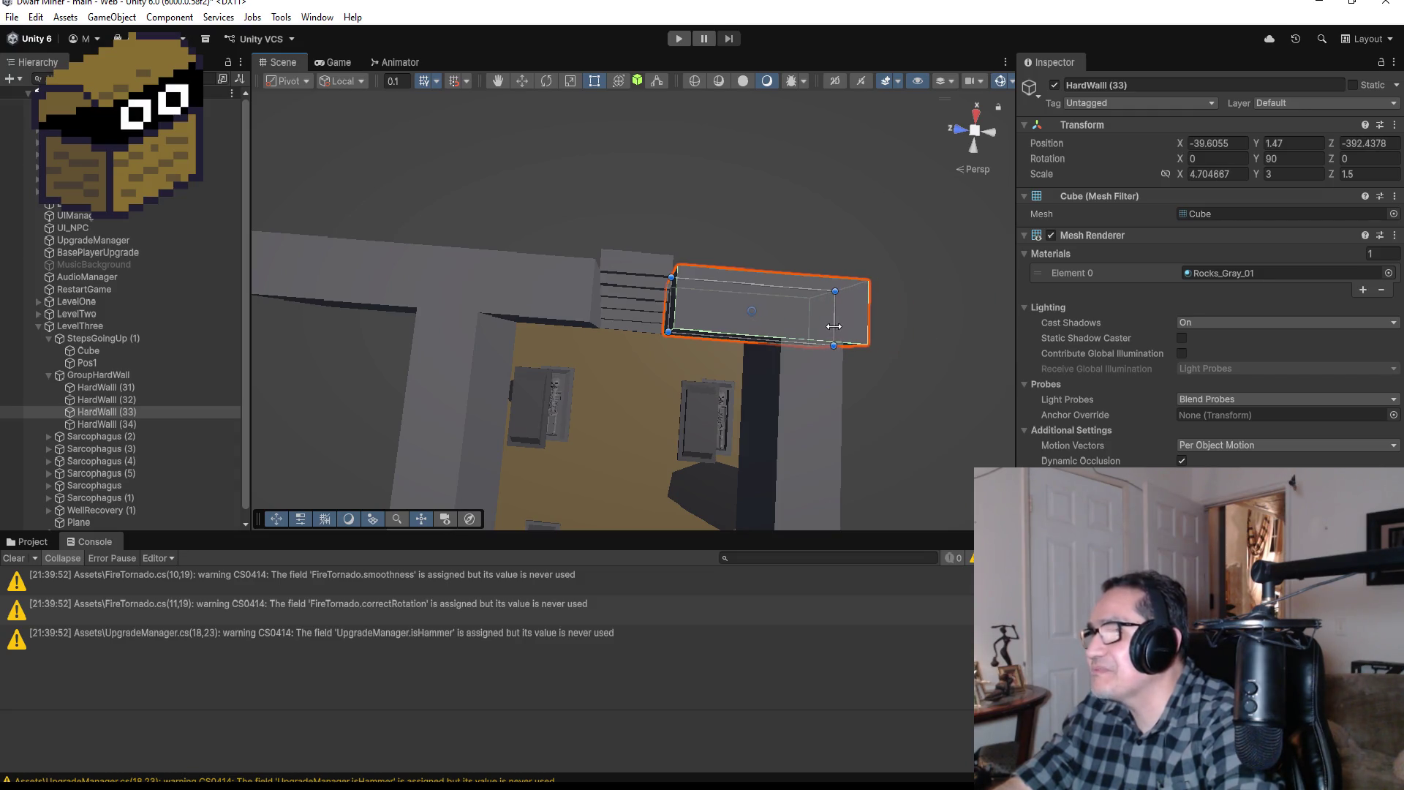
Step: Shorten HardWall (34) to X scale 4.38 and trim HardWall (33) further to 4.70
{"action": "left_click", "coordinate": [423, 278]}
{"action": "scroll", "coordinate": [431, 278], "scroll_direction": "down", "scroll_amount": 2}
{"action": "left_click_drag", "start_coordinate": [383, 280], "coordinate": [495, 288]}
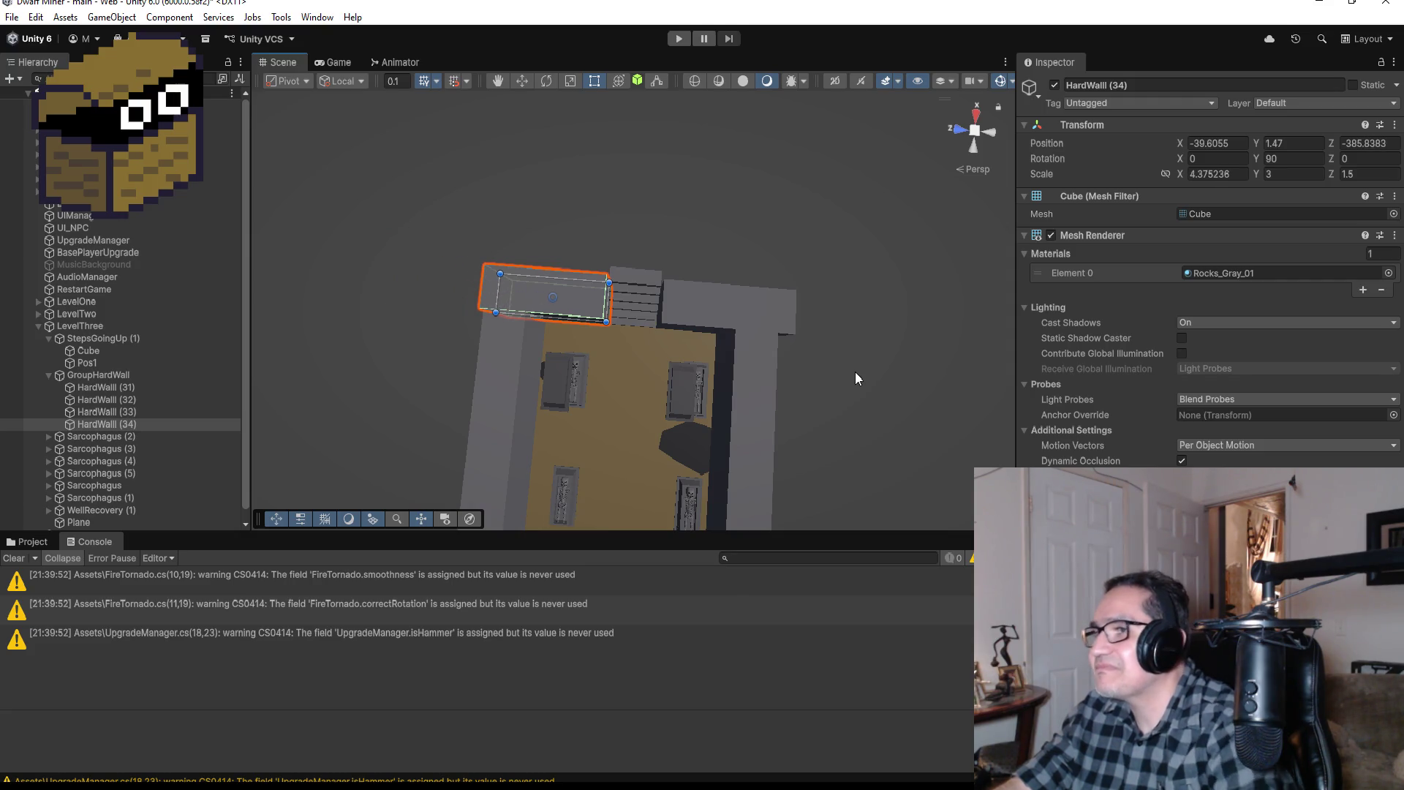
{"action": "scroll", "coordinate": [854, 372], "scroll_direction": "down", "scroll_amount": 1}
{"action": "left_click", "coordinate": [745, 323]}
{"action": "left_click_drag", "start_coordinate": [763, 316], "coordinate": [752, 317]}
{"action": "left_click", "coordinate": [514, 302]}
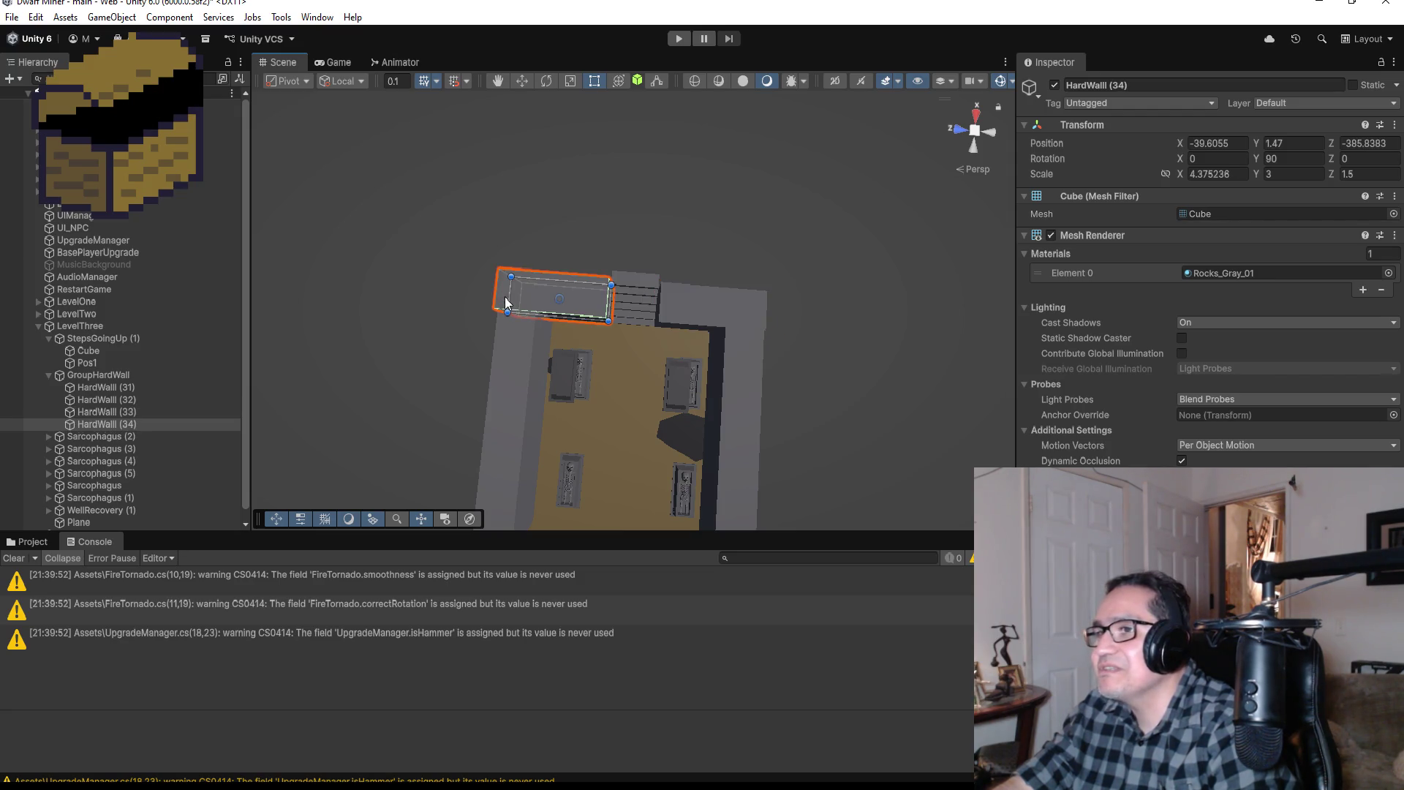
Step: Trim HardWall (34) from its left end to an X scale of about 4.22
{"action": "left_click_drag", "start_coordinate": [507, 295], "coordinate": [511, 295]}
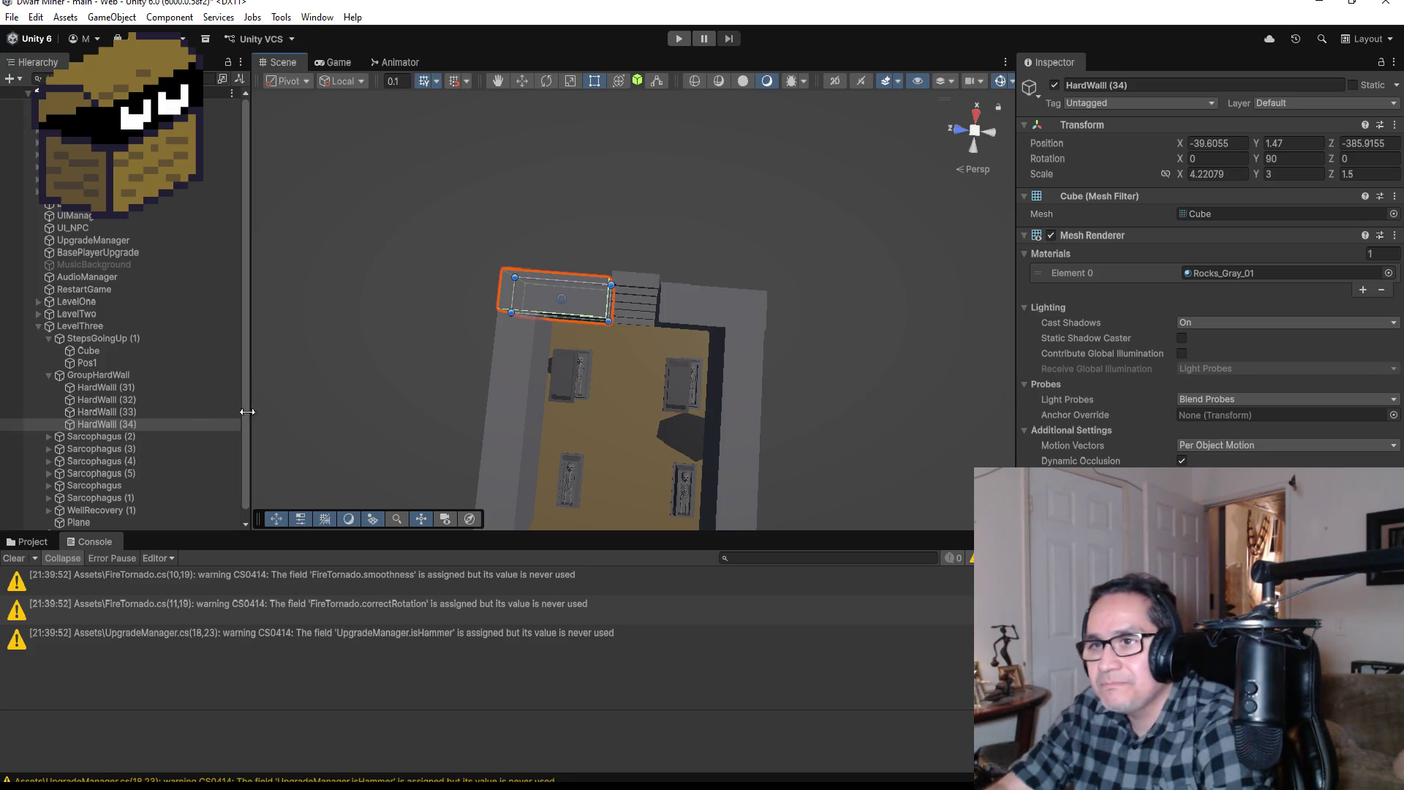
Step: Frame HardWall (34), orbit around the room, and select the long left wall HardWall (31)
{"action": "left_click", "coordinate": [137, 437]}
{"action": "left_click", "coordinate": [134, 424]}
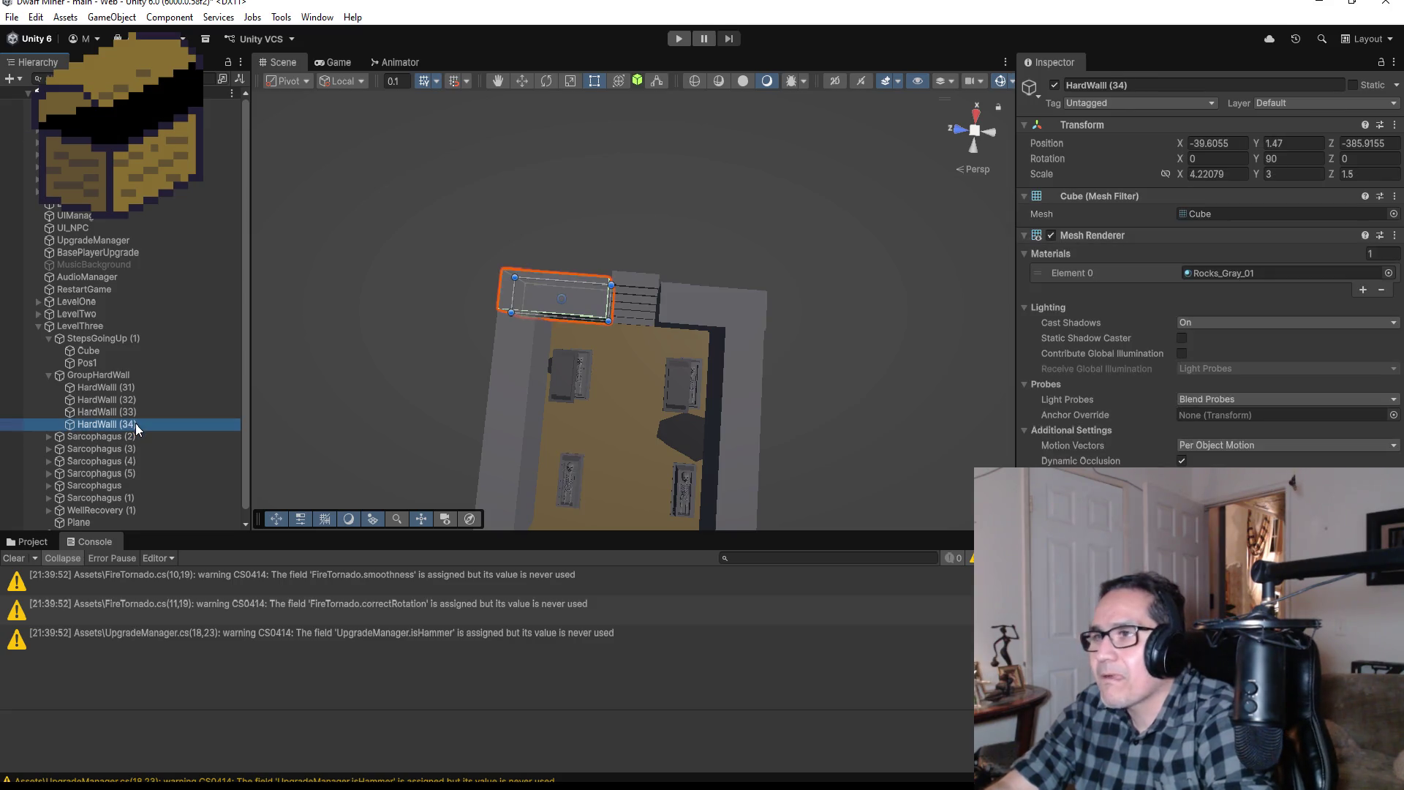
{"action": "key", "text": "f"}
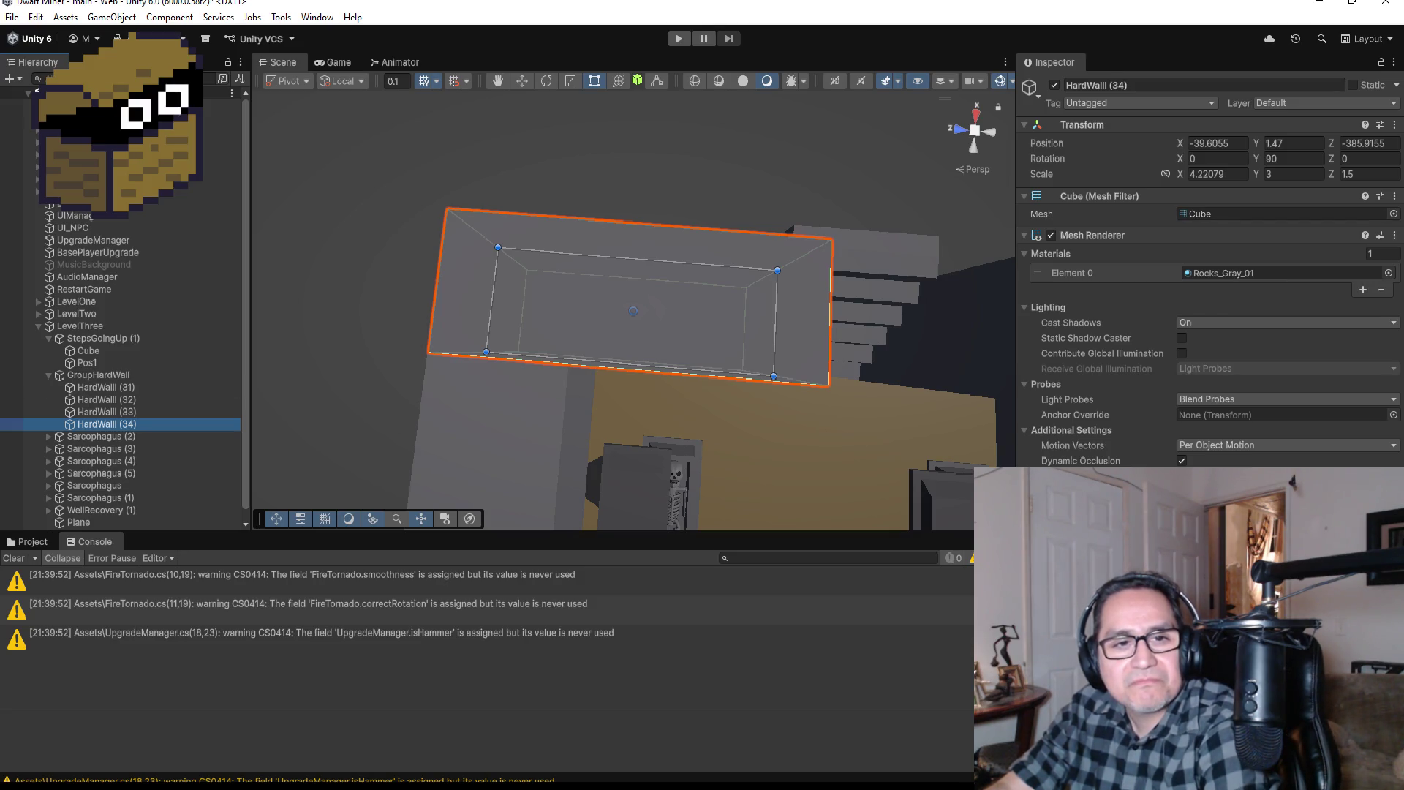
{"action": "scroll", "coordinate": [611, 460], "scroll_direction": "down", "scroll_amount": 5}
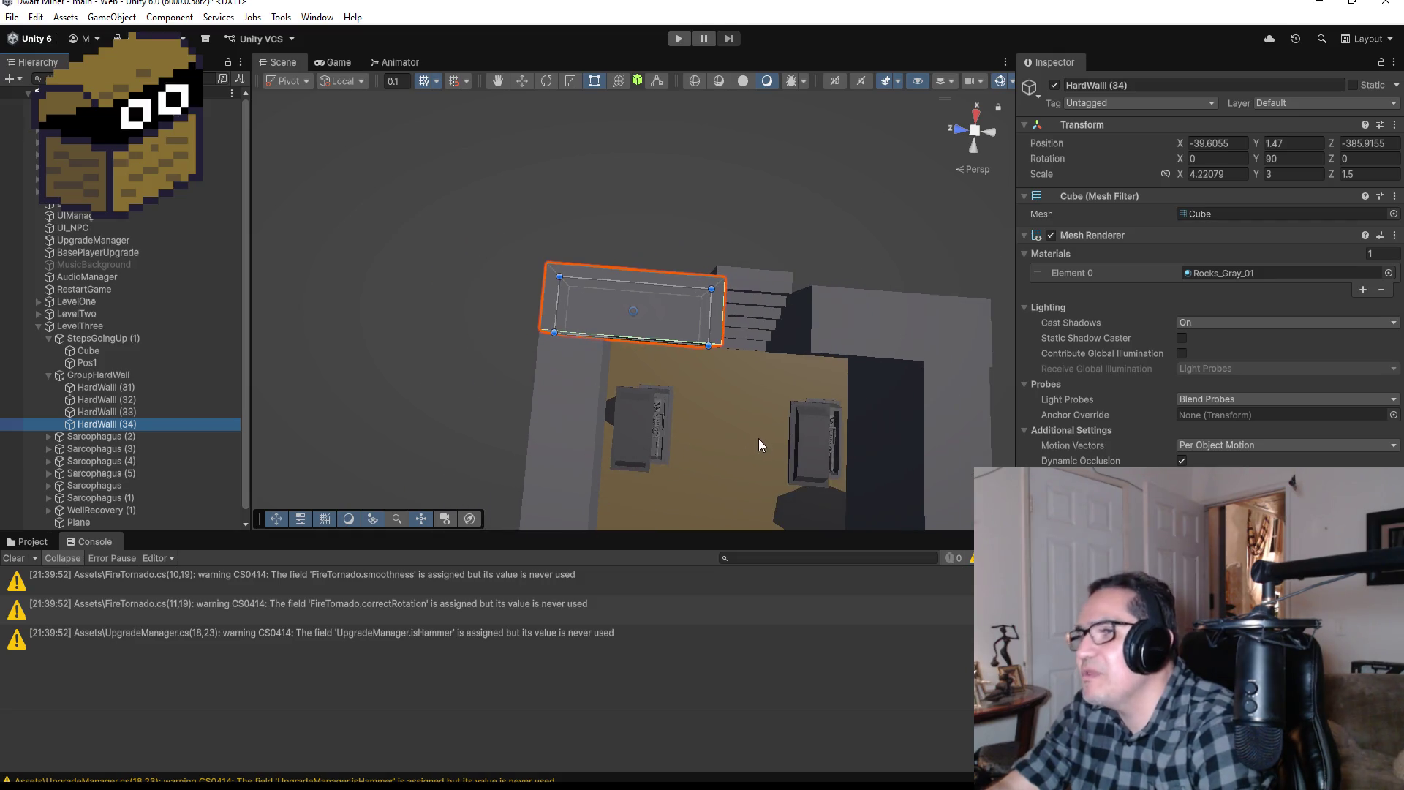
{"action": "scroll", "coordinate": [778, 423], "scroll_direction": "down", "scroll_amount": 5}
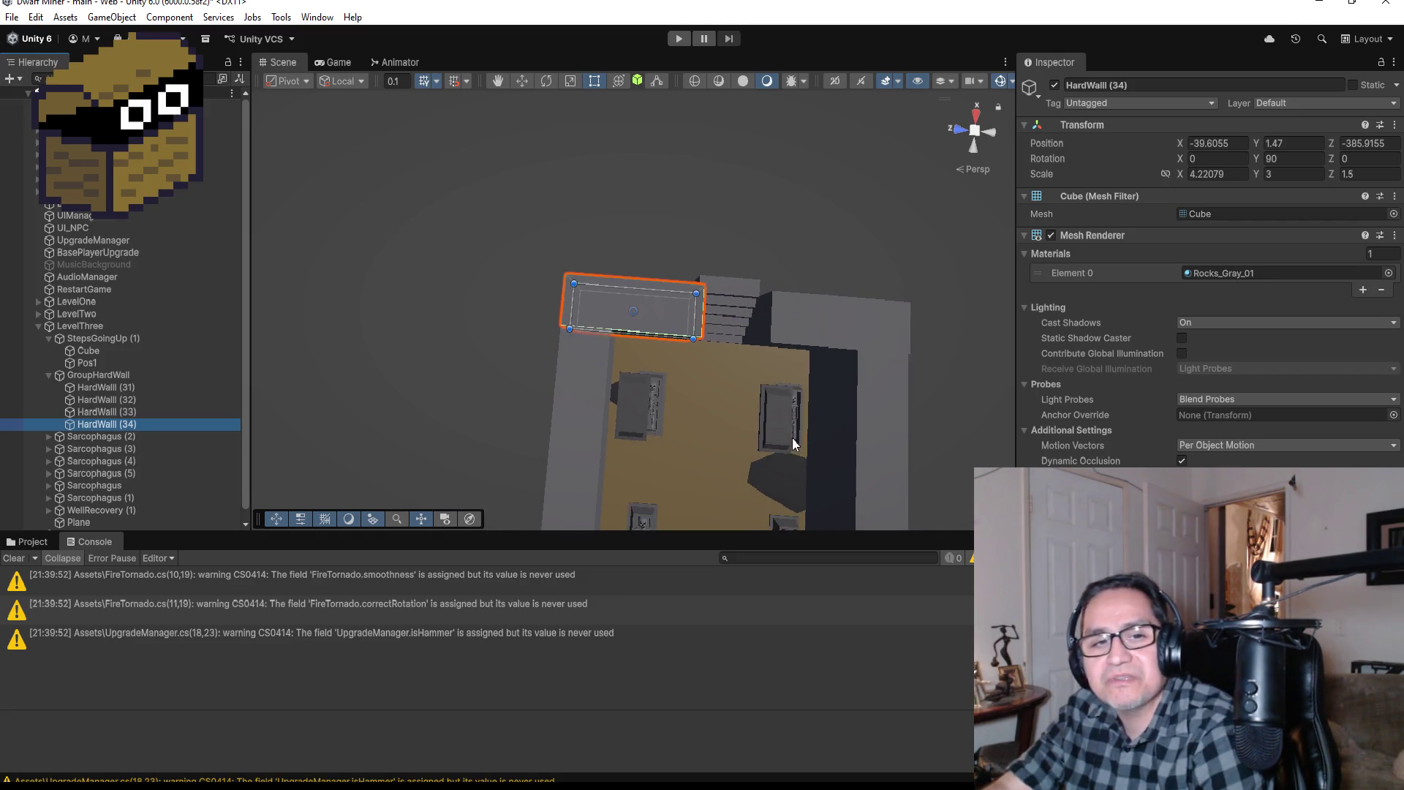
{"action": "mouse_move", "coordinate": [770, 428]}
{"action": "left_mouse_down"}
{"action": "mouse_move", "coordinate": [753, 213]}
{"action": "mouse_move", "coordinate": [586, 253]}
{"action": "mouse_move", "coordinate": [731, 384]}
{"action": "mouse_move", "coordinate": [735, 430]}
{"action": "left_mouse_up"}
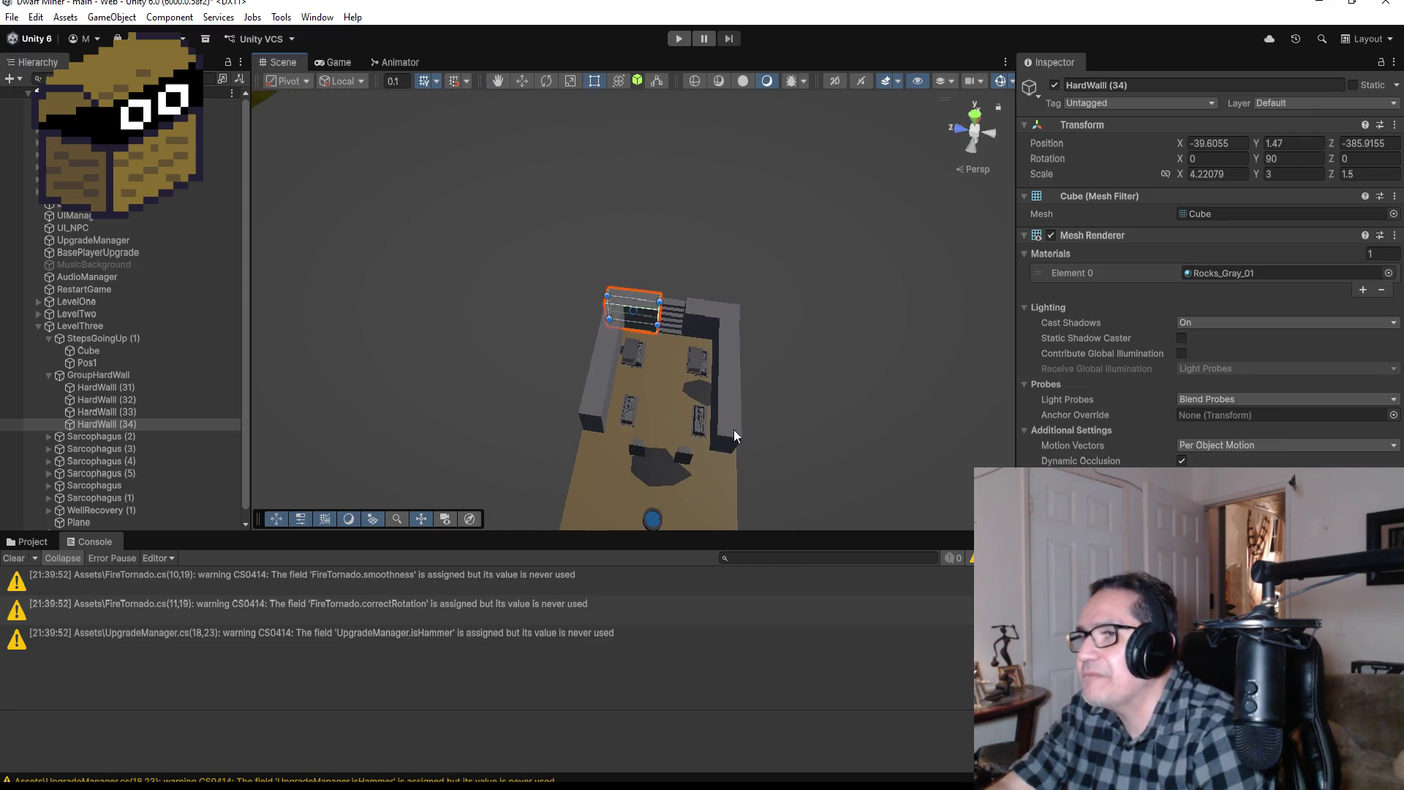
{"action": "left_click", "coordinate": [594, 380]}
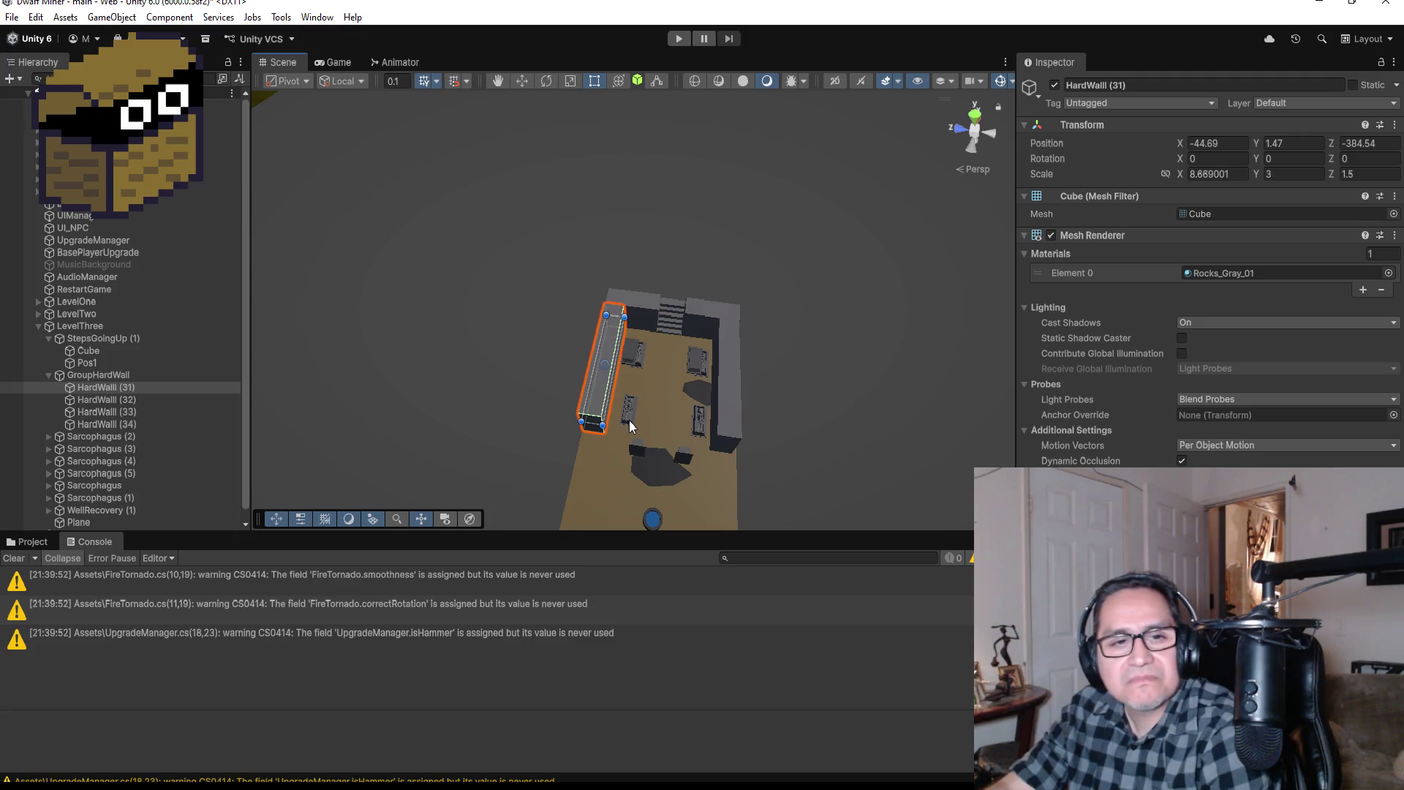
Step: Duplicate HardWall (31) as HardWall (35) and vertex-snap it against the existing wall at X -50.8267
{"action": "left_click", "coordinate": [976, 114]}
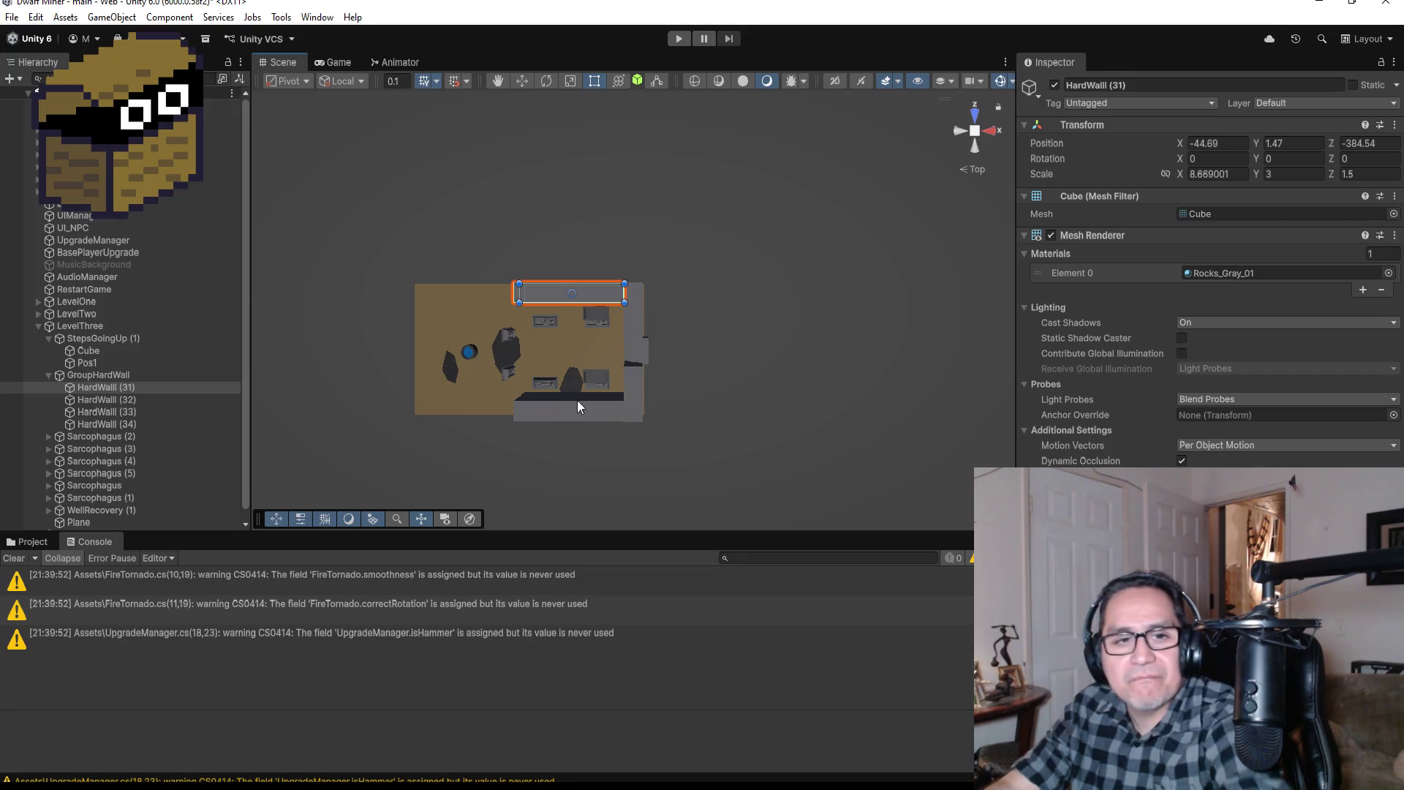
{"action": "key", "text": "ctrl+d"}
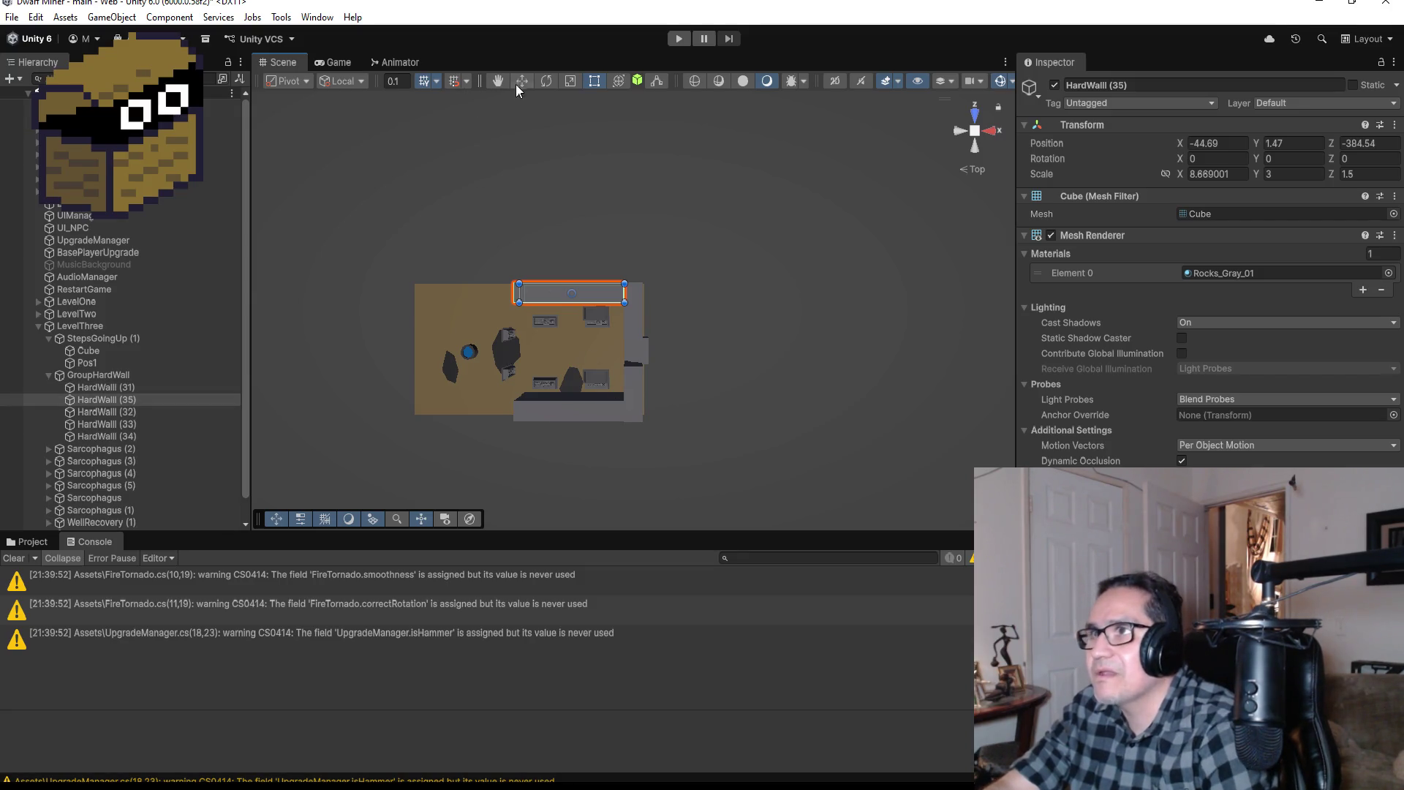
{"action": "left_click", "coordinate": [522, 82]}
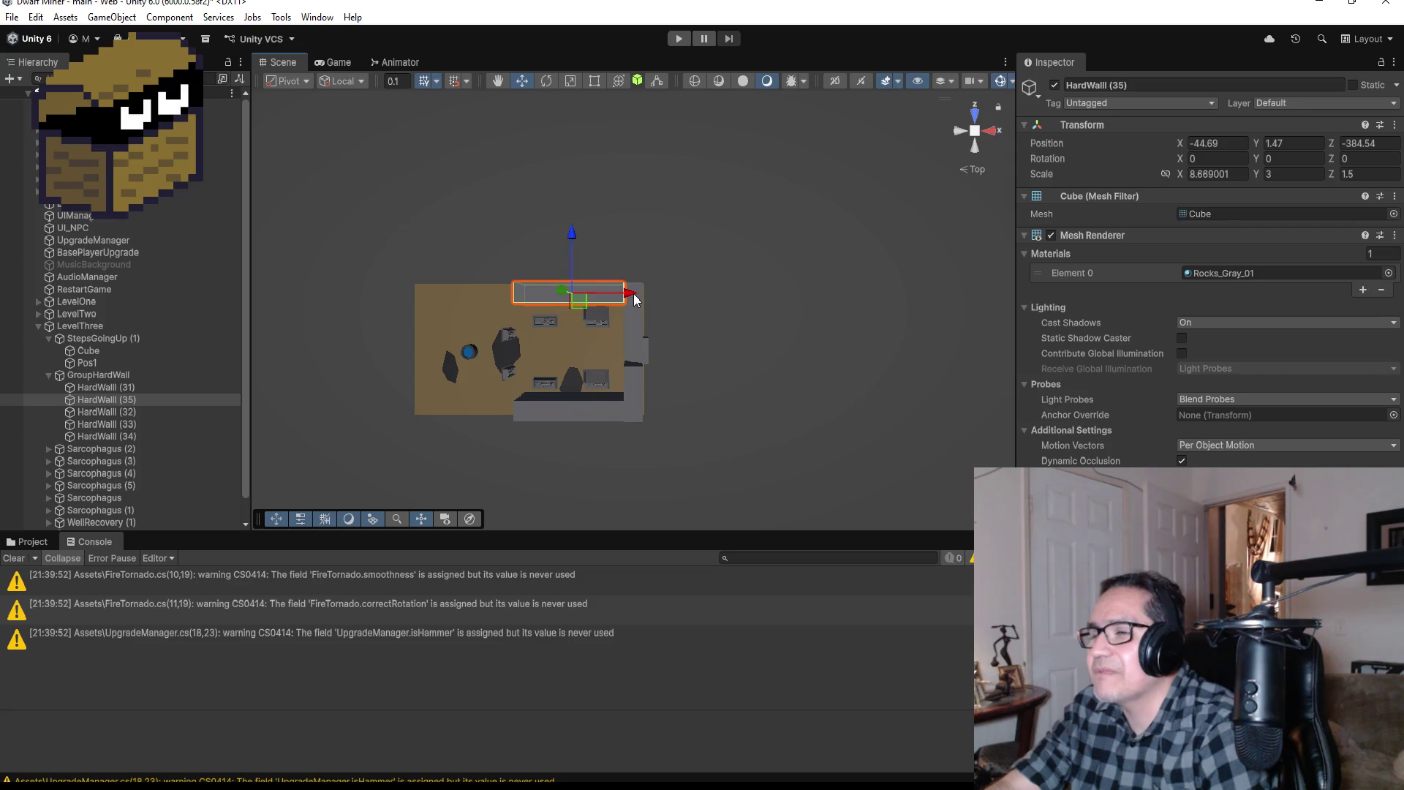
{"action": "left_click_drag", "start_coordinate": [633, 300], "coordinate": [495, 287]}
{"action": "key", "text": "f"}
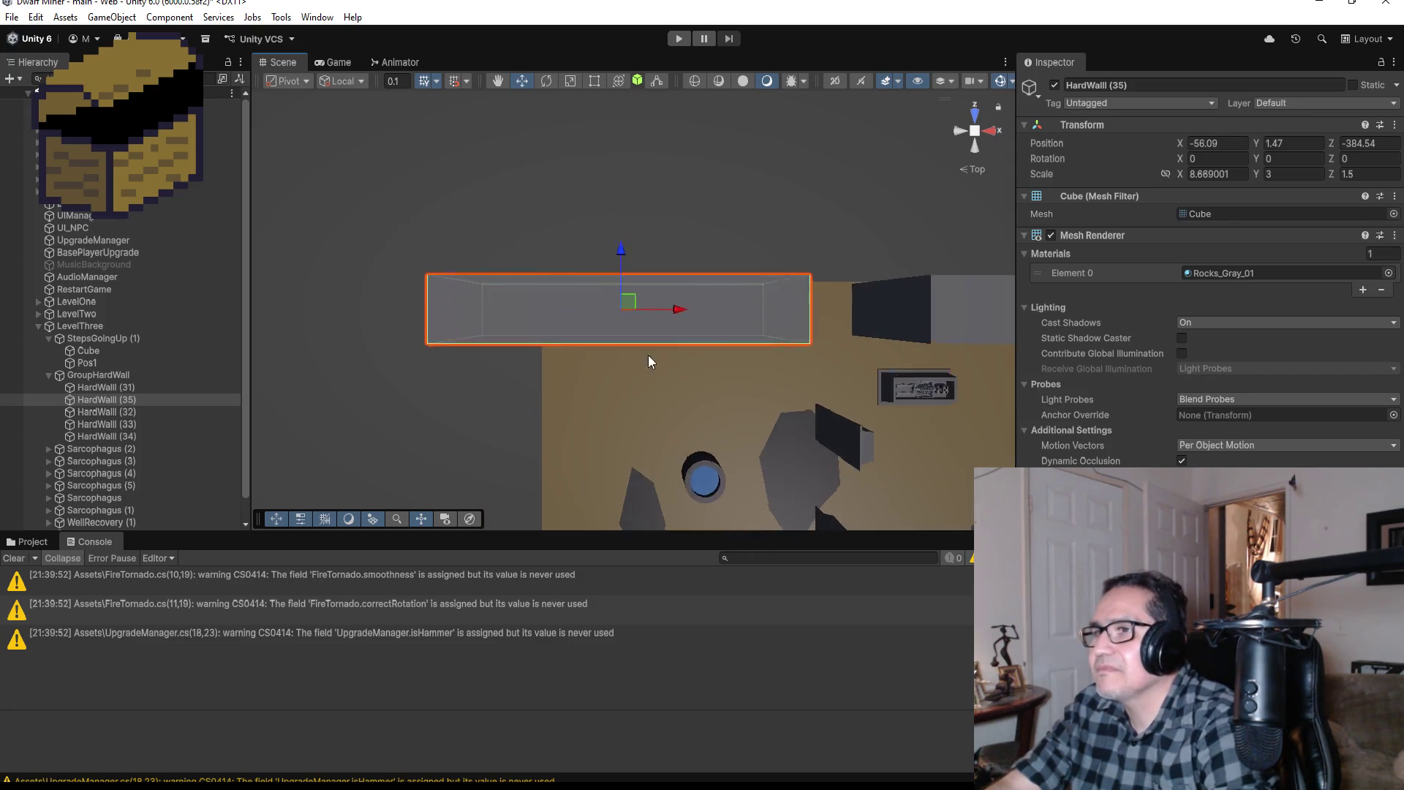
{"action": "left_click_drag", "start_coordinate": [822, 414], "coordinate": [858, 405], "text": "alt"}
{"action": "key", "text": "v"}
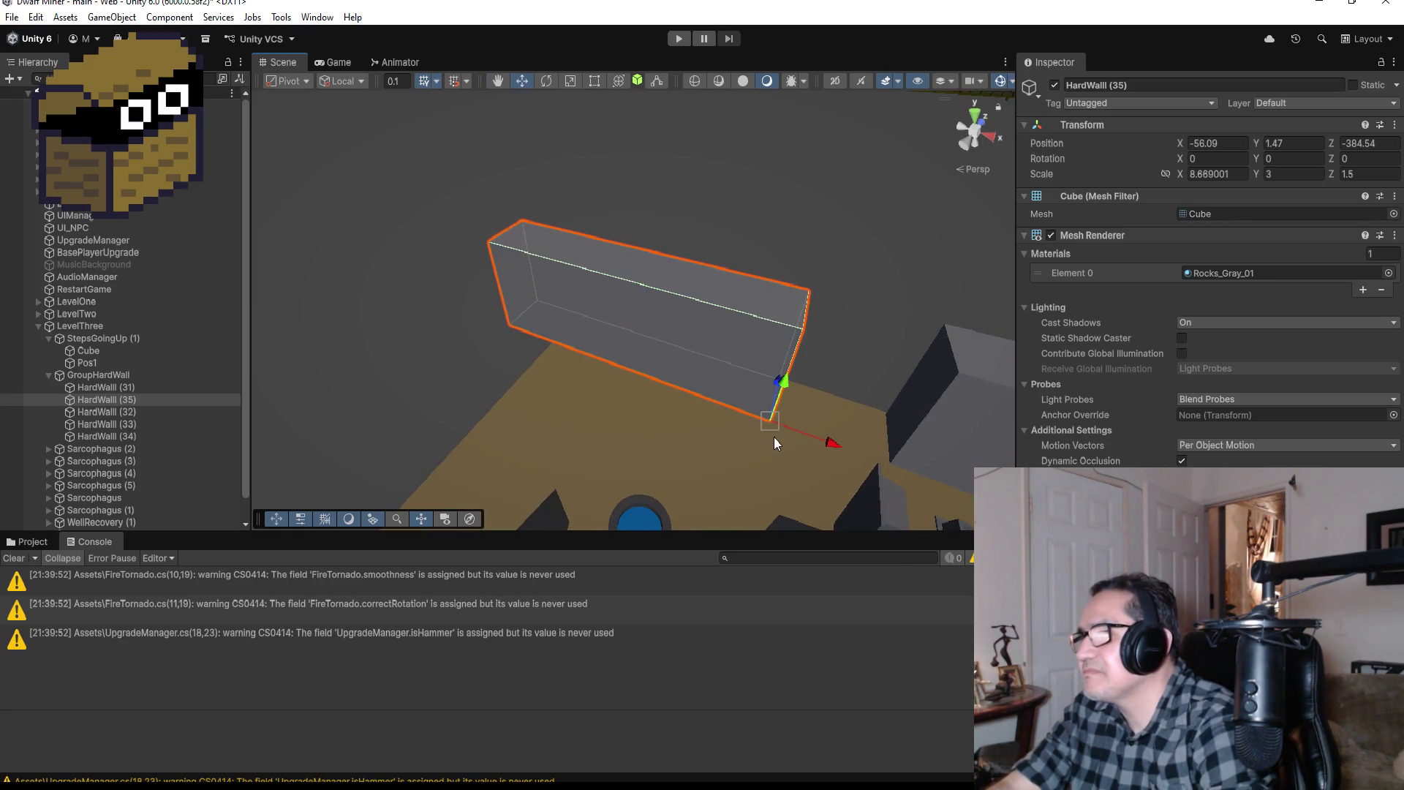
{"action": "mouse_move", "coordinate": [774, 415]}
{"action": "left_mouse_down"}
{"action": "mouse_move", "coordinate": [899, 445]}
{"action": "mouse_move", "coordinate": [859, 445]}
{"action": "mouse_move", "coordinate": [809, 370]}
{"action": "mouse_move", "coordinate": [517, 330]}
{"action": "mouse_move", "coordinate": [612, 414]}
{"action": "mouse_move", "coordinate": [768, 476]}
{"action": "mouse_move", "coordinate": [931, 487]}
{"action": "mouse_move", "coordinate": [695, 371]}
{"action": "mouse_move", "coordinate": [659, 277]}
{"action": "left_mouse_up"}
Step: Shorten HardWall (35) to an X scale of about 3.8
{"action": "scroll", "coordinate": [900, 451], "scroll_direction": "down", "scroll_amount": 3}
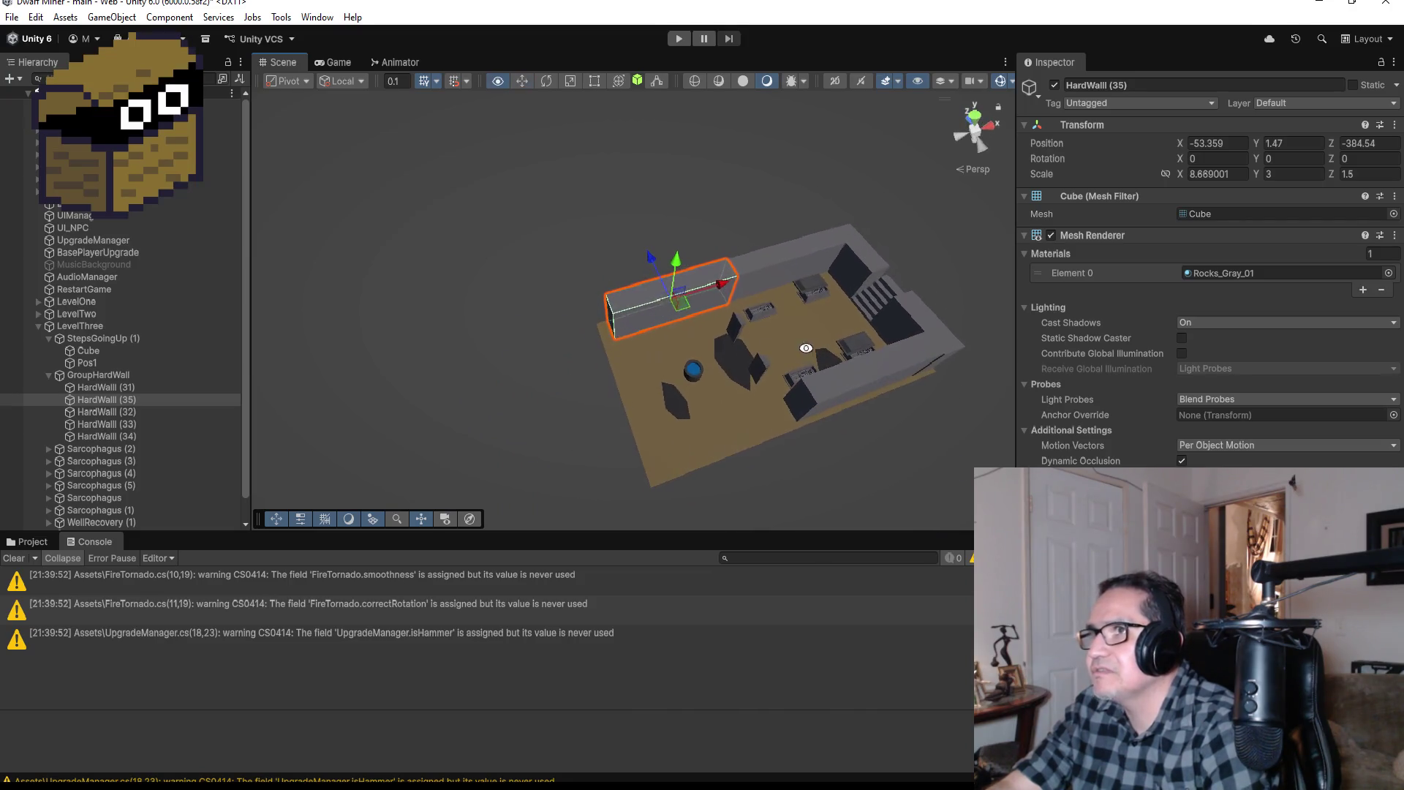
{"action": "left_click", "coordinate": [595, 80]}
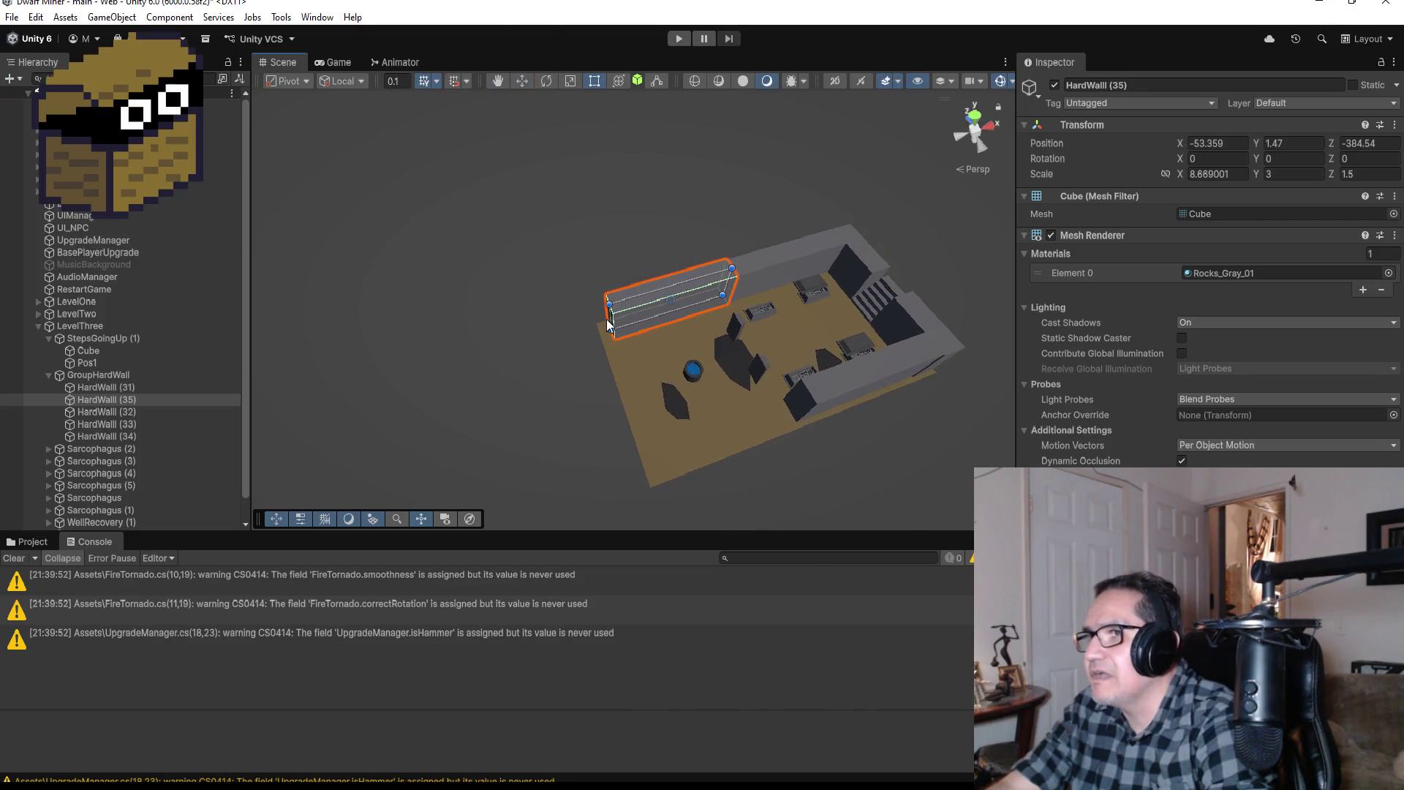
{"action": "left_click_drag", "start_coordinate": [609, 313], "coordinate": [678, 307]}
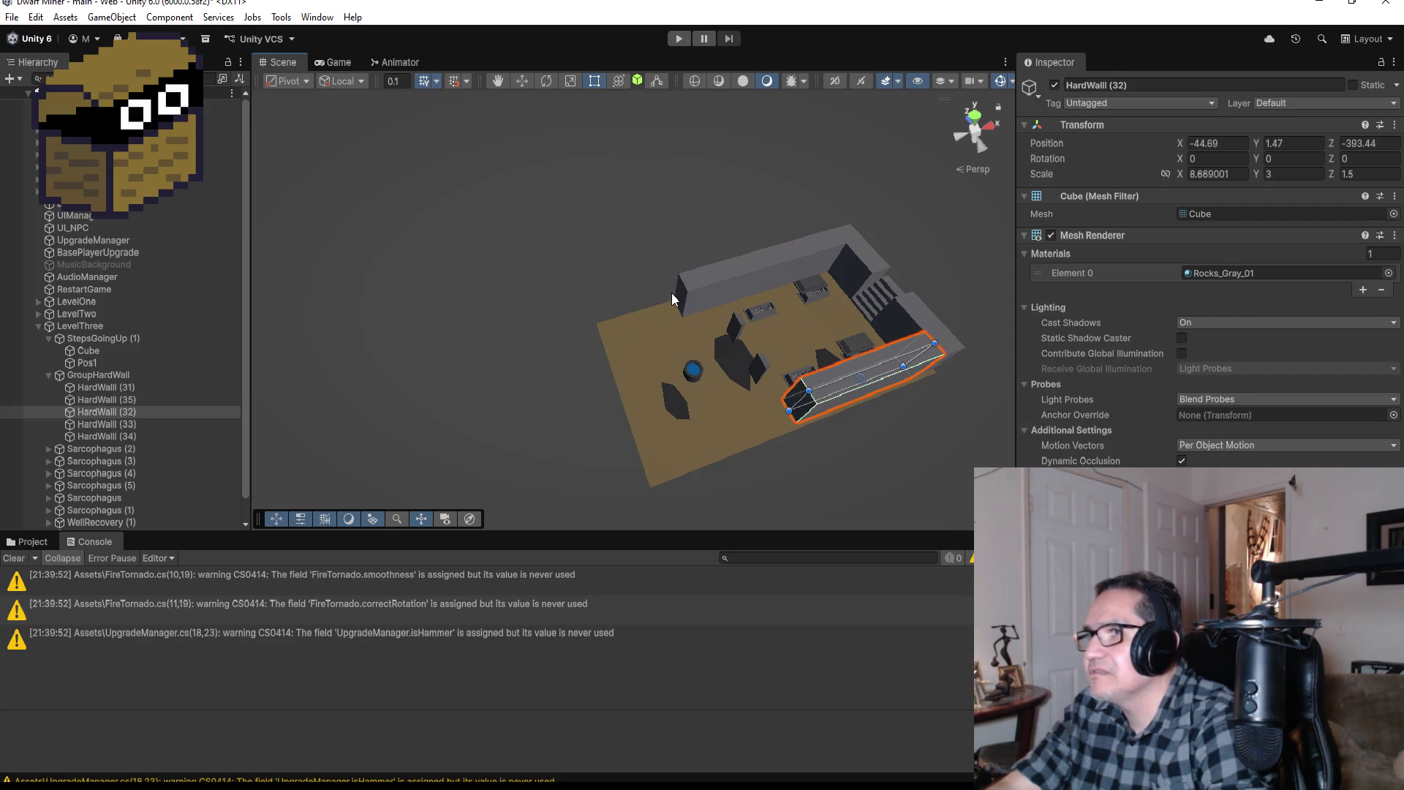
{"action": "left_click", "coordinate": [709, 291]}
{"action": "left_click", "coordinate": [709, 291]}
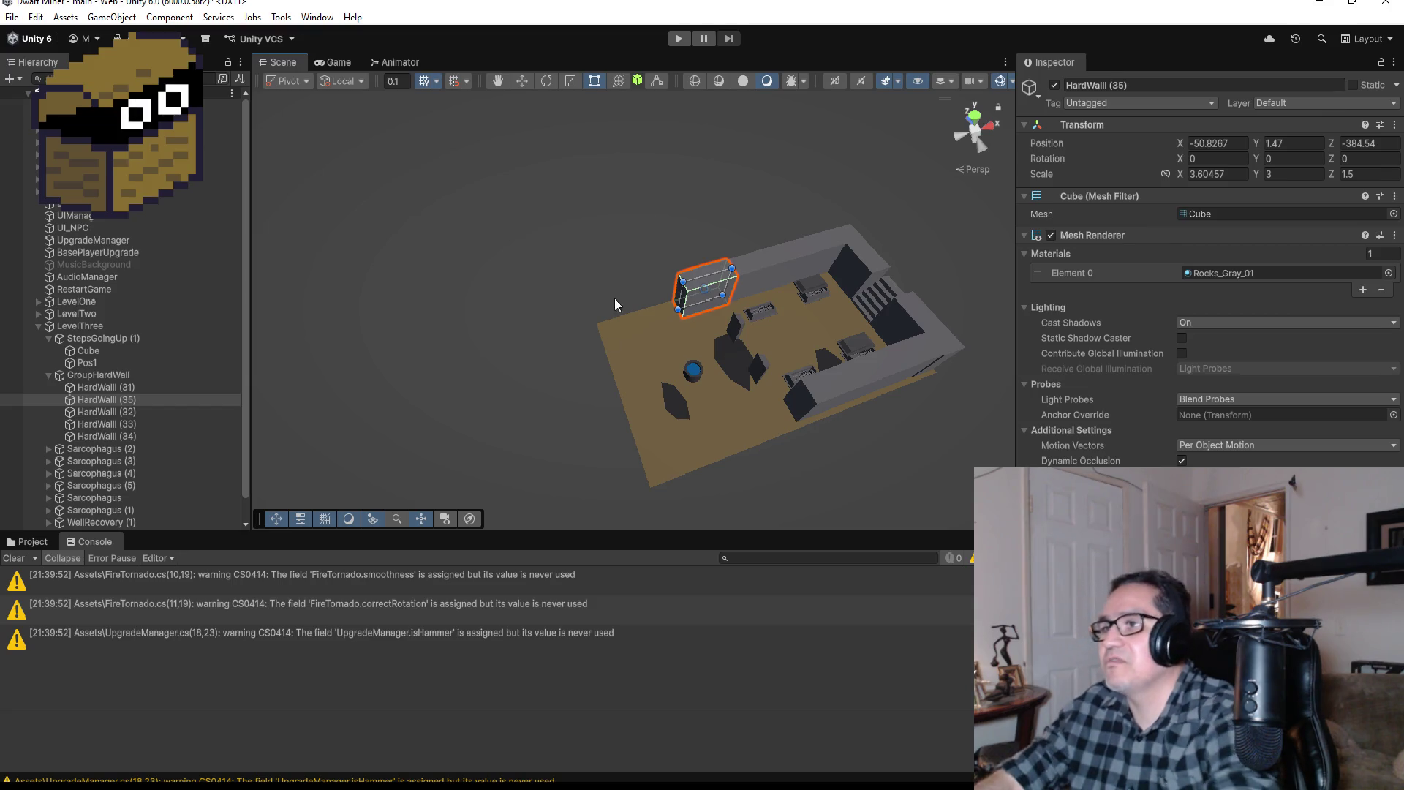
{"action": "left_click", "coordinate": [100, 401]}
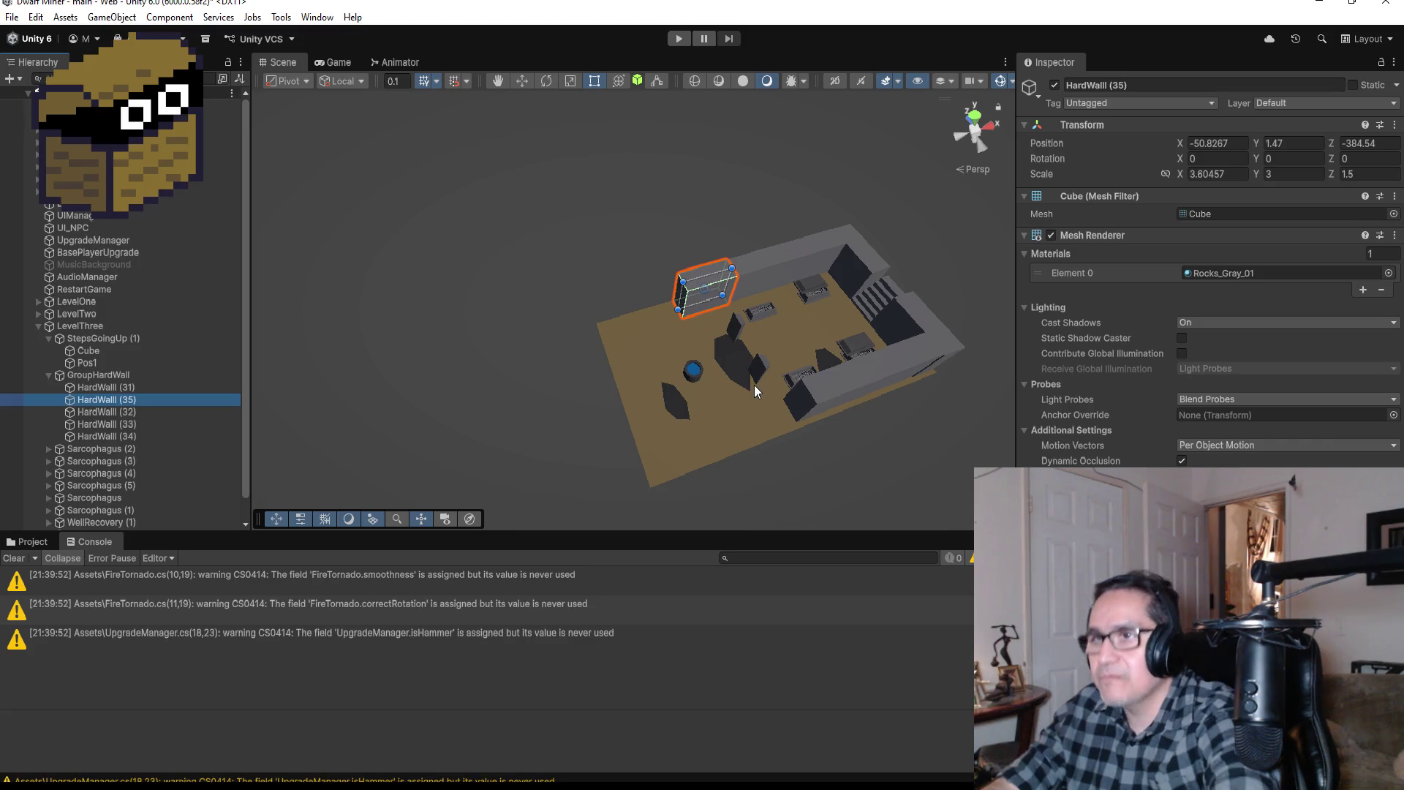
Step: Duplicate the short wall as HardWall (36) and snap it against the opposite side wall at Z -393.44
{"action": "key", "text": "ctrl+d"}
{"action": "left_click", "coordinate": [530, 82]}
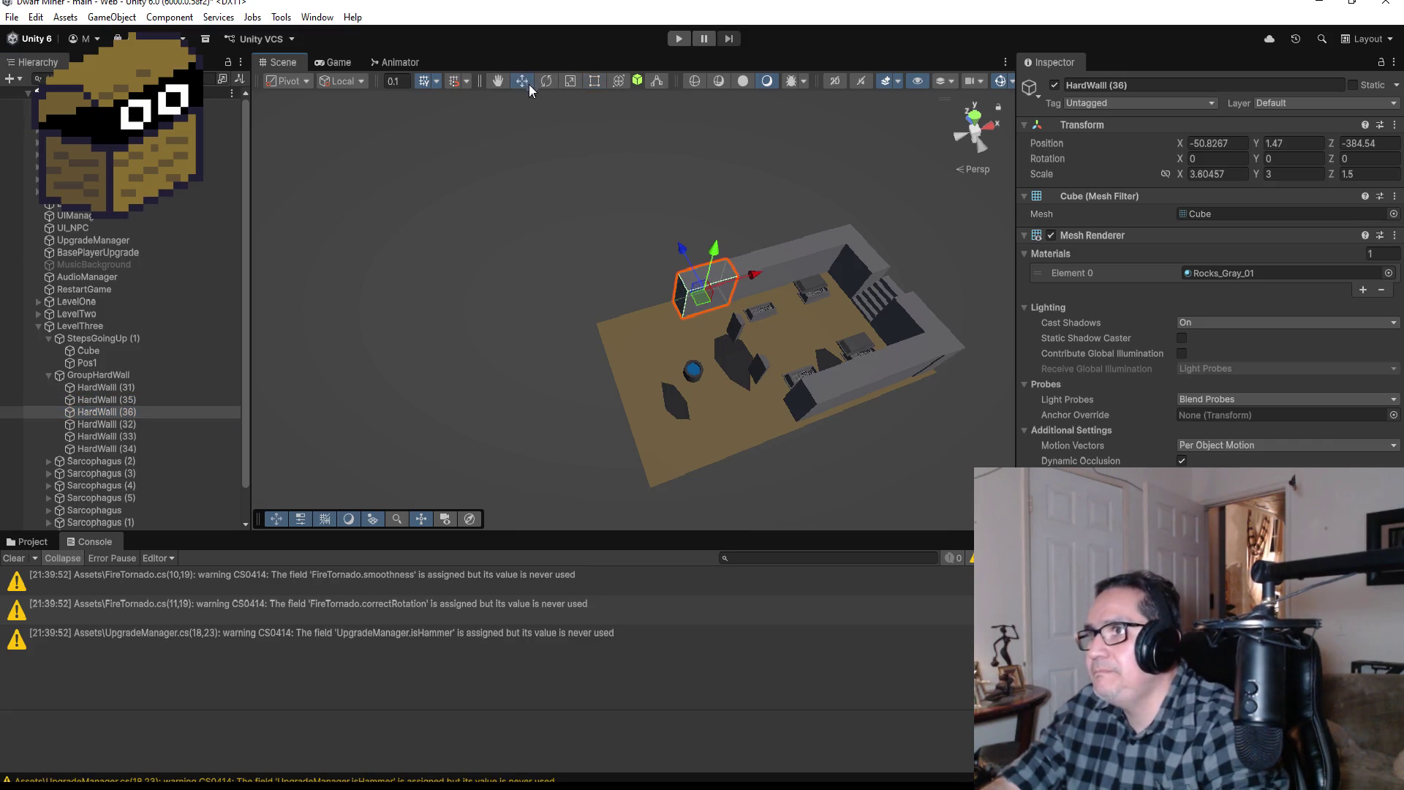
{"action": "left_click_drag", "start_coordinate": [685, 251], "coordinate": [761, 357]}
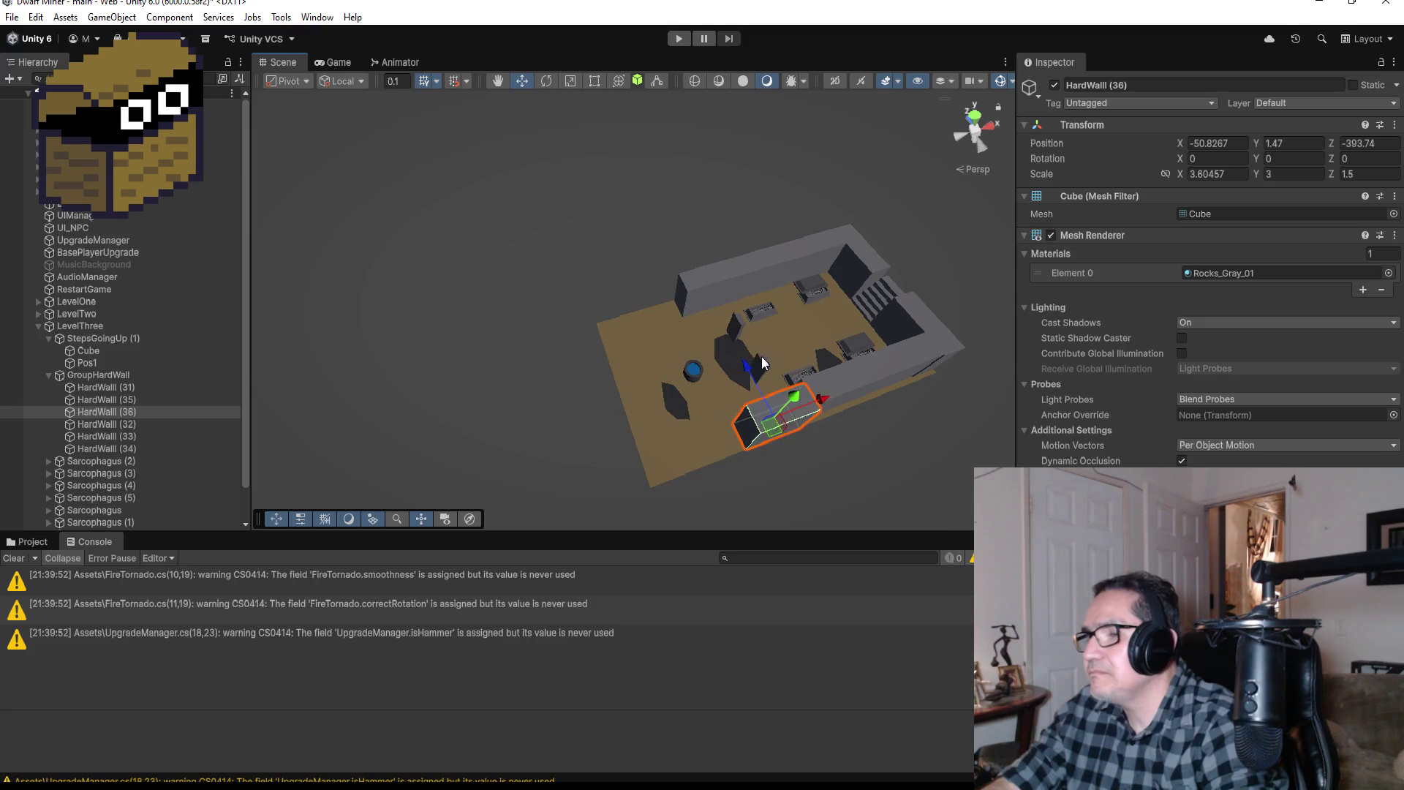
{"action": "key", "text": "f"}
{"action": "mouse_move", "coordinate": [897, 377]}
{"action": "left_mouse_down"}
{"action": "mouse_move", "coordinate": [896, 323]}
{"action": "mouse_move", "coordinate": [794, 257]}
{"action": "mouse_move", "coordinate": [691, 309]}
{"action": "mouse_move", "coordinate": [620, 304]}
{"action": "left_mouse_up"}
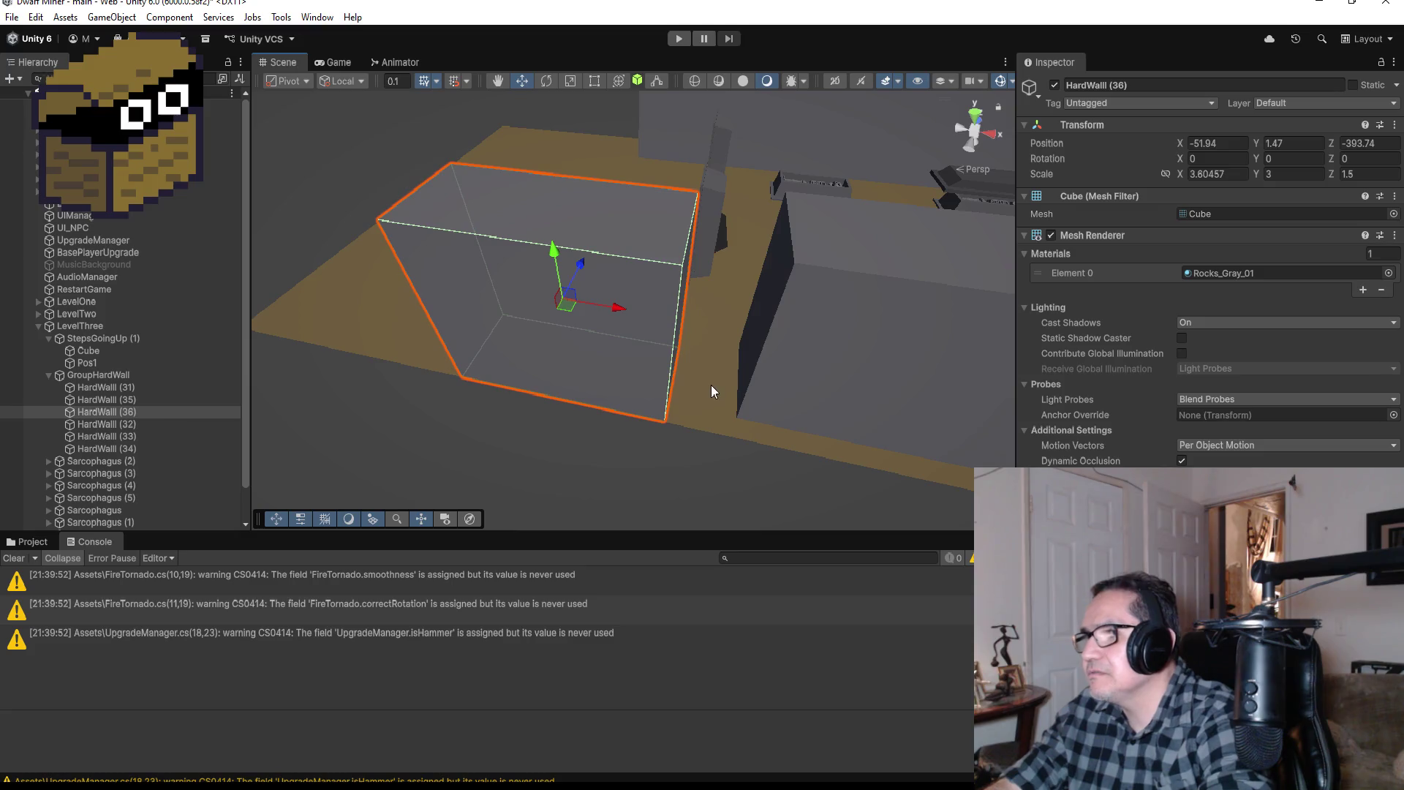
{"action": "key", "text": "v"}
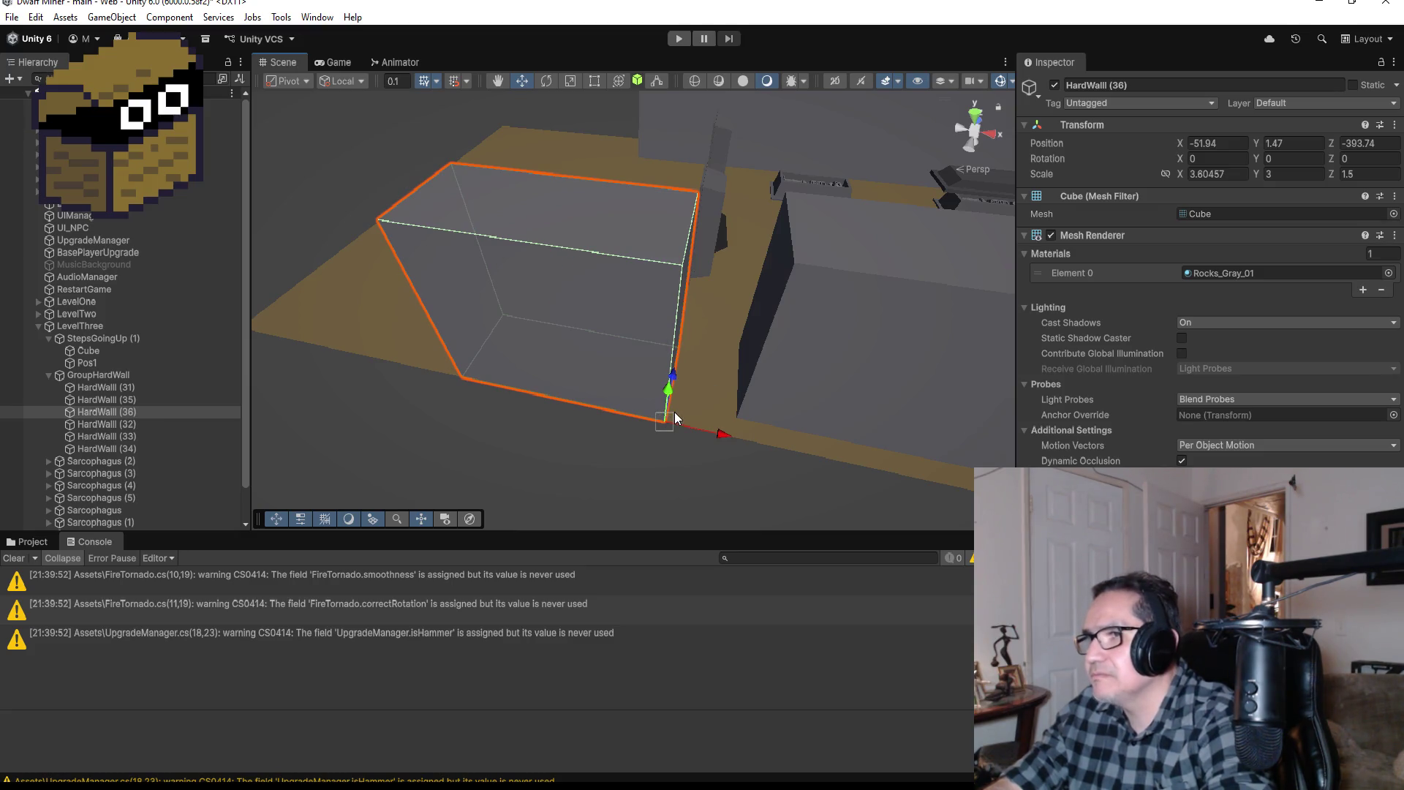
{"action": "left_click_drag", "start_coordinate": [675, 411], "coordinate": [715, 407]}
{"action": "scroll", "coordinate": [721, 398], "scroll_direction": "down", "scroll_amount": 5}
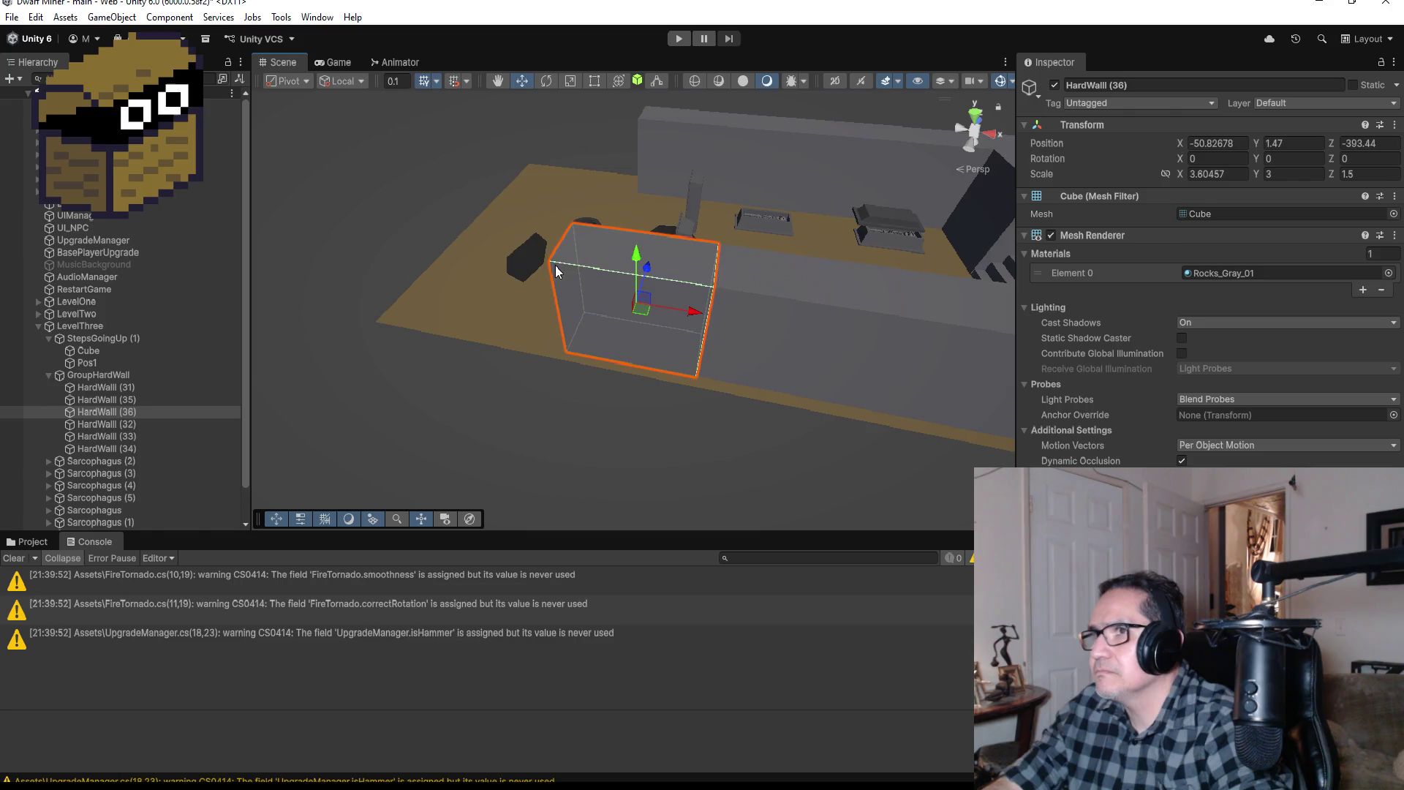
{"action": "left_click_drag", "start_coordinate": [555, 266], "coordinate": [648, 333]}
{"action": "scroll", "coordinate": [686, 355], "scroll_direction": "down", "scroll_amount": 3}
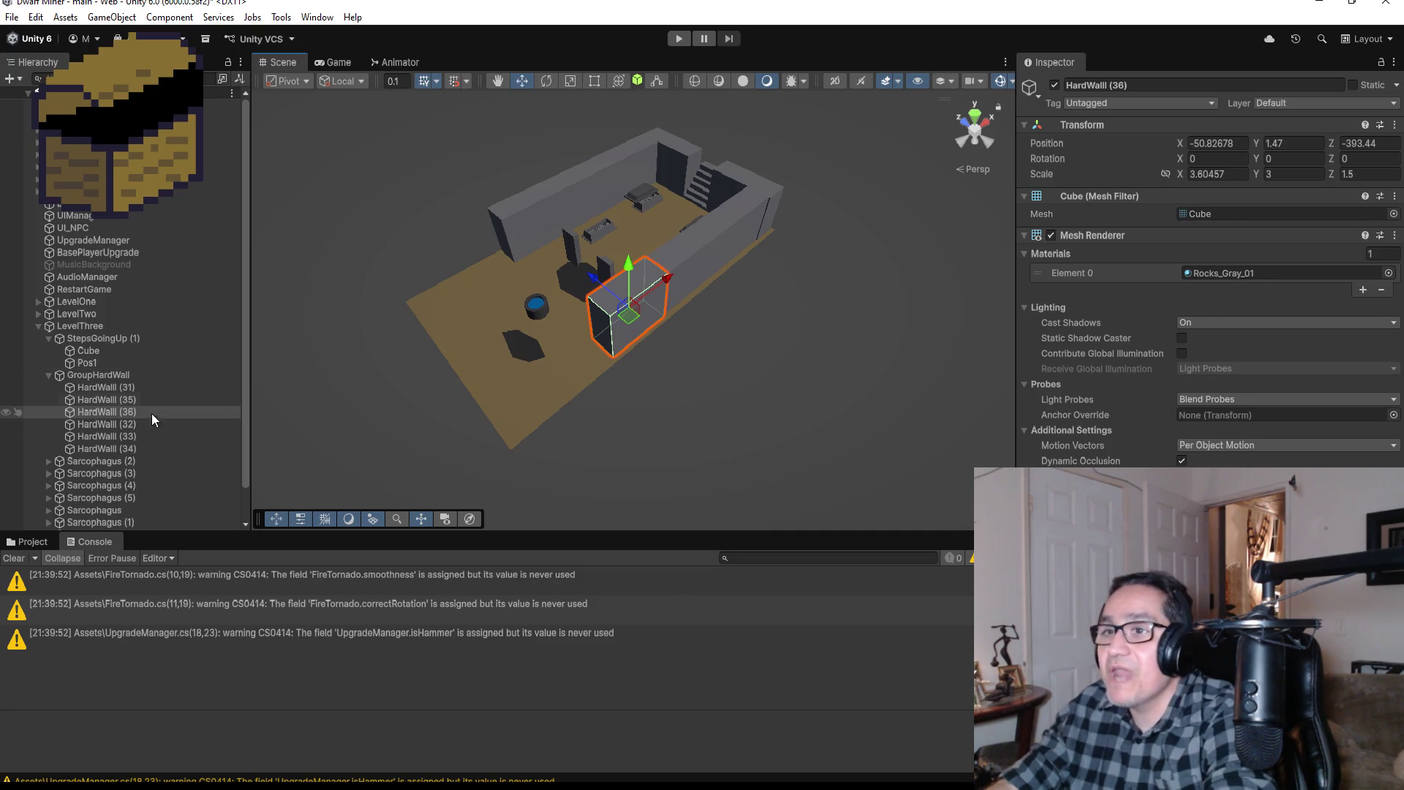
Step: Duplicate HardWall (36) as HardWall (37) and slide it along X to -56.63
{"action": "left_click", "coordinate": [133, 415]}
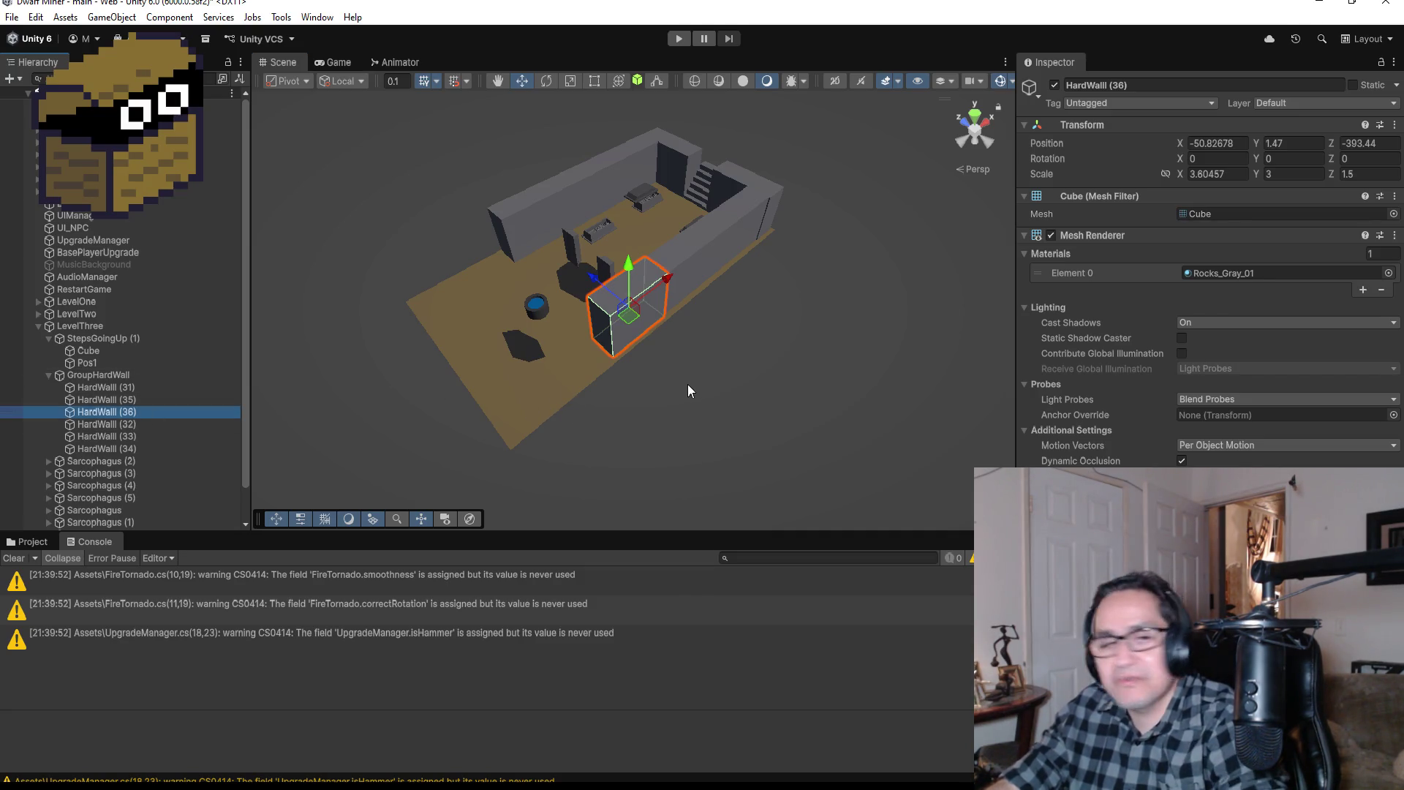
{"action": "key", "text": "ctrl+d"}
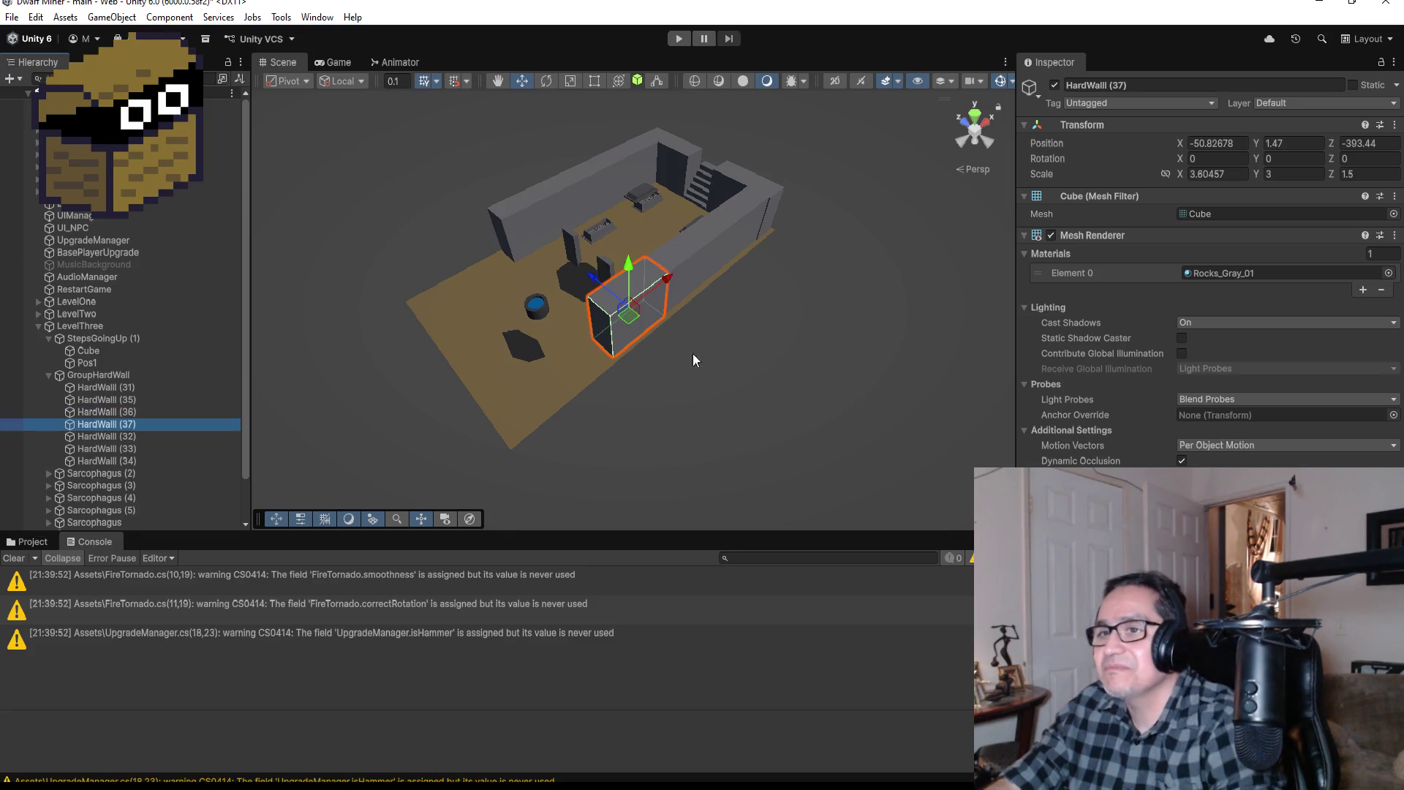
{"action": "left_click_drag", "start_coordinate": [664, 277], "coordinate": [553, 329]}
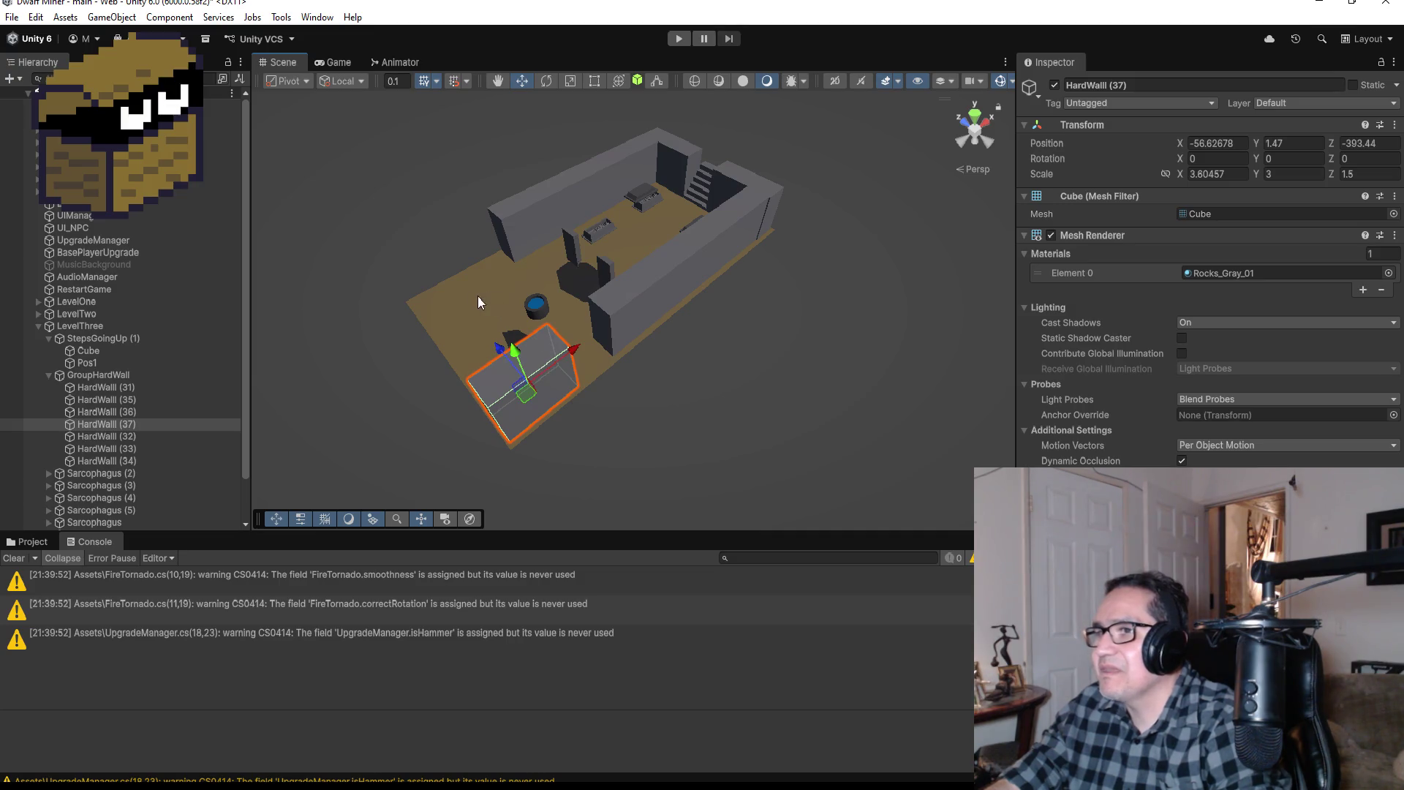
{"action": "left_click", "coordinate": [503, 310]}
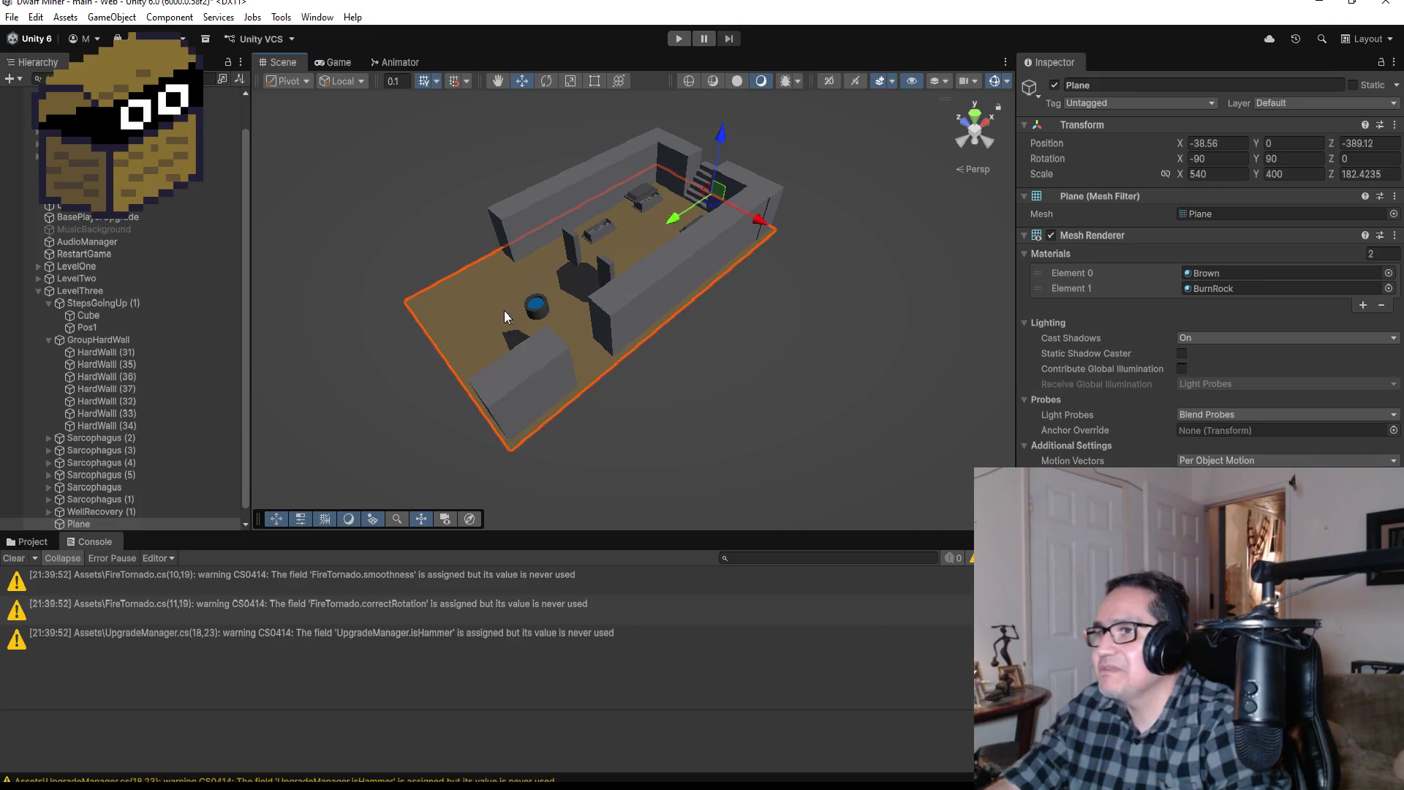
Step: Collapse GroupHardWall and StepsGoingUp (1), then create an empty GroupSarcophagus object under LevelThree
{"action": "left_click", "coordinate": [975, 115]}
{"action": "scroll", "coordinate": [183, 401], "scroll_direction": "down", "scroll_amount": 1}
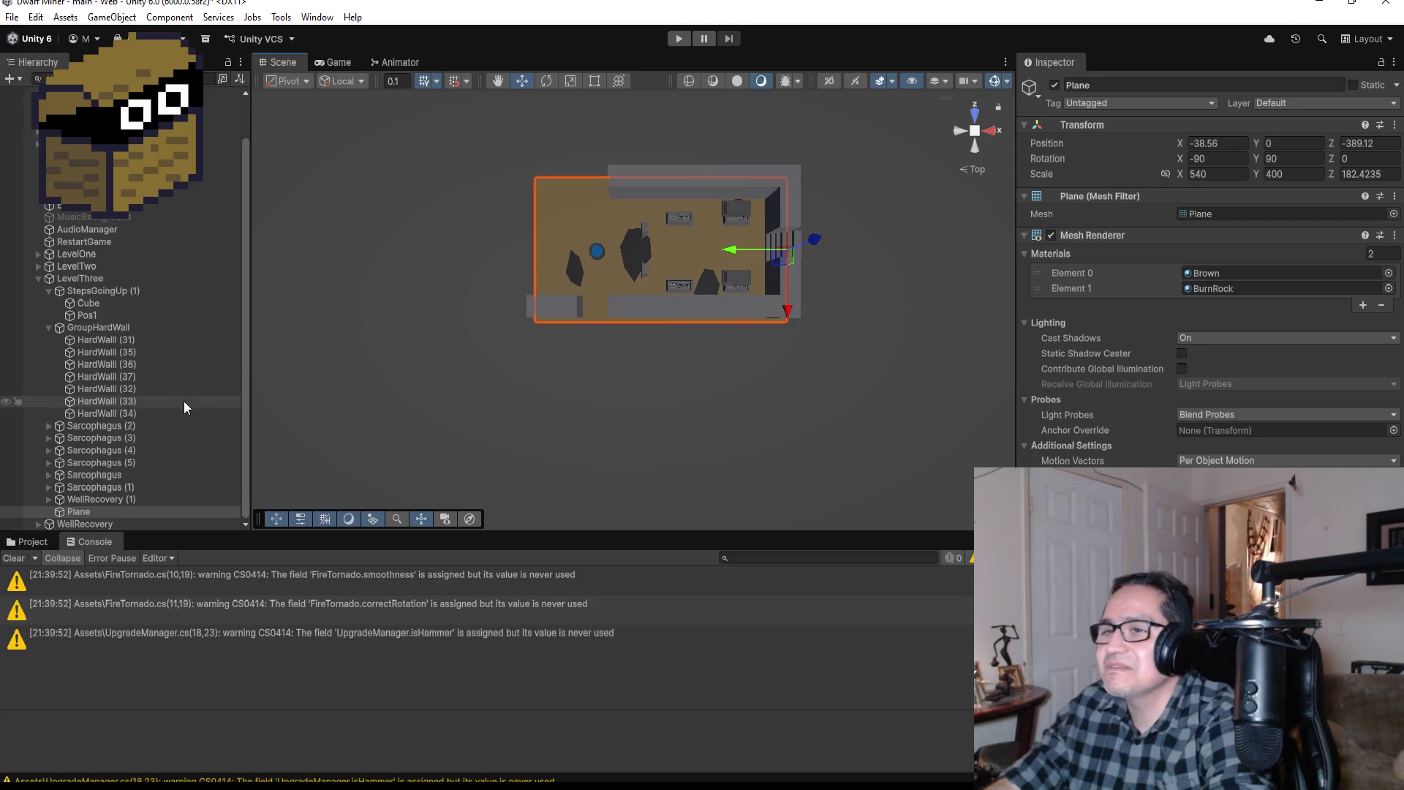
{"action": "left_click", "coordinate": [50, 326]}
{"action": "left_click", "coordinate": [46, 340]}
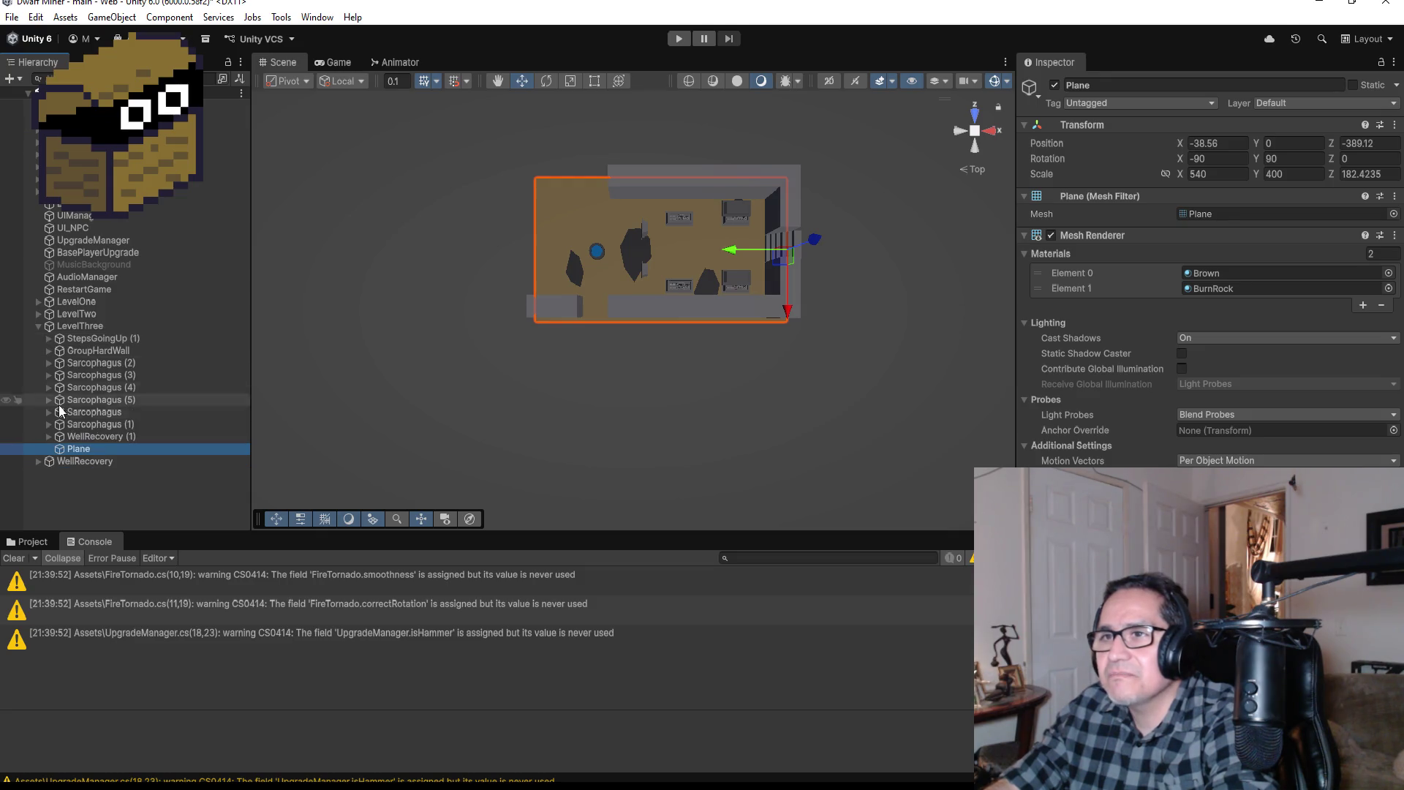
{"action": "right_click", "coordinate": [80, 324]}
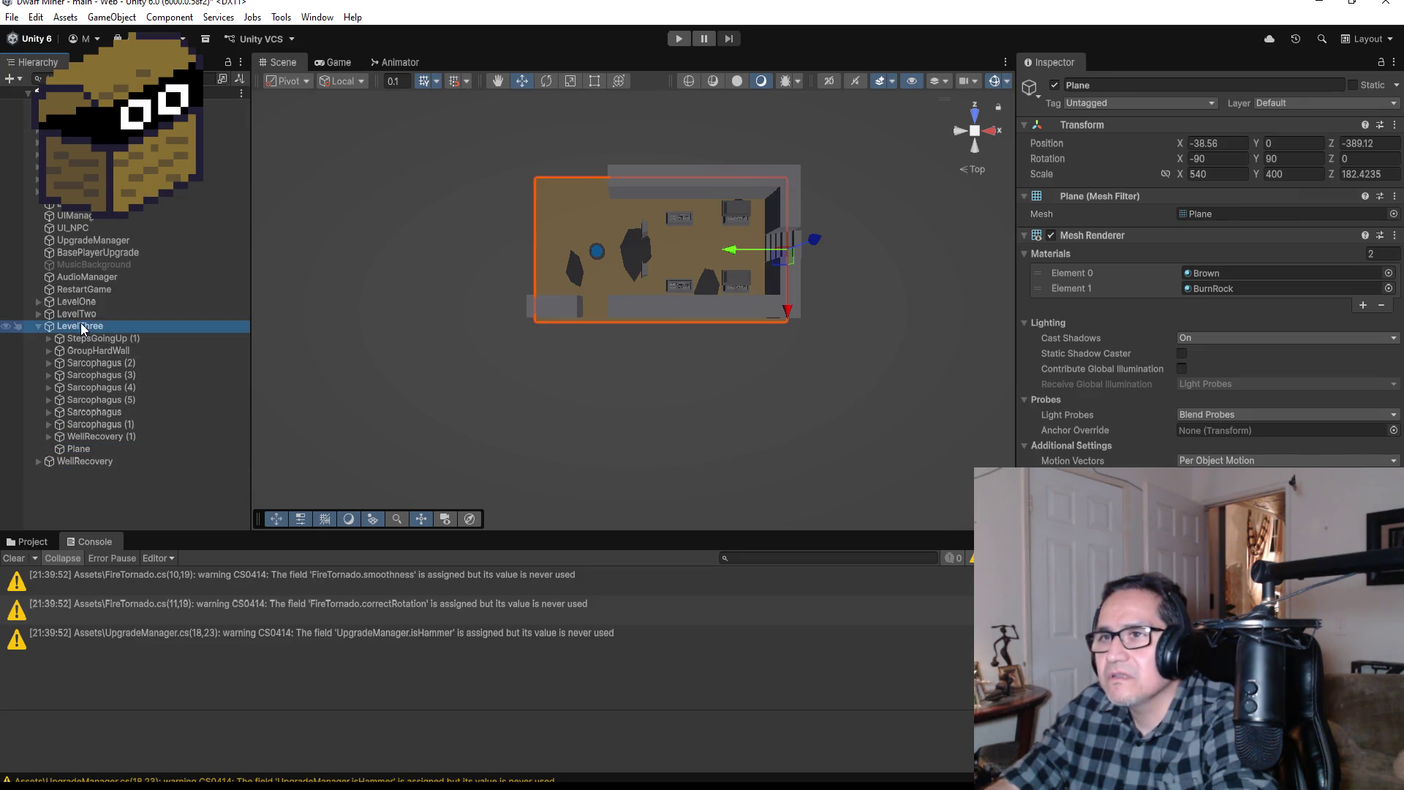
{"action": "left_click", "coordinate": [164, 451]}
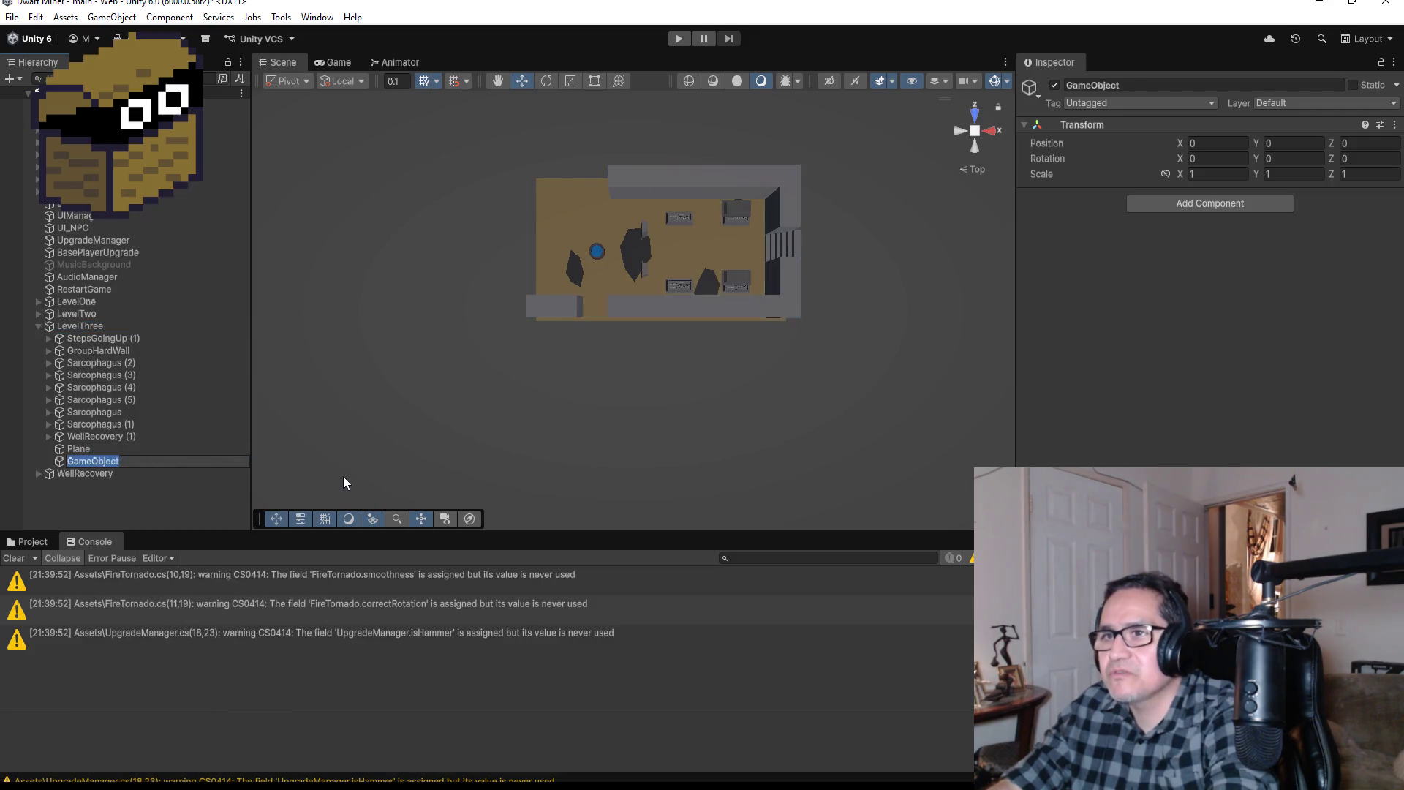
{"action": "type", "text": "GroupSar"}
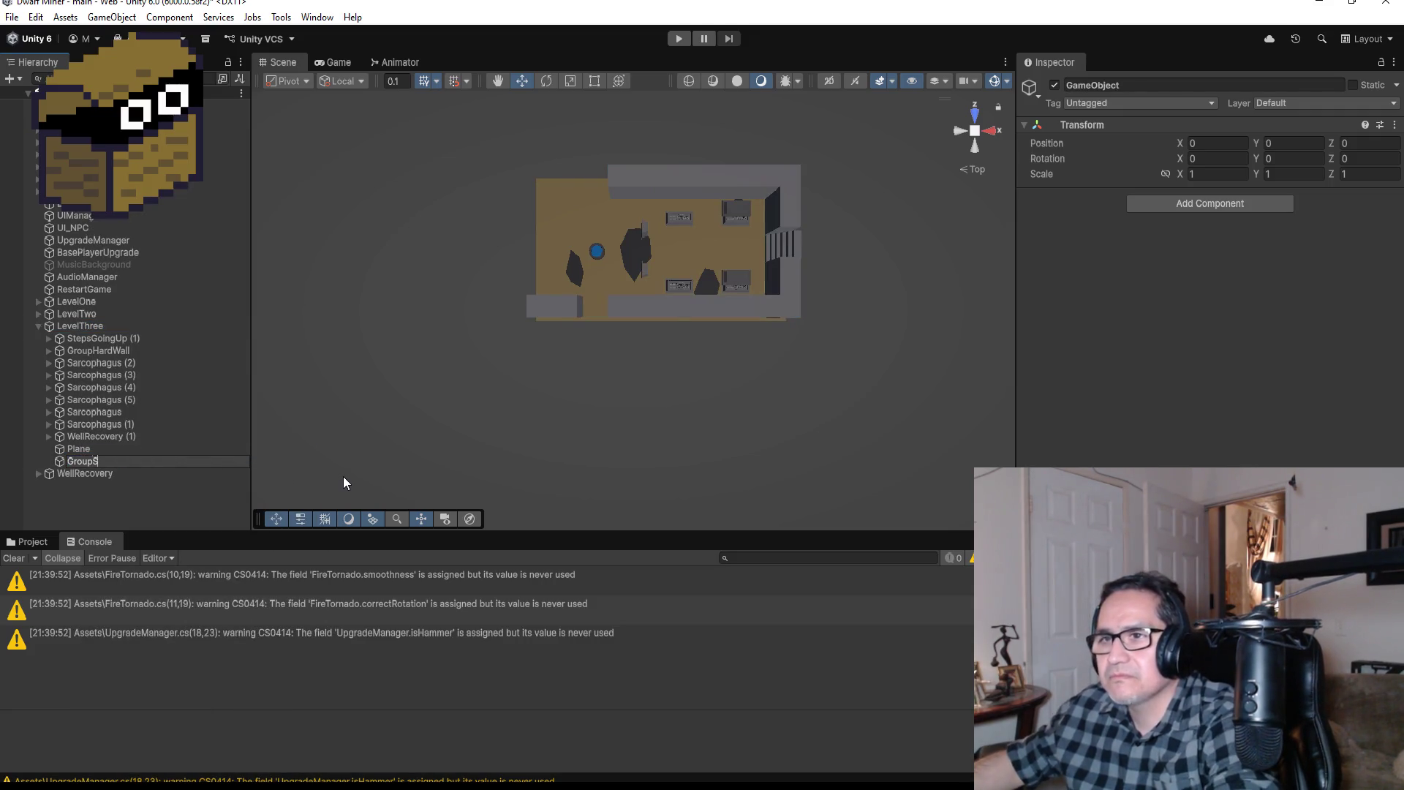
{"action": "type", "text": "cop"}
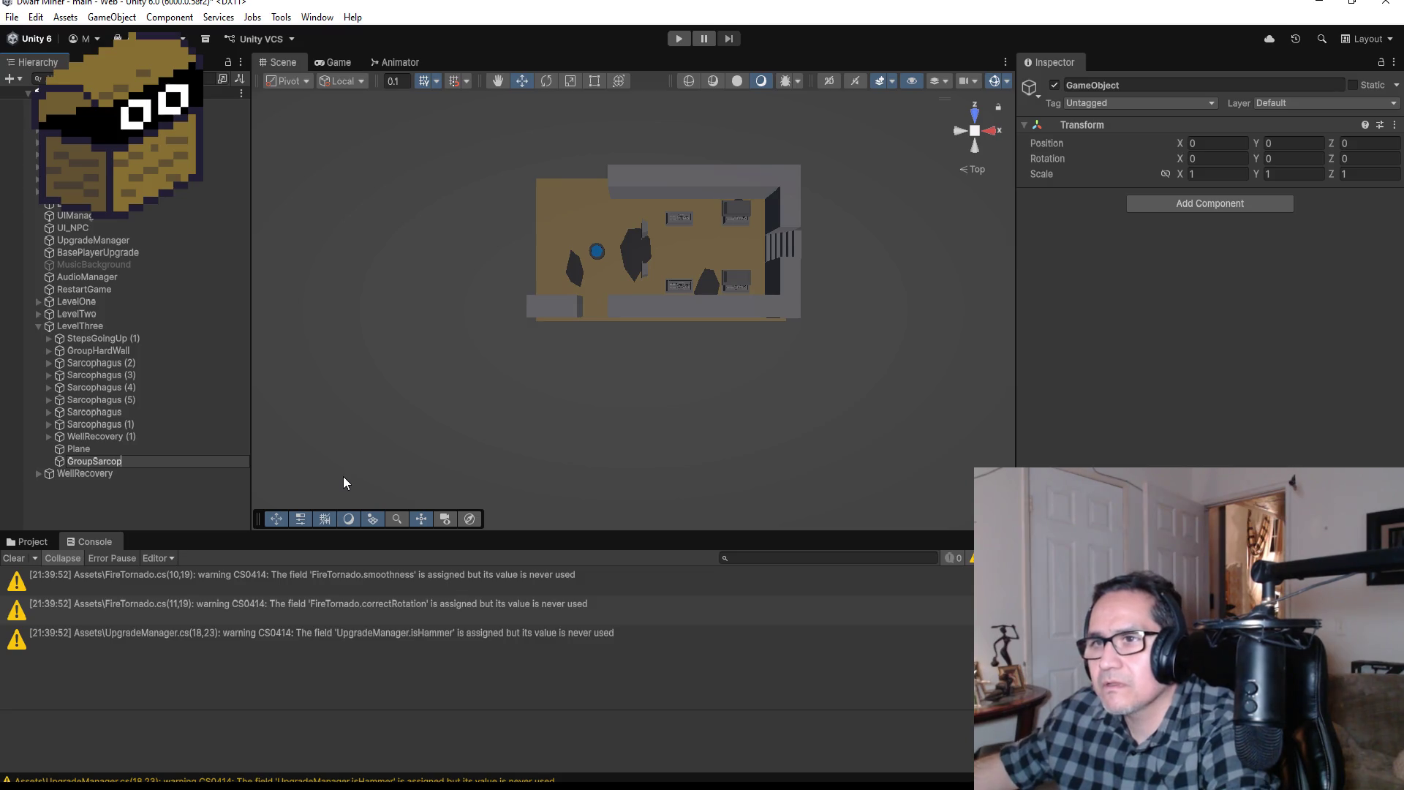
{"action": "type", "text": "hagus"}
{"action": "key", "text": "Return"}
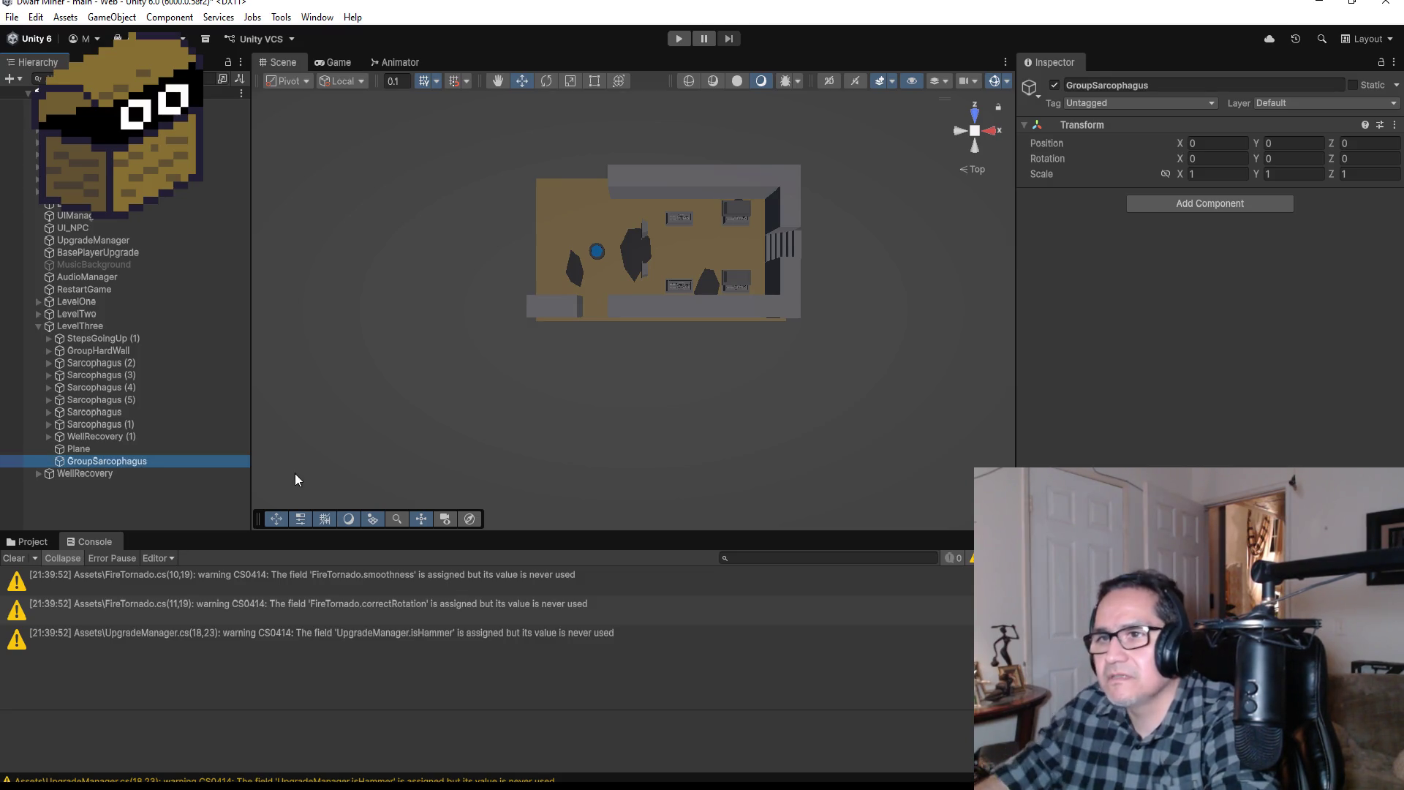
Step: Parent the six Sarcophagus objects under GroupSarcophagus and move the group up LevelThree's list
{"action": "left_click", "coordinate": [98, 362]}
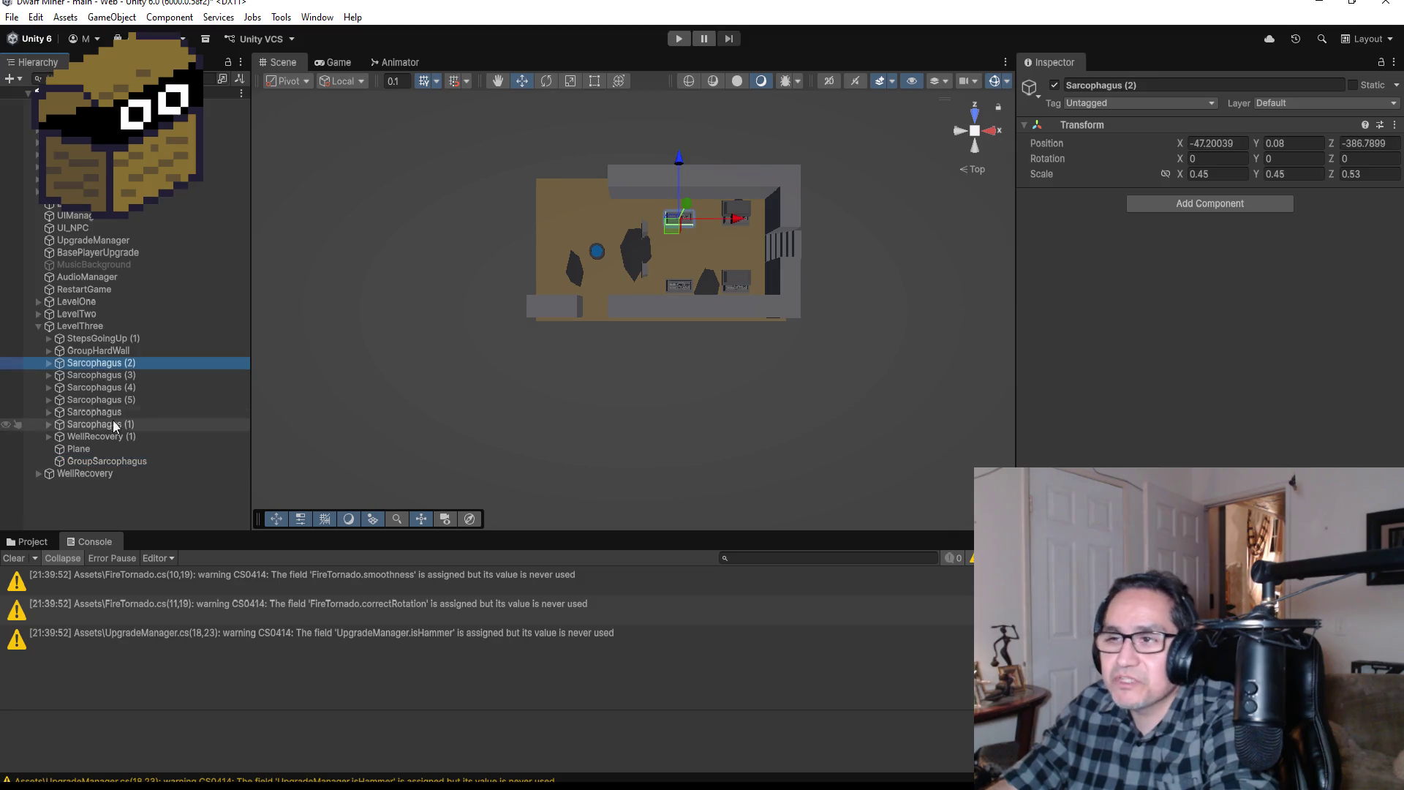
{"action": "left_click", "coordinate": [121, 425], "text": "shift"}
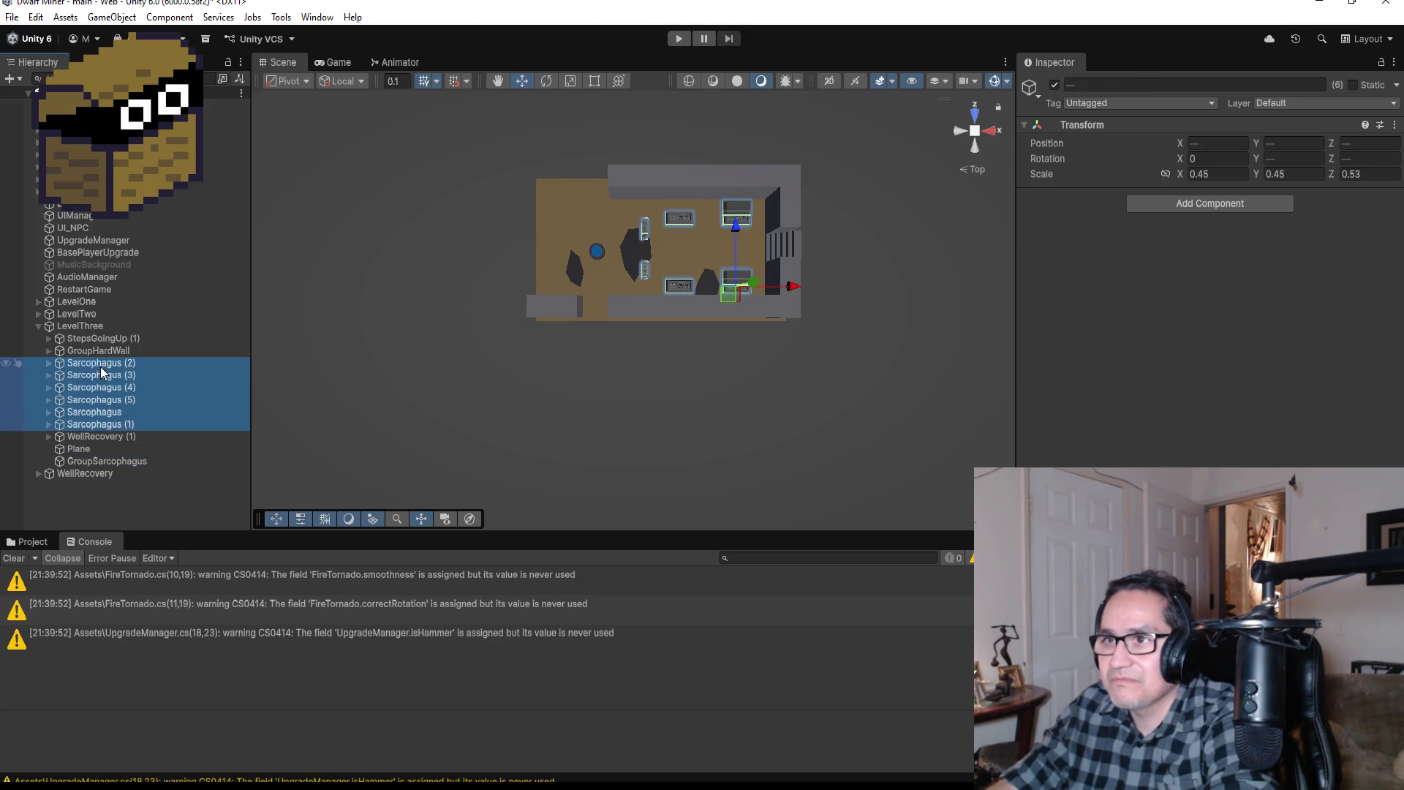
{"action": "left_click_drag", "start_coordinate": [99, 367], "coordinate": [103, 462]}
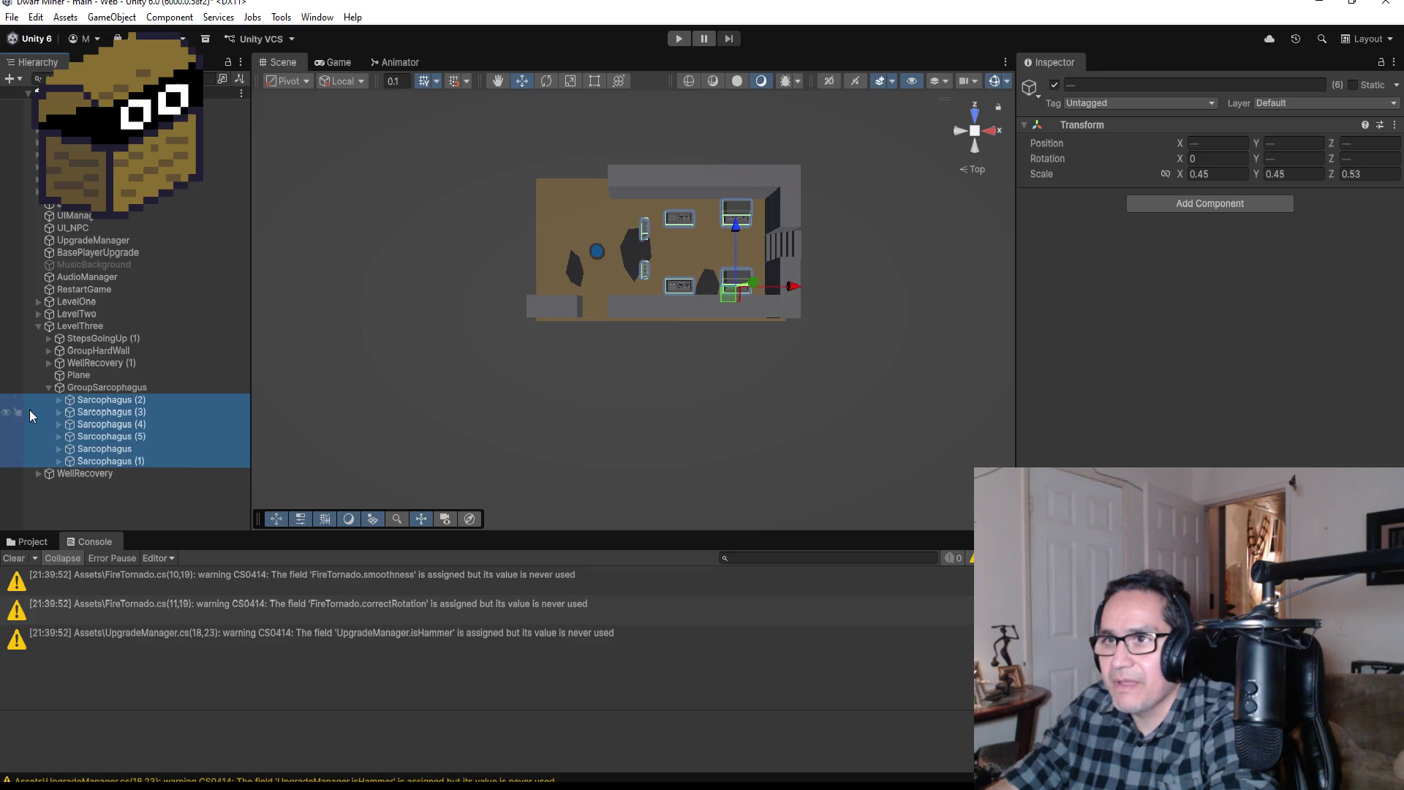
{"action": "left_click", "coordinate": [48, 387]}
{"action": "mouse_move", "coordinate": [102, 388]}
{"action": "left_mouse_down"}
{"action": "mouse_move", "coordinate": [102, 345]}
{"action": "mouse_move", "coordinate": [103, 362]}
{"action": "left_mouse_up"}
Step: Inspect WellRecovery (1) and the floor Plane, then select the DwarfMiner player
{"action": "left_click", "coordinate": [106, 375]}
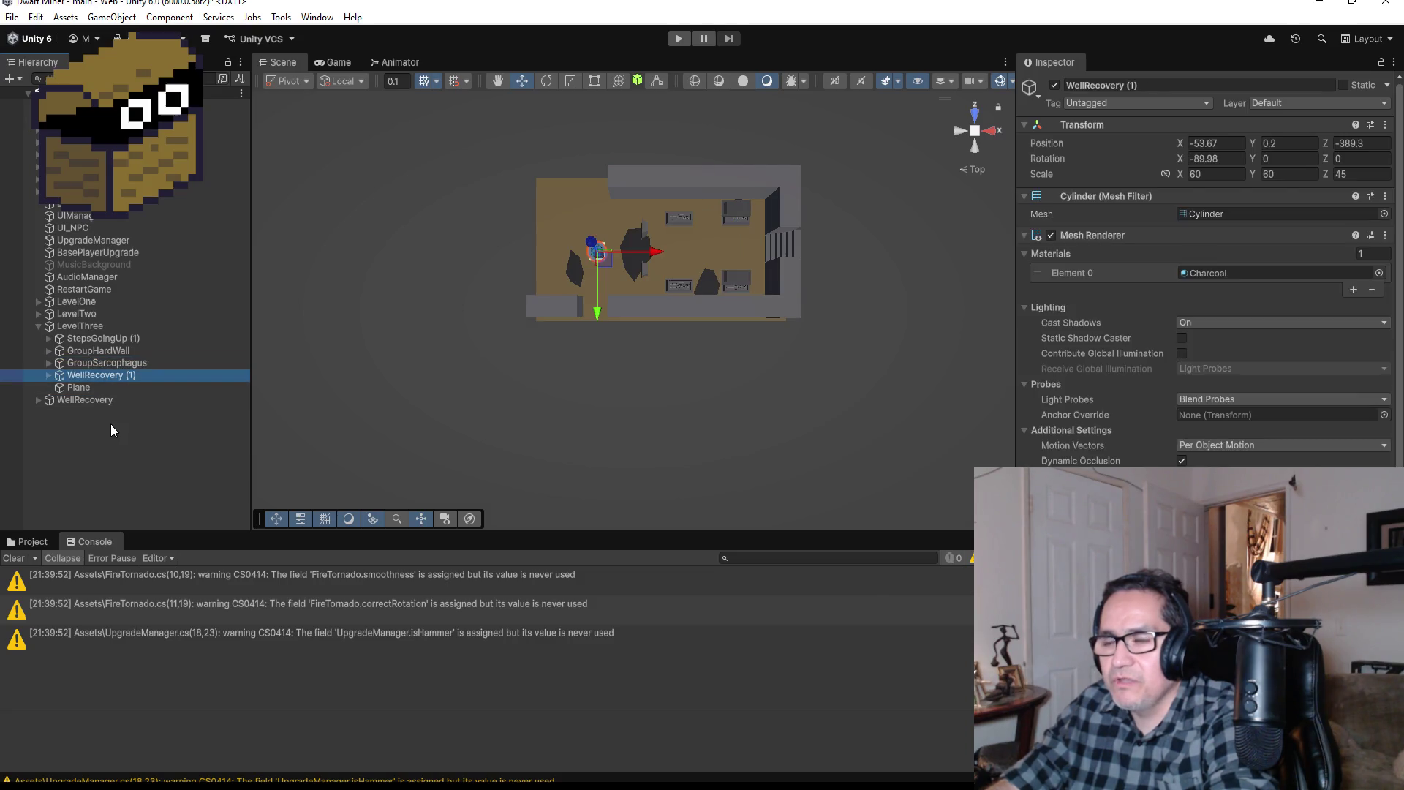
{"action": "left_click", "coordinate": [92, 387]}
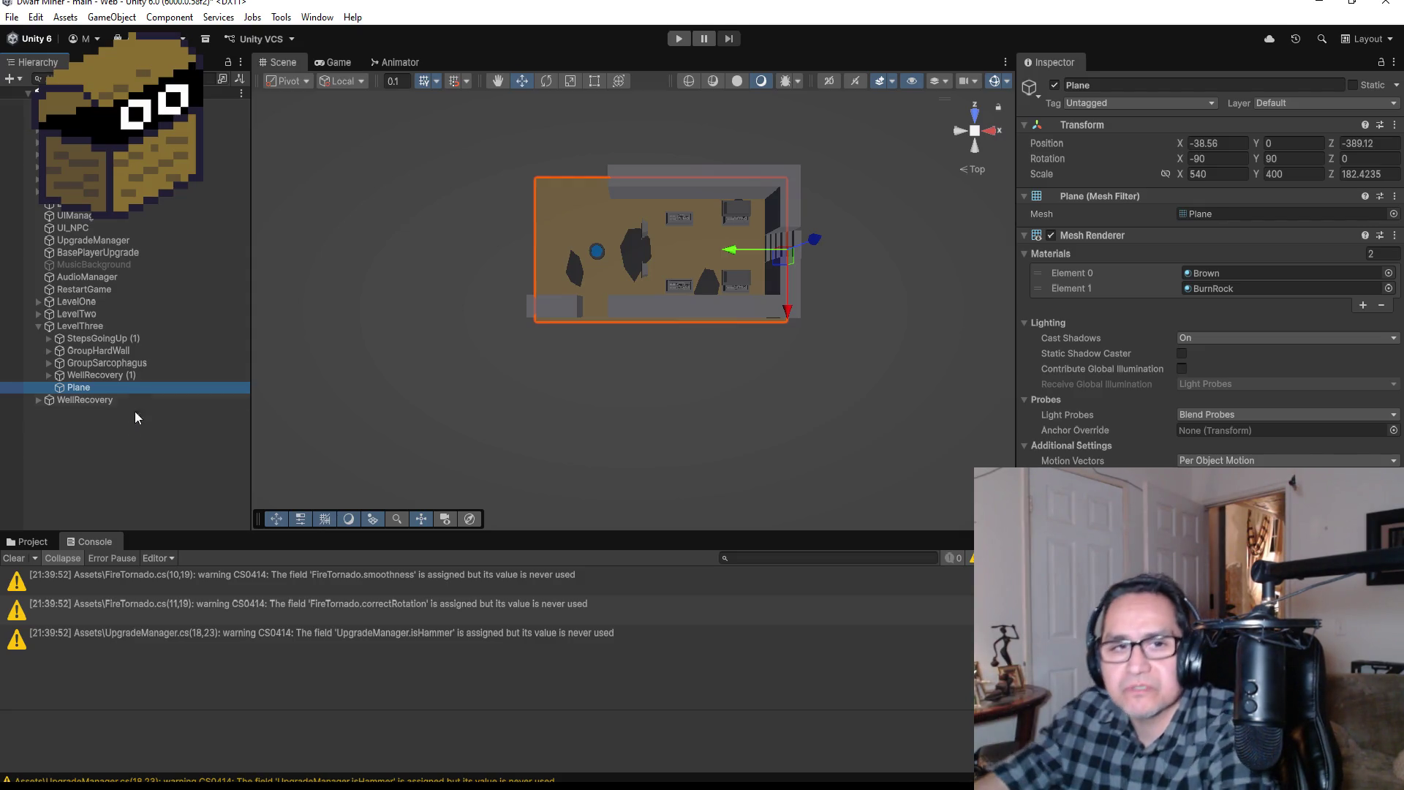
{"action": "scroll", "coordinate": [599, 264], "scroll_direction": "up", "scroll_amount": 5}
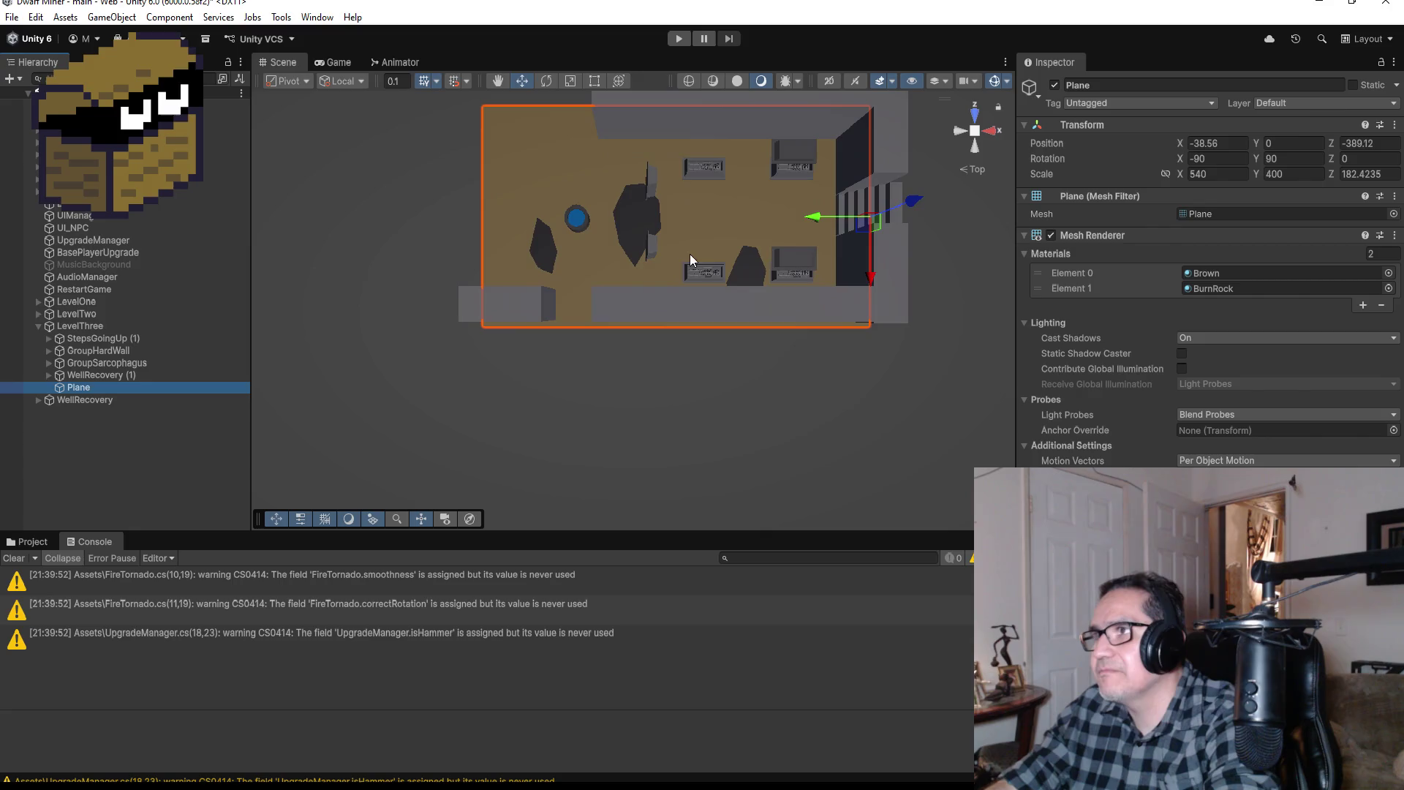
{"action": "scroll", "coordinate": [702, 264], "scroll_direction": "down", "scroll_amount": 5}
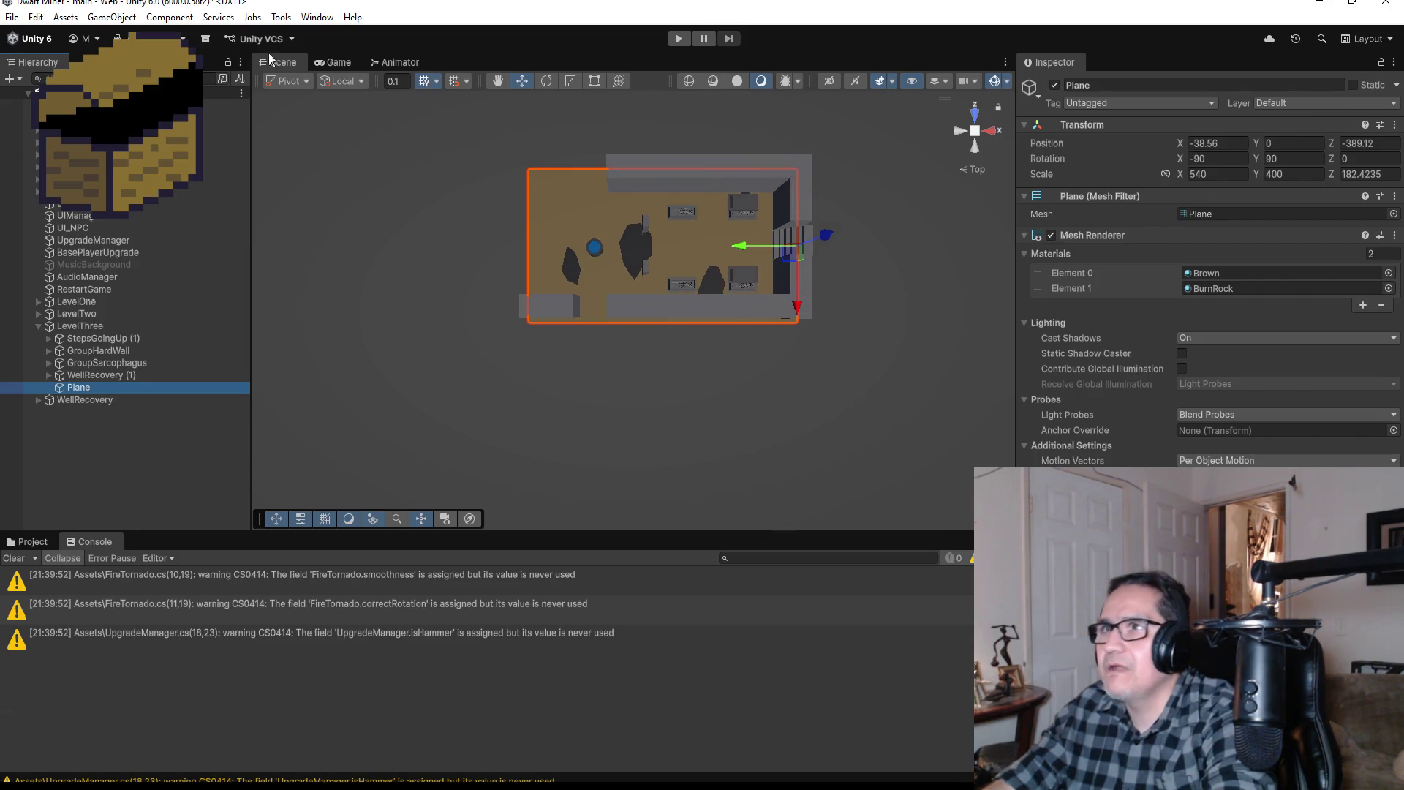
{"action": "left_click", "coordinate": [117, 129]}
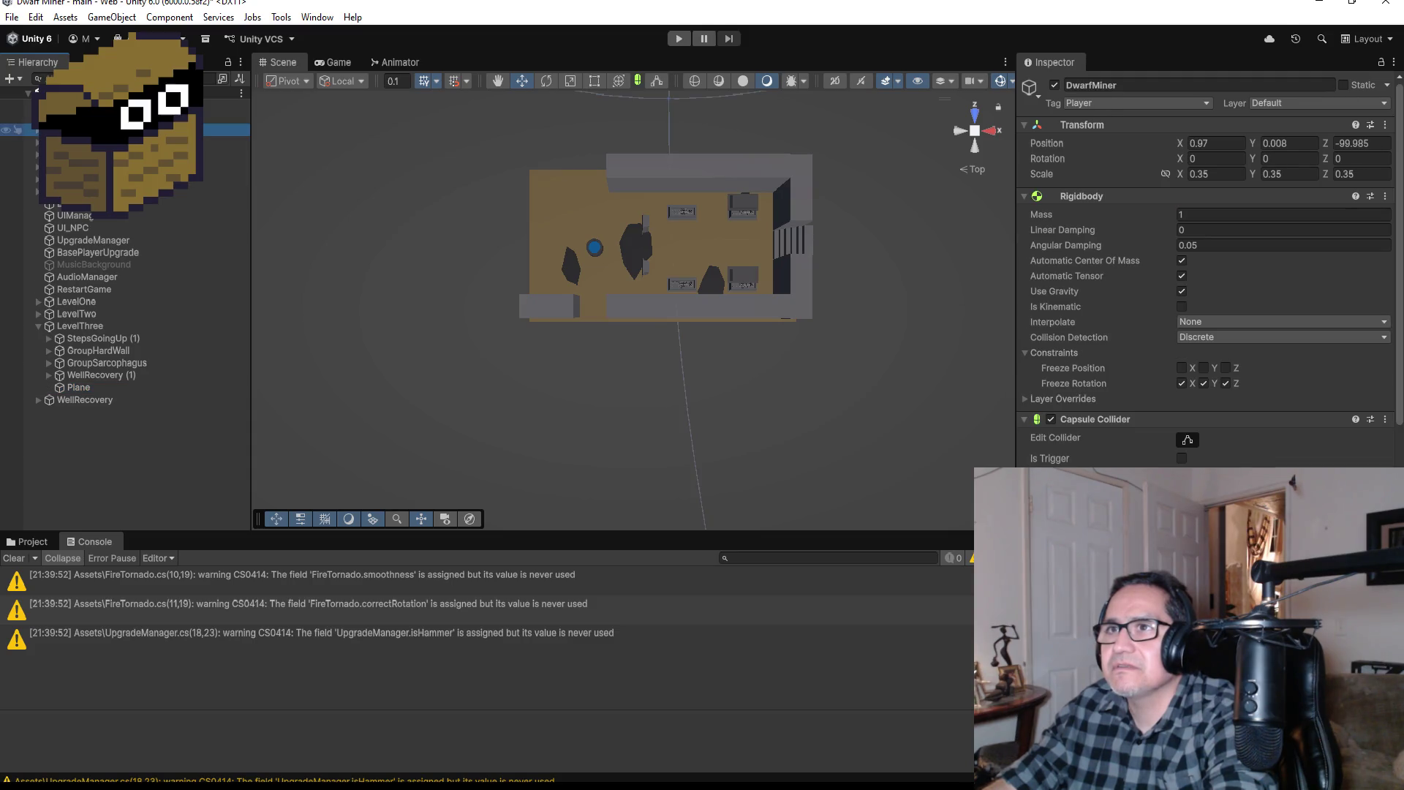
Step: Set DwarfMiner's Player (Script) Pp starting zone to Zone 1
{"action": "left_click", "coordinate": [37, 130]}
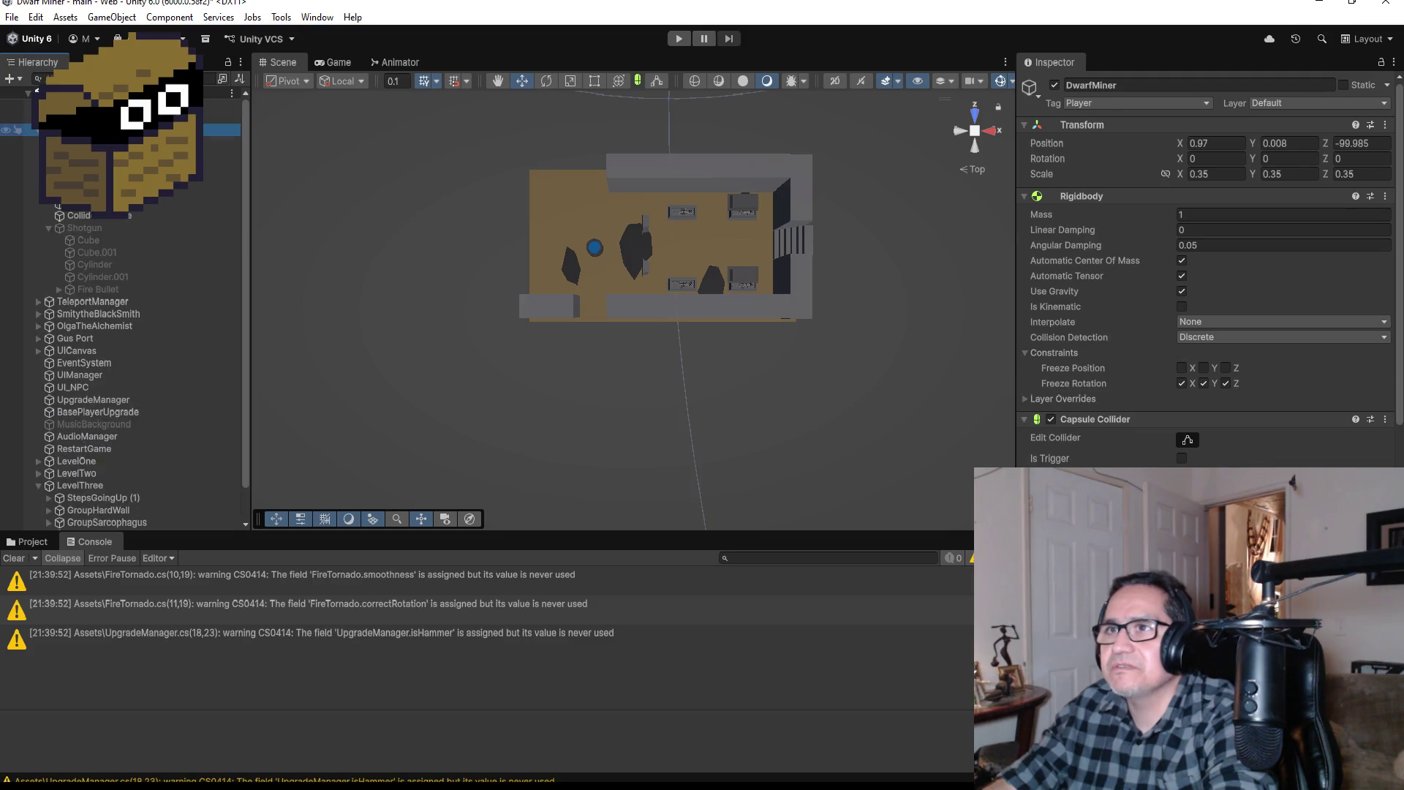
{"action": "left_click", "coordinate": [48, 228]}
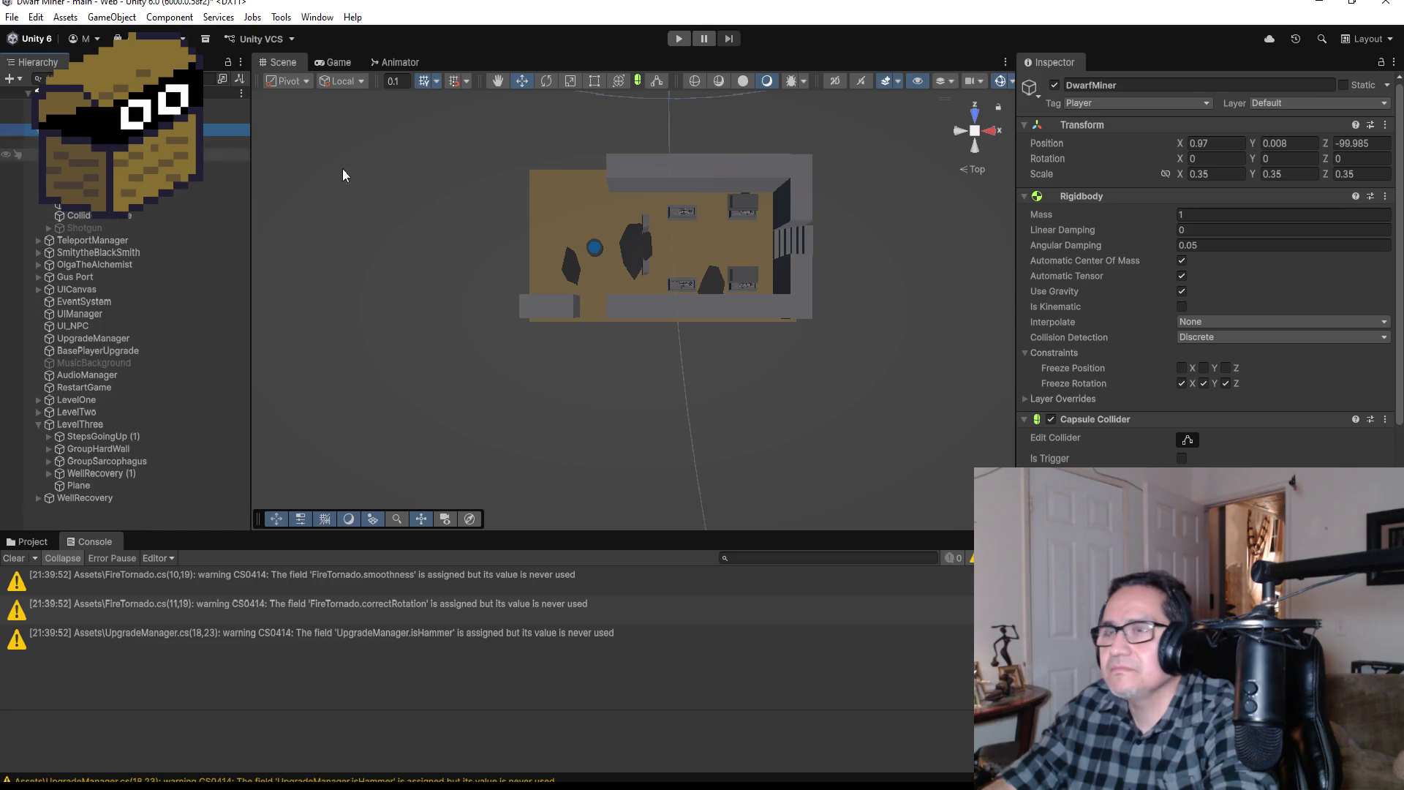
{"action": "scroll", "coordinate": [1203, 395], "scroll_direction": "down", "scroll_amount": 10}
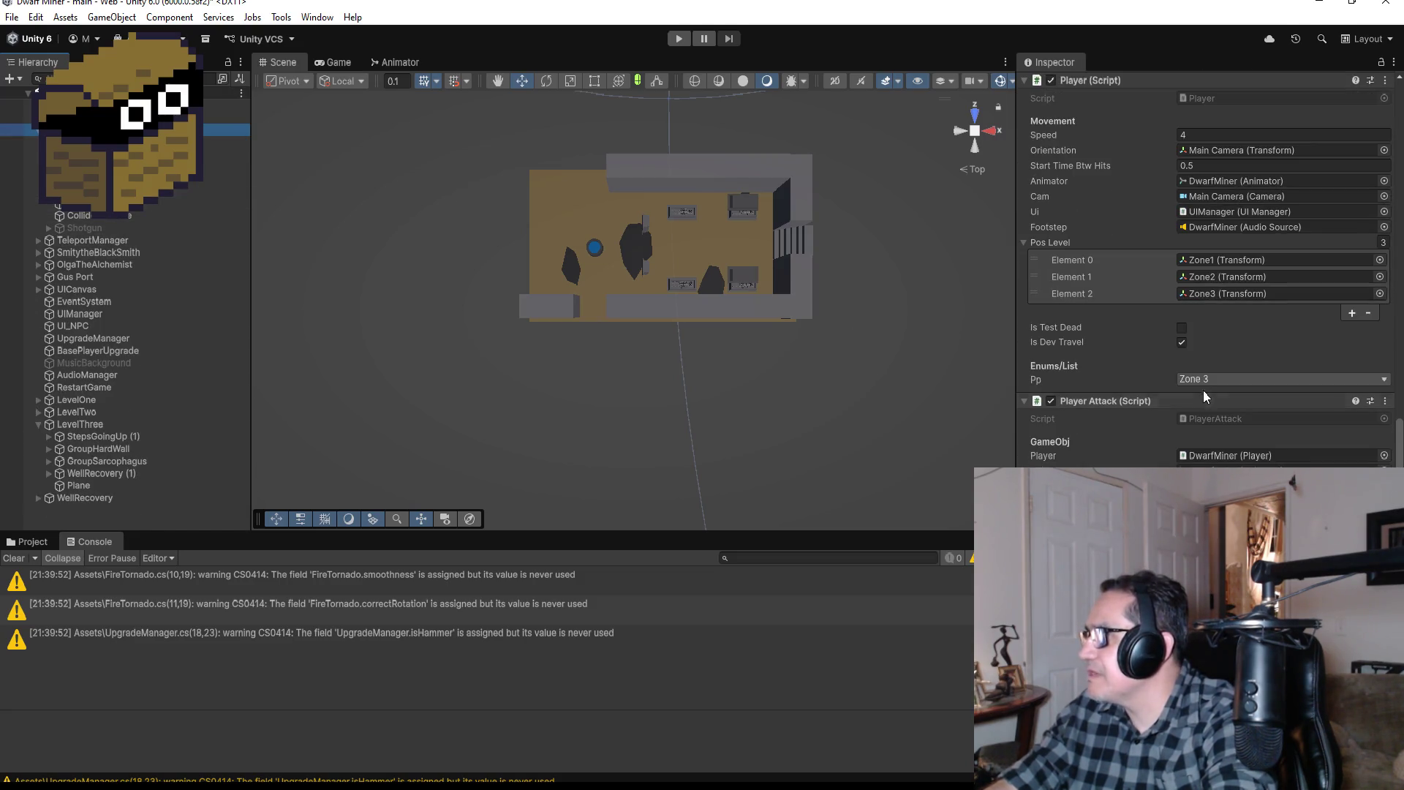
{"action": "left_click", "coordinate": [1203, 379]}
{"action": "left_click", "coordinate": [1206, 398]}
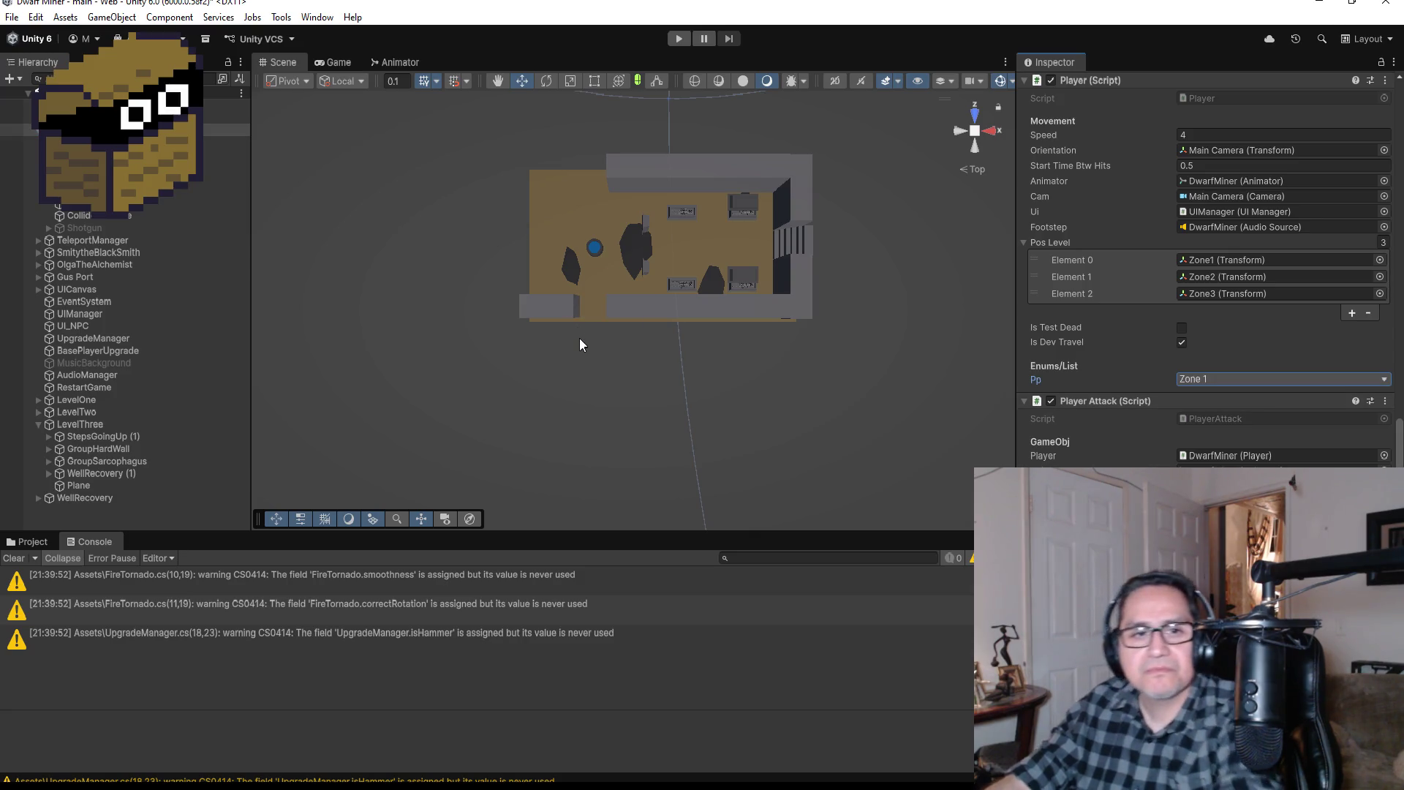
Step: Playtest the game, switching to the axe and swinging it, then stop play mode
{"action": "left_click", "coordinate": [679, 36]}
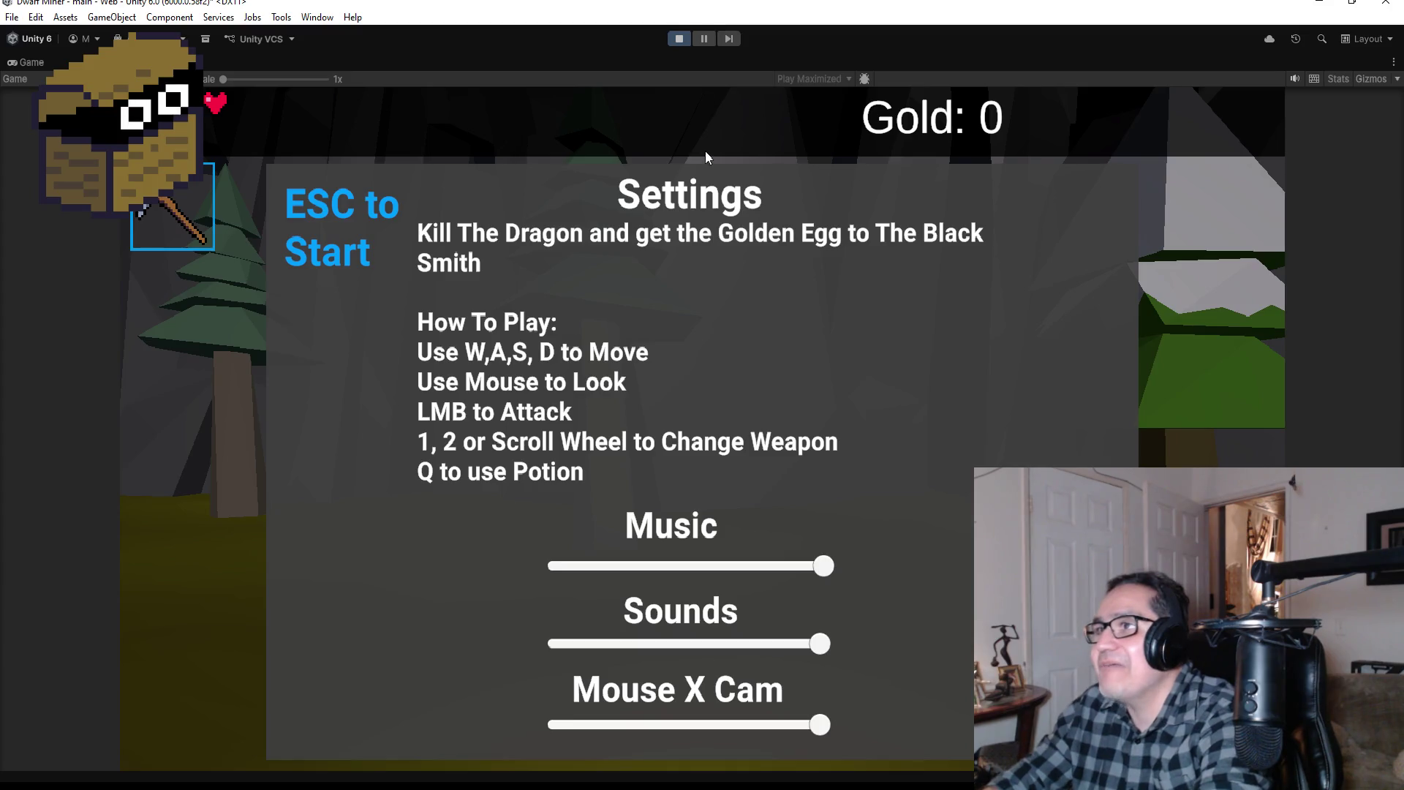
{"action": "key", "text": "Escape"}
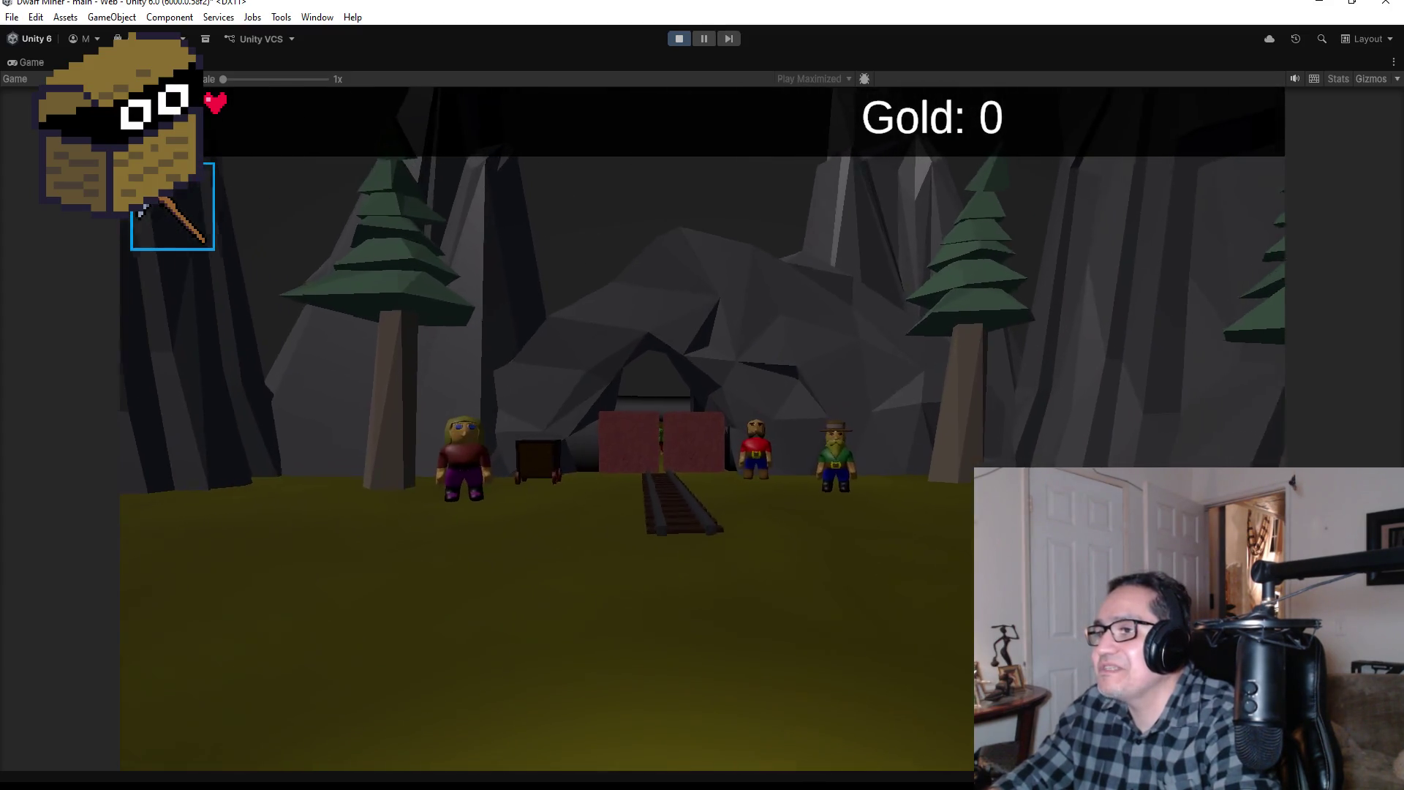
{"action": "key", "text": "2"}
{"action": "left_click", "coordinate": [702, 428]}
{"action": "key", "text": "Escape"}
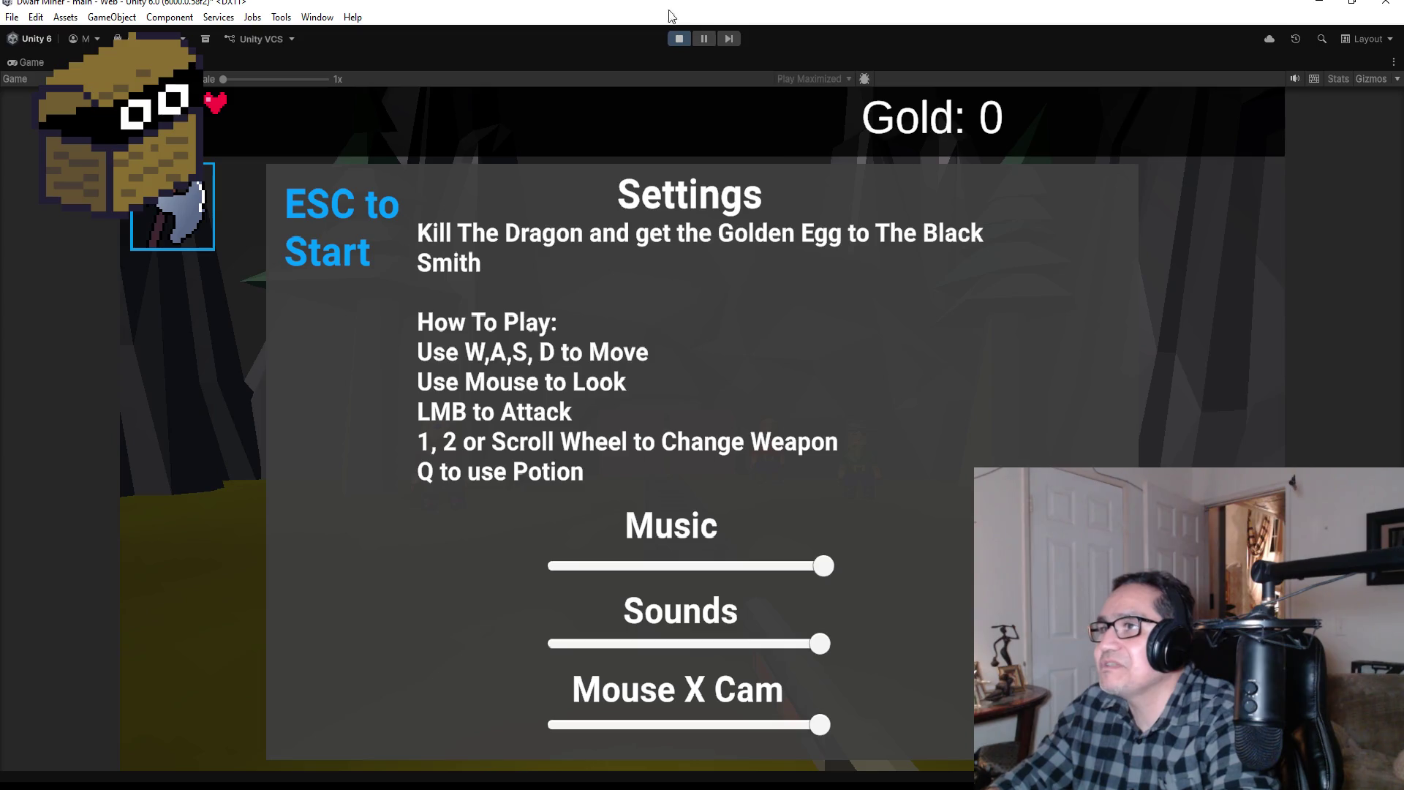
{"action": "left_click", "coordinate": [682, 38]}
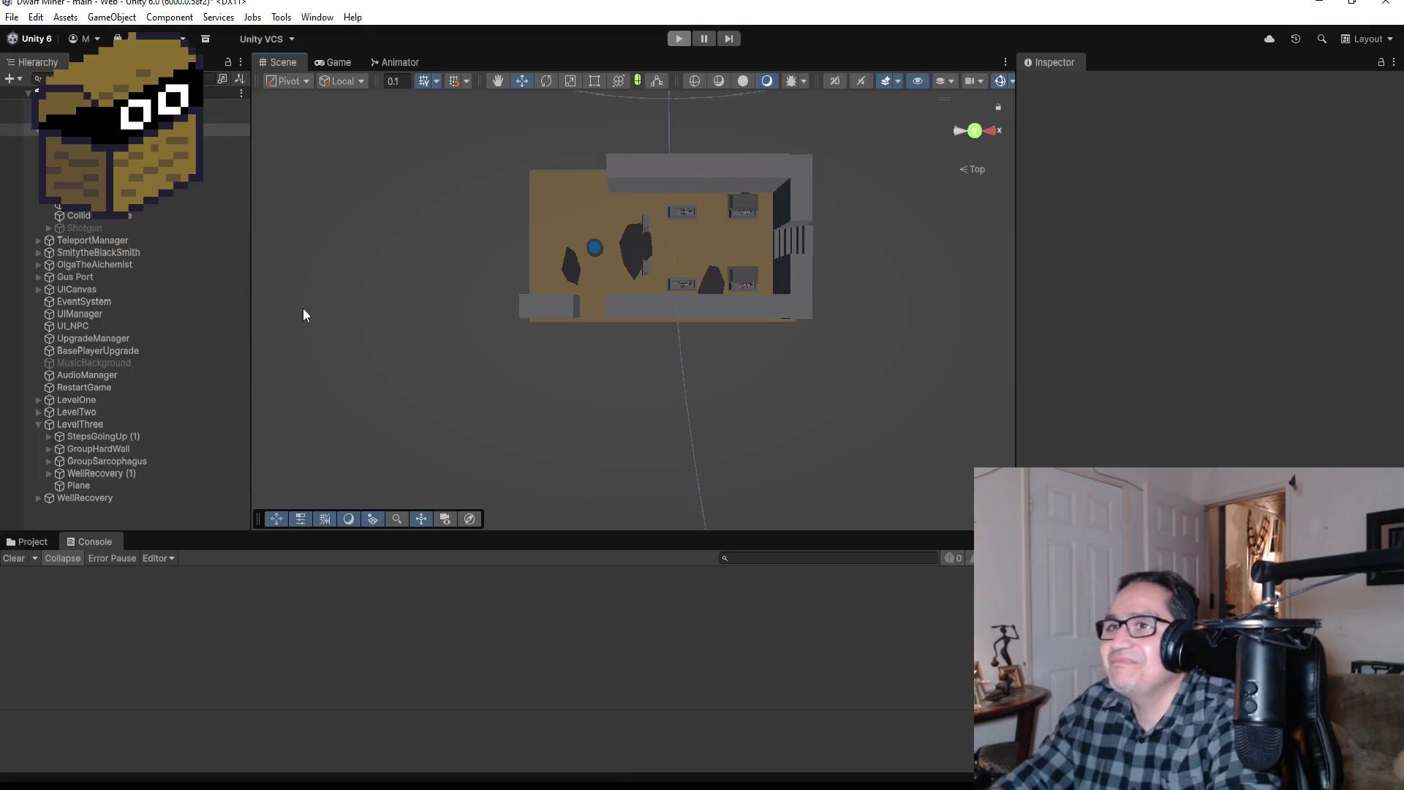
Step: Set DwarfMiner's Pp starting zone back to Zone 3
{"action": "scroll", "coordinate": [1206, 278], "scroll_direction": "down", "scroll_amount": 10}
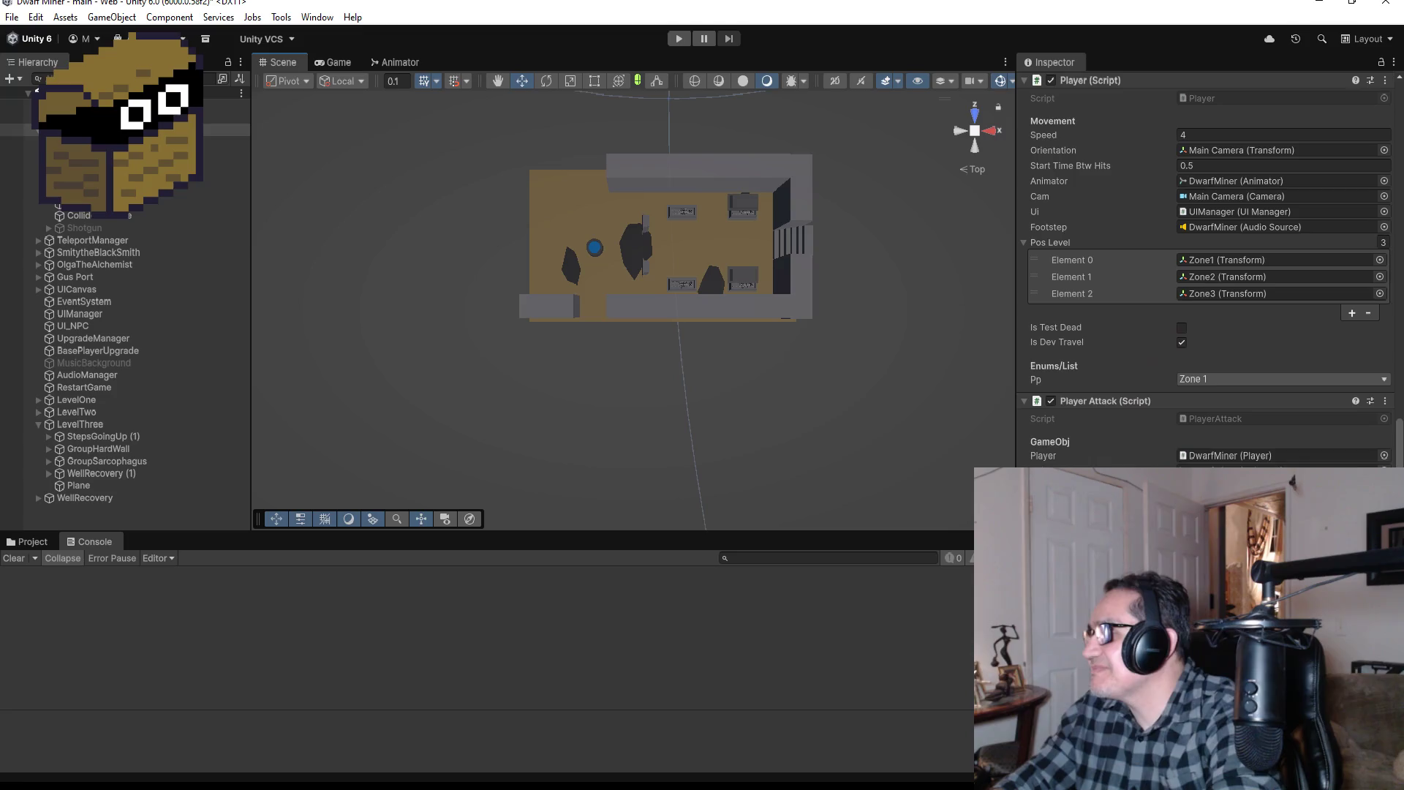
{"action": "left_click", "coordinate": [1233, 380]}
{"action": "left_click", "coordinate": [1221, 433]}
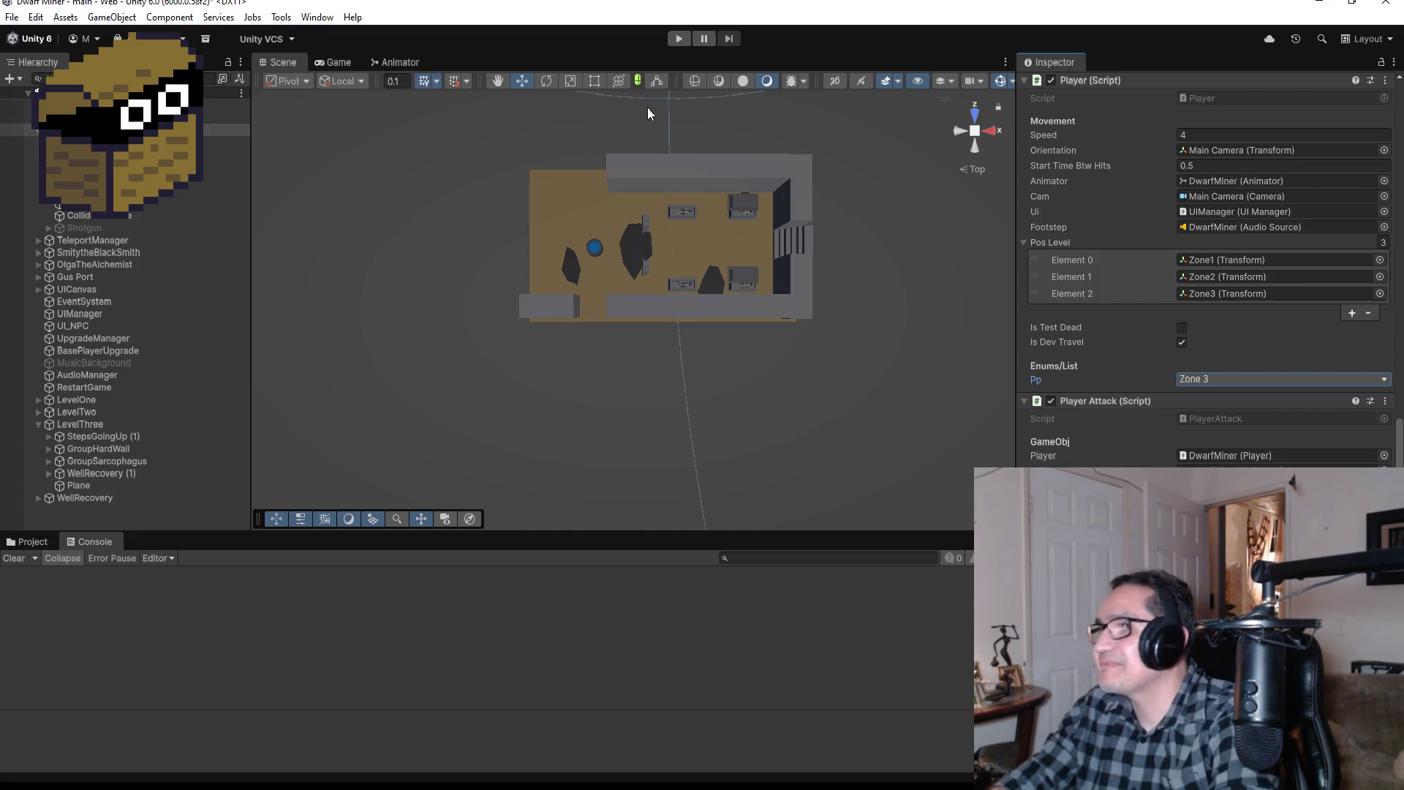
Step: Run a brief playtest past the settings screen, then stop play mode
{"action": "left_click", "coordinate": [678, 38]}
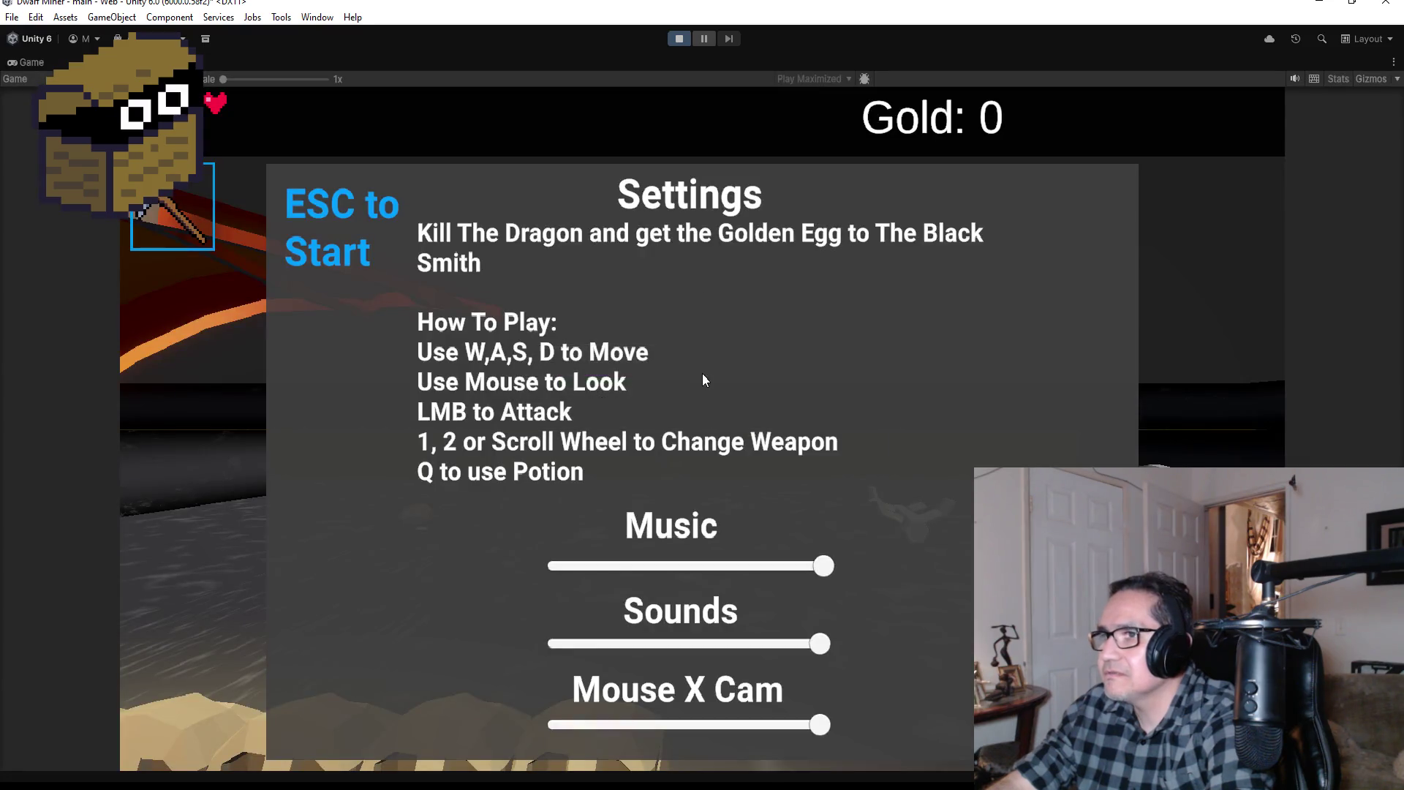
{"action": "key", "text": "Escape"}
{"action": "key", "text": "Escape"}
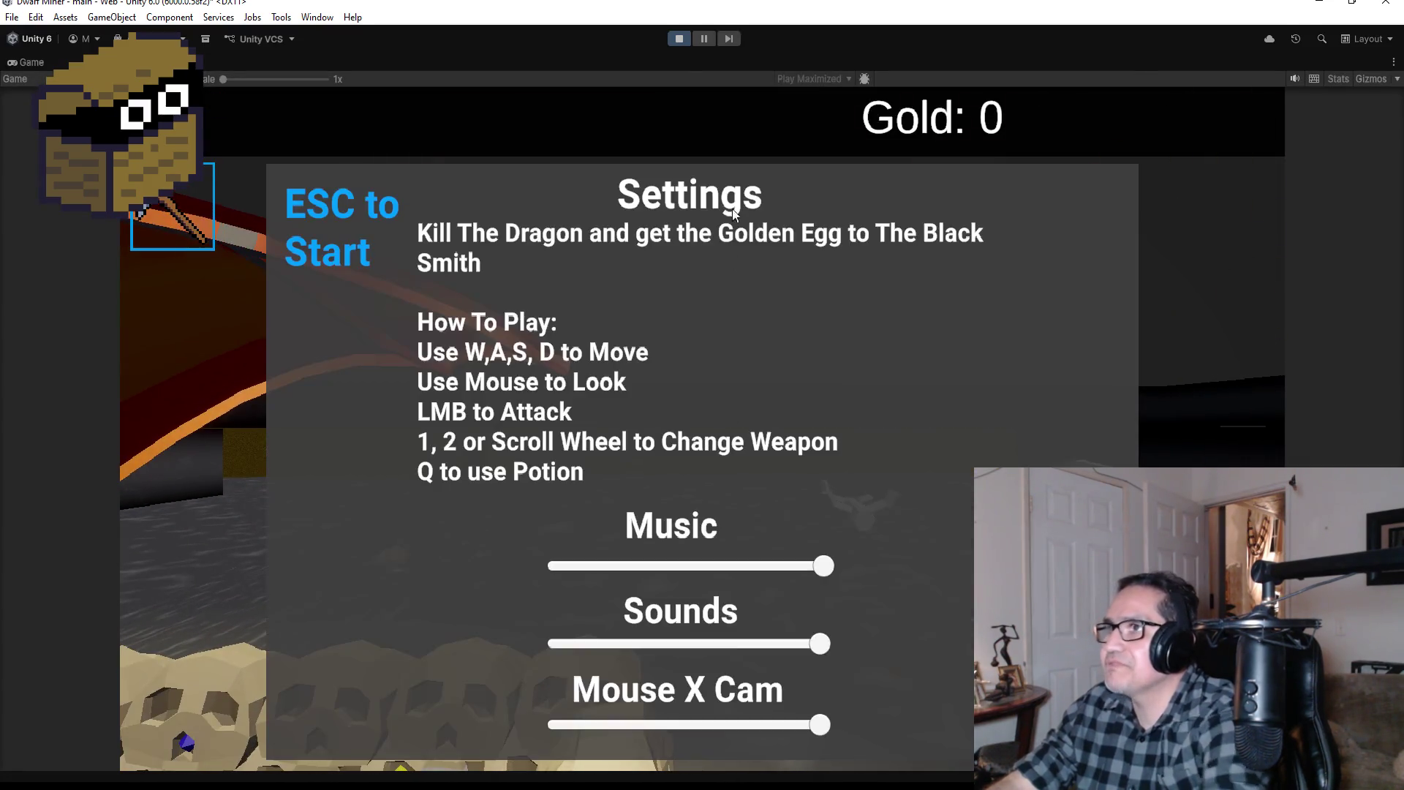
{"action": "left_click", "coordinate": [678, 39]}
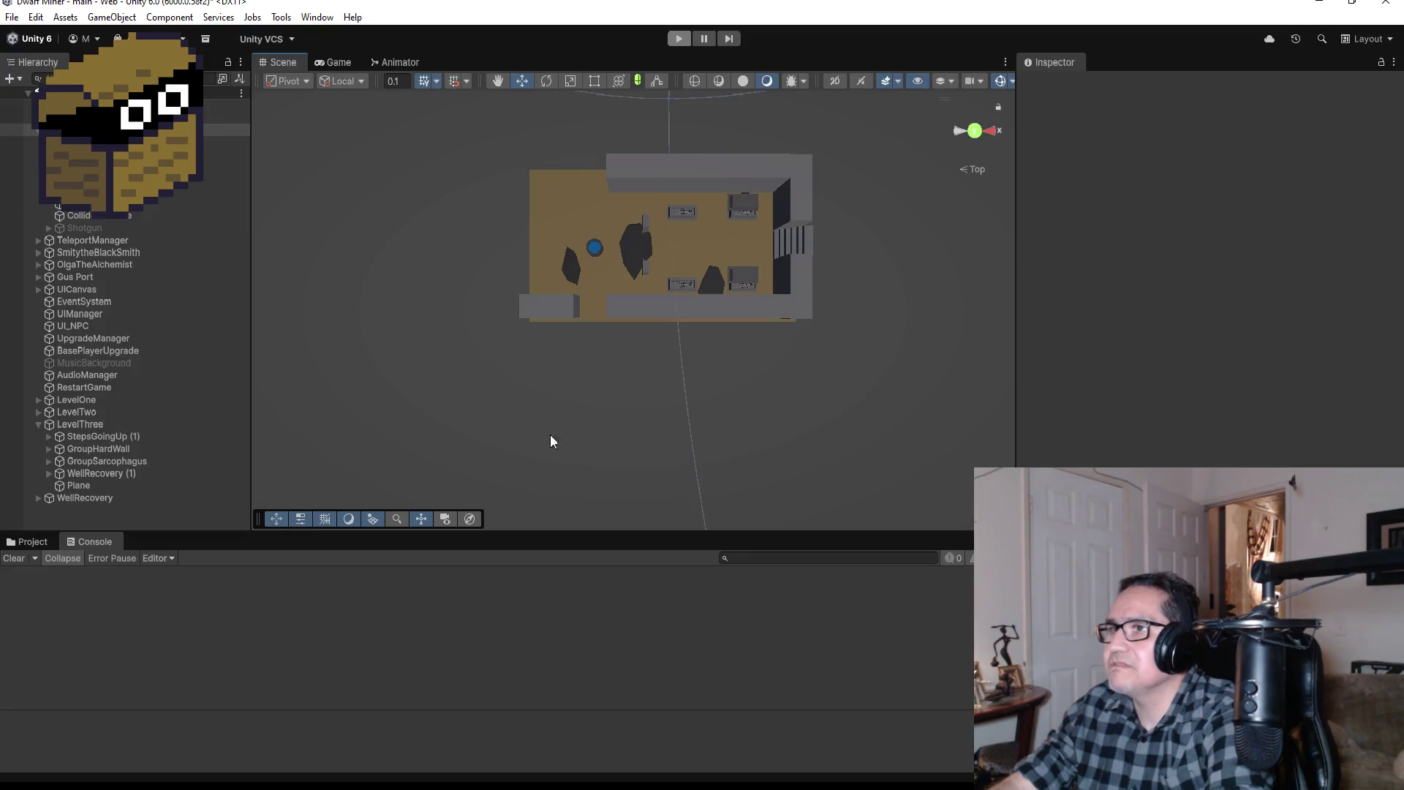
Step: Switch DwarfMiner's Pp zone to Zone 1, then back to Zone 3
{"action": "scroll", "coordinate": [1206, 278], "scroll_direction": "down", "scroll_amount": 10}
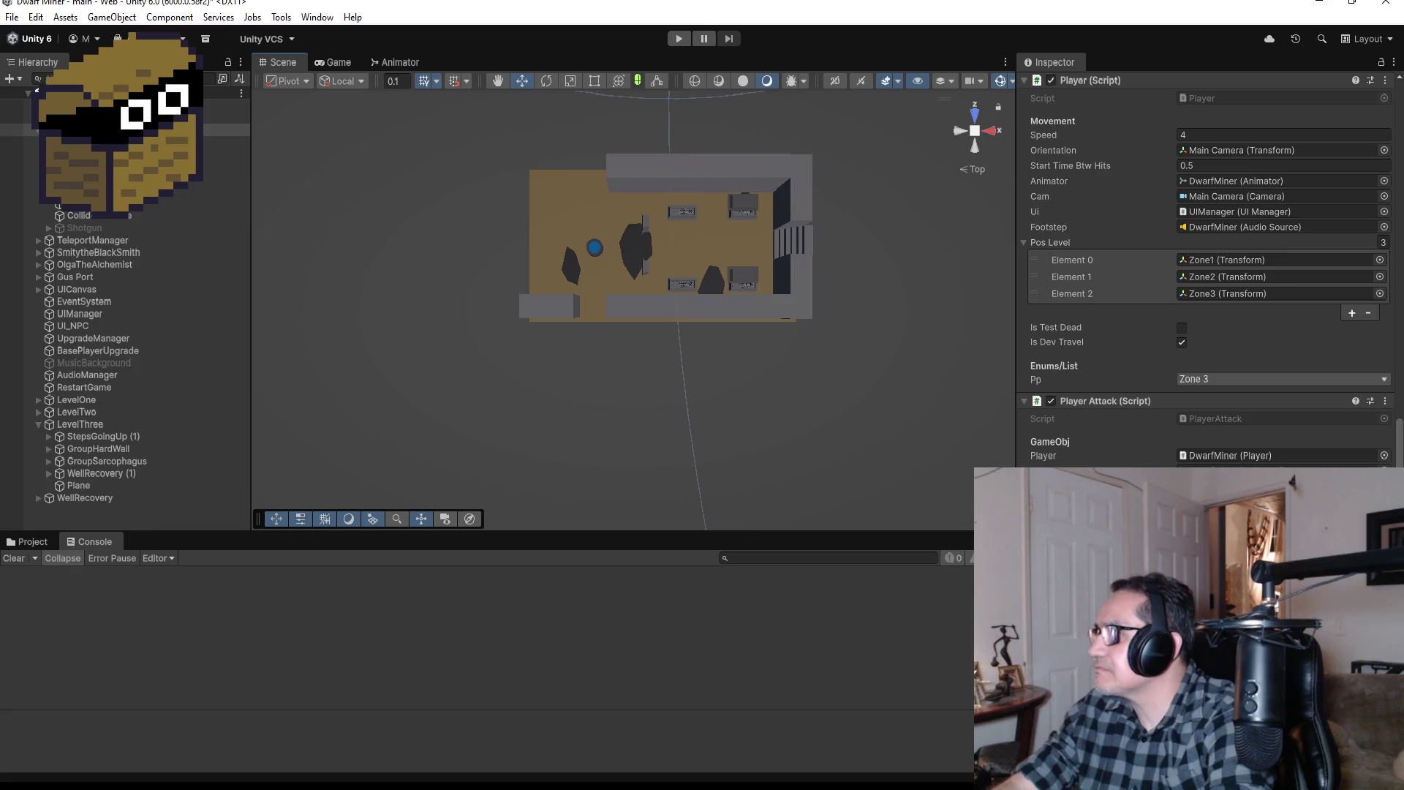
{"action": "left_click", "coordinate": [1235, 381]}
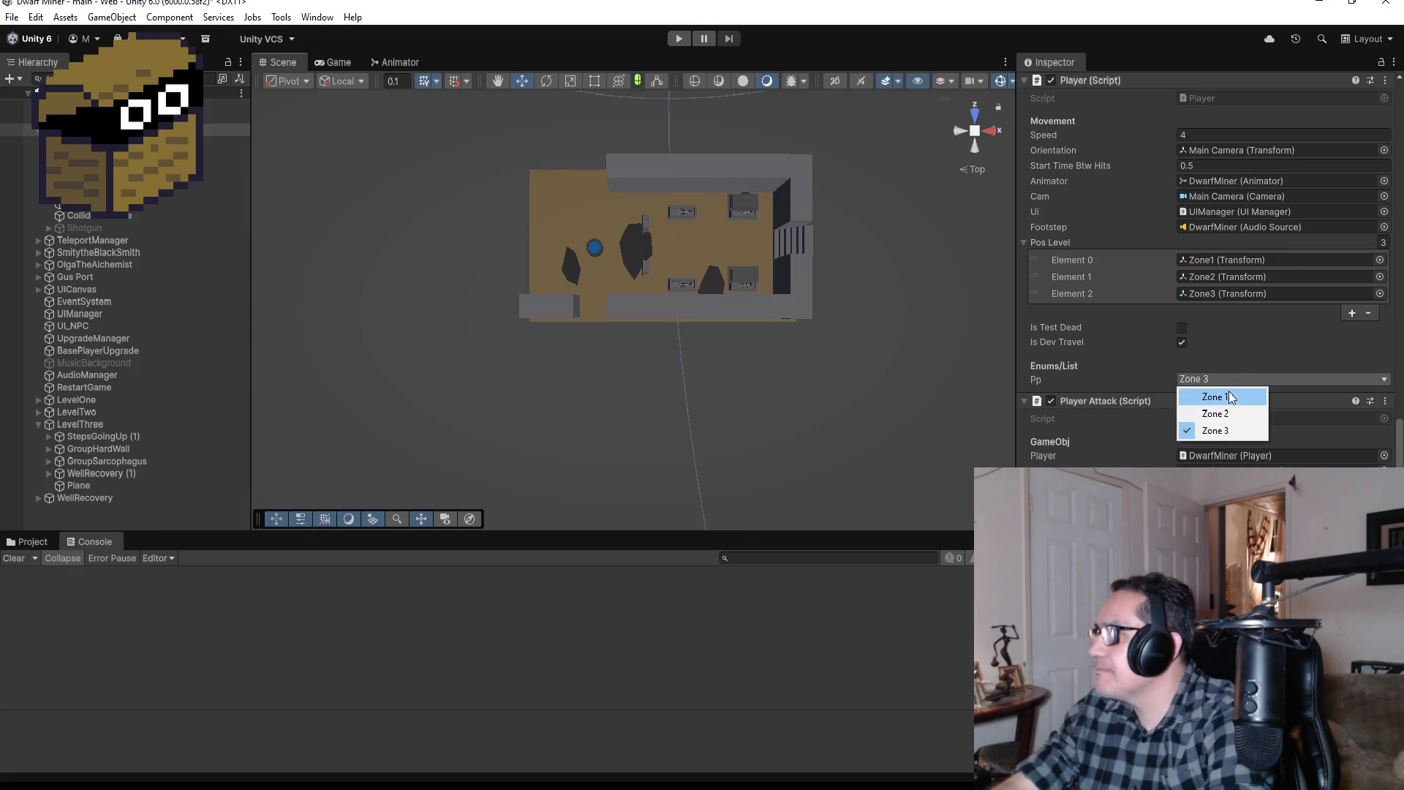
{"action": "left_click", "coordinate": [1227, 380]}
{"action": "left_click", "coordinate": [1227, 380]}
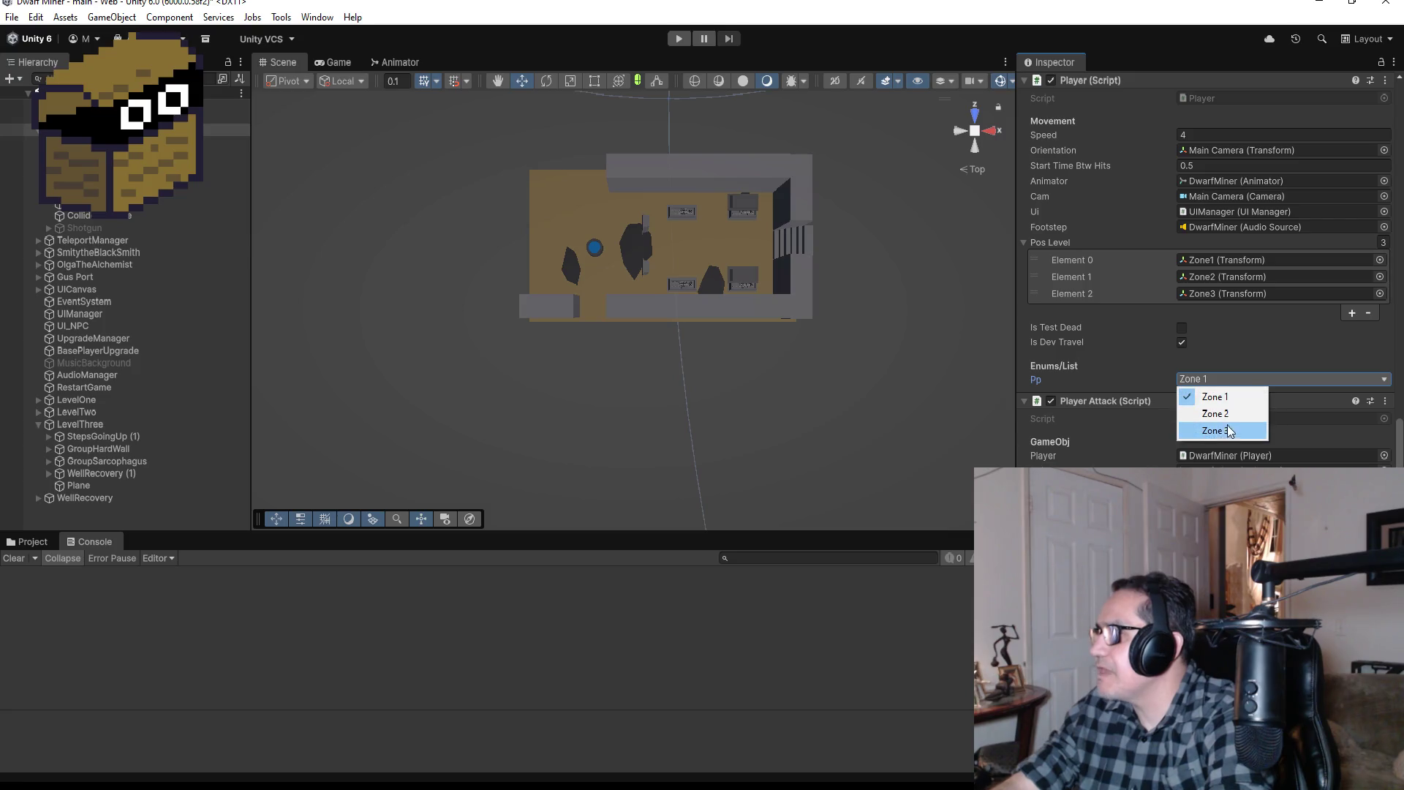
{"action": "left_click", "coordinate": [1178, 432]}
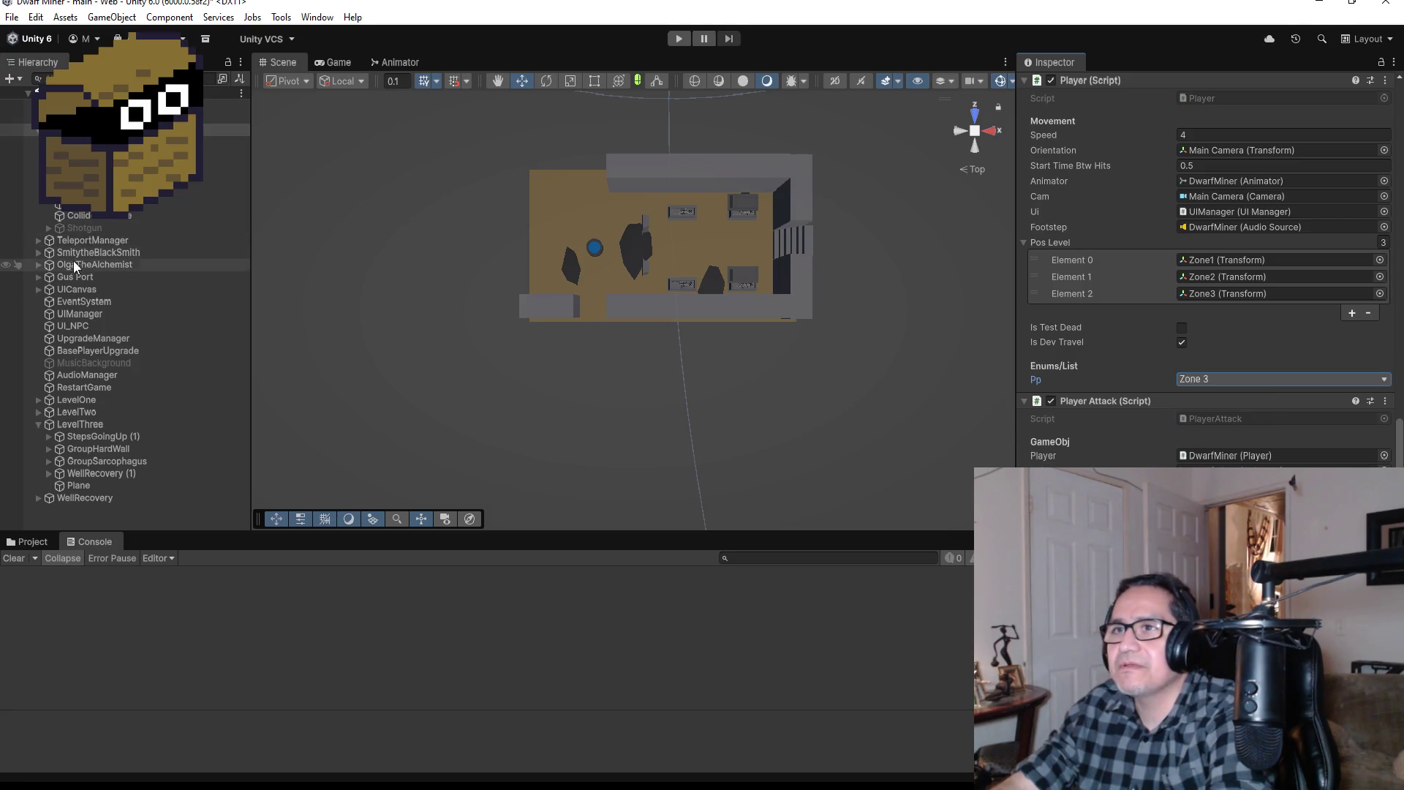
Step: Move the Zone3 teleport point under TeleportManager along X to -43.11
{"action": "left_click", "coordinate": [38, 241]}
{"action": "left_click", "coordinate": [81, 276]}
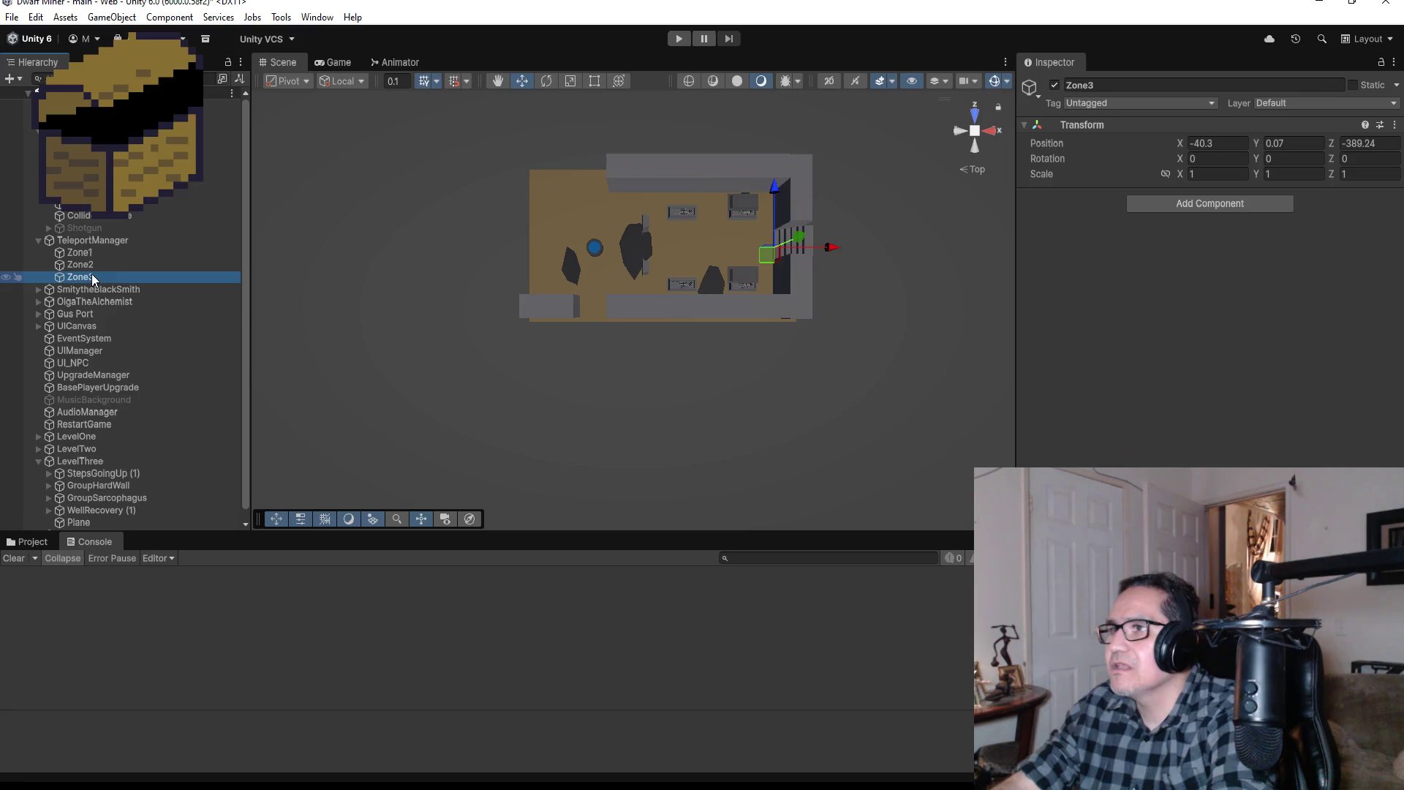
{"action": "left_click_drag", "start_coordinate": [830, 248], "coordinate": [795, 254]}
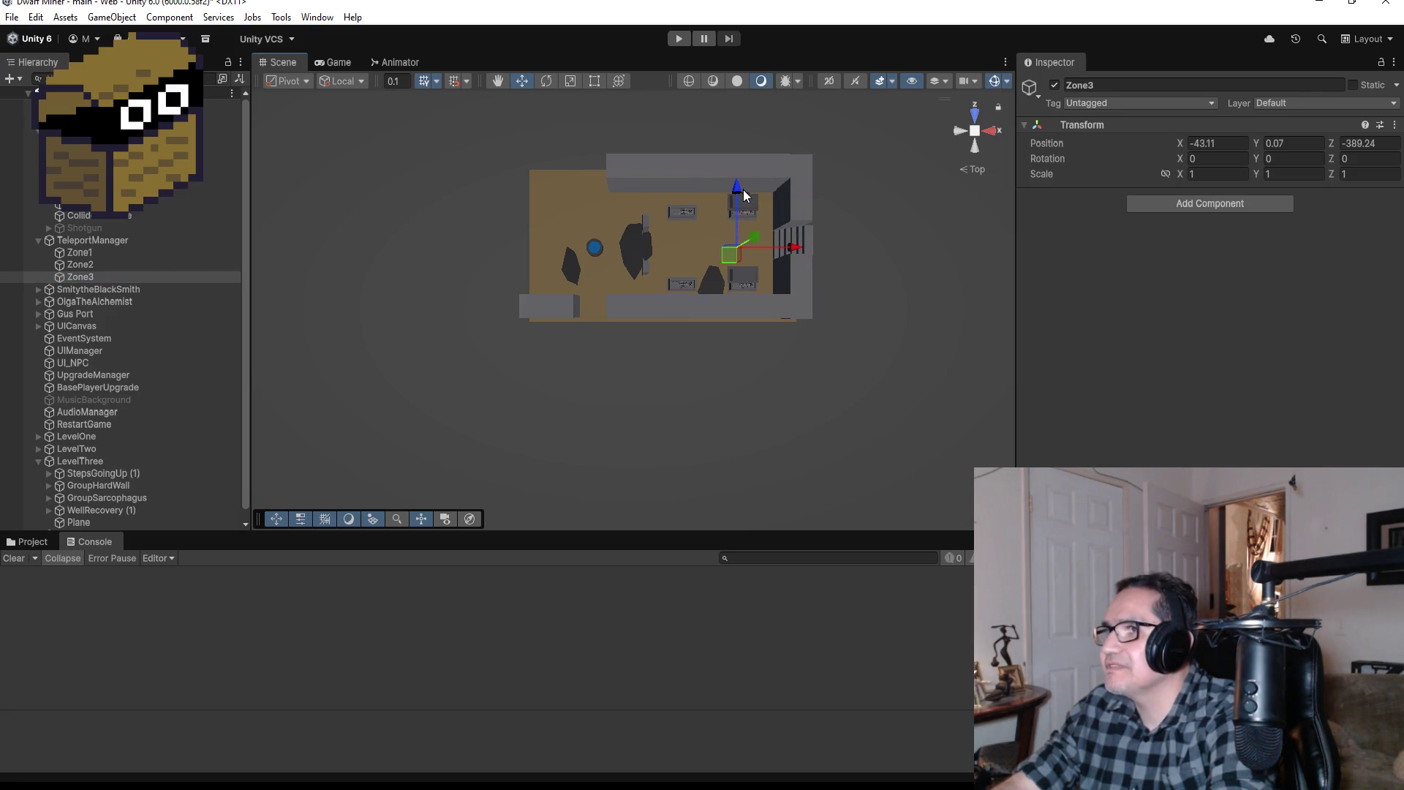
{"action": "left_click_drag", "start_coordinate": [740, 191], "coordinate": [738, 191]}
{"action": "left_click", "coordinate": [801, 233]}
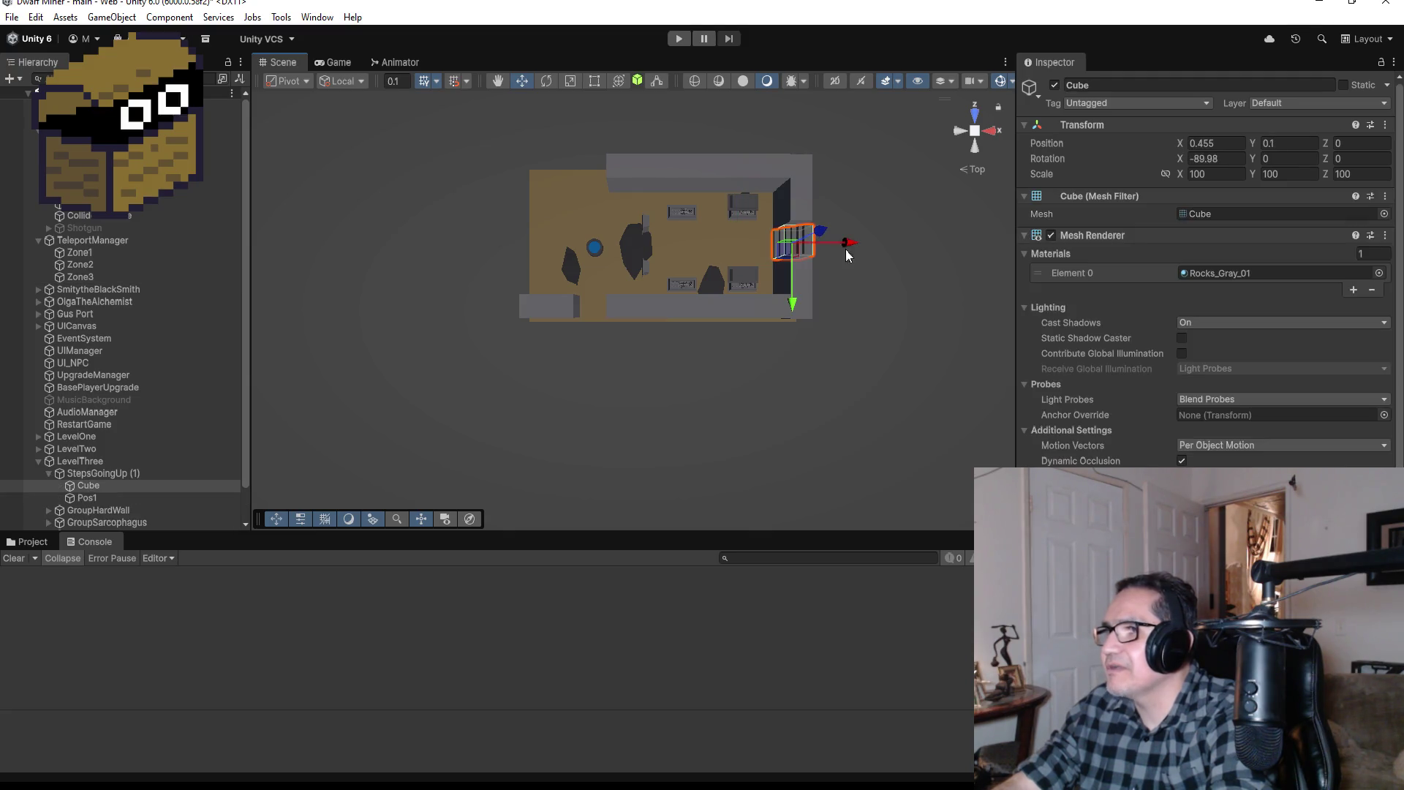
{"action": "scroll", "coordinate": [152, 465], "scroll_direction": "down", "scroll_amount": 2}
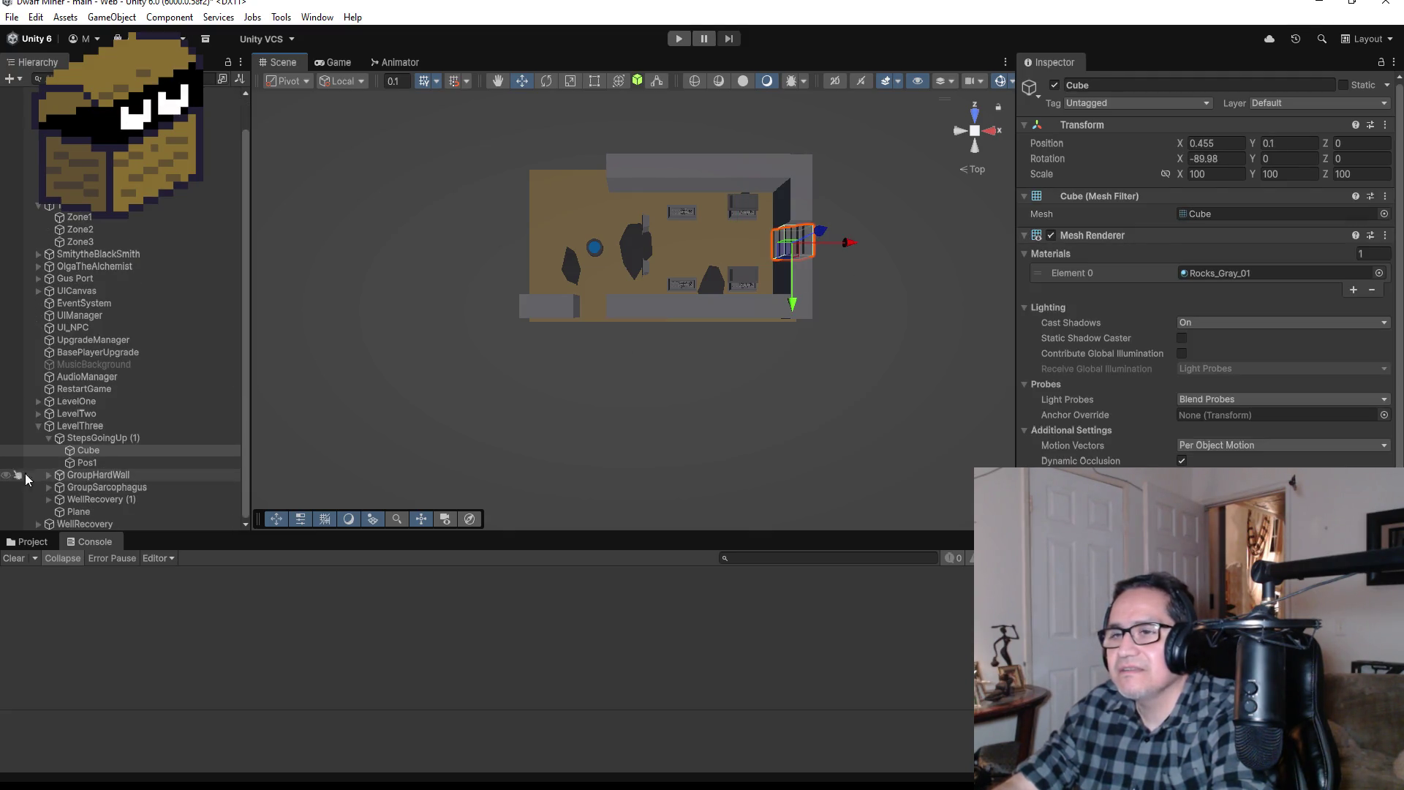
{"action": "left_click", "coordinate": [84, 462]}
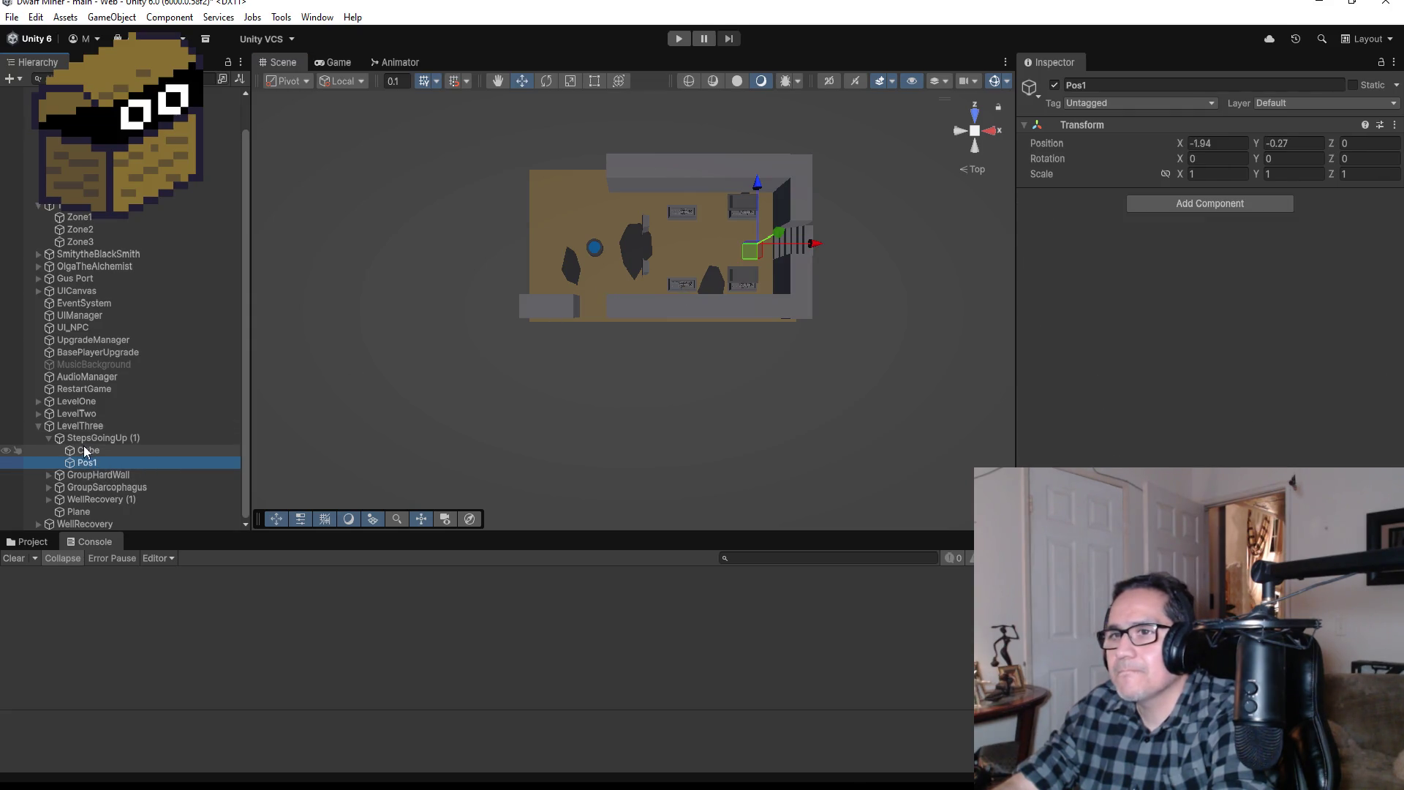
{"action": "left_click", "coordinate": [97, 437]}
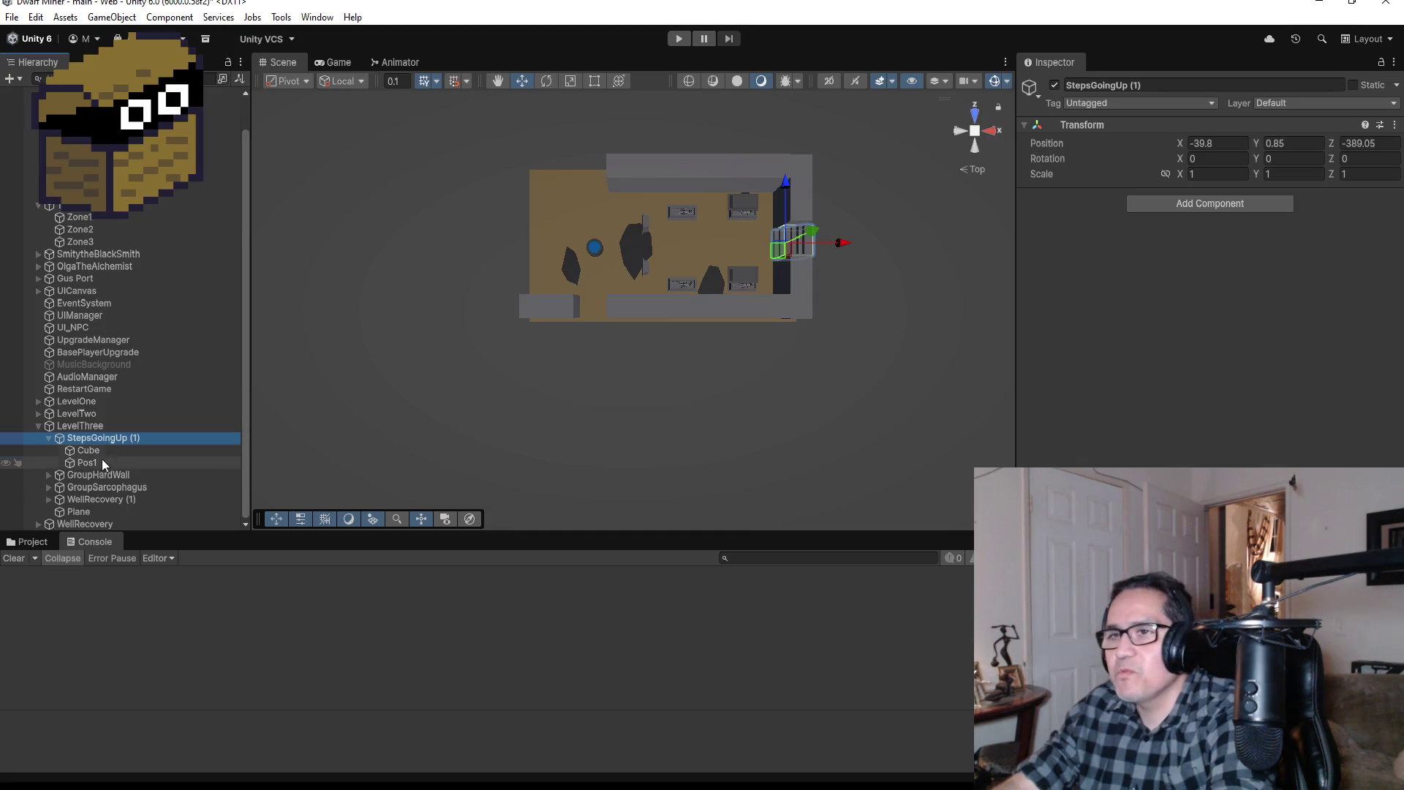
{"action": "left_click", "coordinate": [50, 437]}
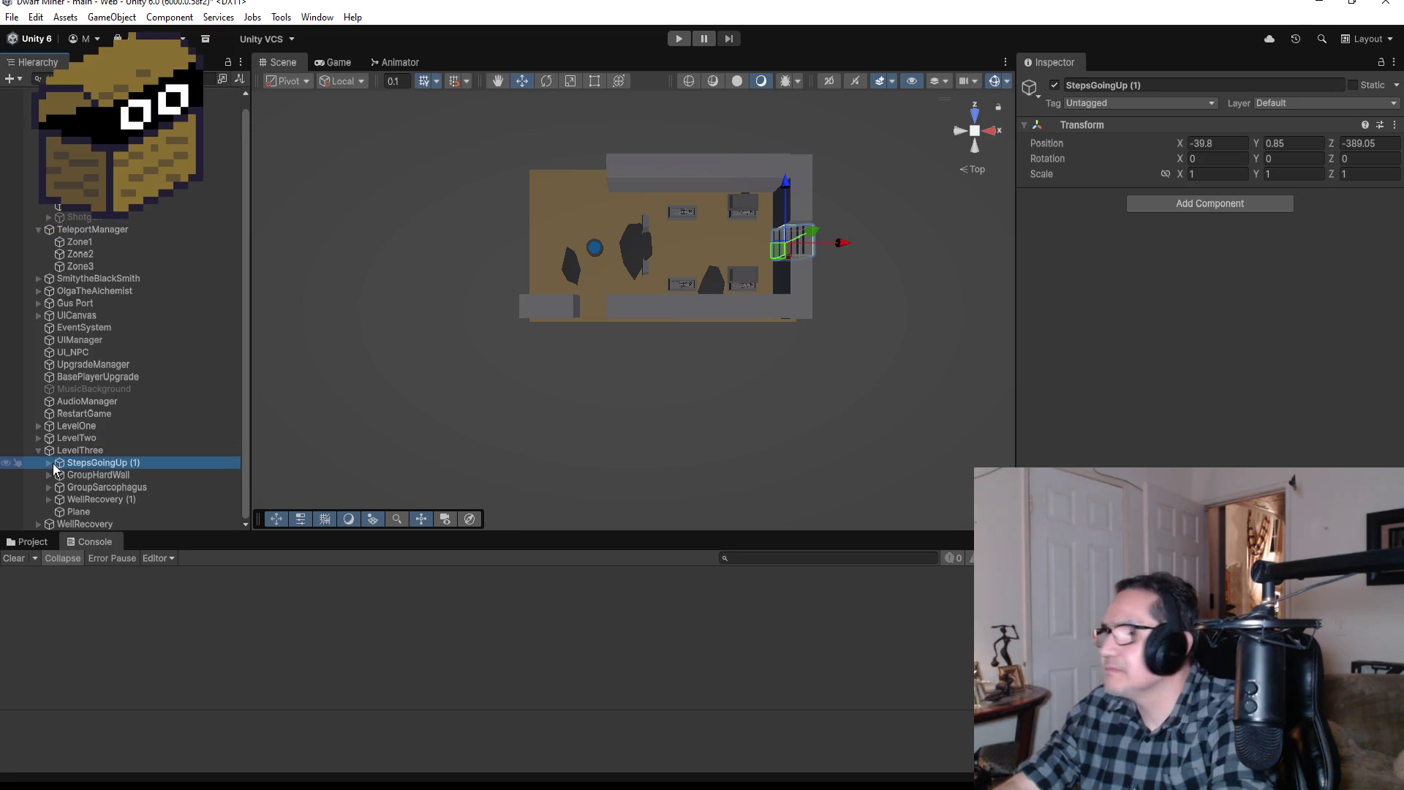
{"action": "left_click", "coordinate": [49, 462]}
{"action": "left_click", "coordinate": [91, 476]}
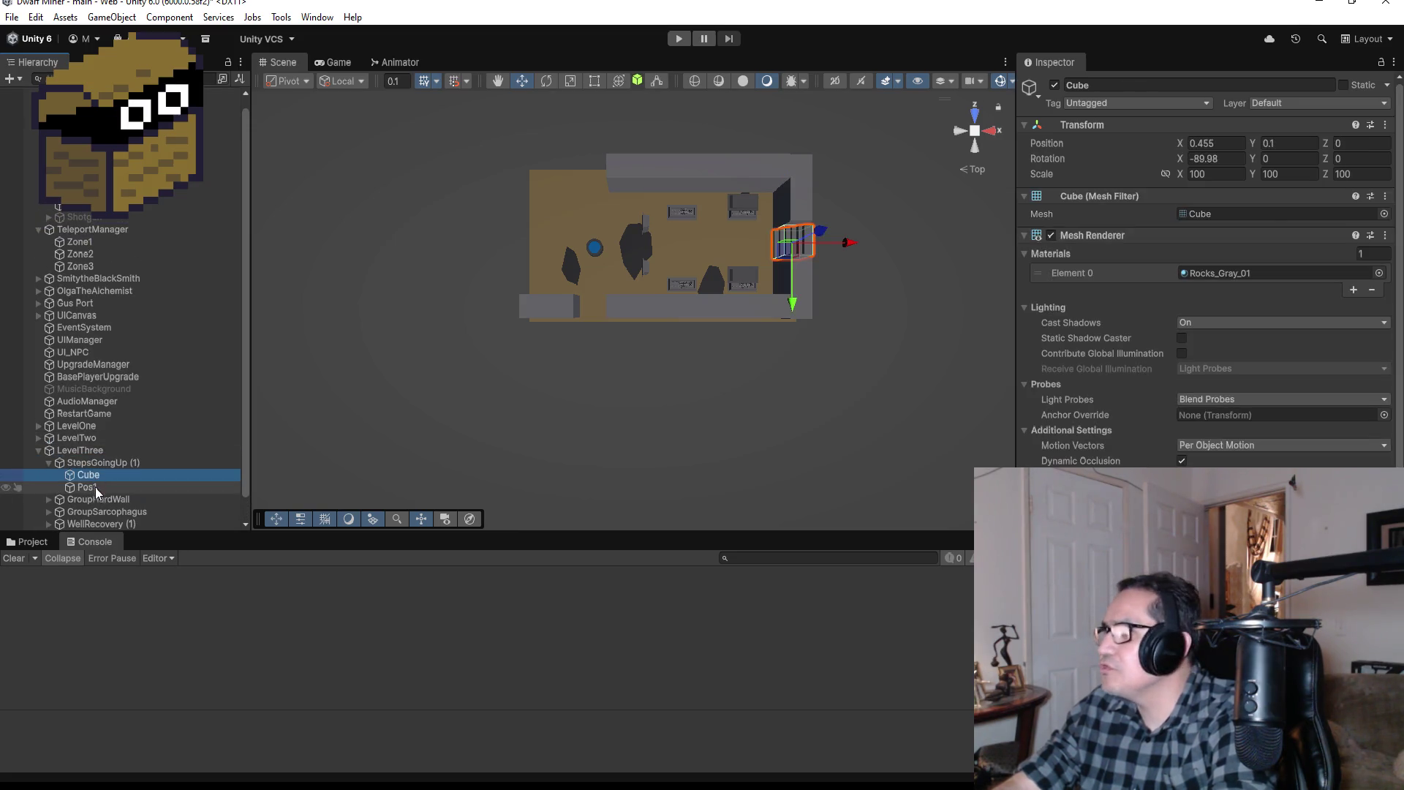
{"action": "scroll", "coordinate": [1206, 293], "scroll_direction": "down", "scroll_amount": 3}
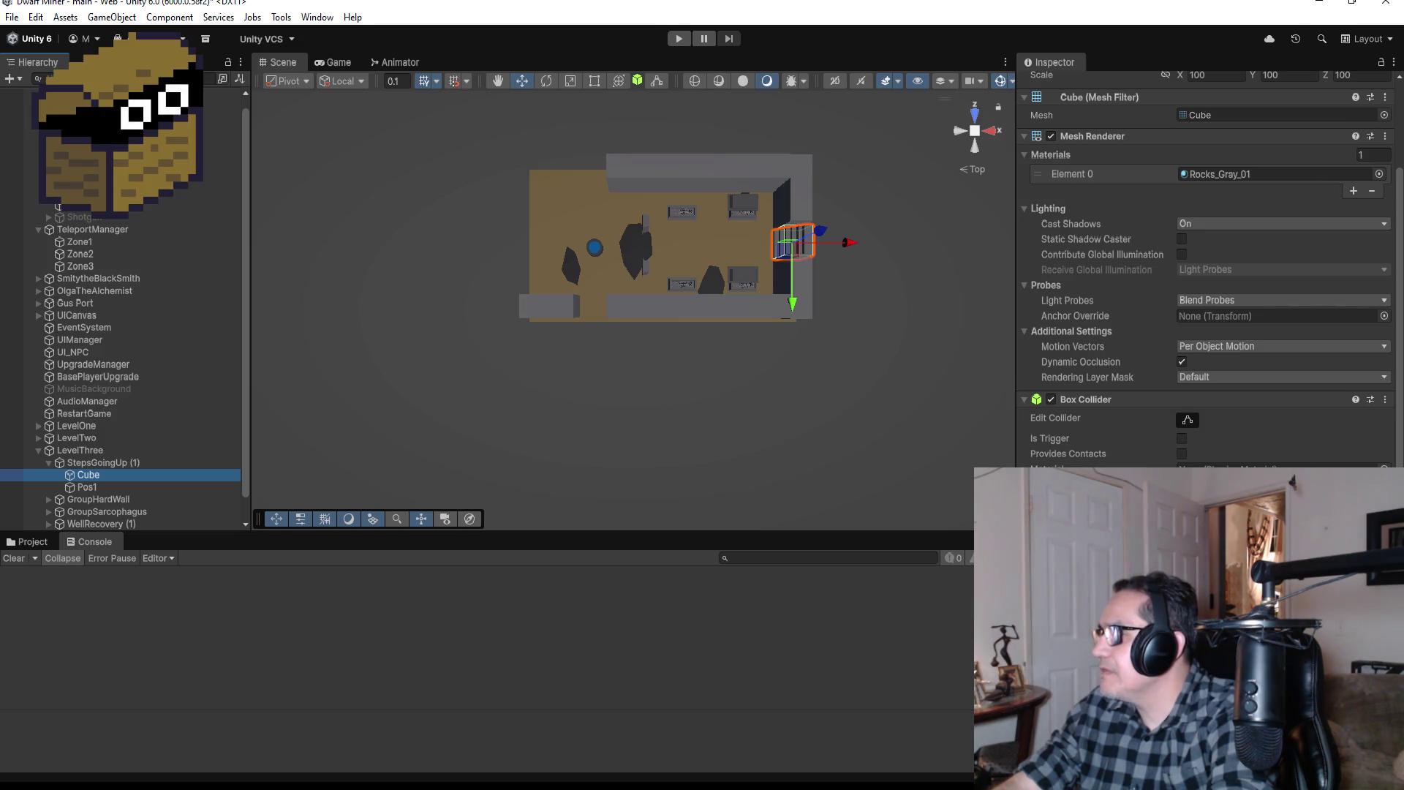
{"action": "left_click", "coordinate": [763, 609]}
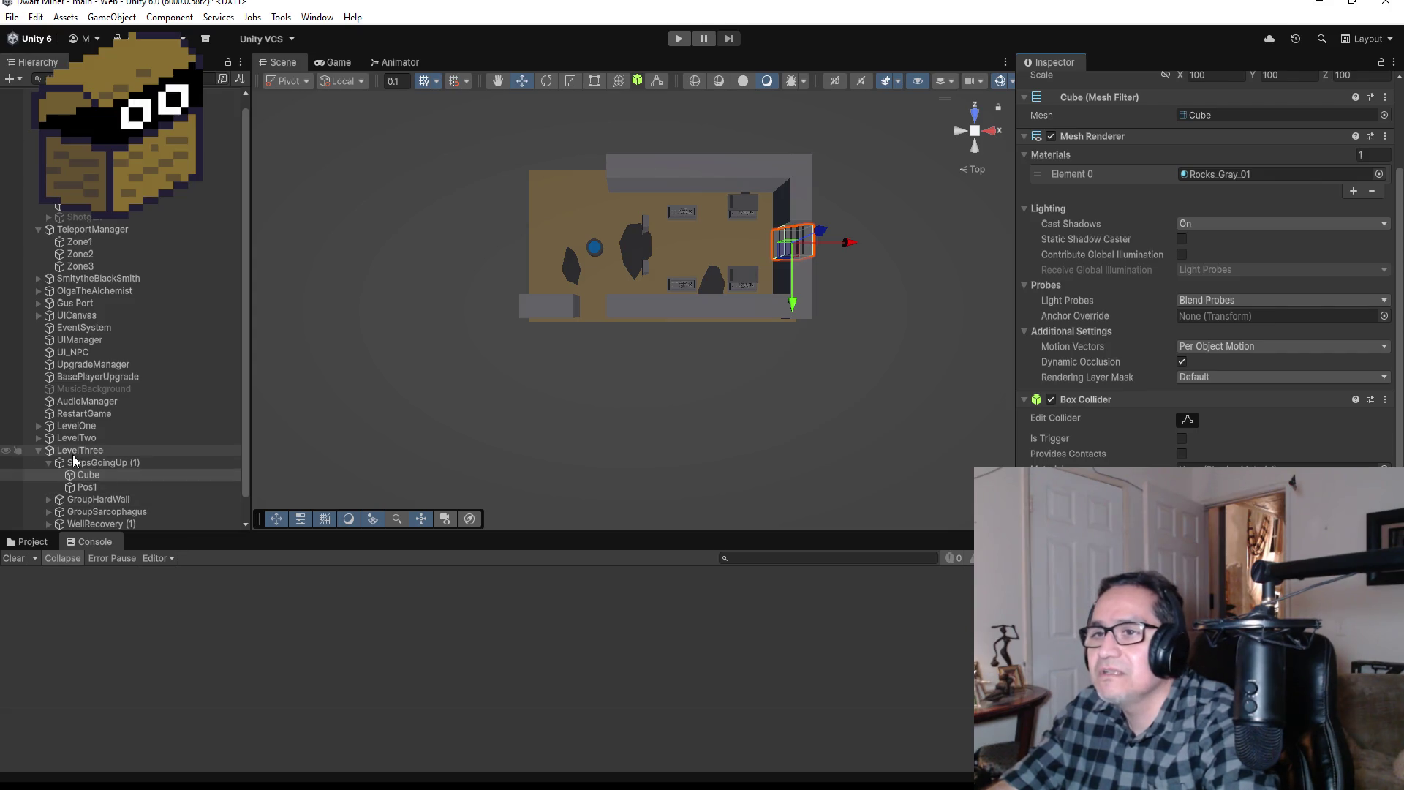
Step: Select the Zone3 teleport point, nudge it along Z and frame it in perspective
{"action": "left_click", "coordinate": [27, 450]}
{"action": "left_click", "coordinate": [37, 449]}
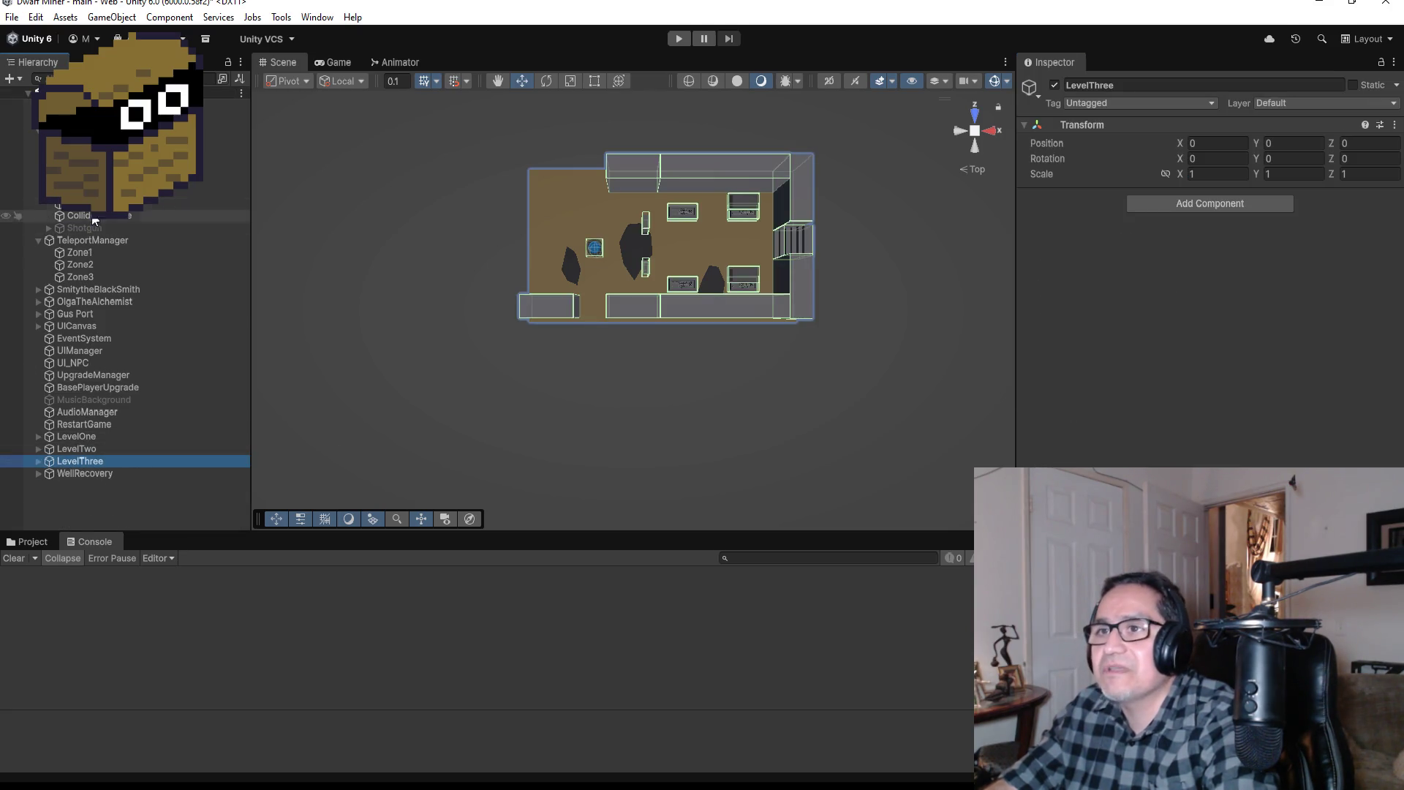
{"action": "left_click", "coordinate": [89, 276]}
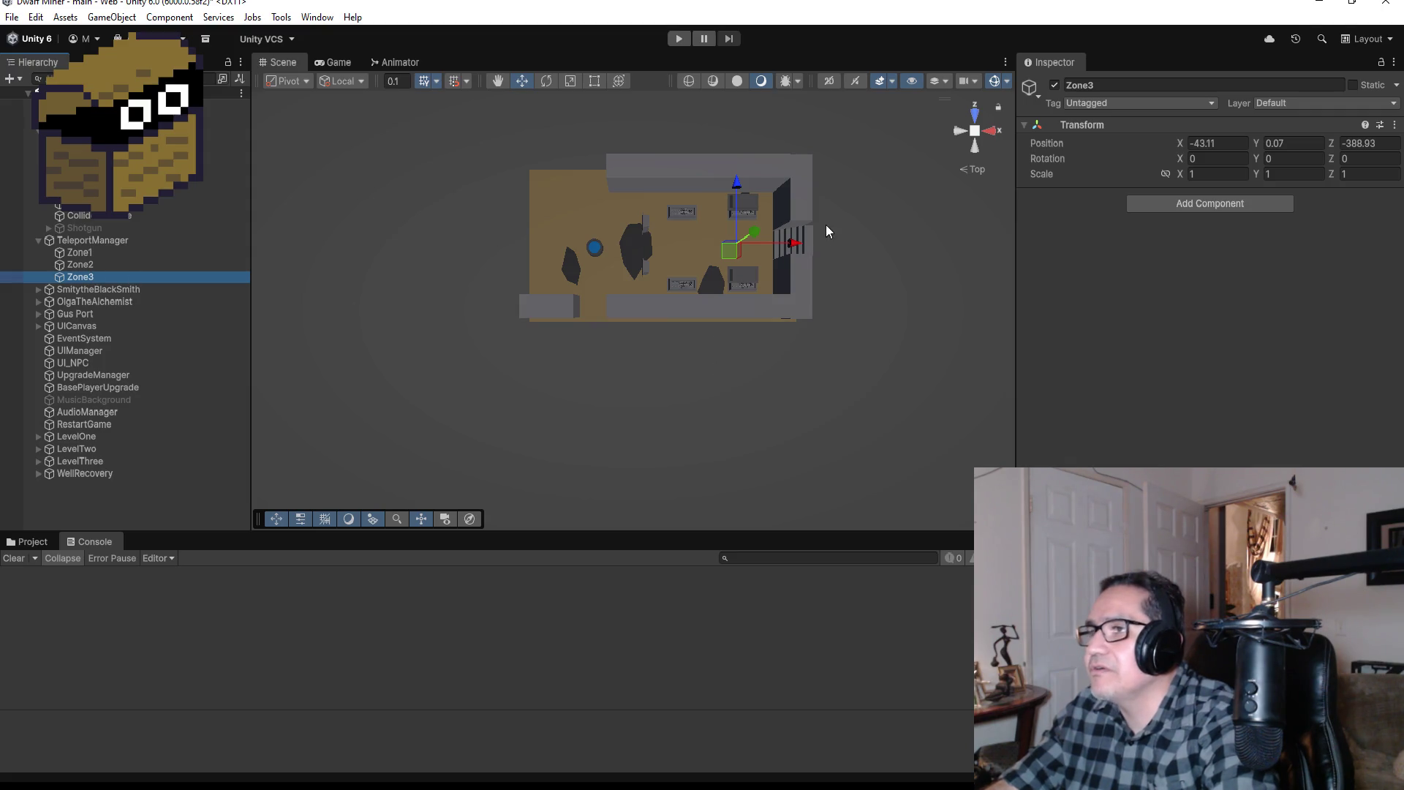
{"action": "left_click_drag", "start_coordinate": [740, 180], "coordinate": [741, 183]}
{"action": "key", "text": "f"}
{"action": "scroll", "coordinate": [765, 352], "scroll_direction": "up", "scroll_amount": 10}
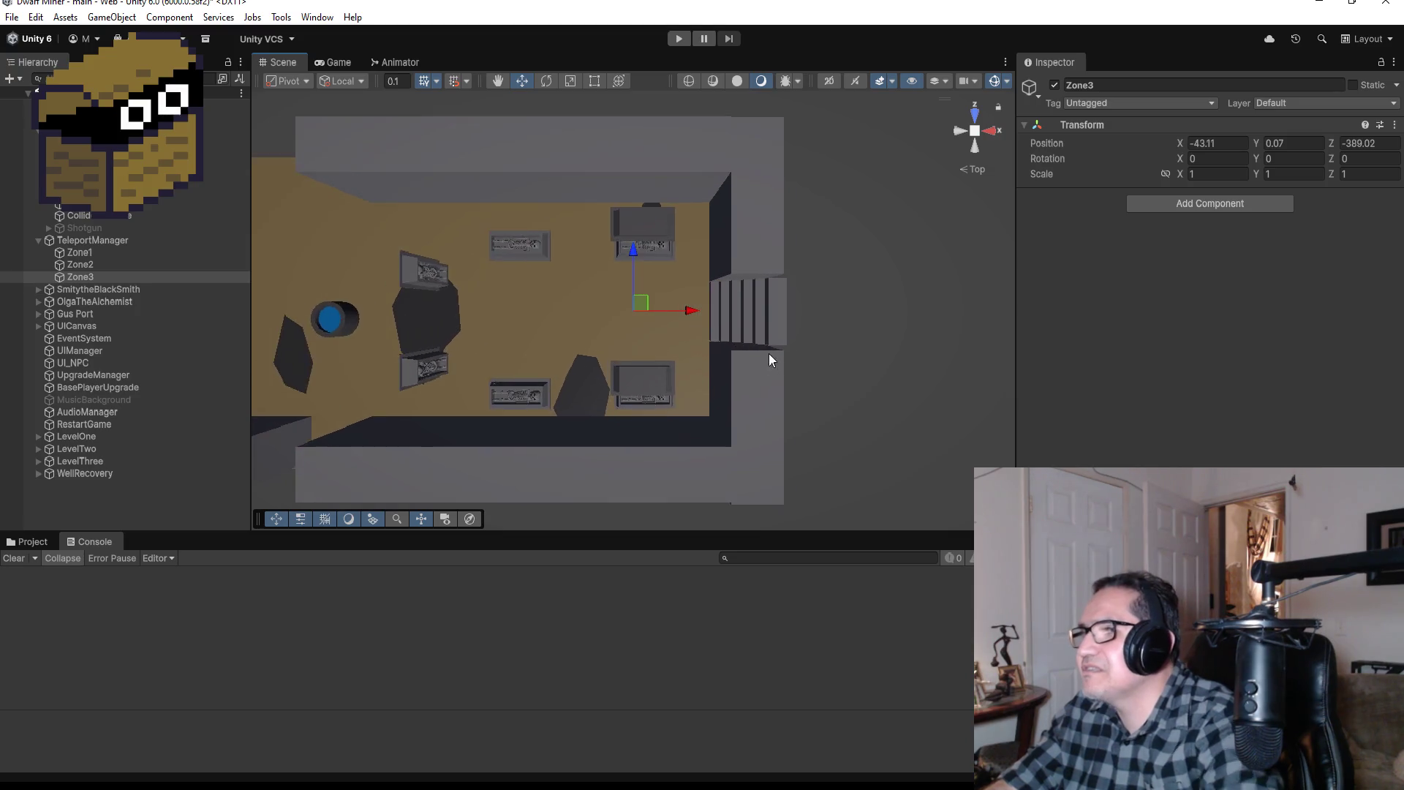
{"action": "mouse_move", "coordinate": [768, 424]}
{"action": "left_mouse_down"}
{"action": "mouse_move", "coordinate": [914, 241]}
{"action": "mouse_move", "coordinate": [943, 229]}
{"action": "left_mouse_up"}
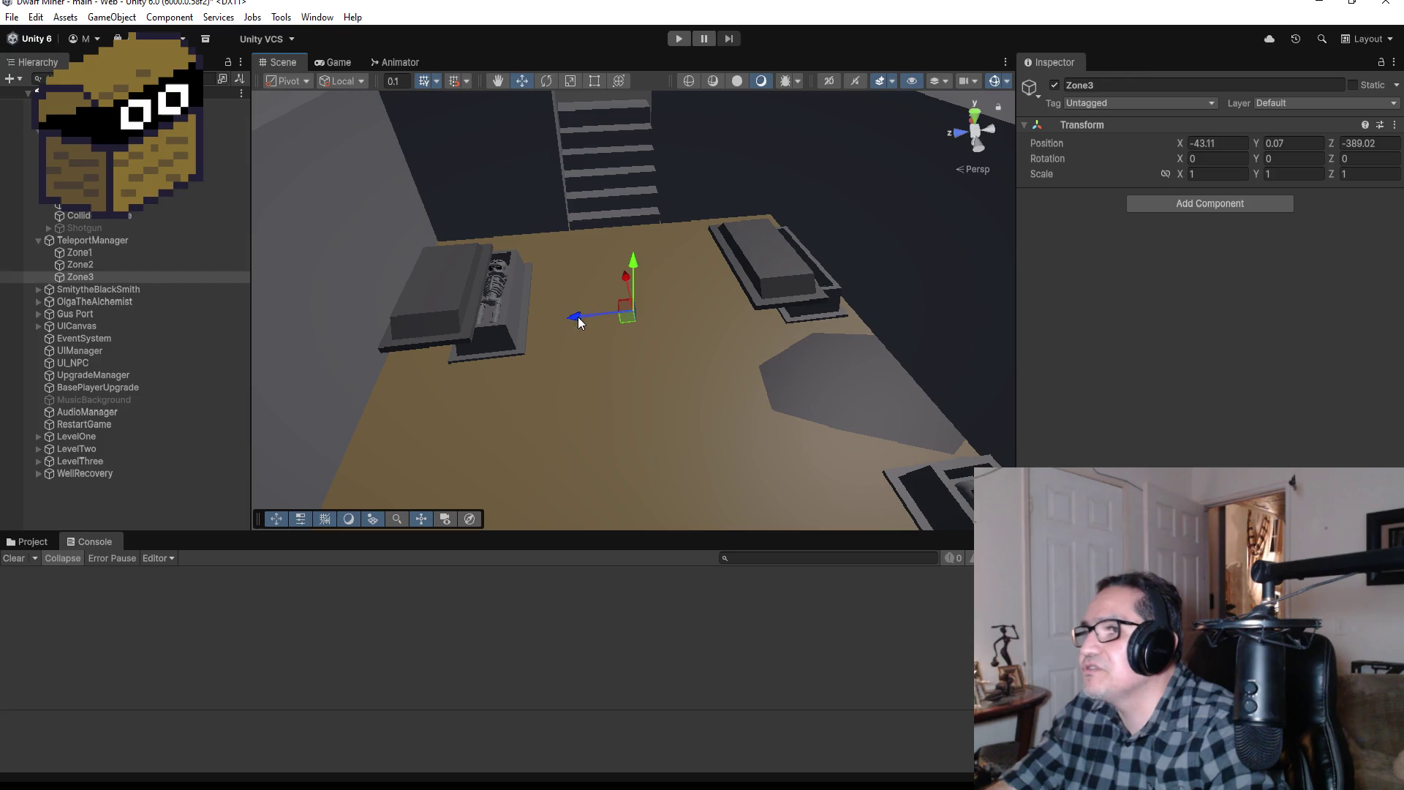
Step: Fine-tune Zone3 to Z -389.09 and start the game to playtest
{"action": "left_click_drag", "start_coordinate": [578, 321], "coordinate": [593, 318]}
{"action": "mouse_move", "coordinate": [808, 190]}
{"action": "left_mouse_down"}
{"action": "mouse_move", "coordinate": [486, 229]}
{"action": "mouse_move", "coordinate": [699, 354]}
{"action": "mouse_move", "coordinate": [590, 408]}
{"action": "mouse_move", "coordinate": [715, 368]}
{"action": "left_mouse_up"}
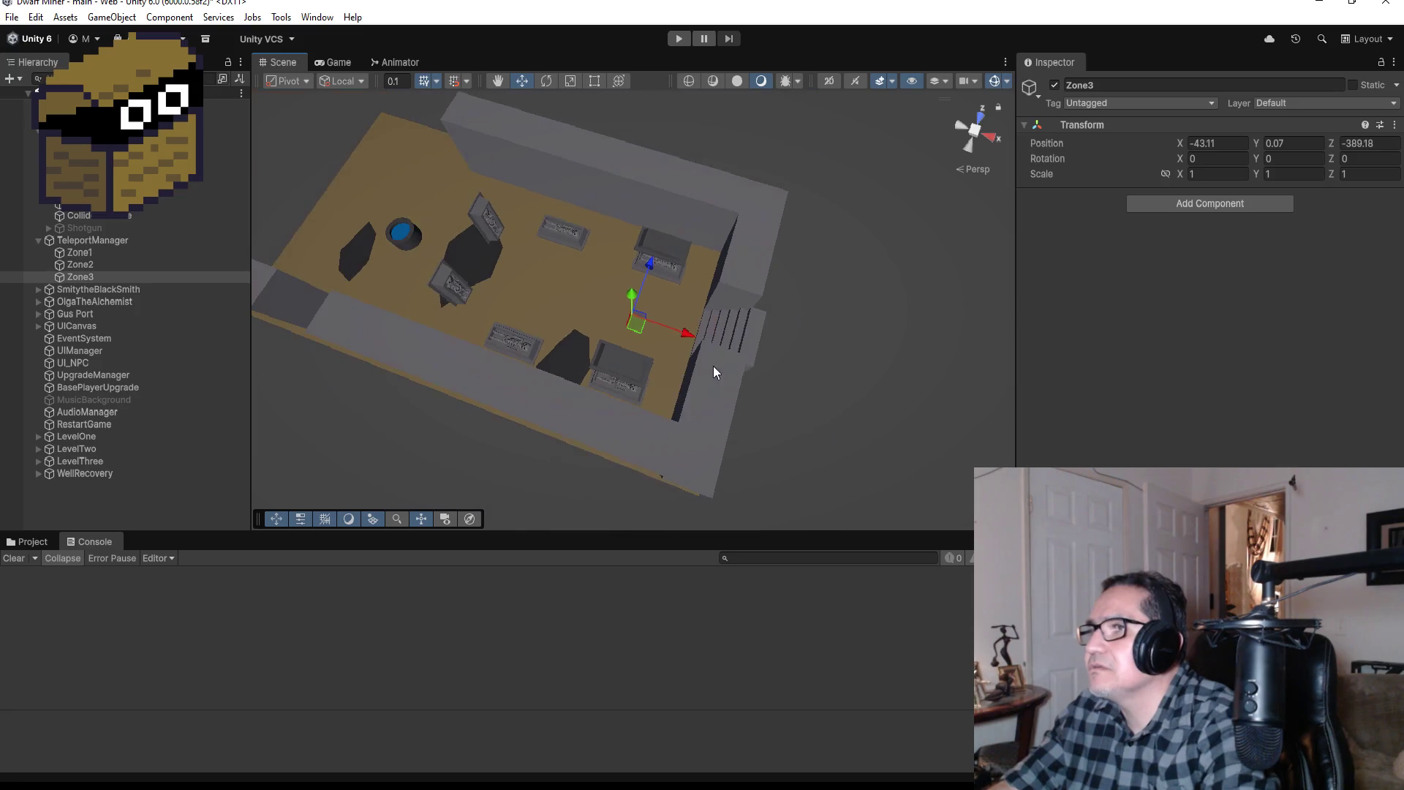
{"action": "left_click_drag", "start_coordinate": [650, 262], "coordinate": [651, 262]}
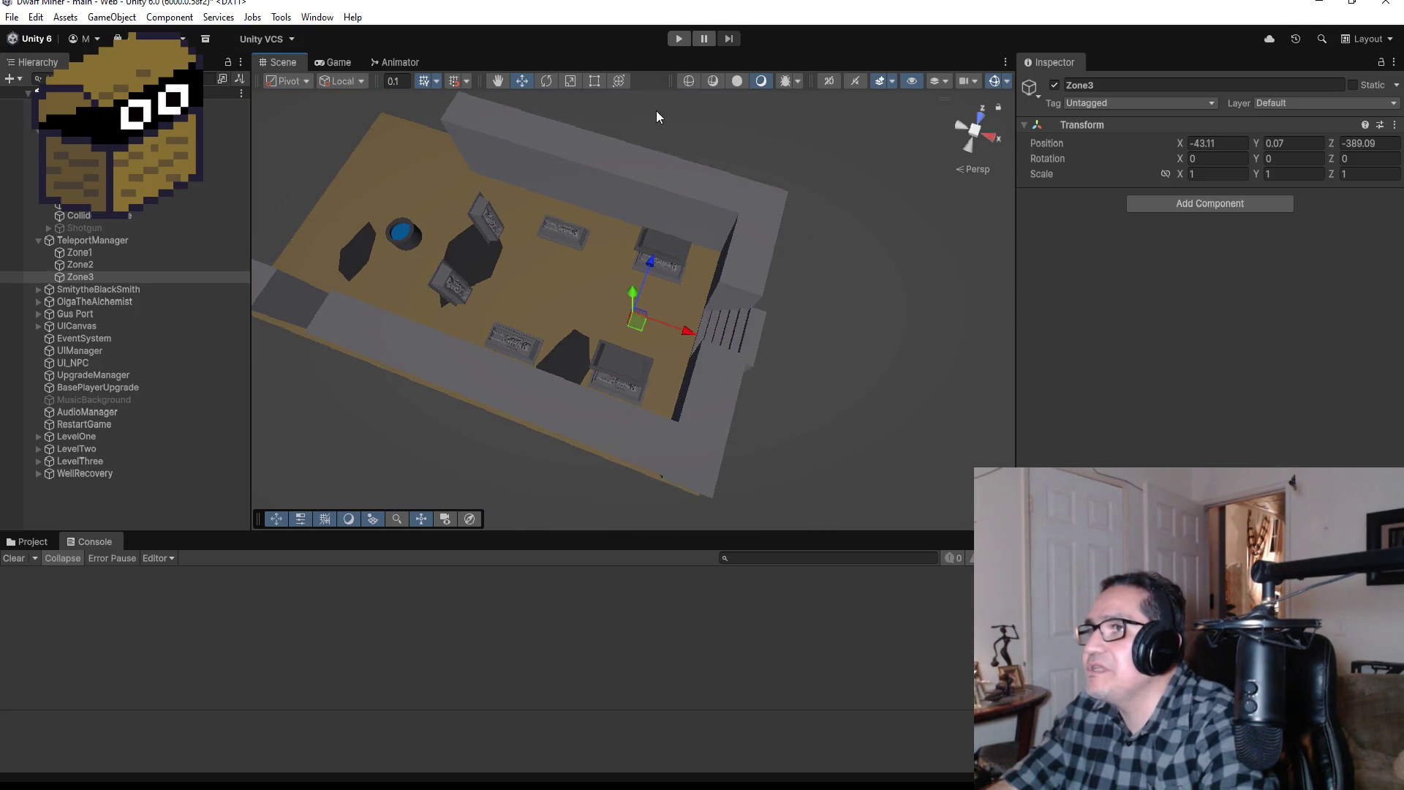
{"action": "left_click", "coordinate": [678, 41]}
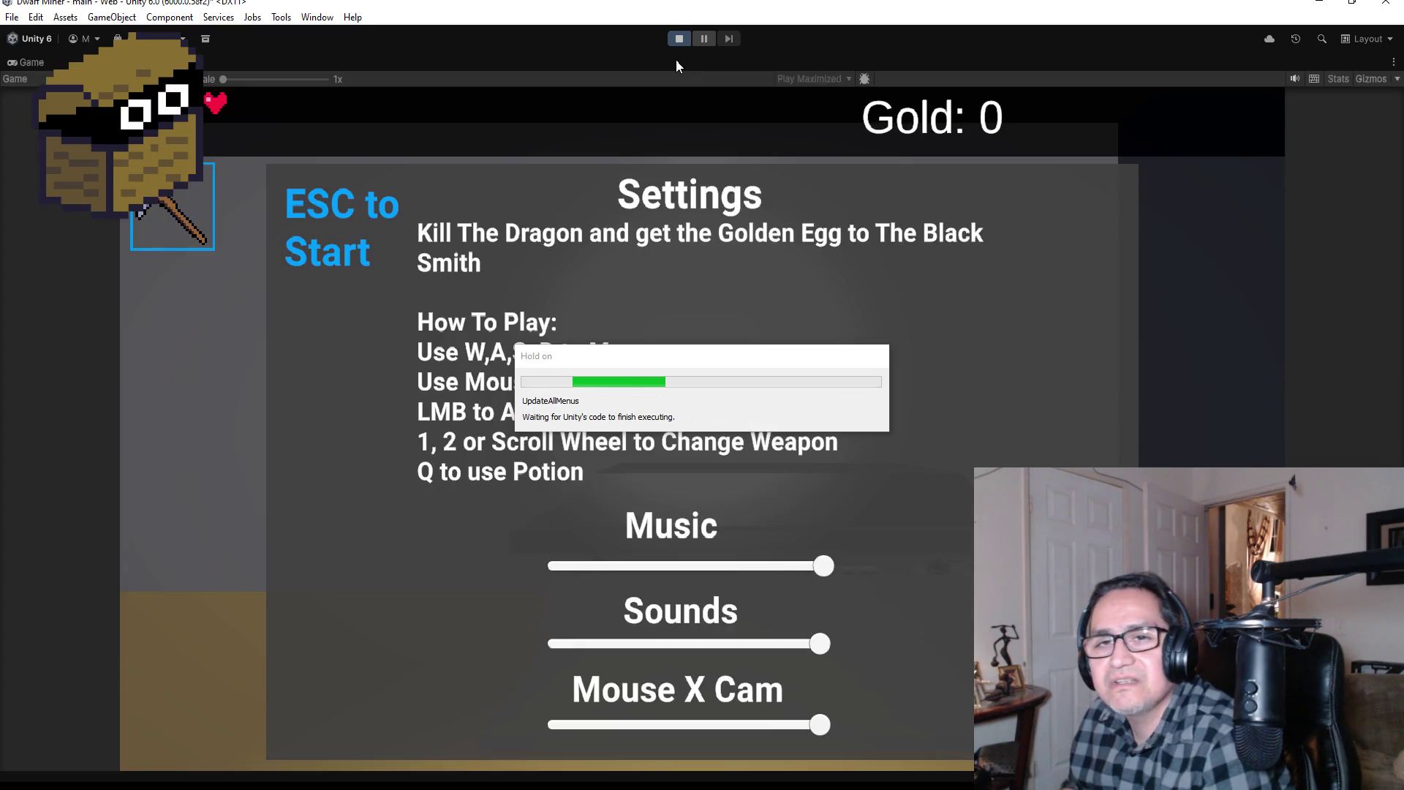
Step: Dismiss the Settings screen, climb the stairs into the sarcophagus room and switch to the axe
{"action": "key", "text": "Escape"}
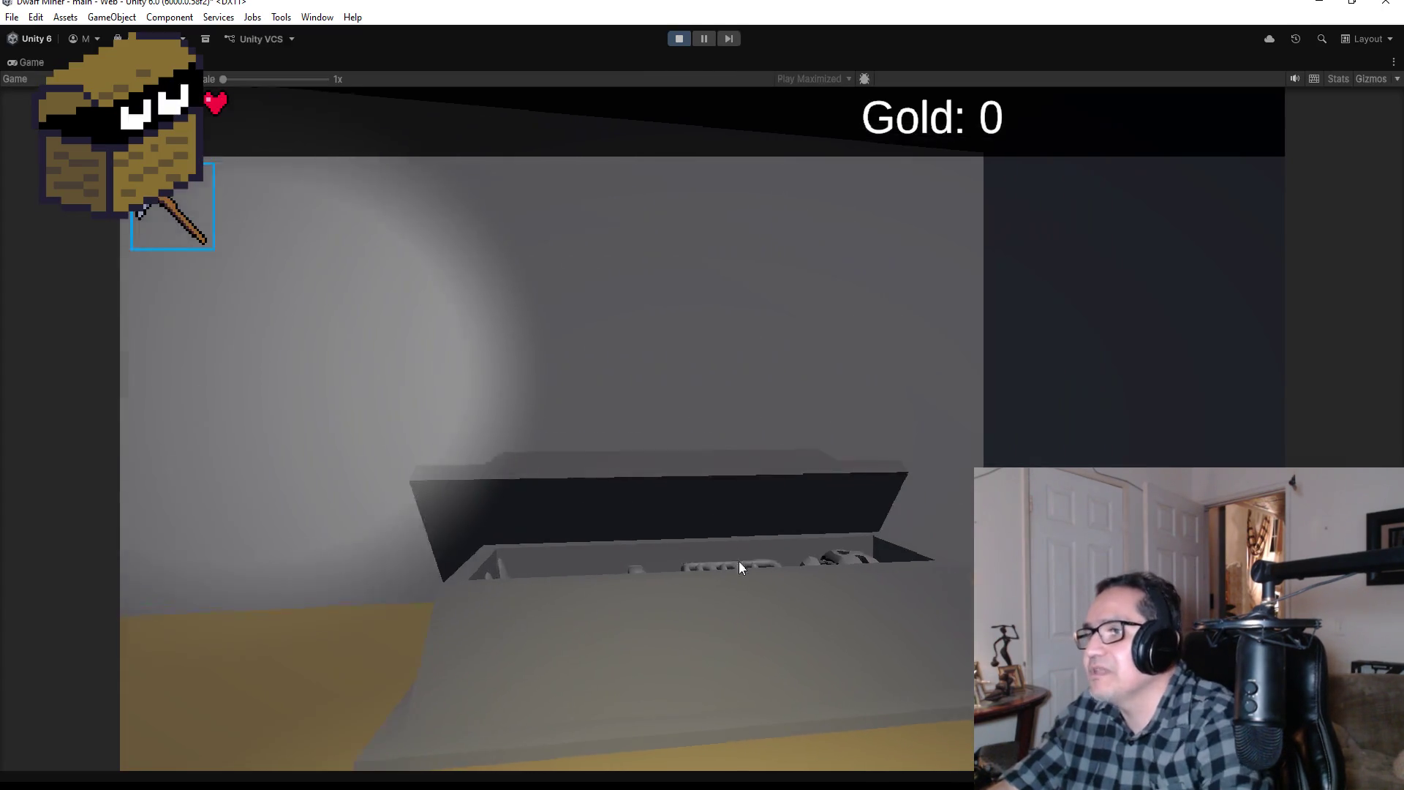
{"action": "left_click", "coordinate": [738, 568]}
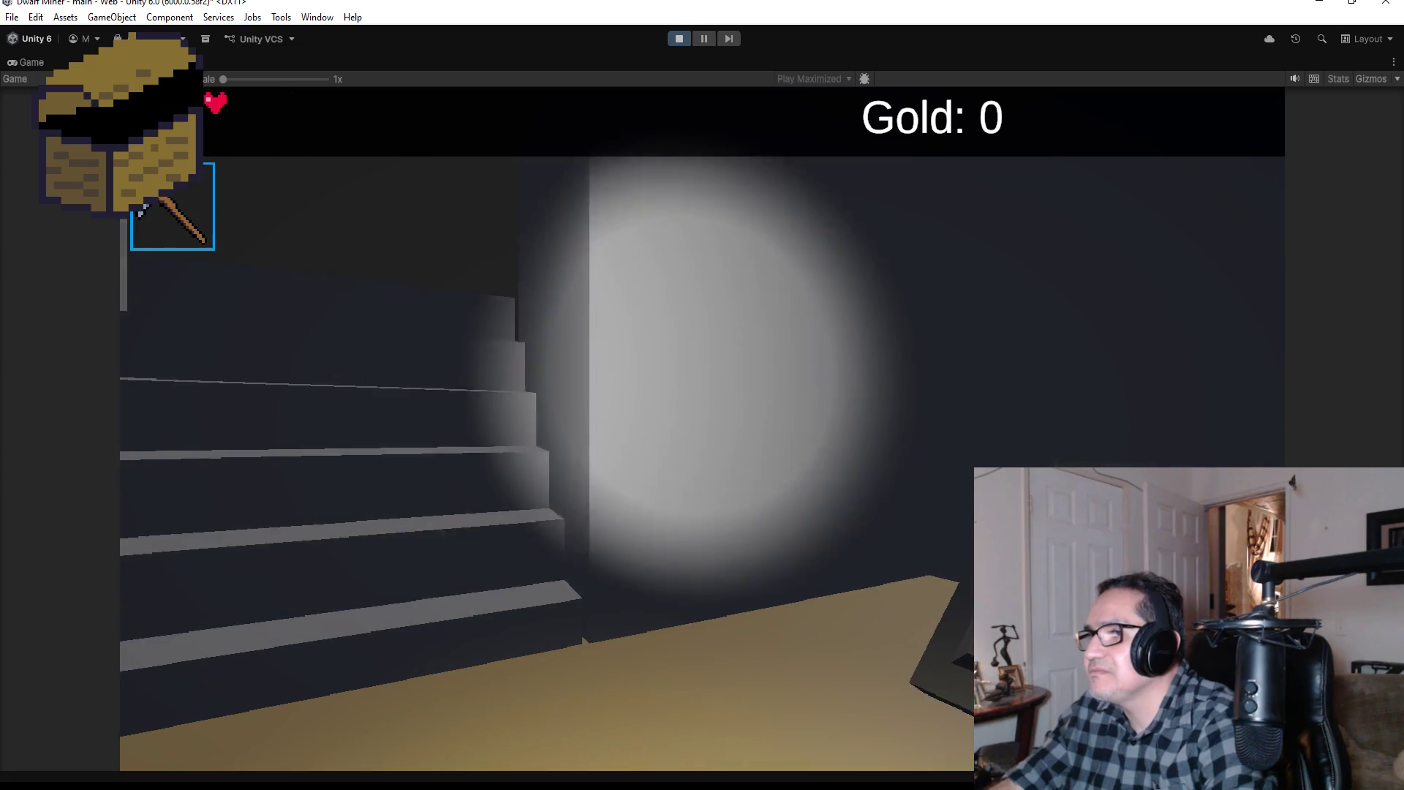
{"action": "key", "text": "w"}
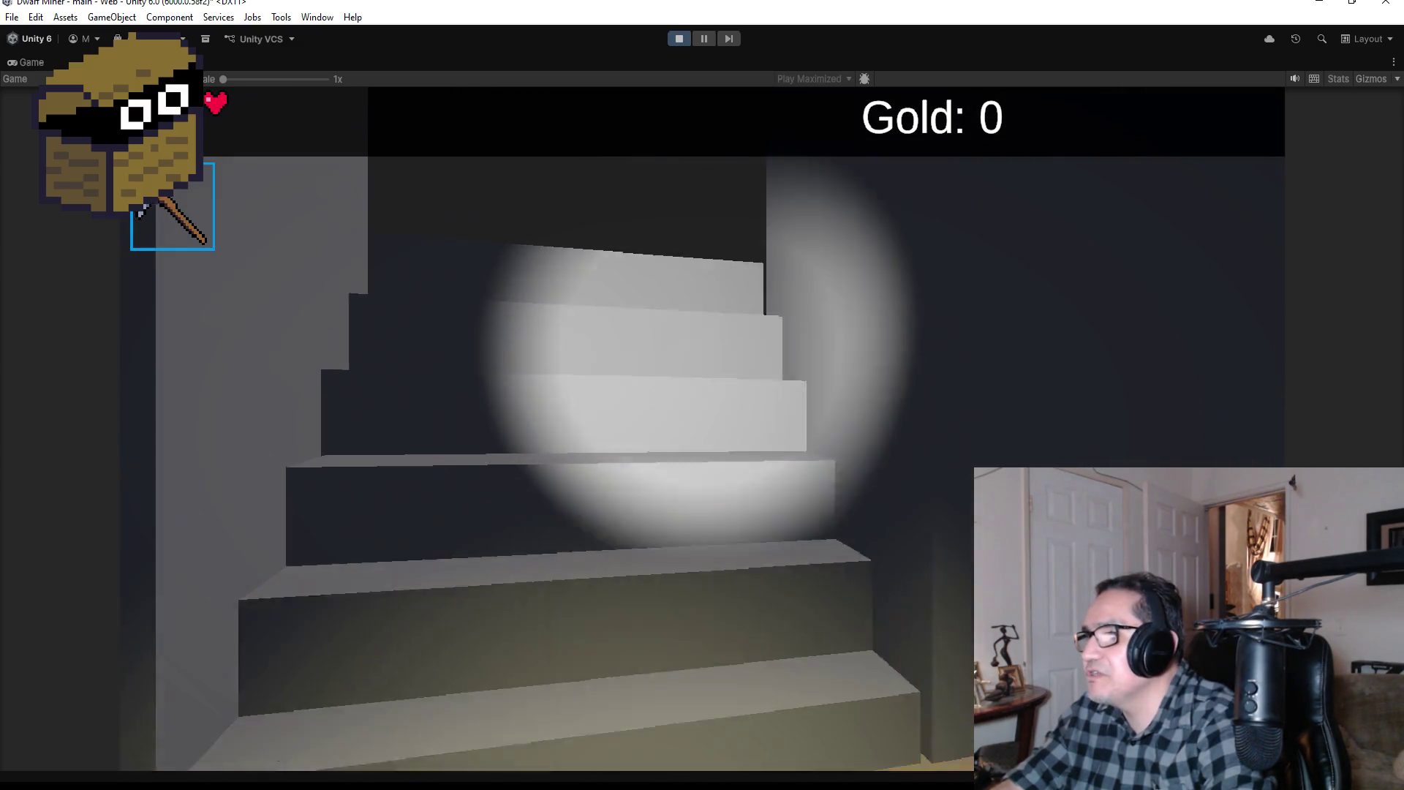
{"action": "key", "text": "w"}
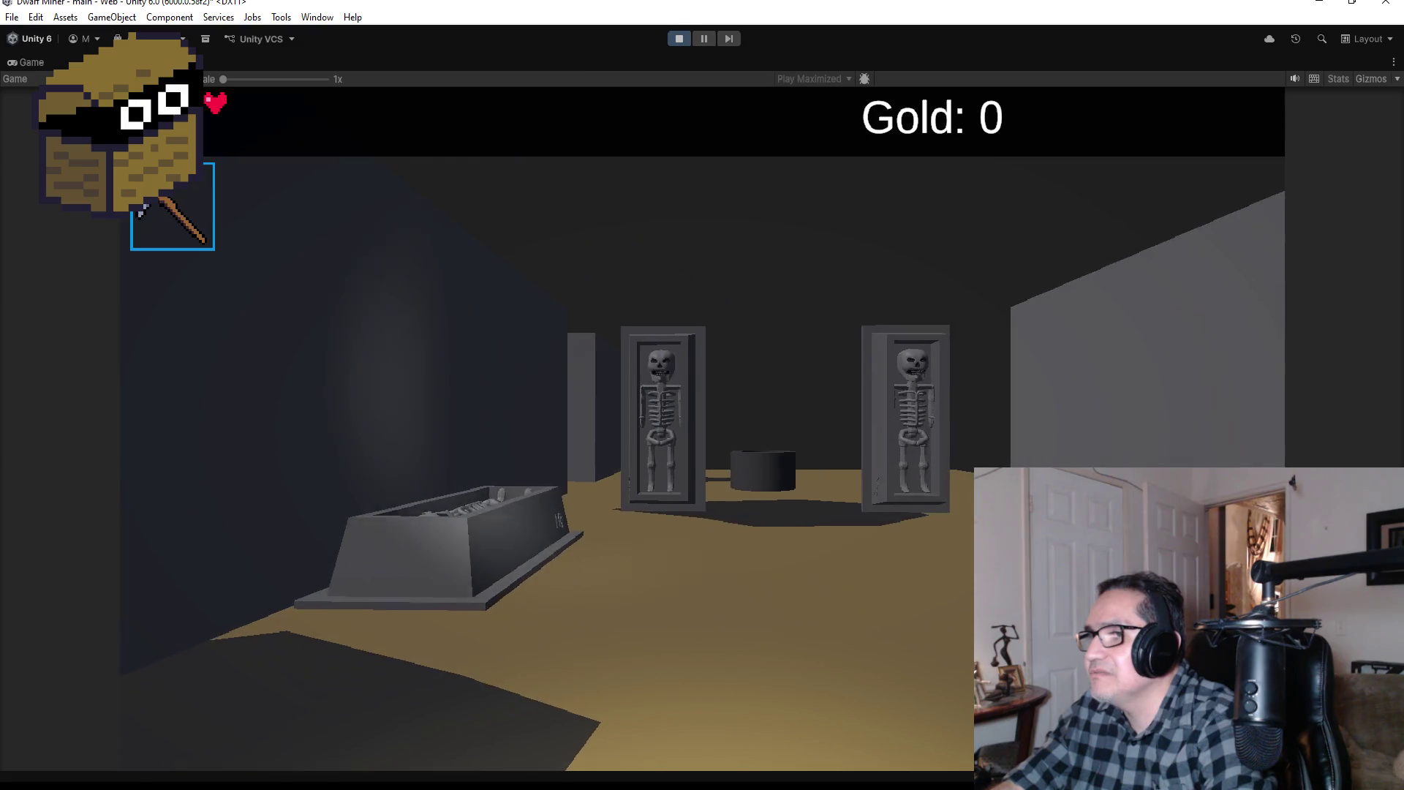
{"action": "key", "text": "w"}
{"action": "scroll", "coordinate": [702, 395], "scroll_direction": "down", "scroll_amount": 1}
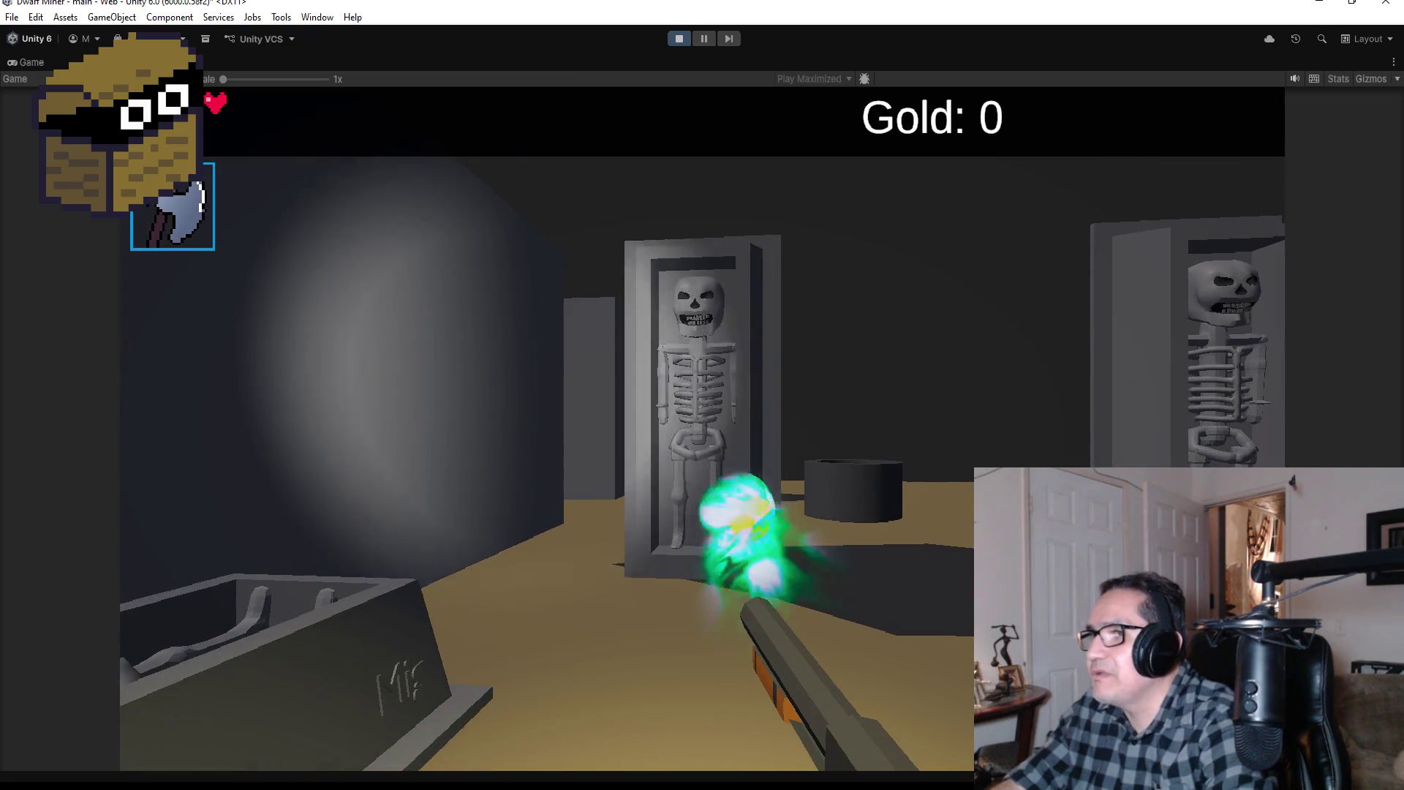
Step: Walk back and forth inspecting the upright skeleton alcoves and the cauldron
{"action": "key", "text": "s"}
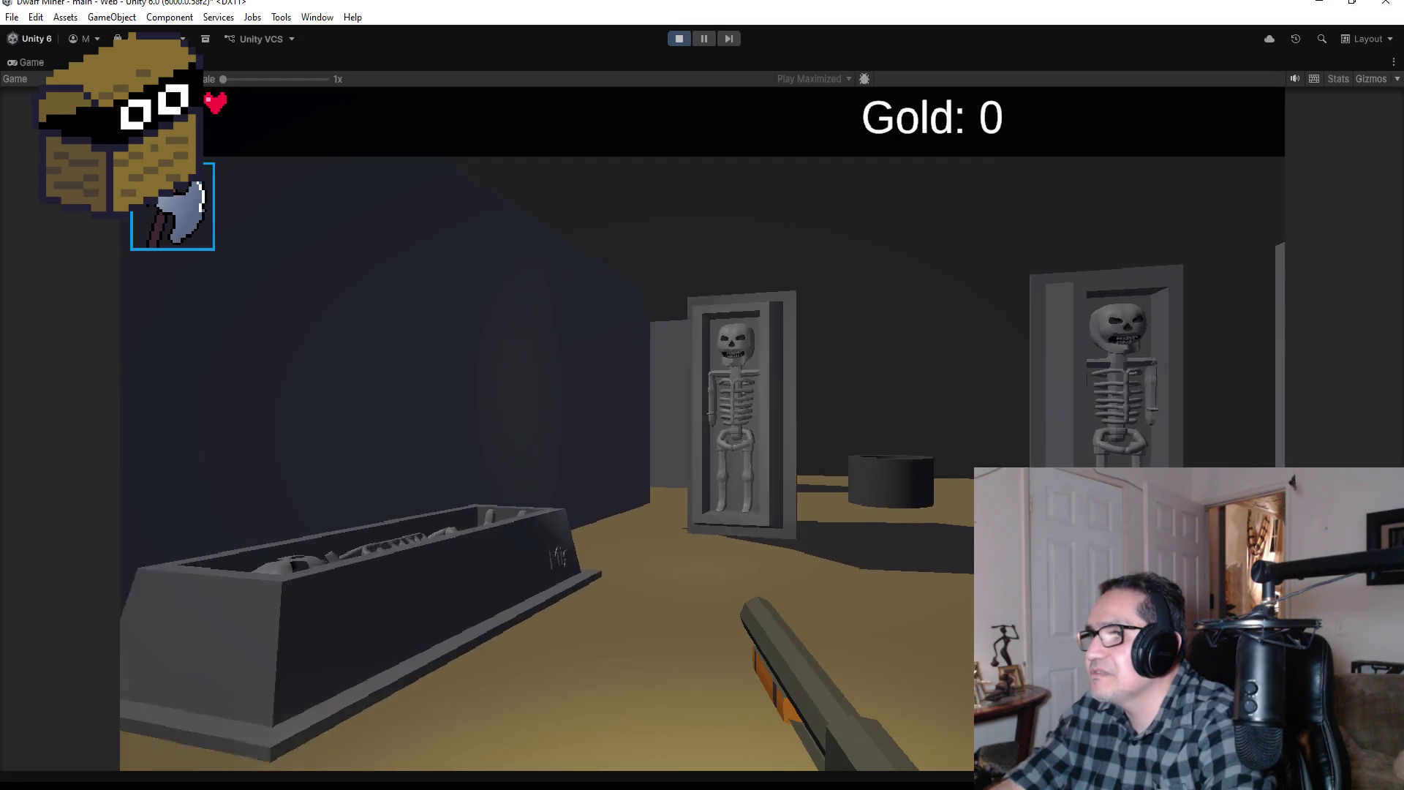
{"action": "key", "text": "w"}
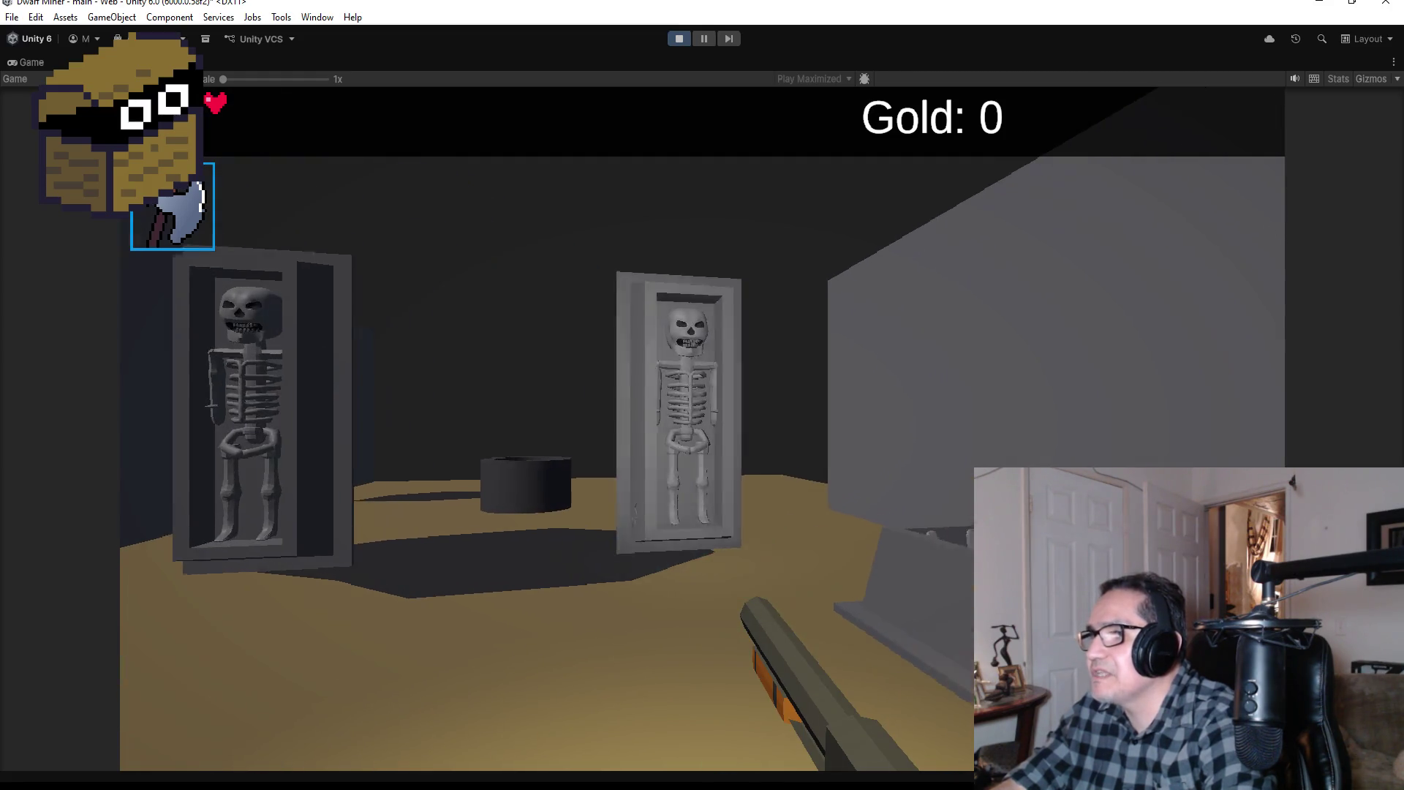
{"action": "key", "text": "s"}
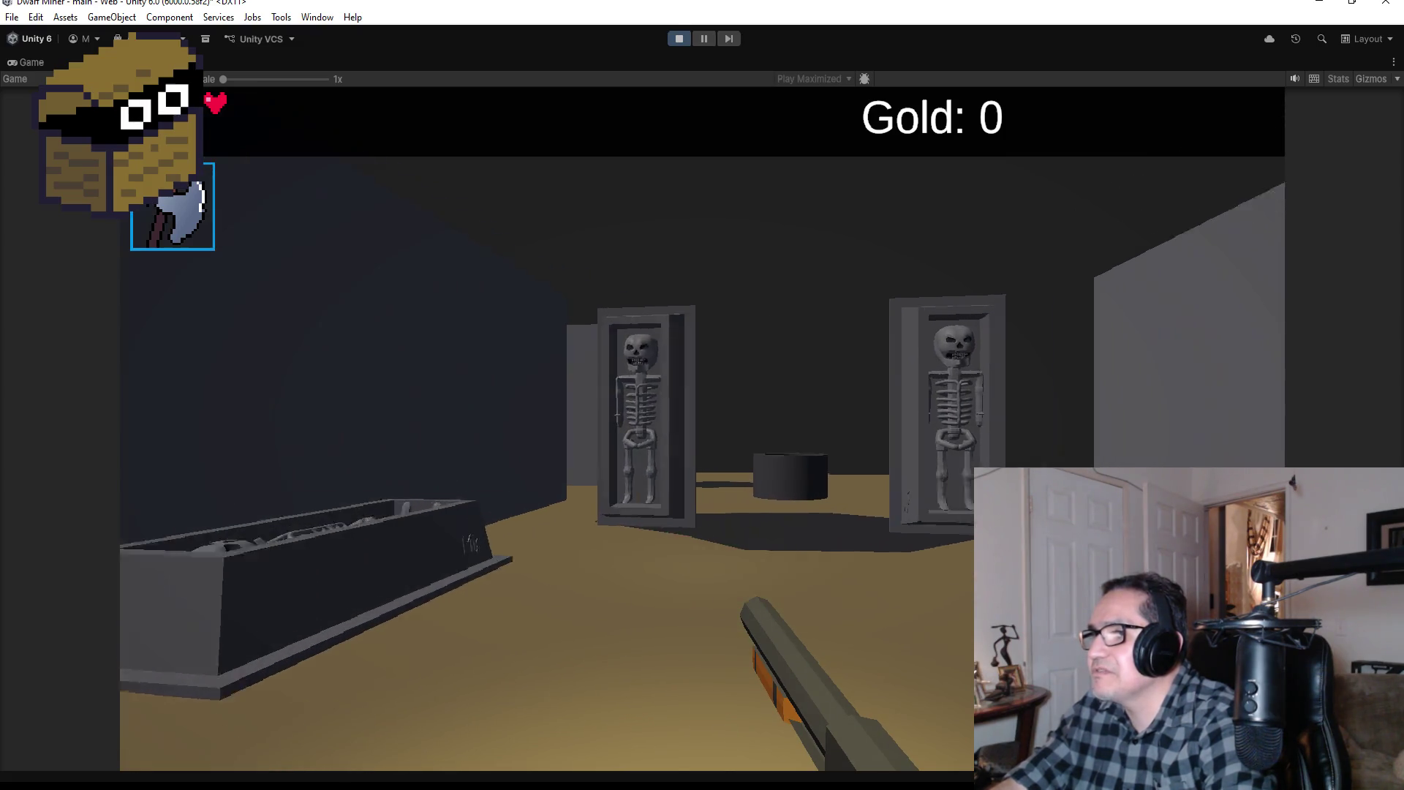
{"action": "key", "text": "w"}
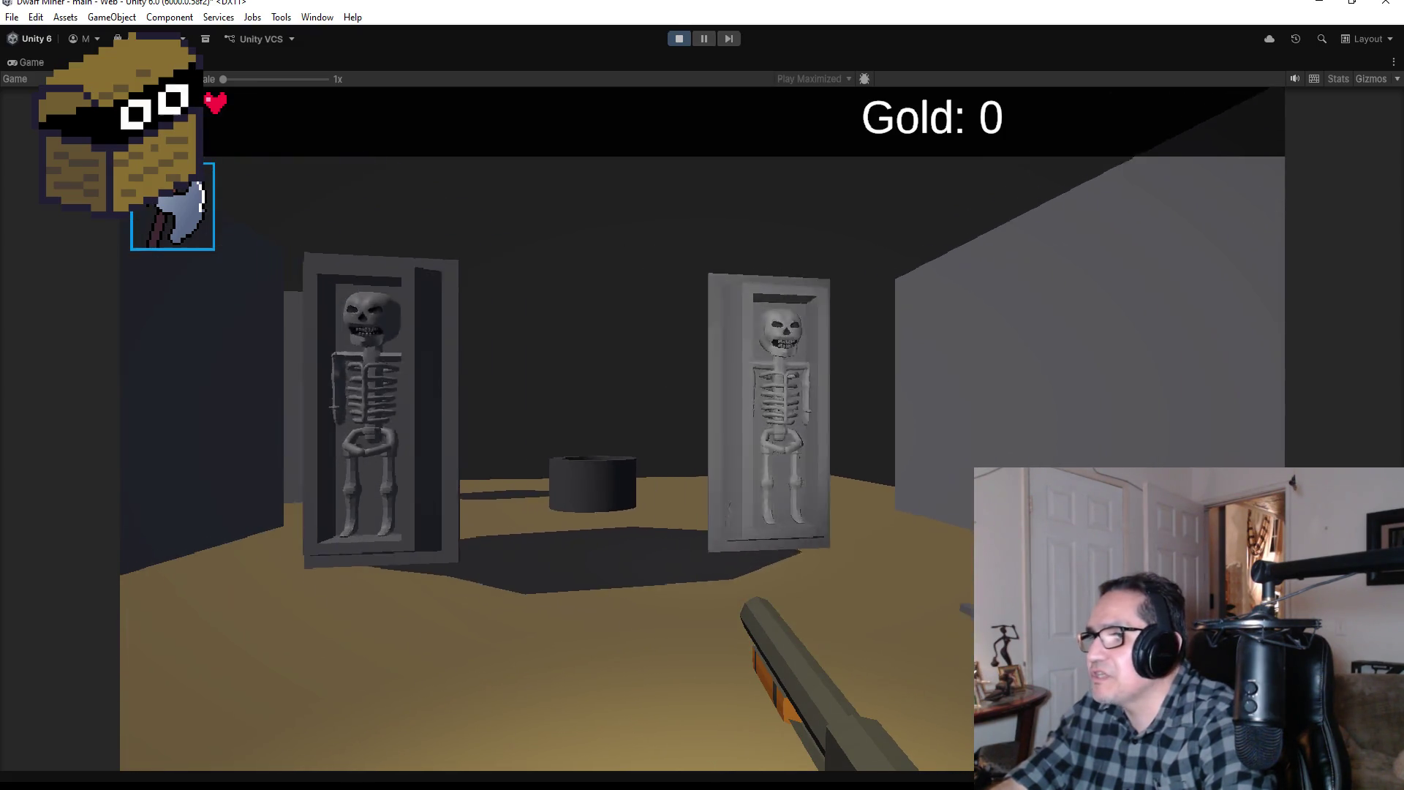
{"action": "key", "text": "w"}
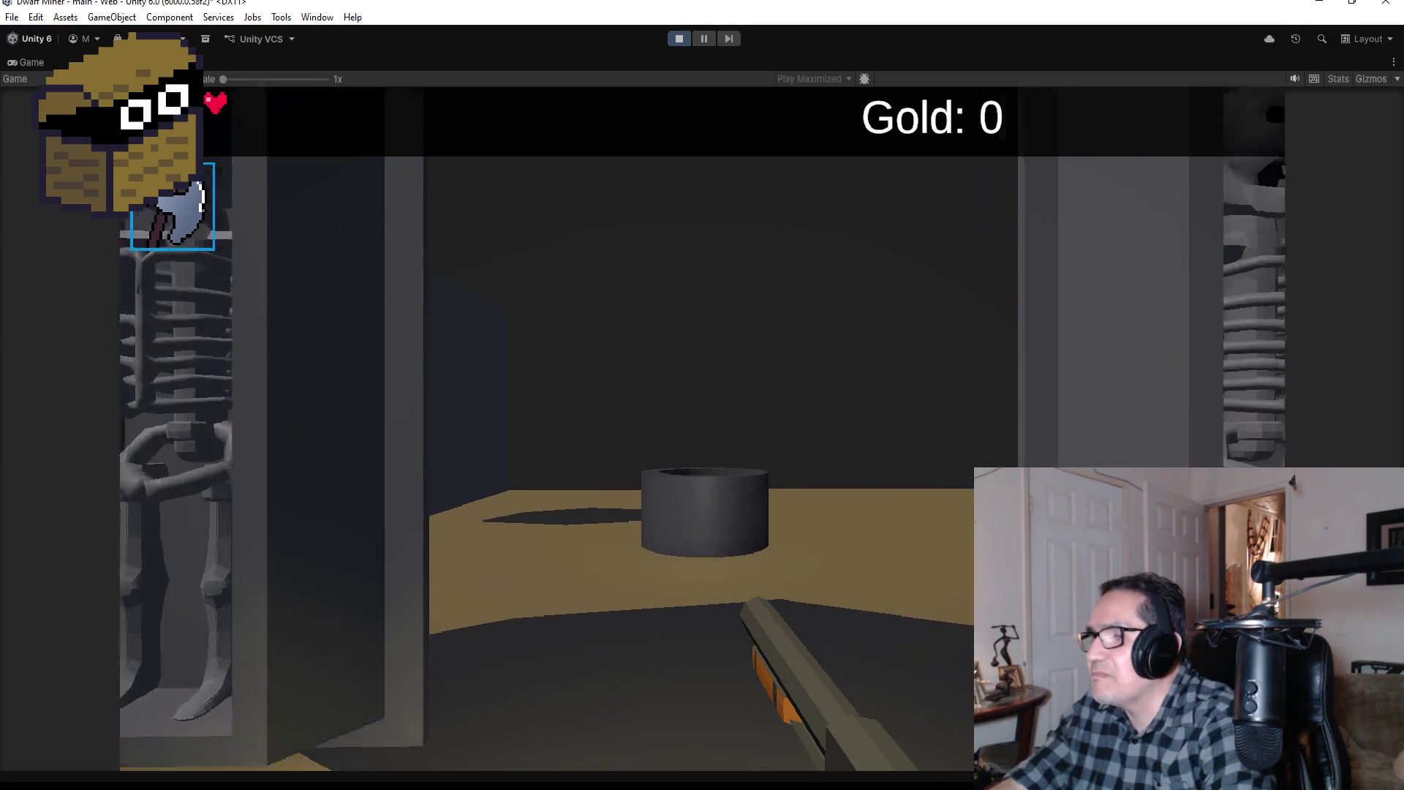
{"action": "key", "text": "w"}
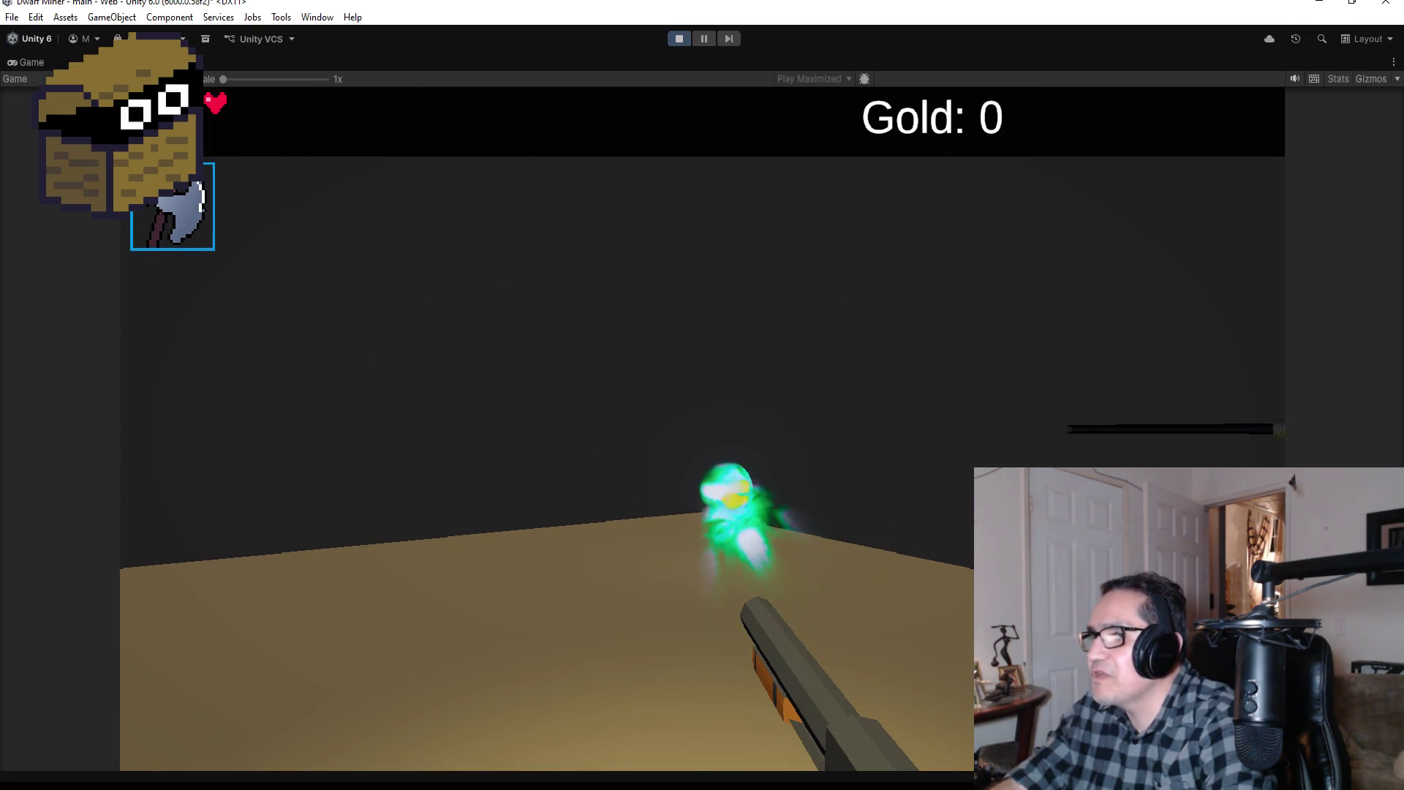
{"action": "key", "text": "w"}
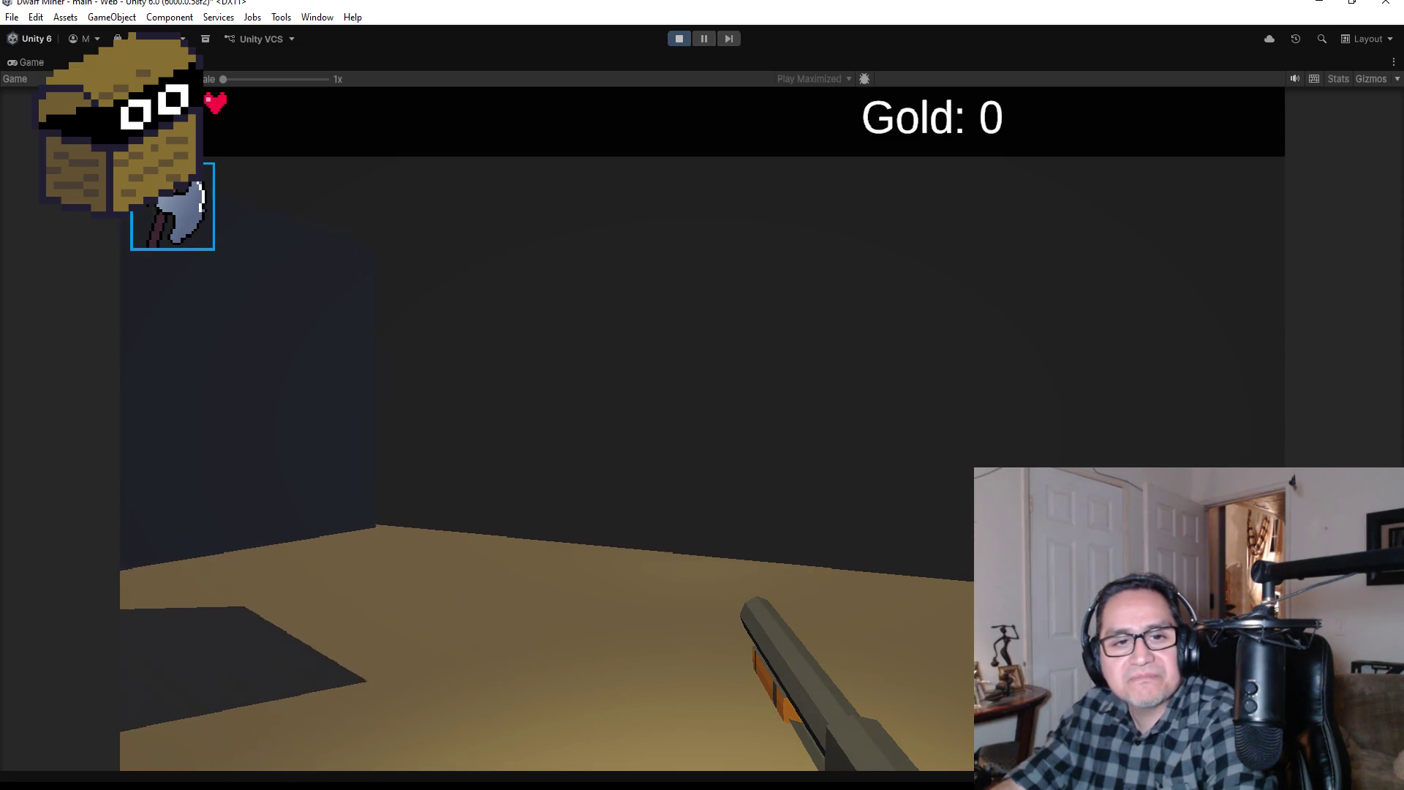
{"action": "key", "text": "a"}
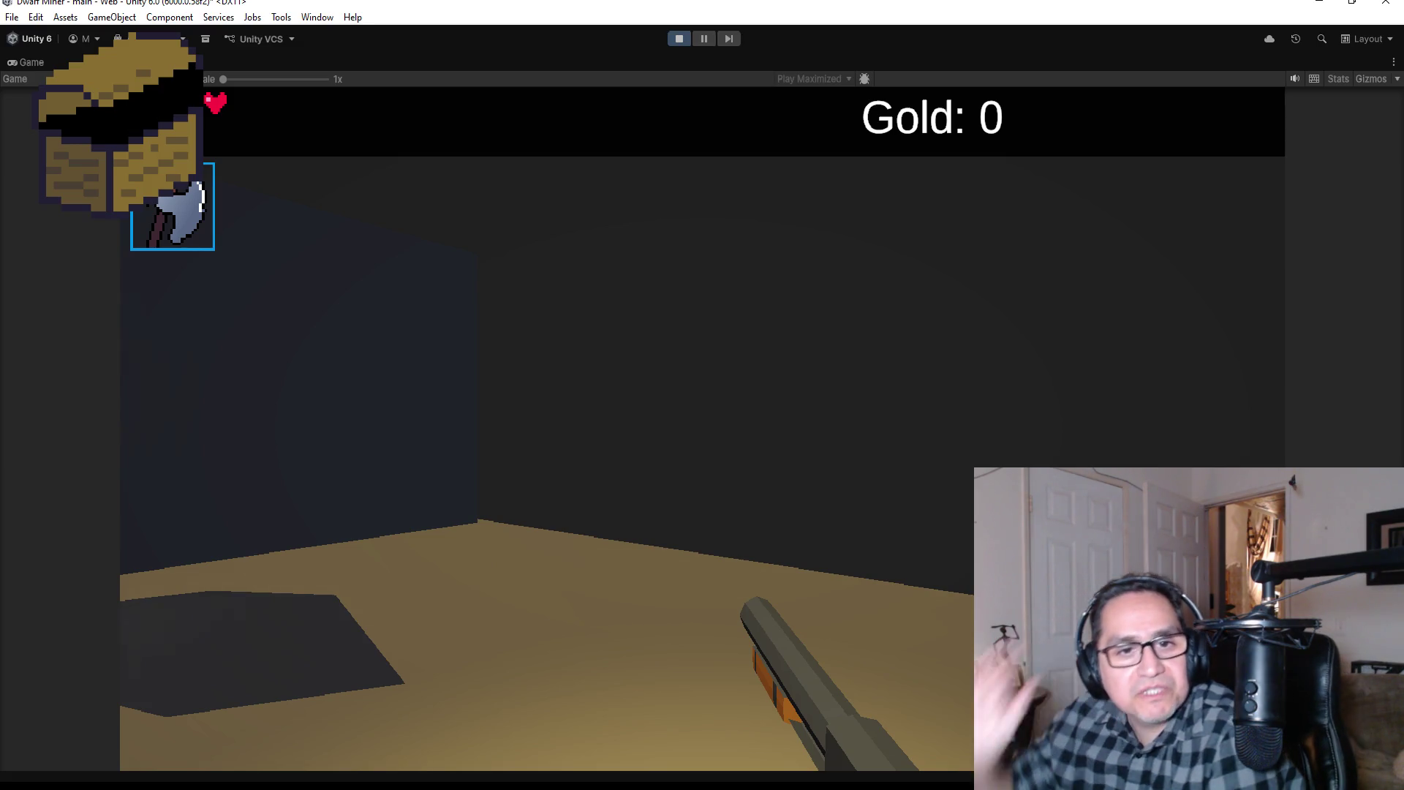
Step: Explore past the dark cylinder and green ghost, then pause to bring up Settings
{"action": "key", "text": "s"}
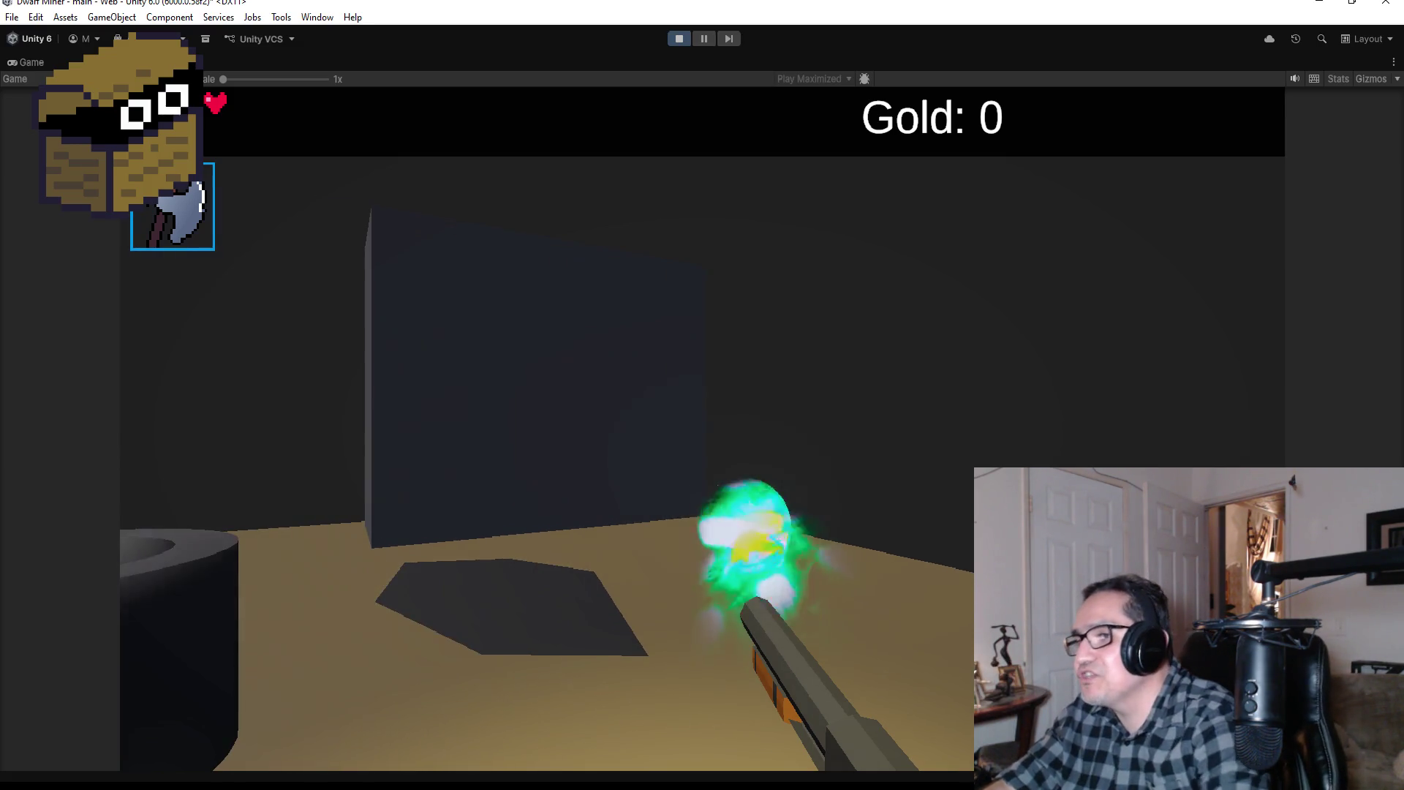
{"action": "key", "text": "w"}
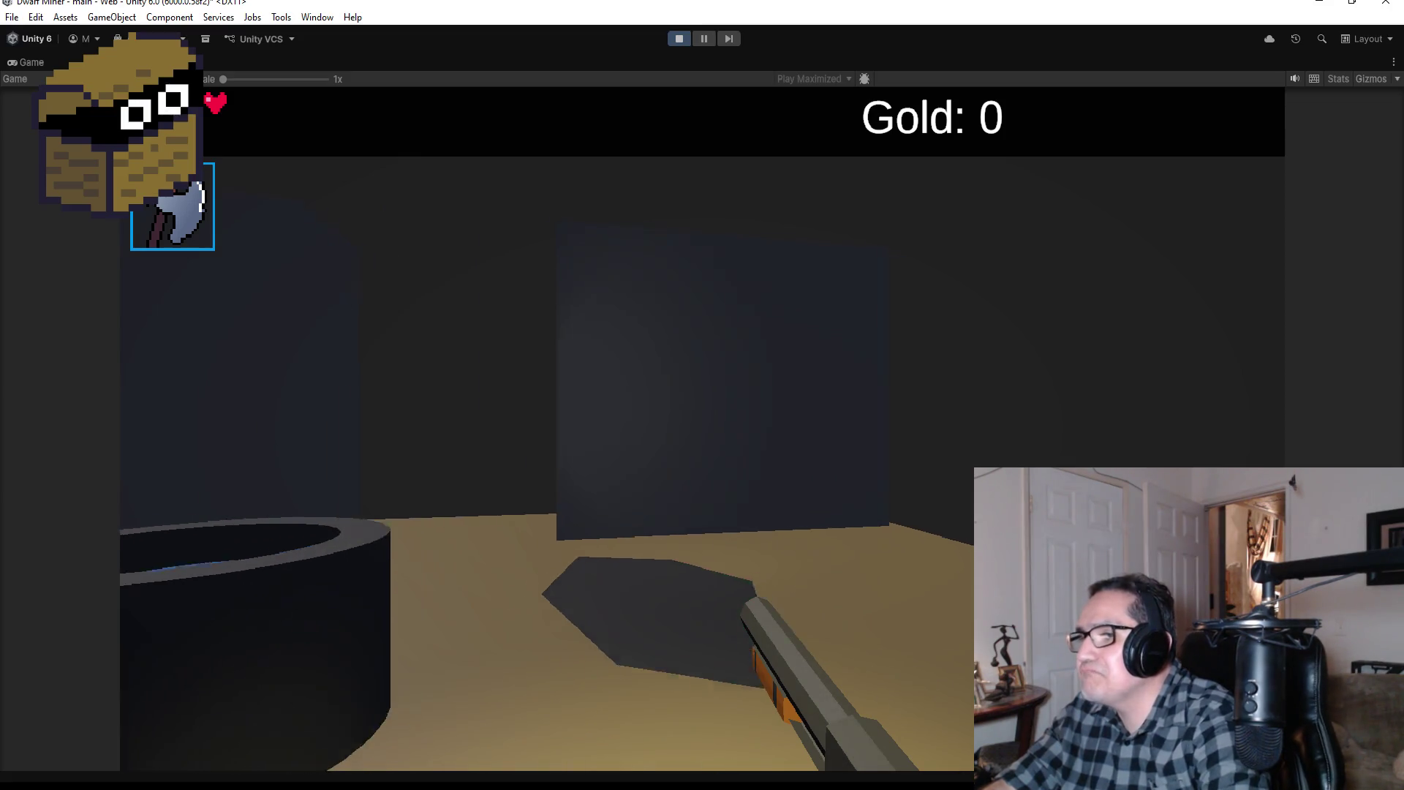
{"action": "key", "text": "w"}
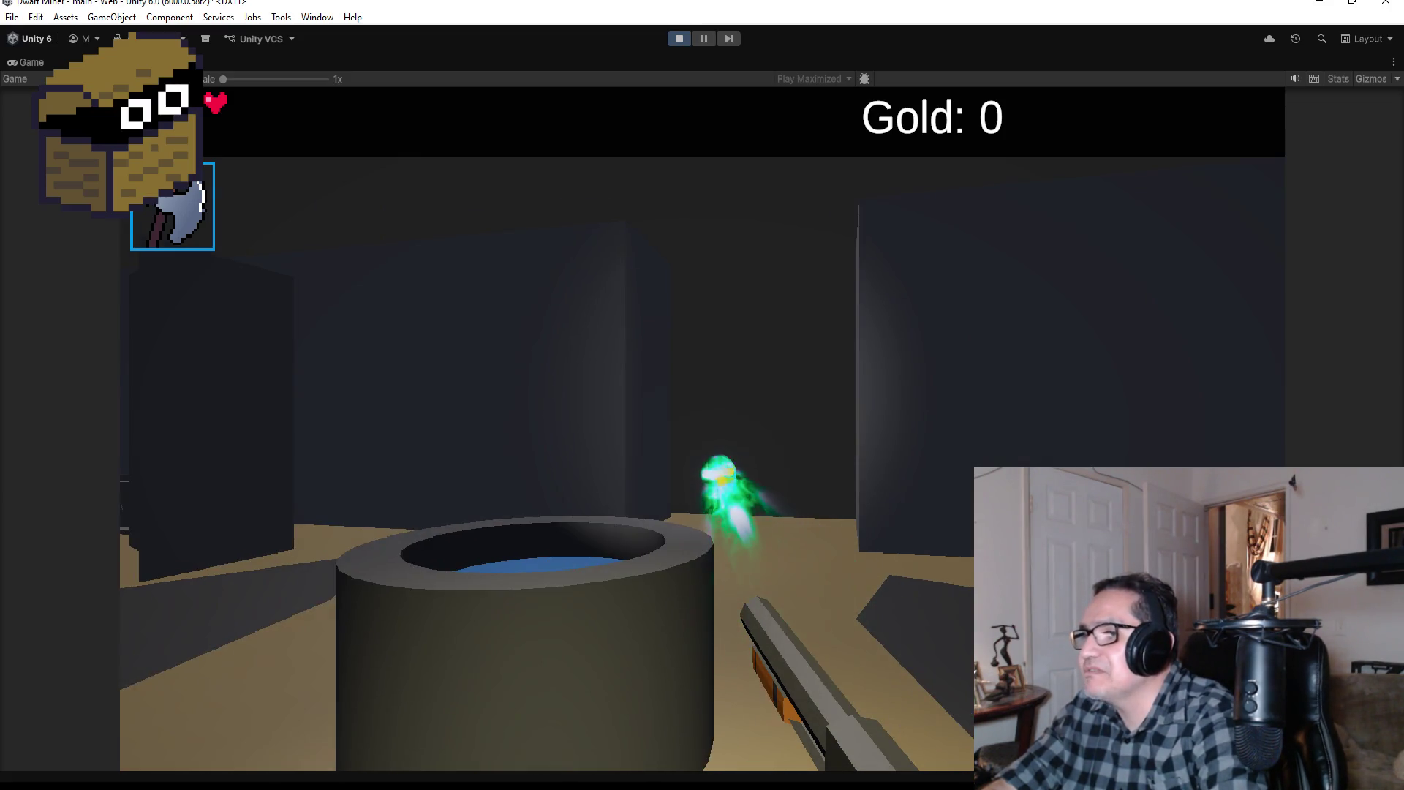
{"action": "key", "text": "w"}
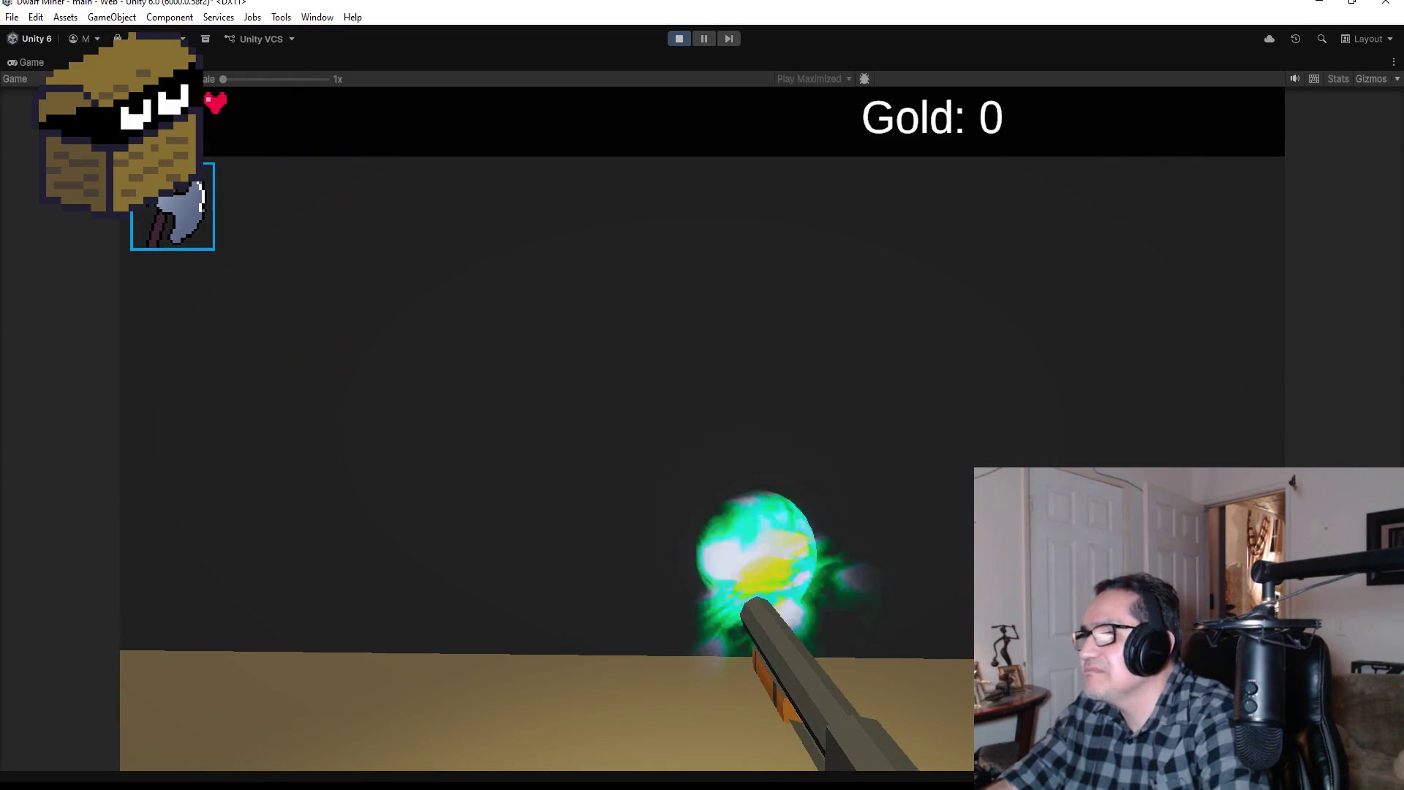
{"action": "key", "text": "w"}
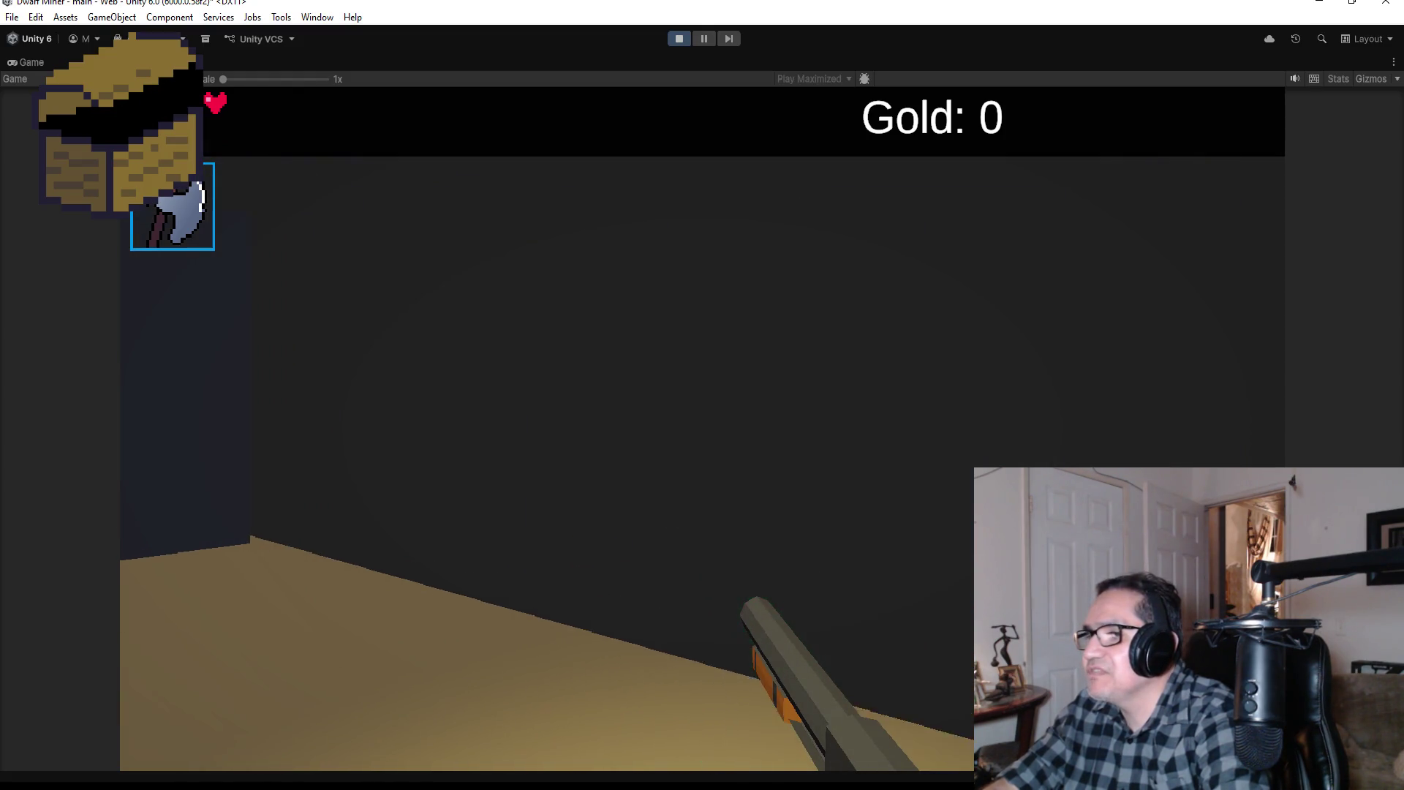
{"action": "key", "text": "w"}
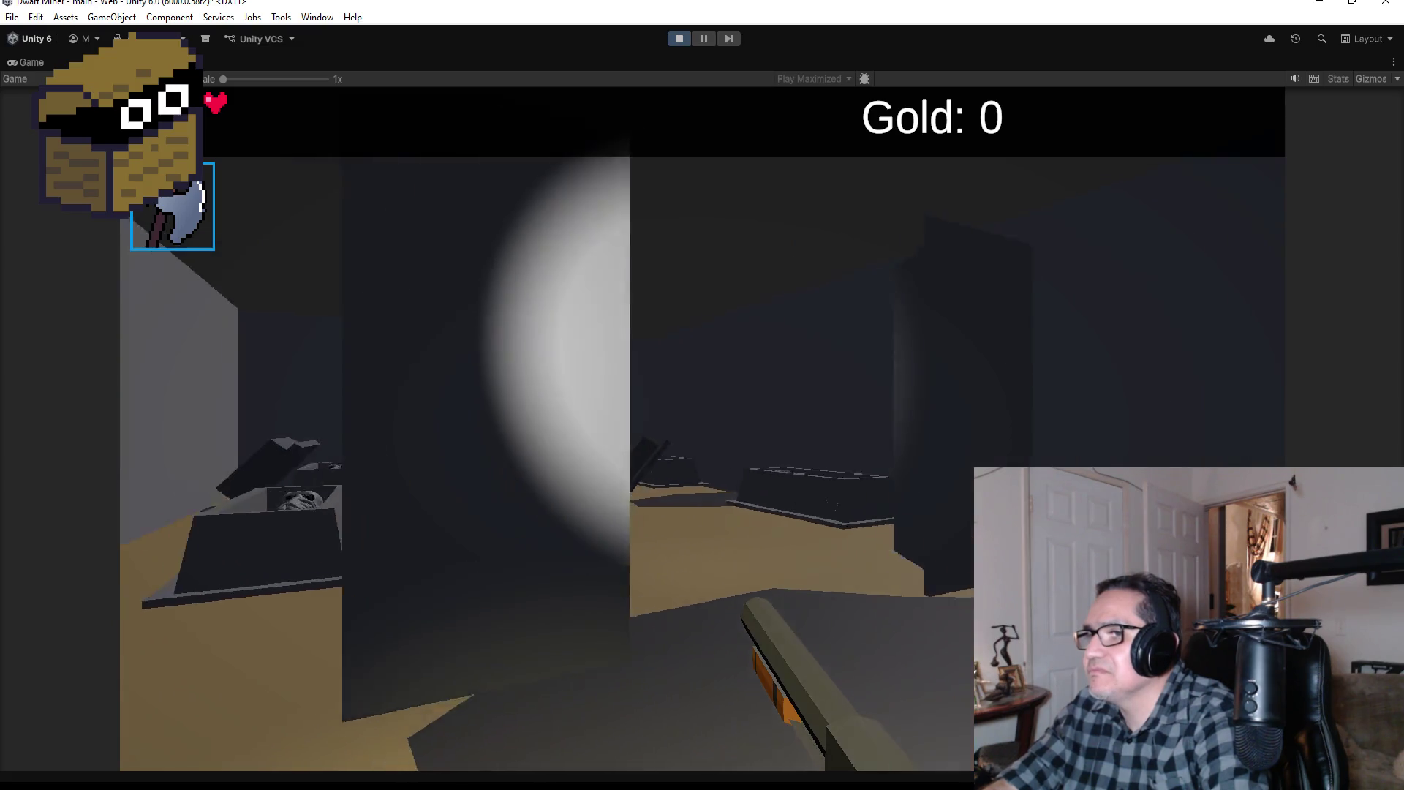
{"action": "key", "text": "Escape"}
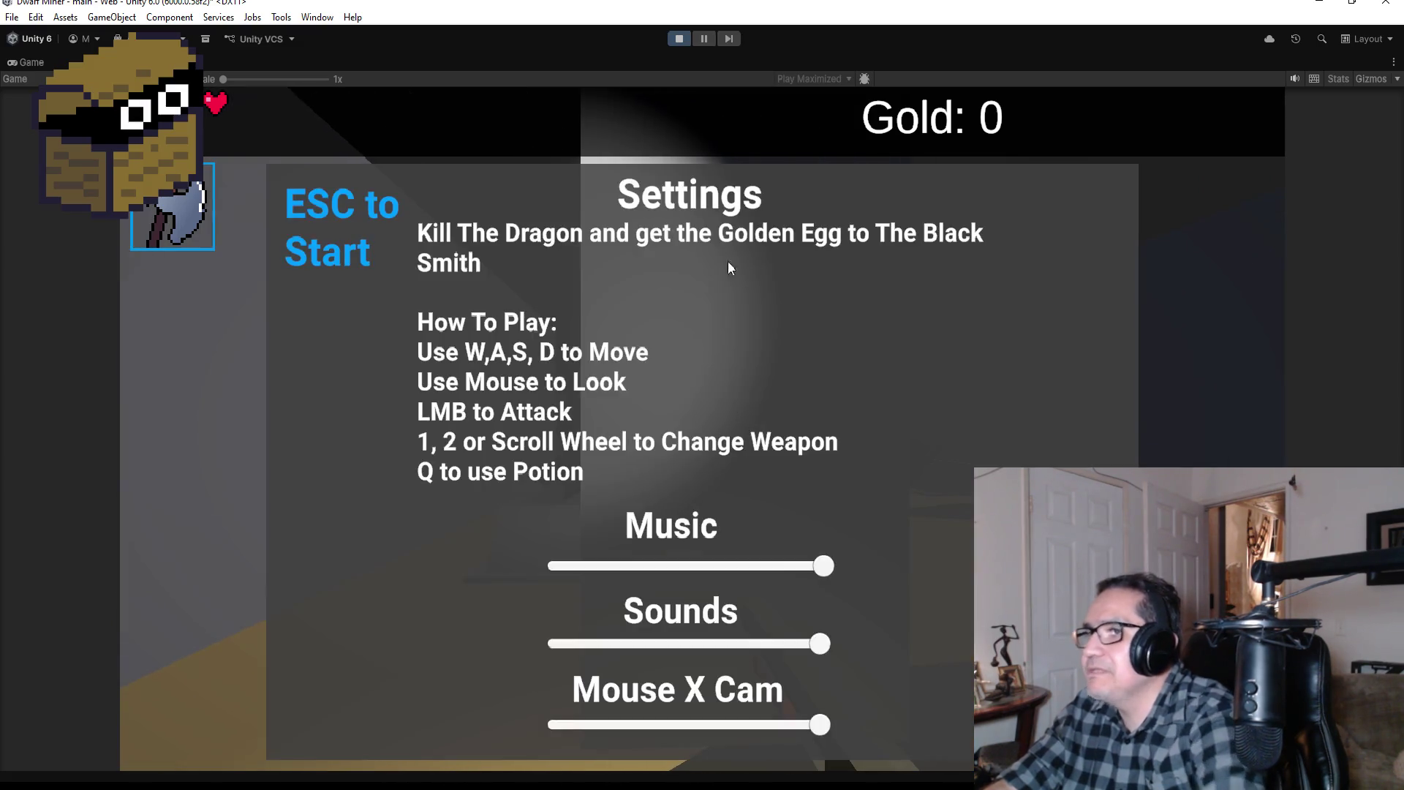
Step: Stop the playtest, inspect the back wall and a skeleton, and collapse Sarcophagus (4)'s children
{"action": "left_click", "coordinate": [677, 39]}
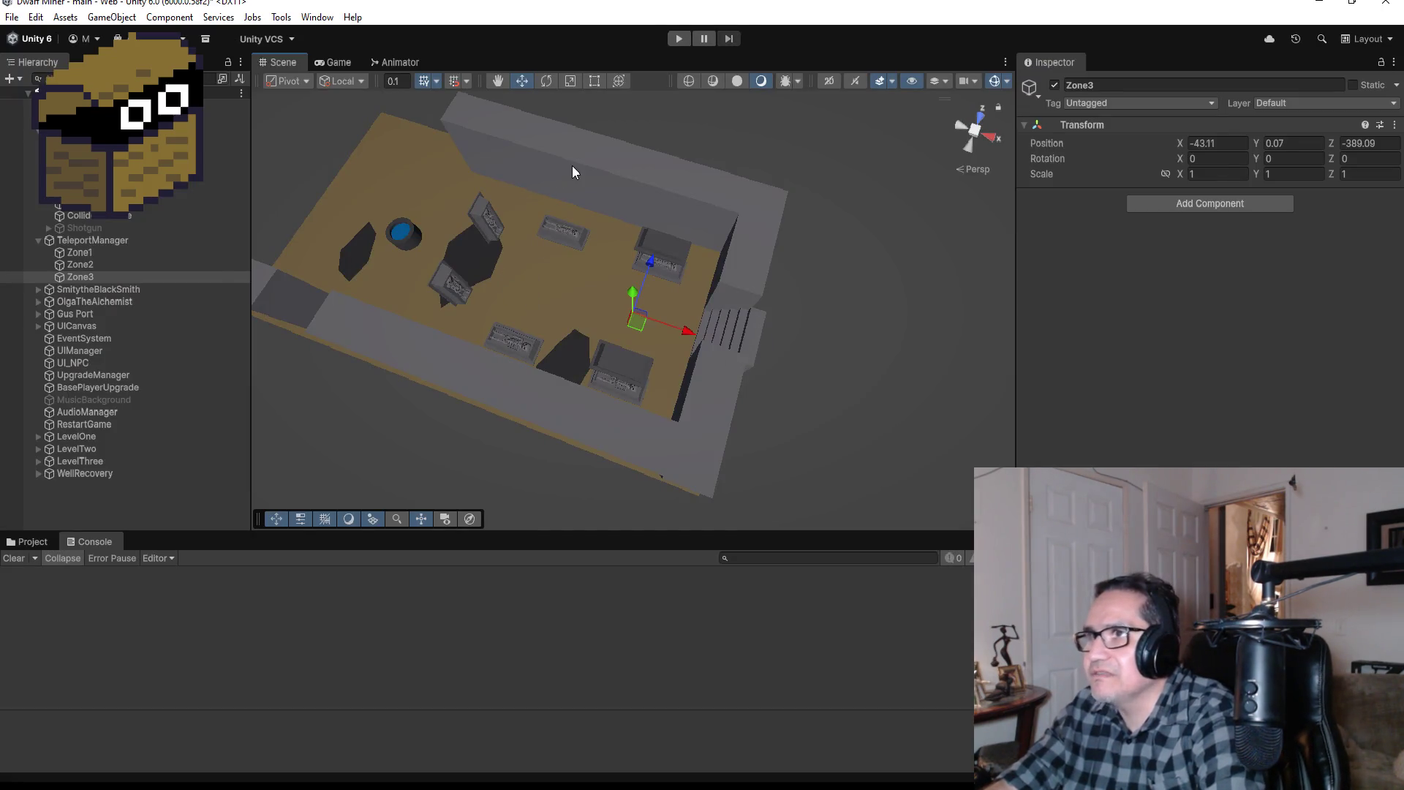
{"action": "left_click", "coordinate": [572, 166]}
{"action": "left_click", "coordinate": [493, 227]}
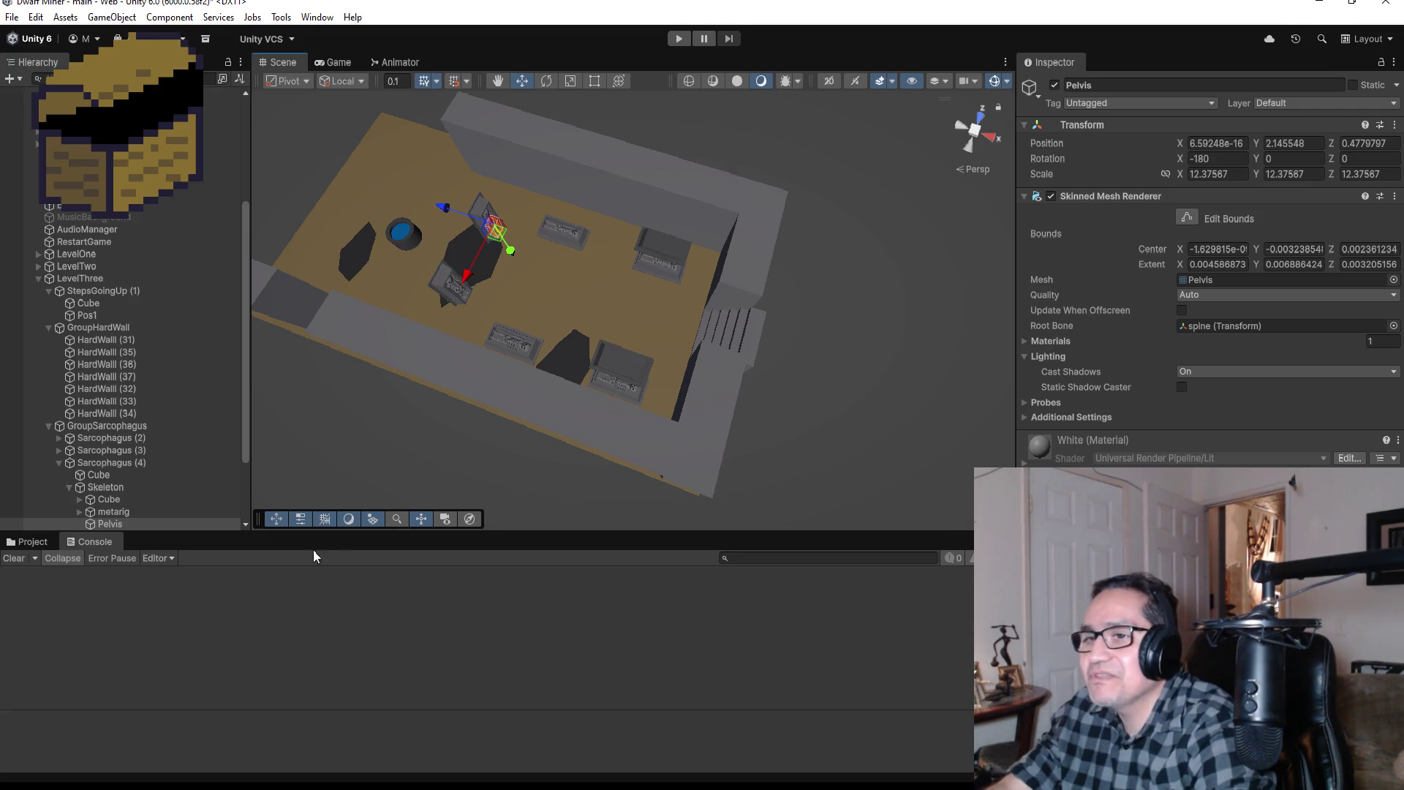
{"action": "left_click", "coordinate": [56, 460]}
{"action": "scroll", "coordinate": [555, 206], "scroll_direction": "up", "scroll_amount": 2}
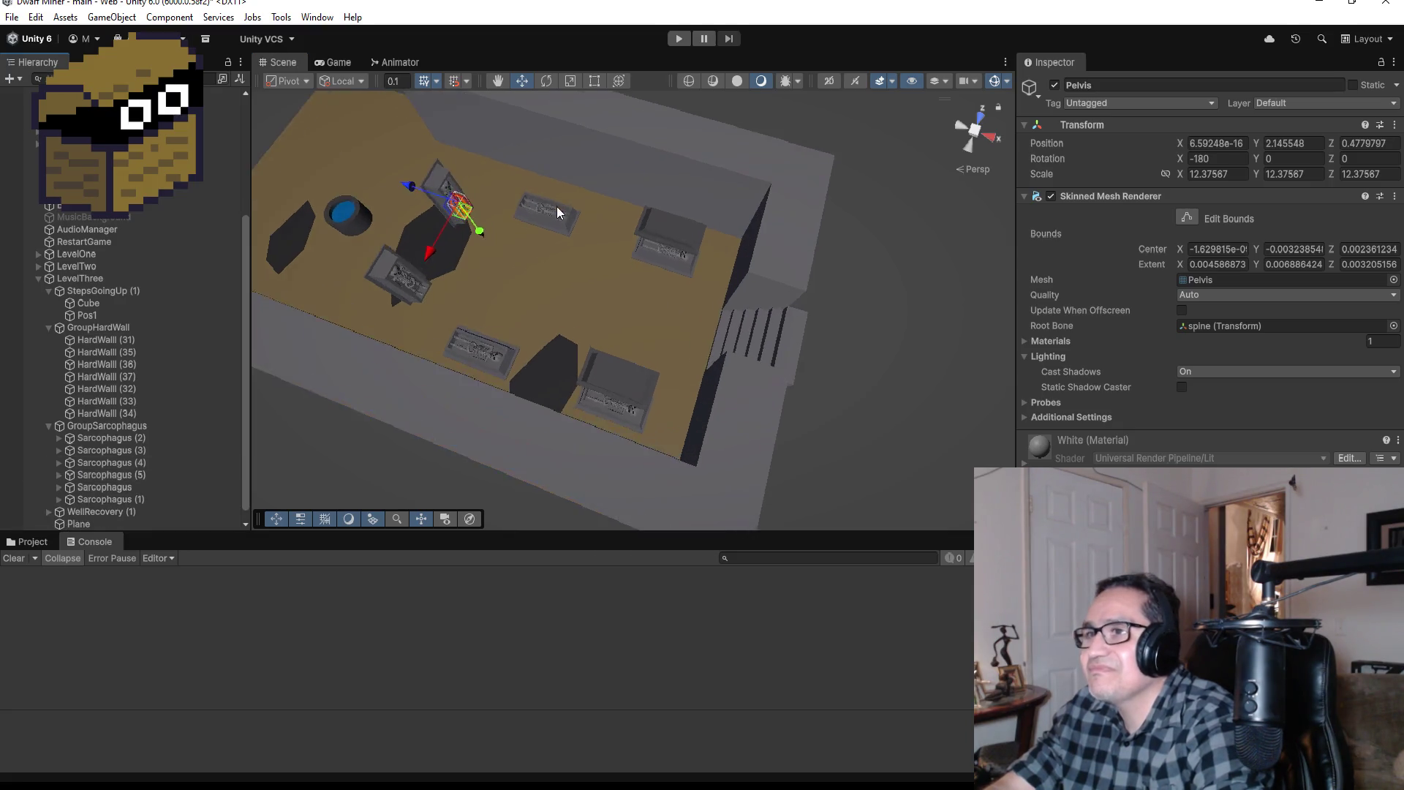
{"action": "scroll", "coordinate": [548, 216], "scroll_direction": "up", "scroll_amount": 2}
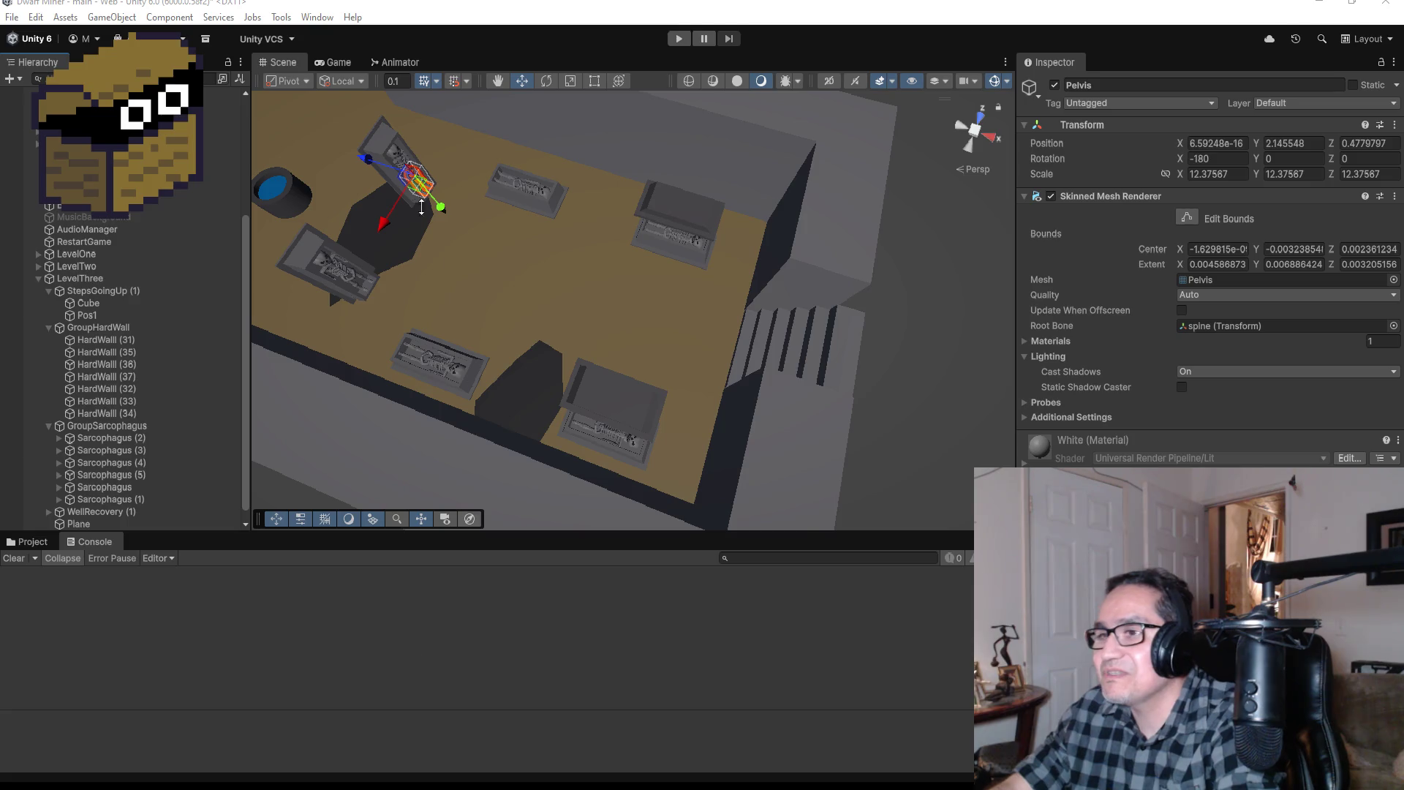
Step: Pick out the upright Sarcophagus (4) in the Hierarchy and frame it in the Scene view
{"action": "scroll", "coordinate": [541, 252], "scroll_direction": "up", "scroll_amount": 2}
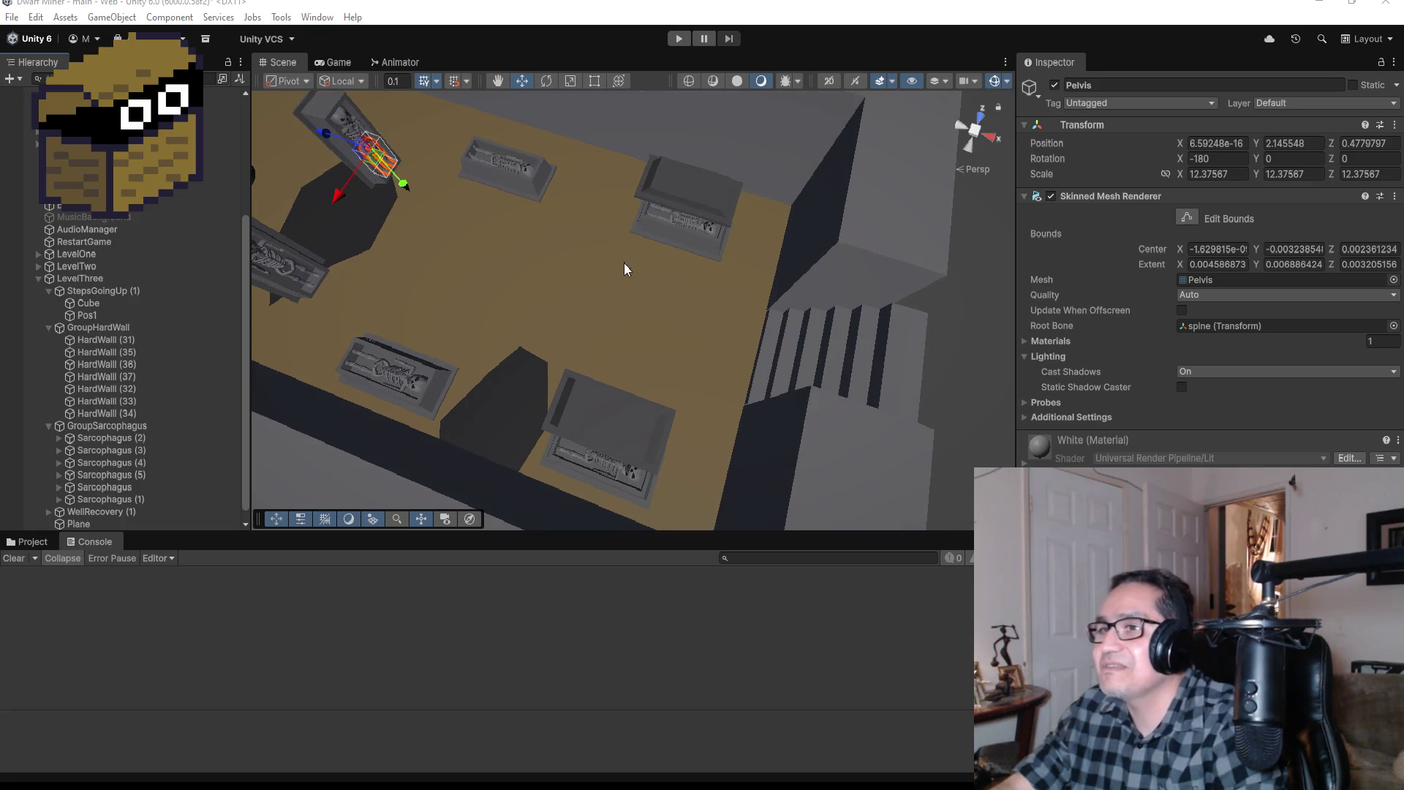
{"action": "left_click_drag", "start_coordinate": [625, 269], "coordinate": [439, 281]}
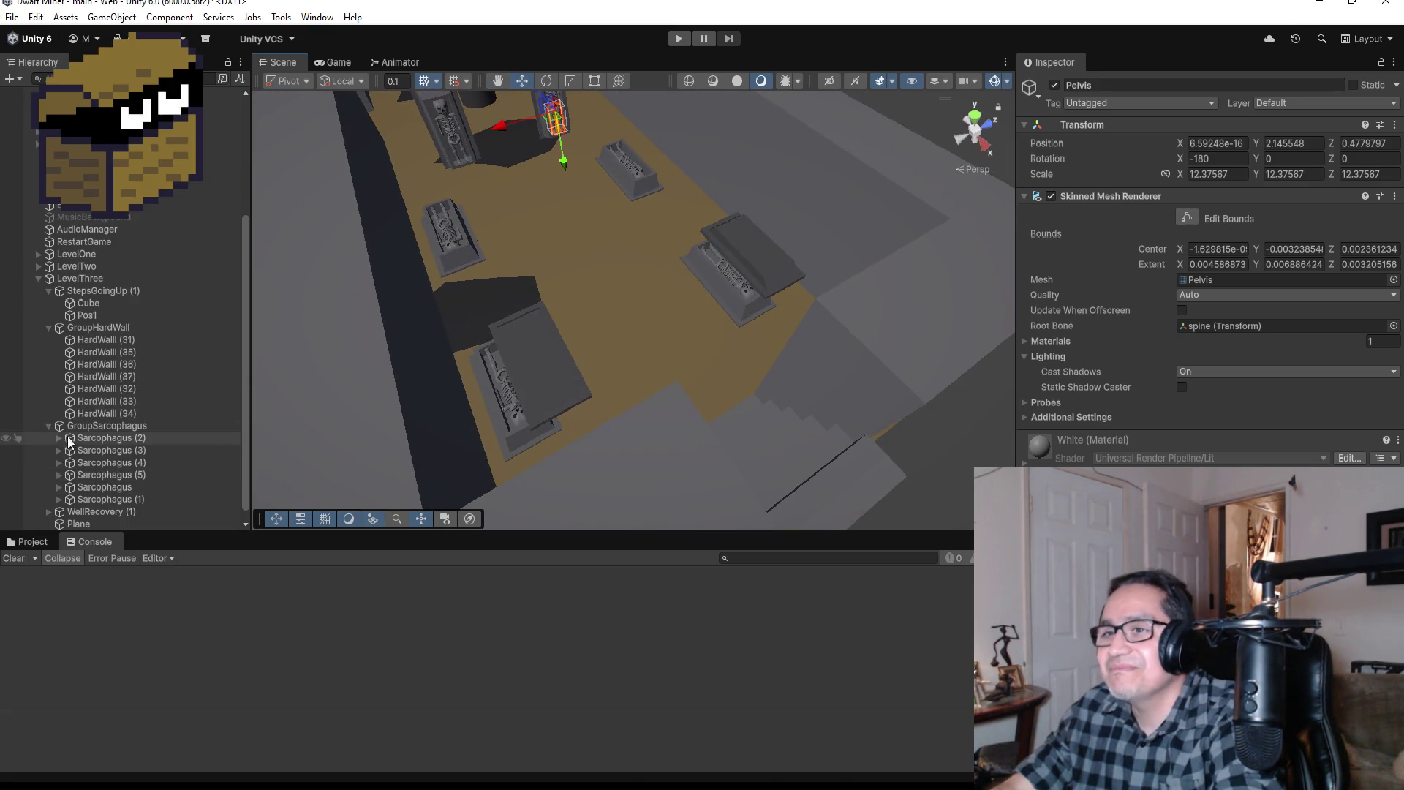
{"action": "left_click", "coordinate": [122, 498]}
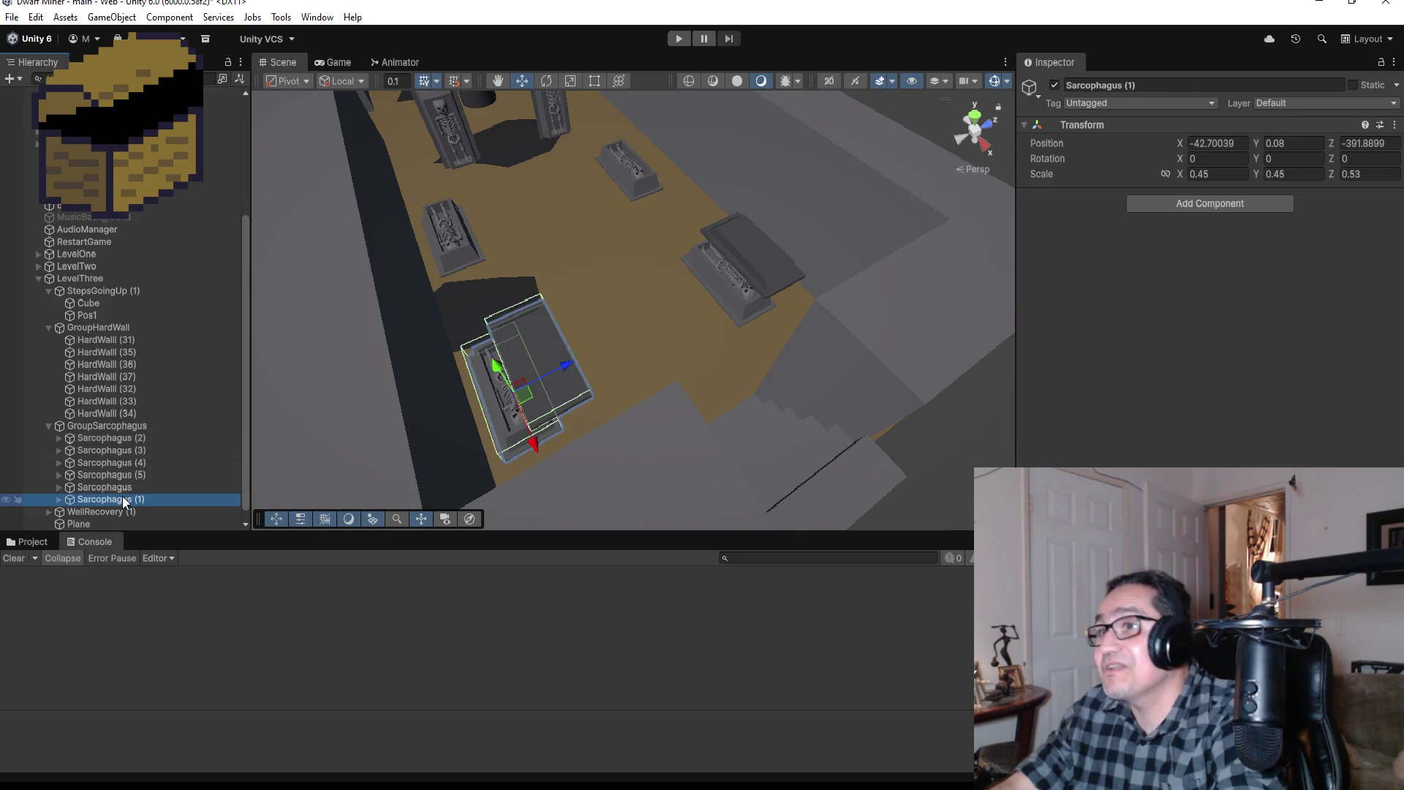
{"action": "left_click", "coordinate": [112, 441]}
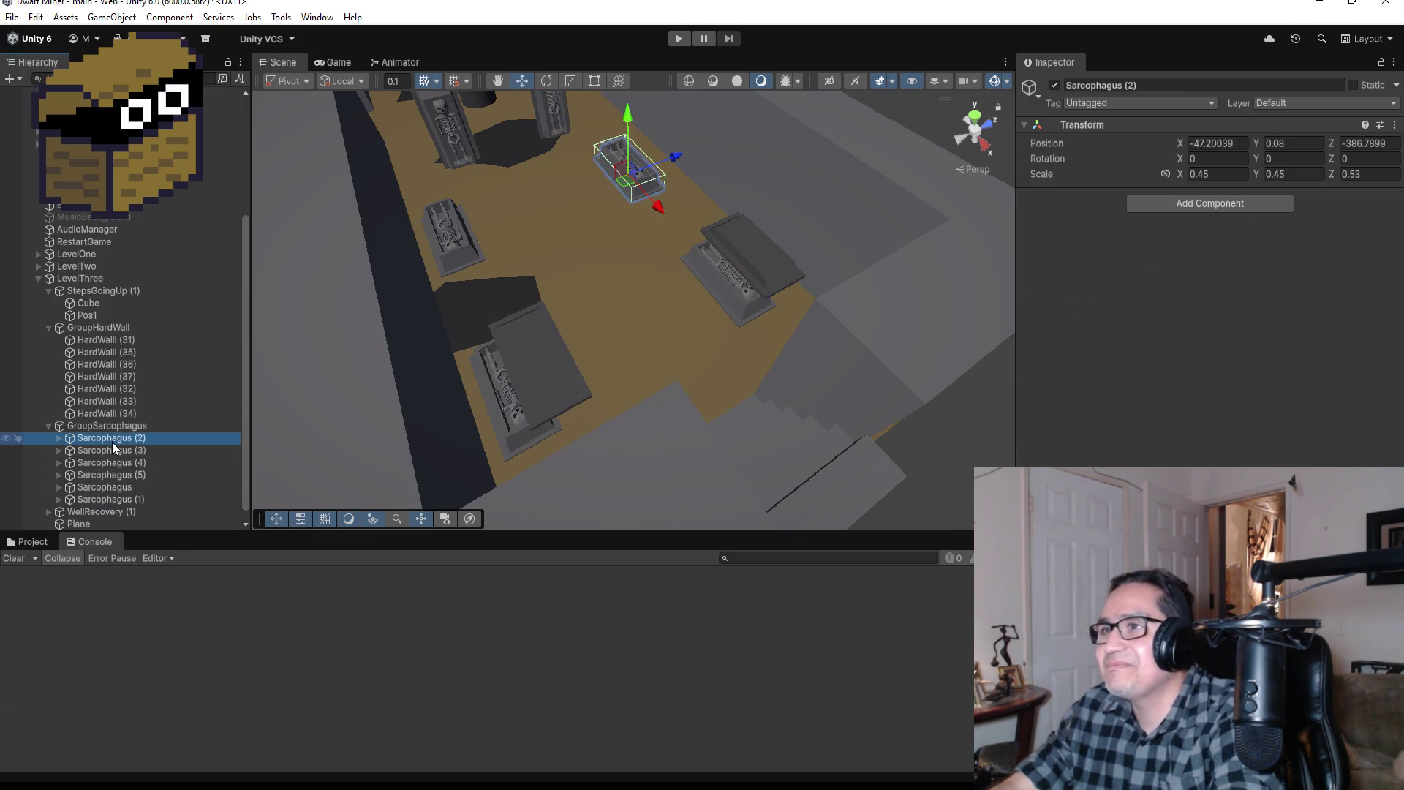
{"action": "left_click", "coordinate": [112, 462]}
{"action": "left_click", "coordinate": [115, 488]}
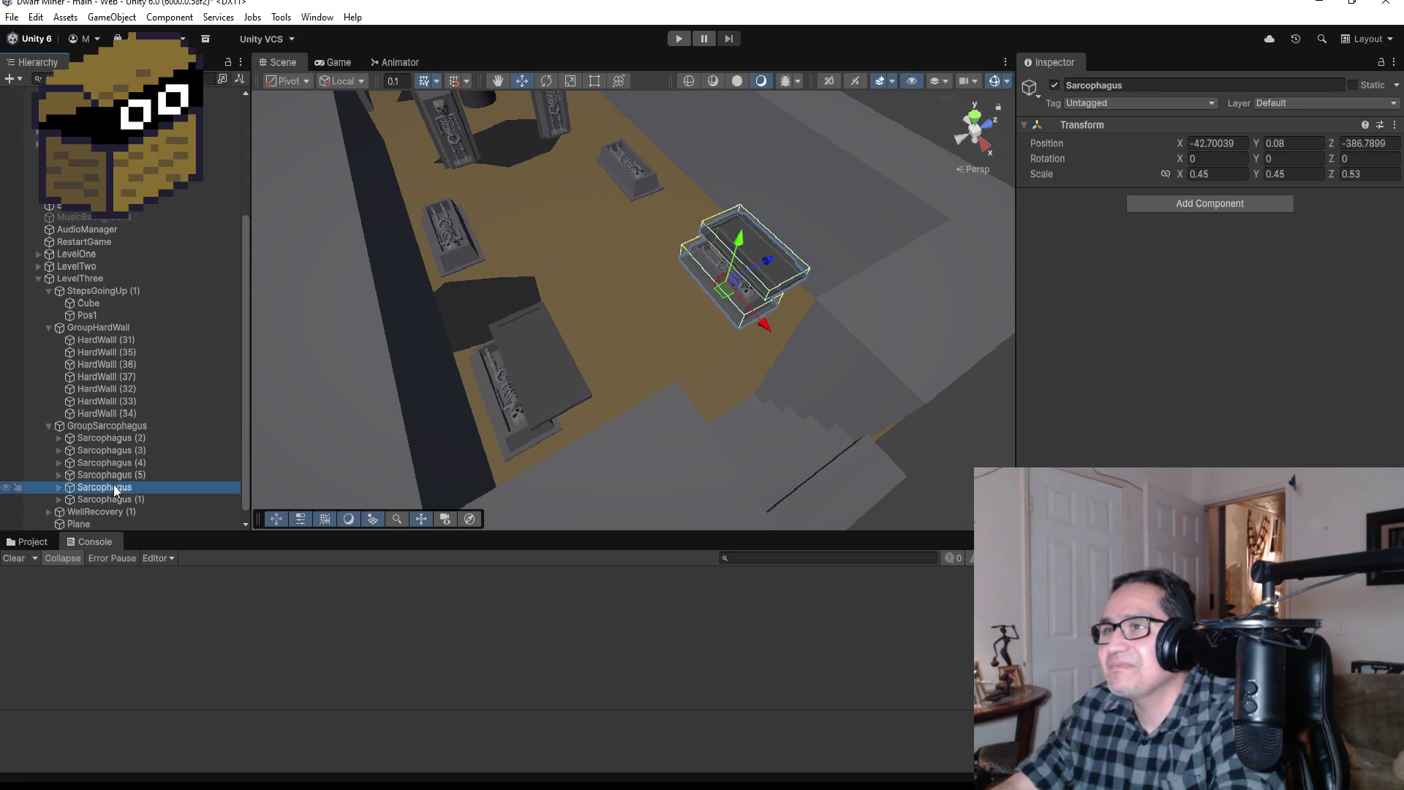
{"action": "left_click", "coordinate": [117, 462]}
{"action": "key", "text": "f"}
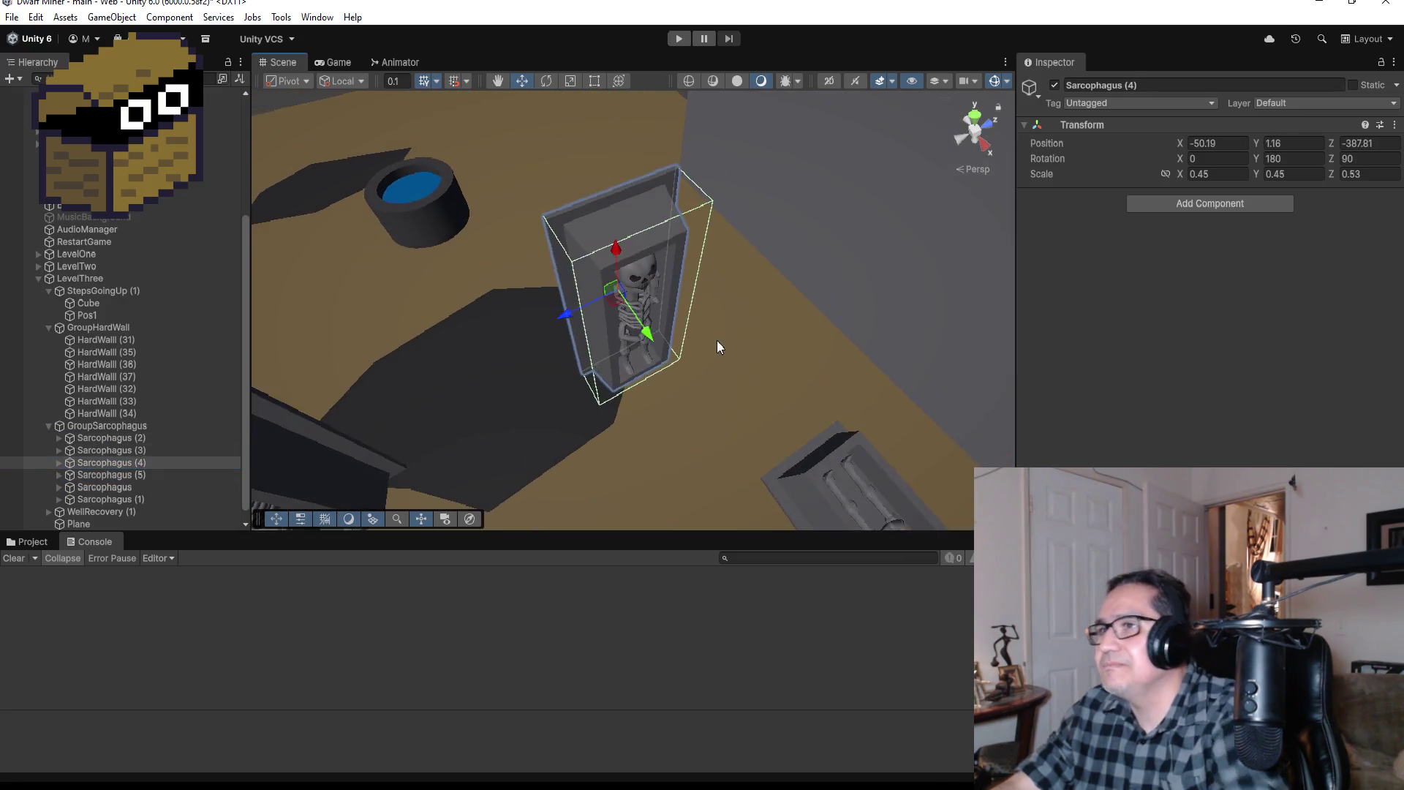
Step: Duplicate it as Sarcophagus (6) and vertex-snap the copy flush beside it at -50.19, 1.16, -386.75
{"action": "key", "text": "ctrl+d"}
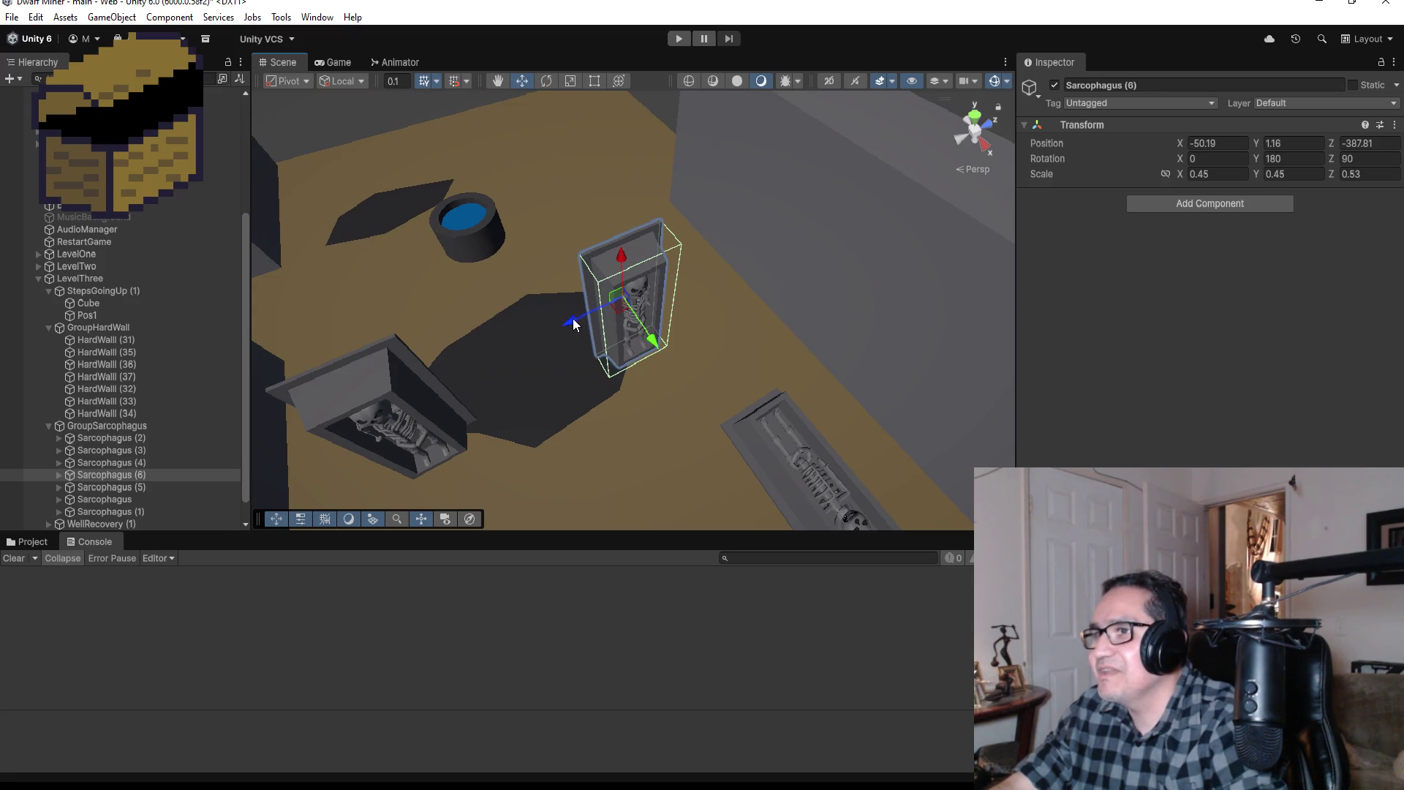
{"action": "mouse_move", "coordinate": [573, 319]}
{"action": "left_mouse_down"}
{"action": "mouse_move", "coordinate": [662, 287]}
{"action": "mouse_move", "coordinate": [646, 298]}
{"action": "left_mouse_up"}
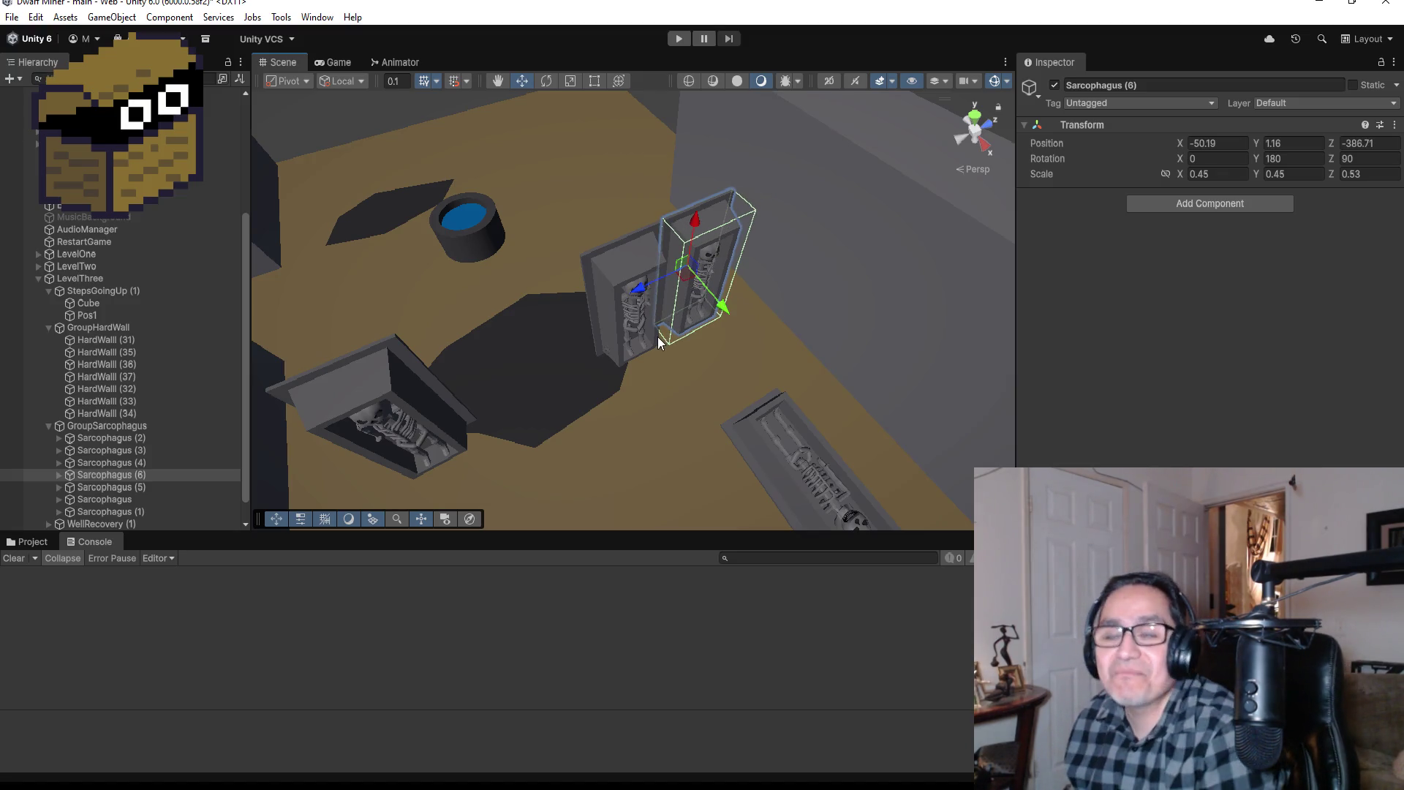
{"action": "key", "text": "f"}
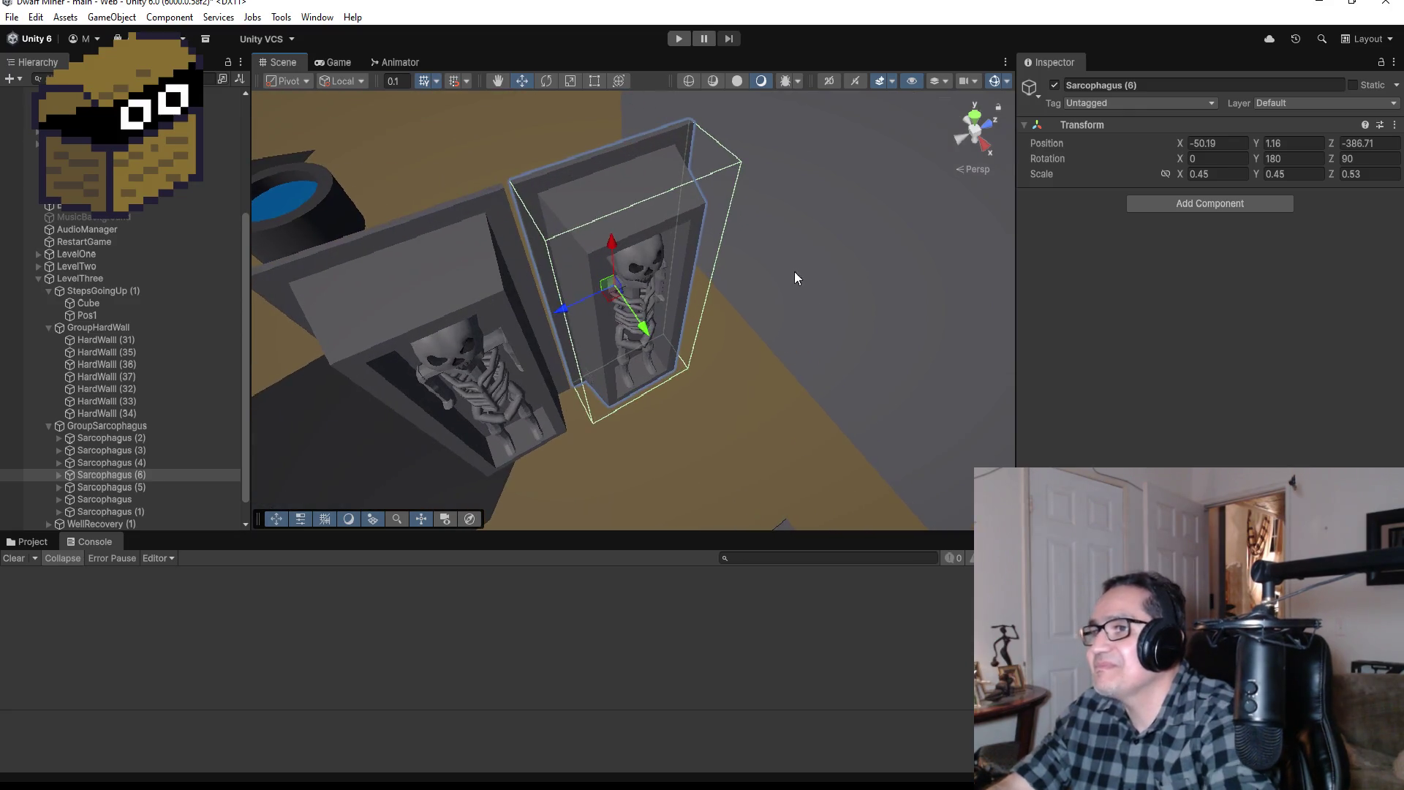
{"action": "mouse_move", "coordinate": [806, 276]}
{"action": "left_mouse_down"}
{"action": "mouse_move", "coordinate": [586, 325]}
{"action": "mouse_move", "coordinate": [577, 301]}
{"action": "left_mouse_up"}
{"action": "key", "text": "v"}
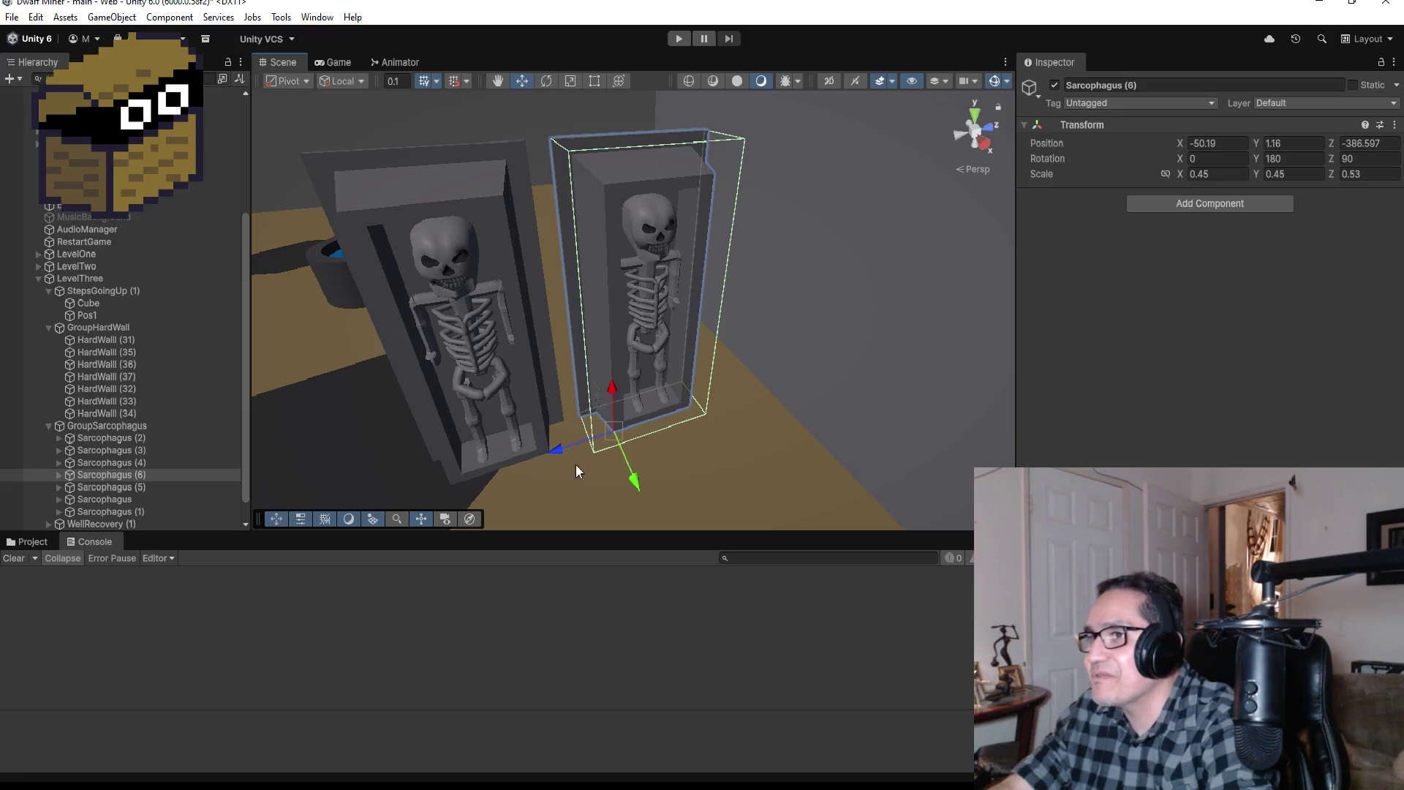
{"action": "left_click_drag", "start_coordinate": [572, 419], "coordinate": [459, 413]}
{"action": "scroll", "coordinate": [616, 429], "scroll_direction": "down", "scroll_amount": 5}
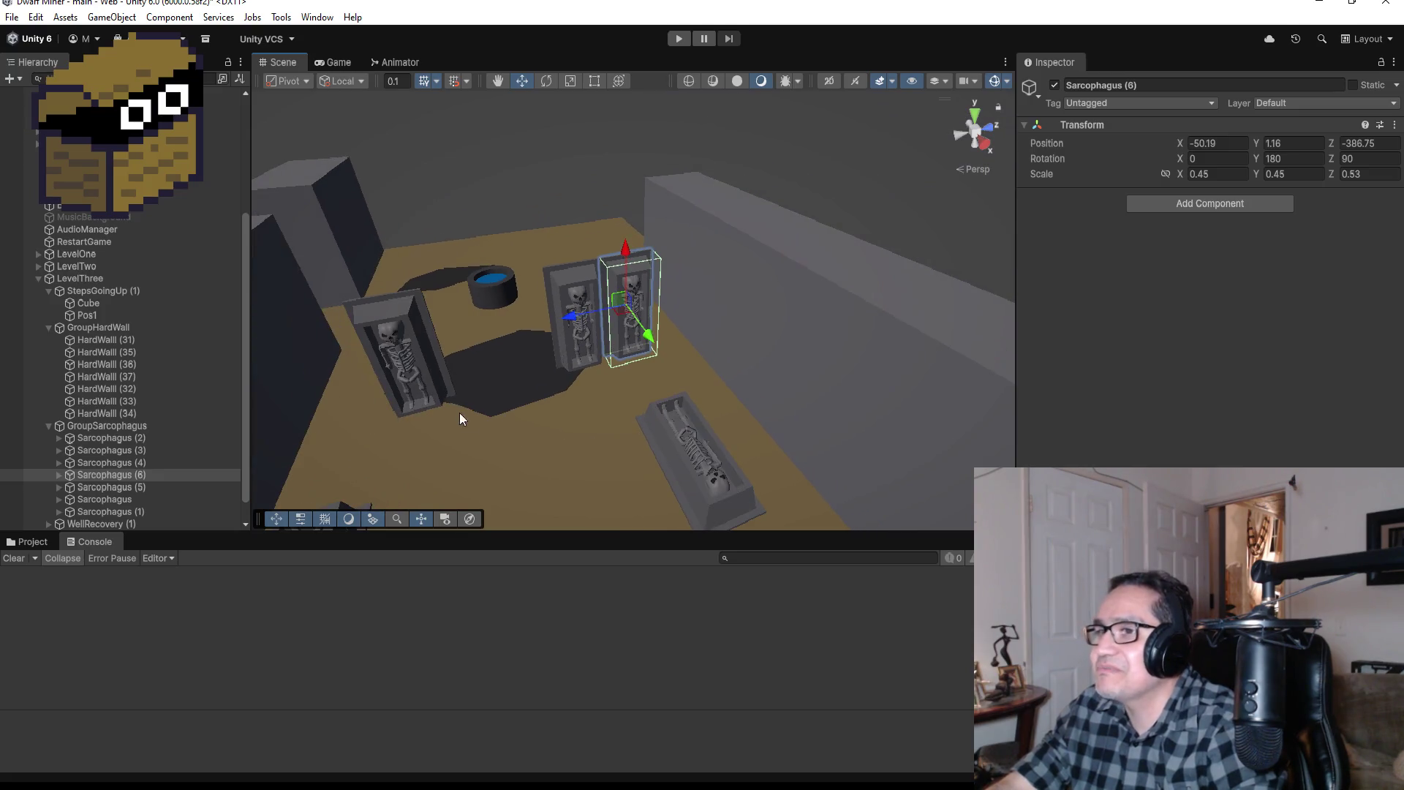
{"action": "left_click", "coordinate": [401, 310]}
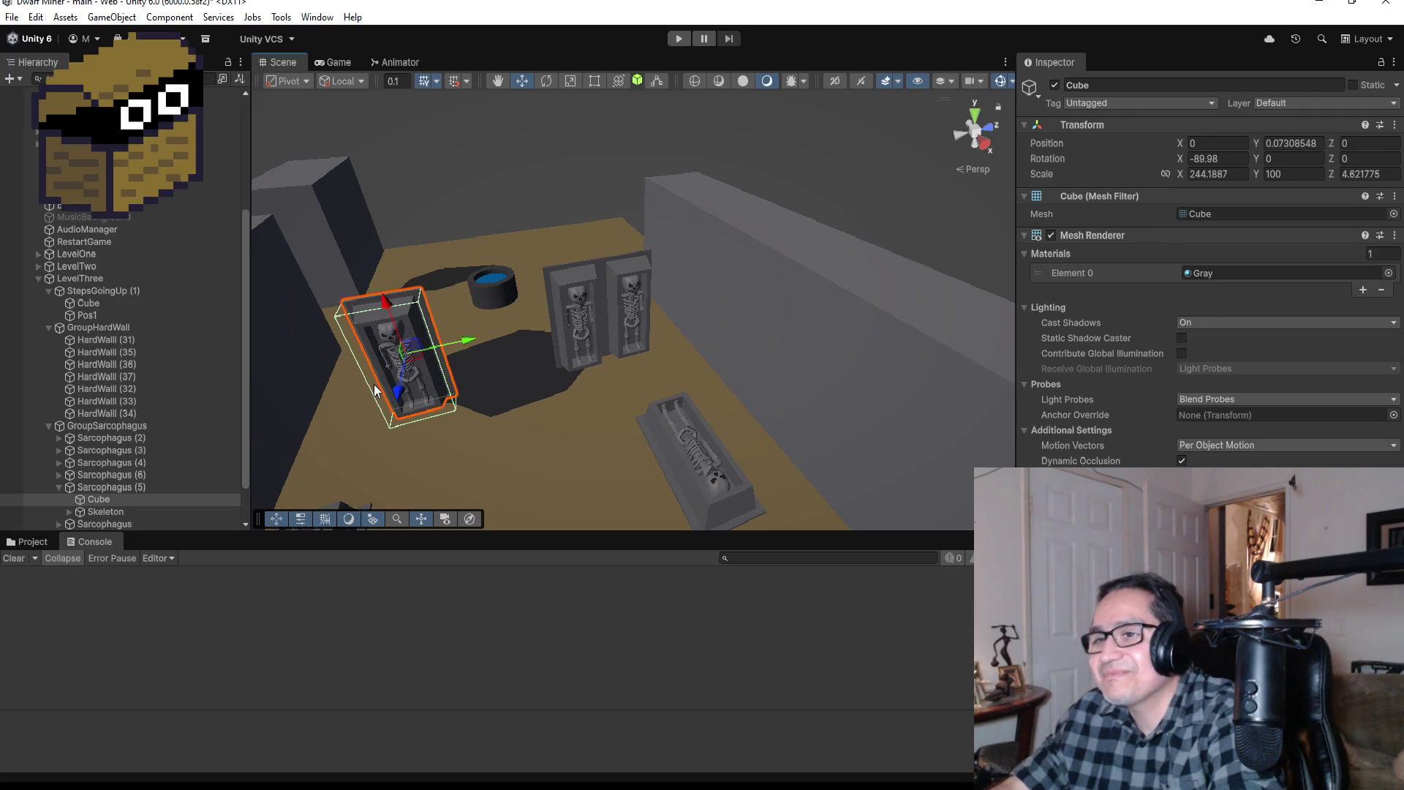
Step: Collapse and select Sarcophagus (5), set to rotation 0, 180, 90 and scale 0.45, 0.45, 0.53
{"action": "left_click", "coordinate": [59, 487]}
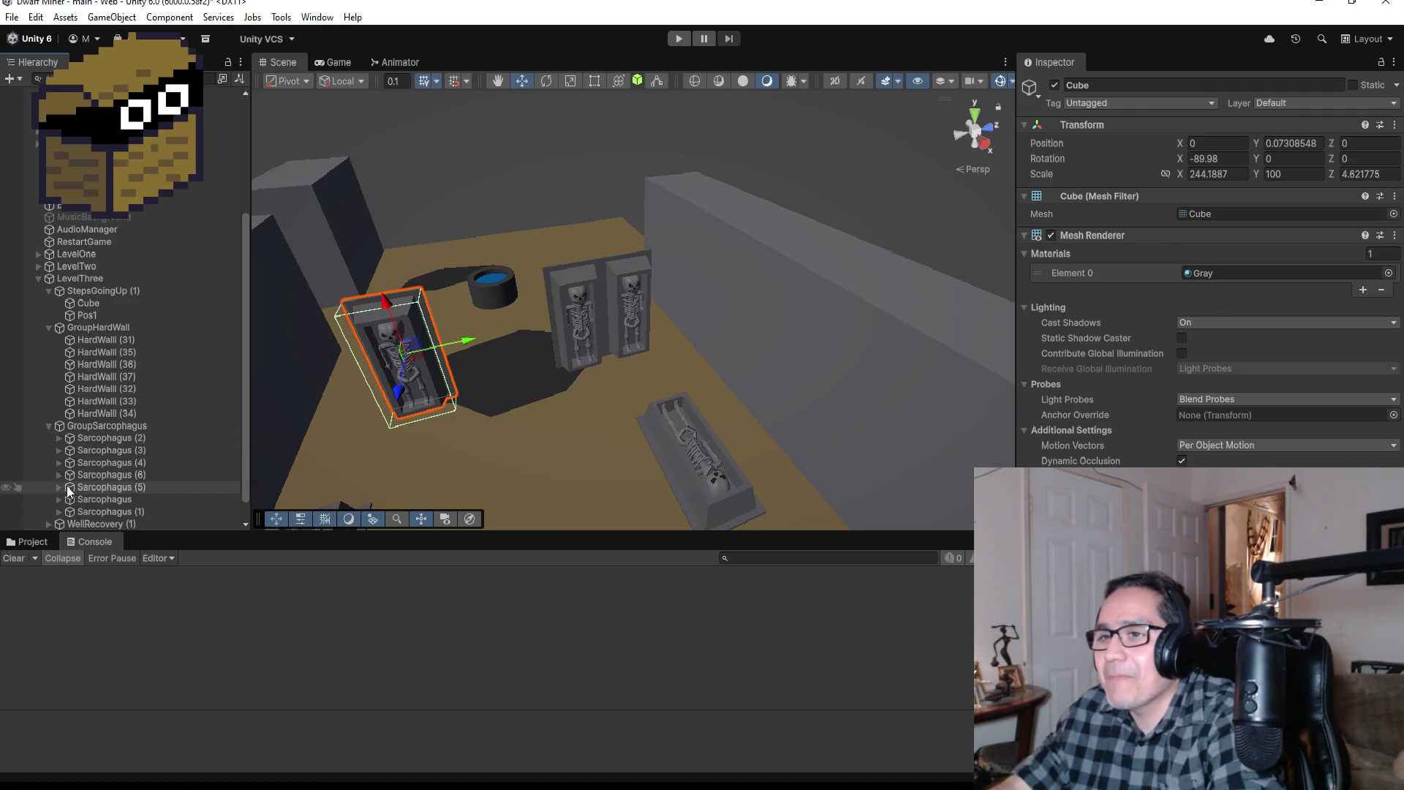
{"action": "left_click", "coordinate": [69, 487]}
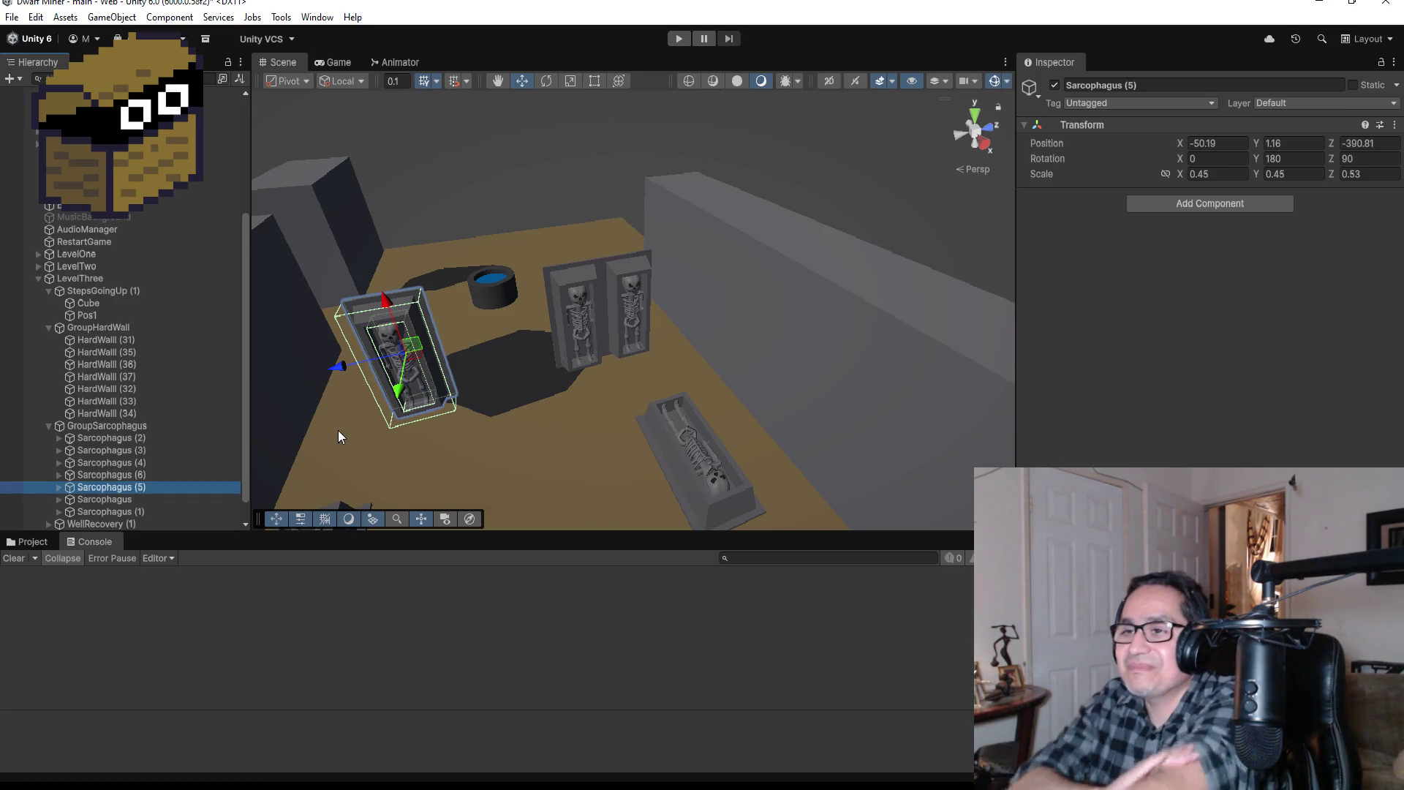
Step: Duplicate Sarcophagus (5) and slide the copy alongside the original
{"action": "left_click", "coordinate": [137, 487]}
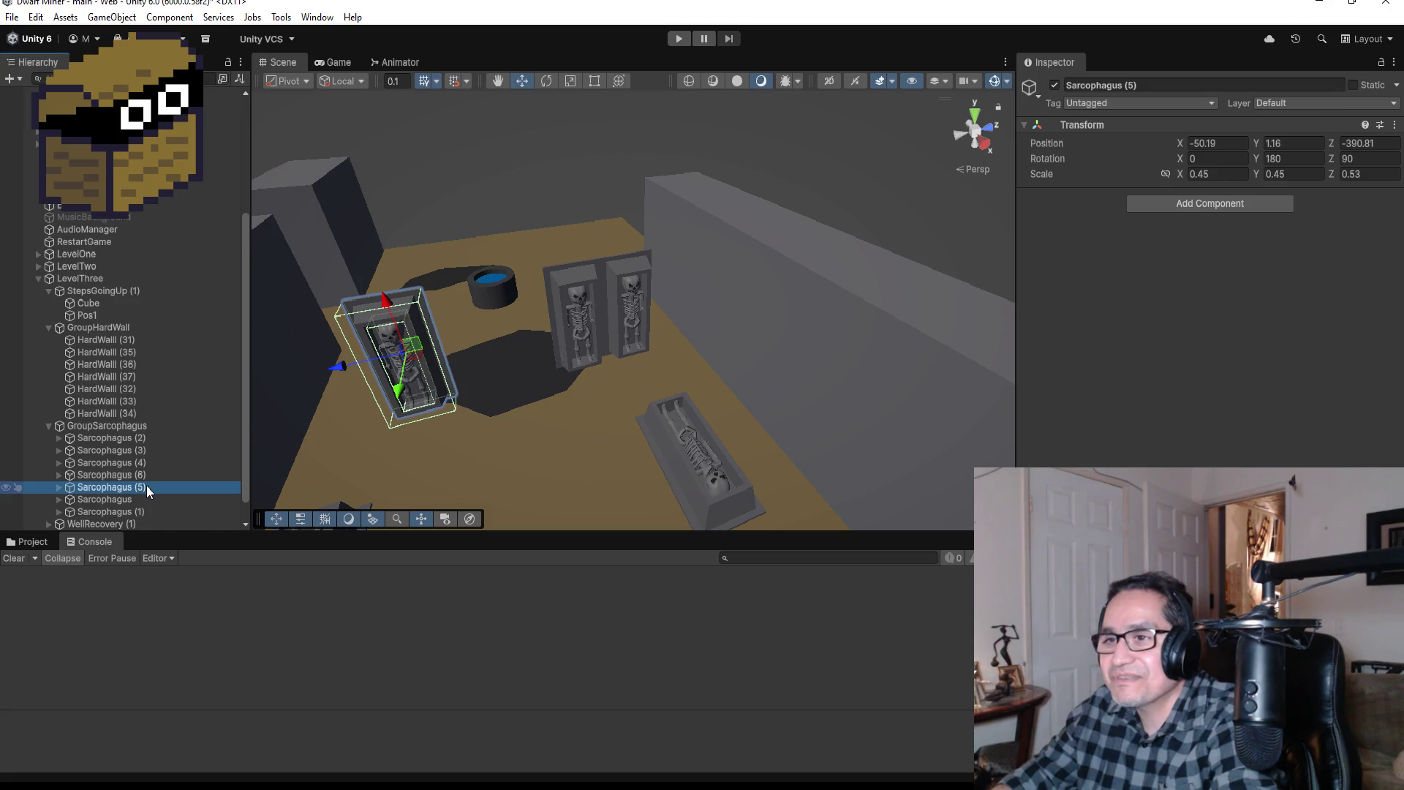
{"action": "left_click", "coordinate": [138, 498]}
{"action": "left_click", "coordinate": [133, 488]}
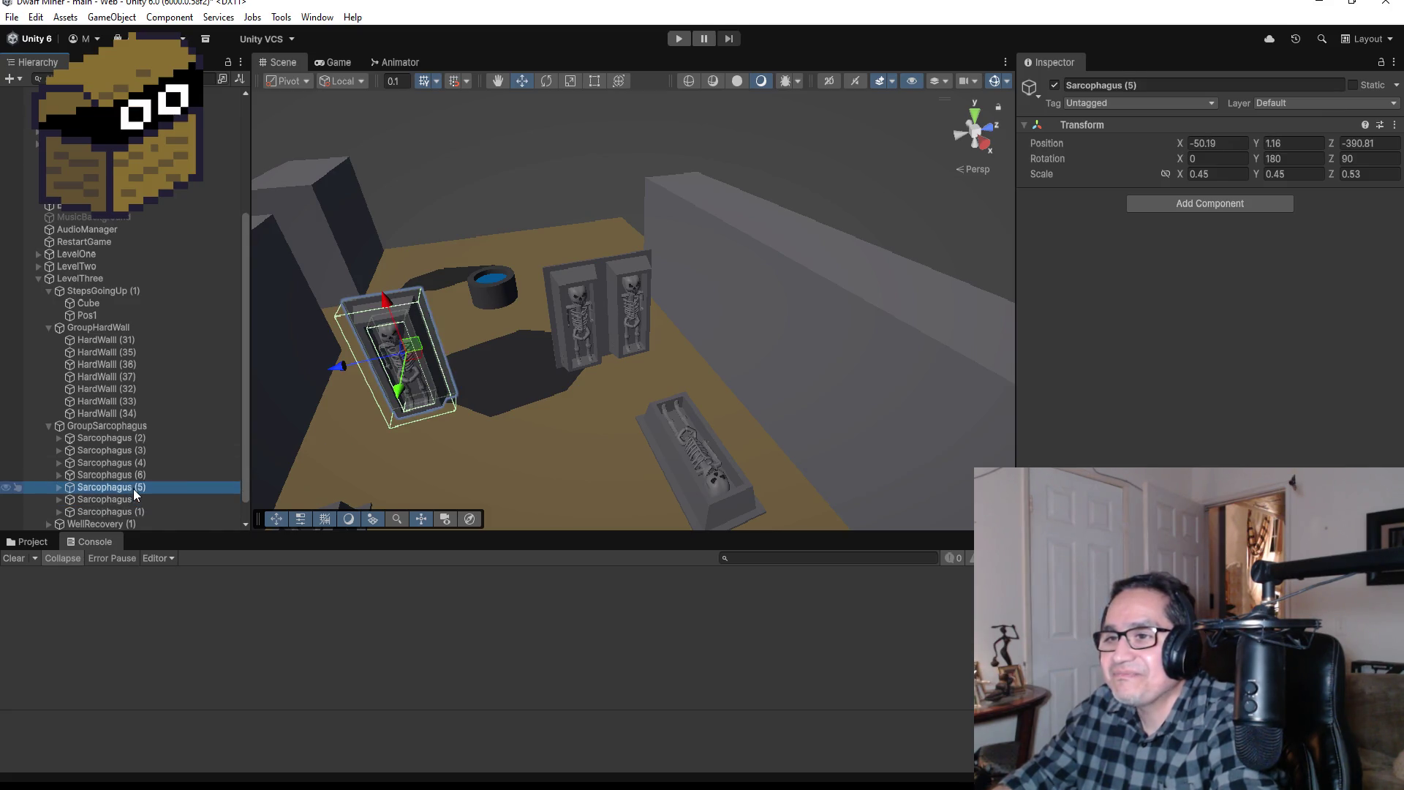
{"action": "key", "text": "ctrl+d"}
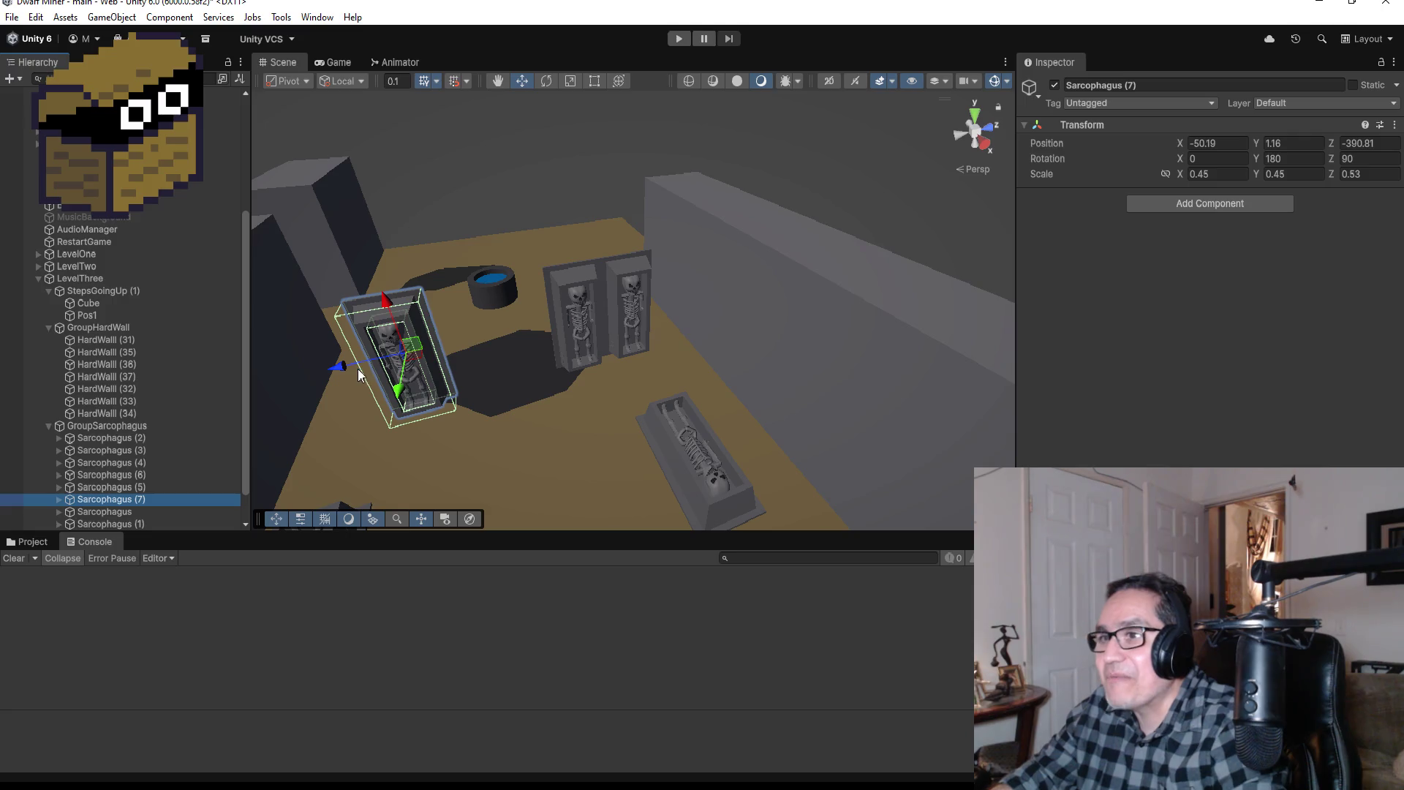
{"action": "left_click_drag", "start_coordinate": [341, 366], "coordinate": [262, 378]}
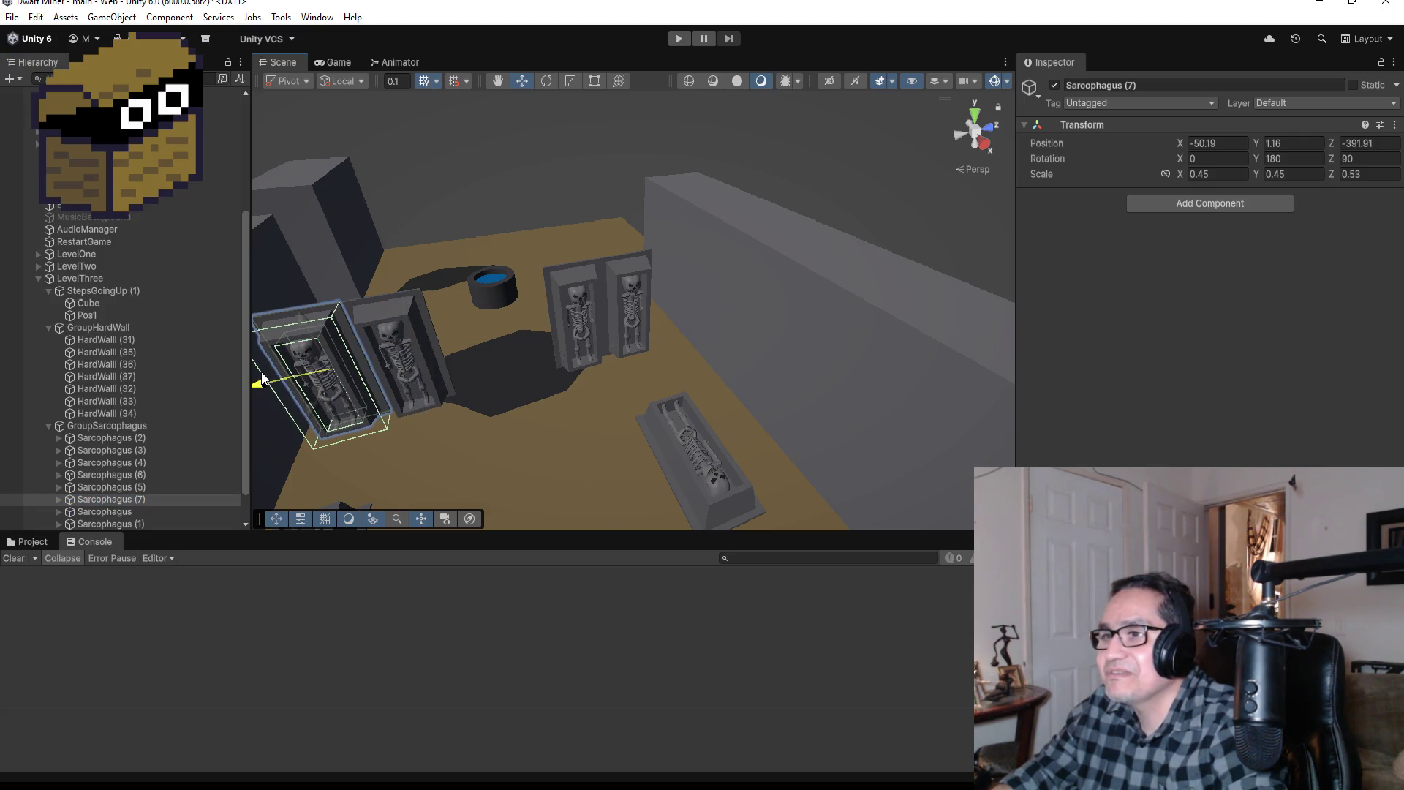
{"action": "key", "text": "f"}
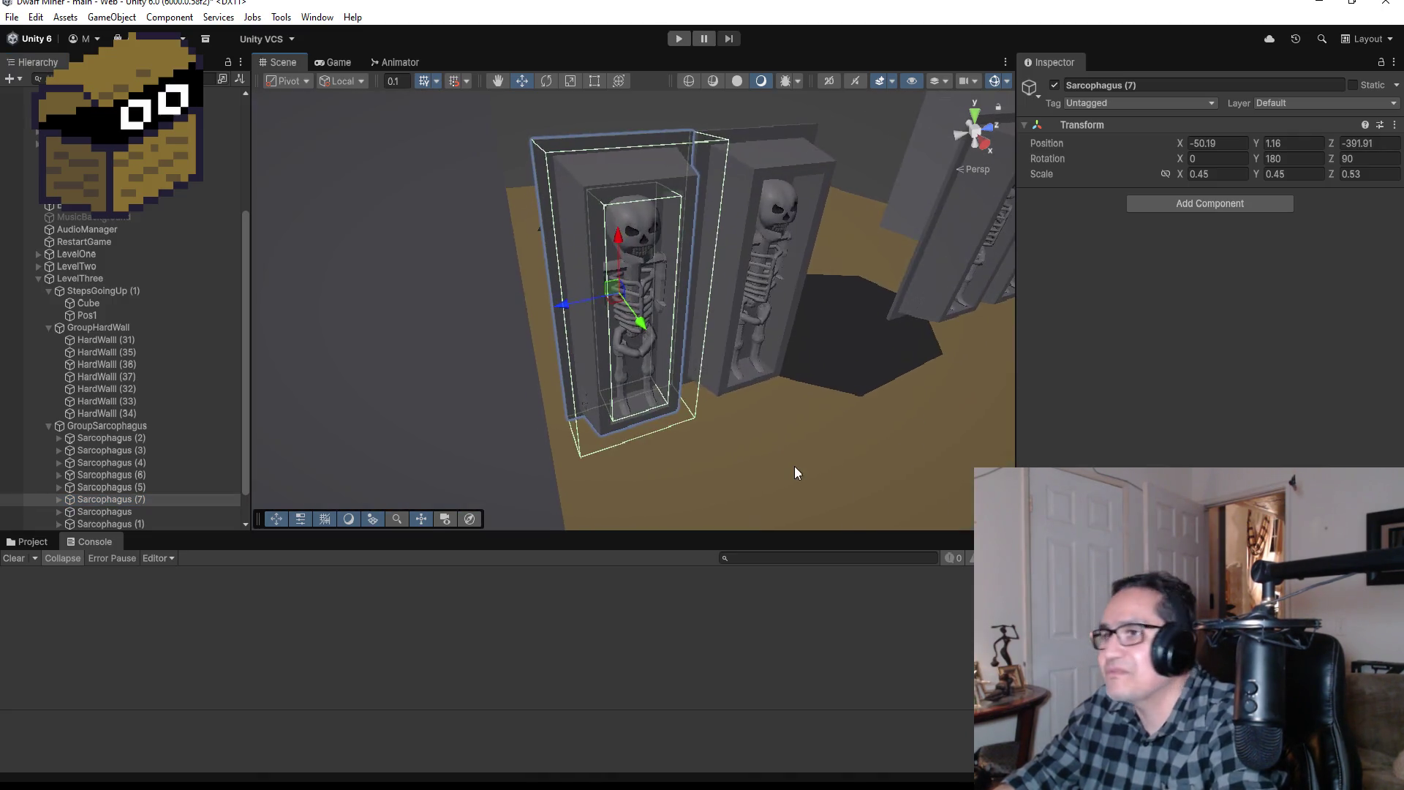
Step: Position Sarcophagus (7) beside its neighbour at about X -50.23, Z -391.87
{"action": "left_click_drag", "start_coordinate": [803, 401], "coordinate": [642, 345]}
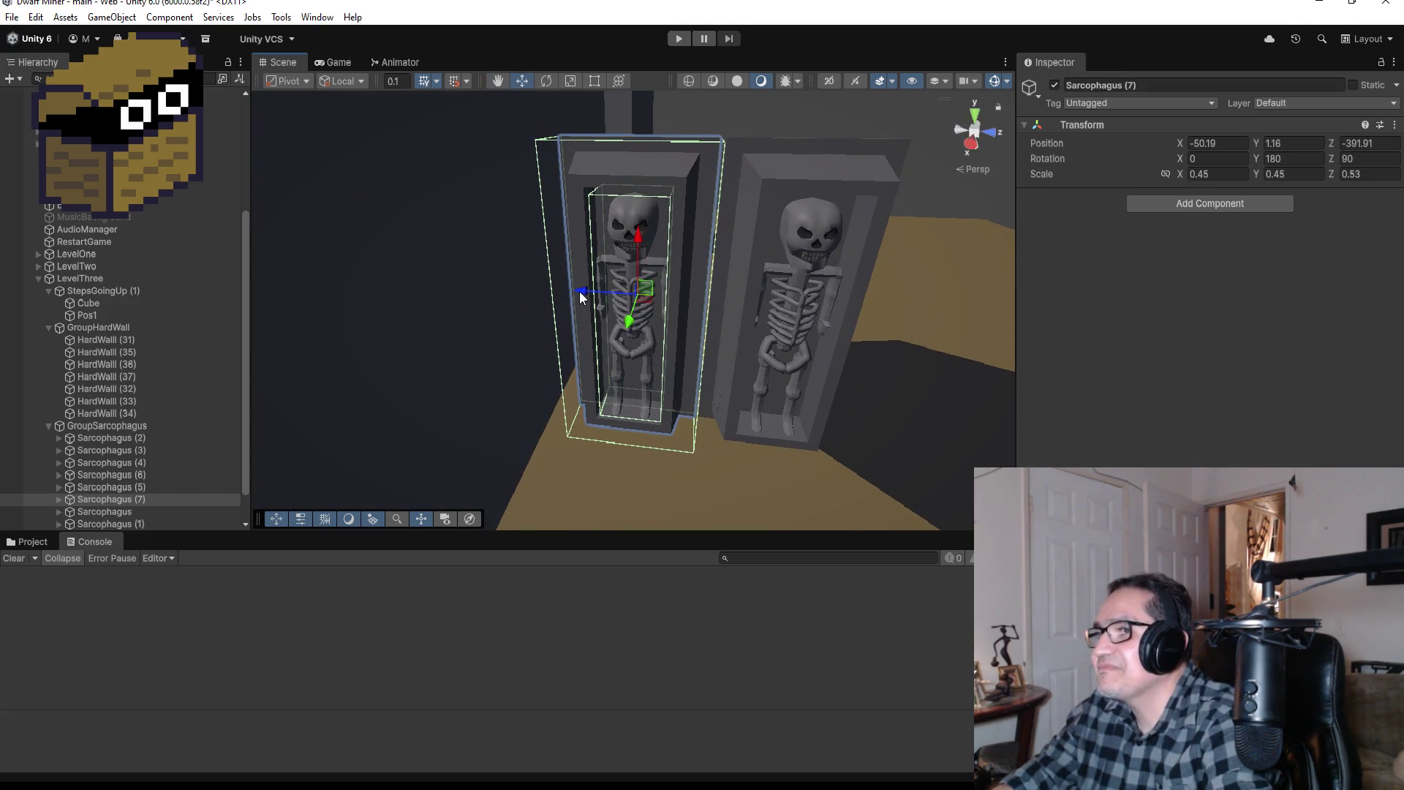
{"action": "mouse_move", "coordinate": [583, 298]}
{"action": "left_mouse_down"}
{"action": "mouse_move", "coordinate": [567, 288]}
{"action": "mouse_move", "coordinate": [632, 371]}
{"action": "left_mouse_up"}
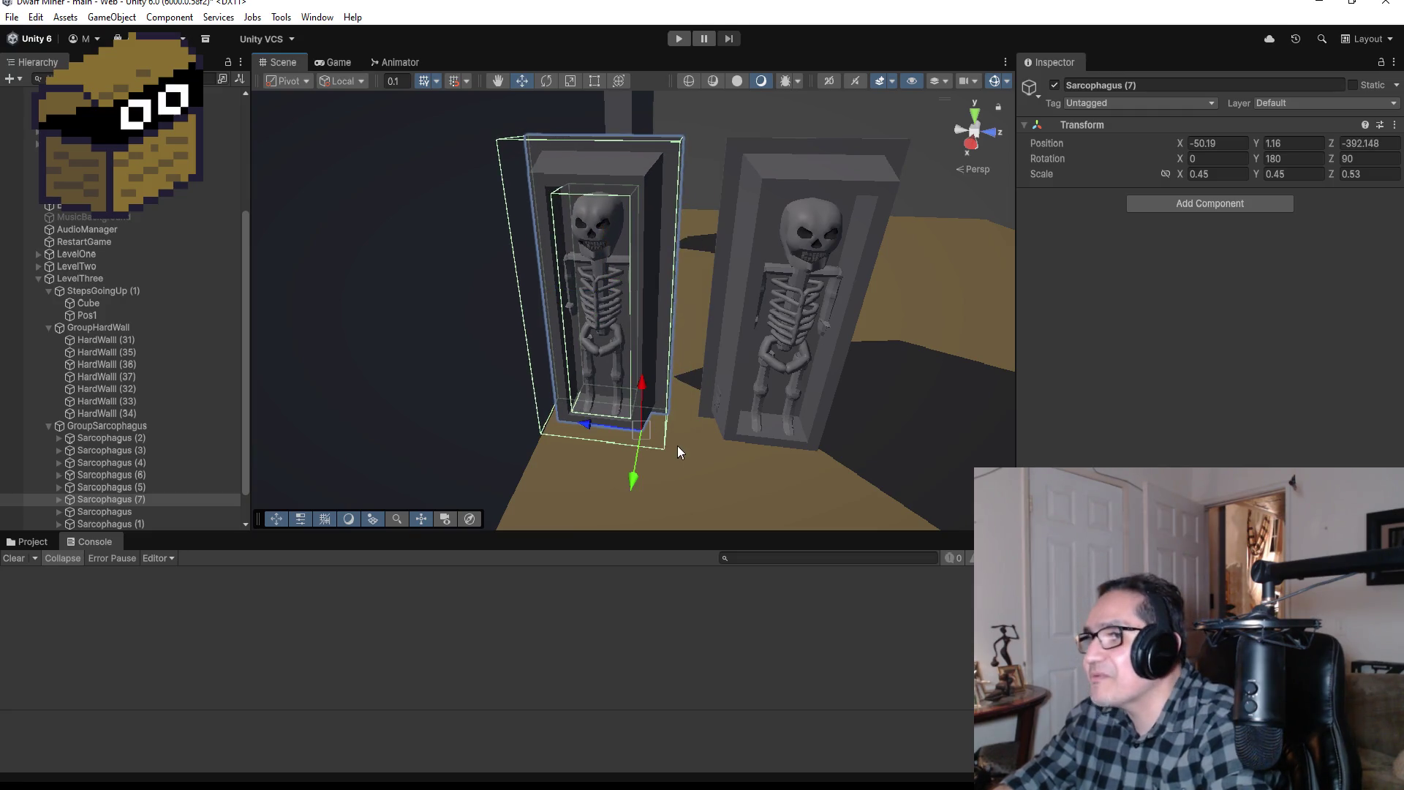
{"action": "left_click_drag", "start_coordinate": [676, 420], "coordinate": [683, 414]}
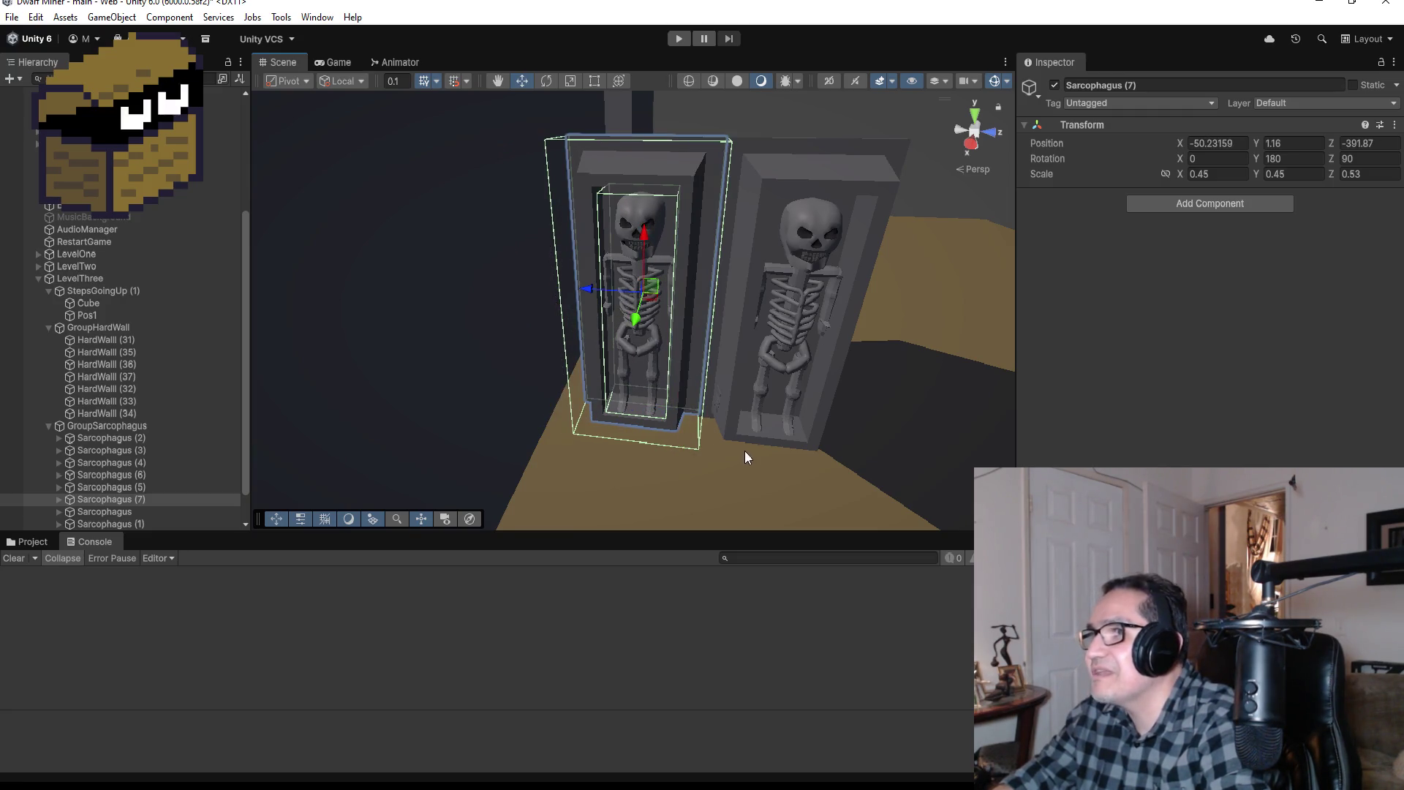
{"action": "mouse_move", "coordinate": [744, 450]}
{"action": "left_mouse_down"}
{"action": "mouse_move", "coordinate": [828, 399]}
{"action": "mouse_move", "coordinate": [840, 416]}
{"action": "mouse_move", "coordinate": [464, 360]}
{"action": "mouse_move", "coordinate": [732, 381]}
{"action": "mouse_move", "coordinate": [887, 372]}
{"action": "left_mouse_up"}
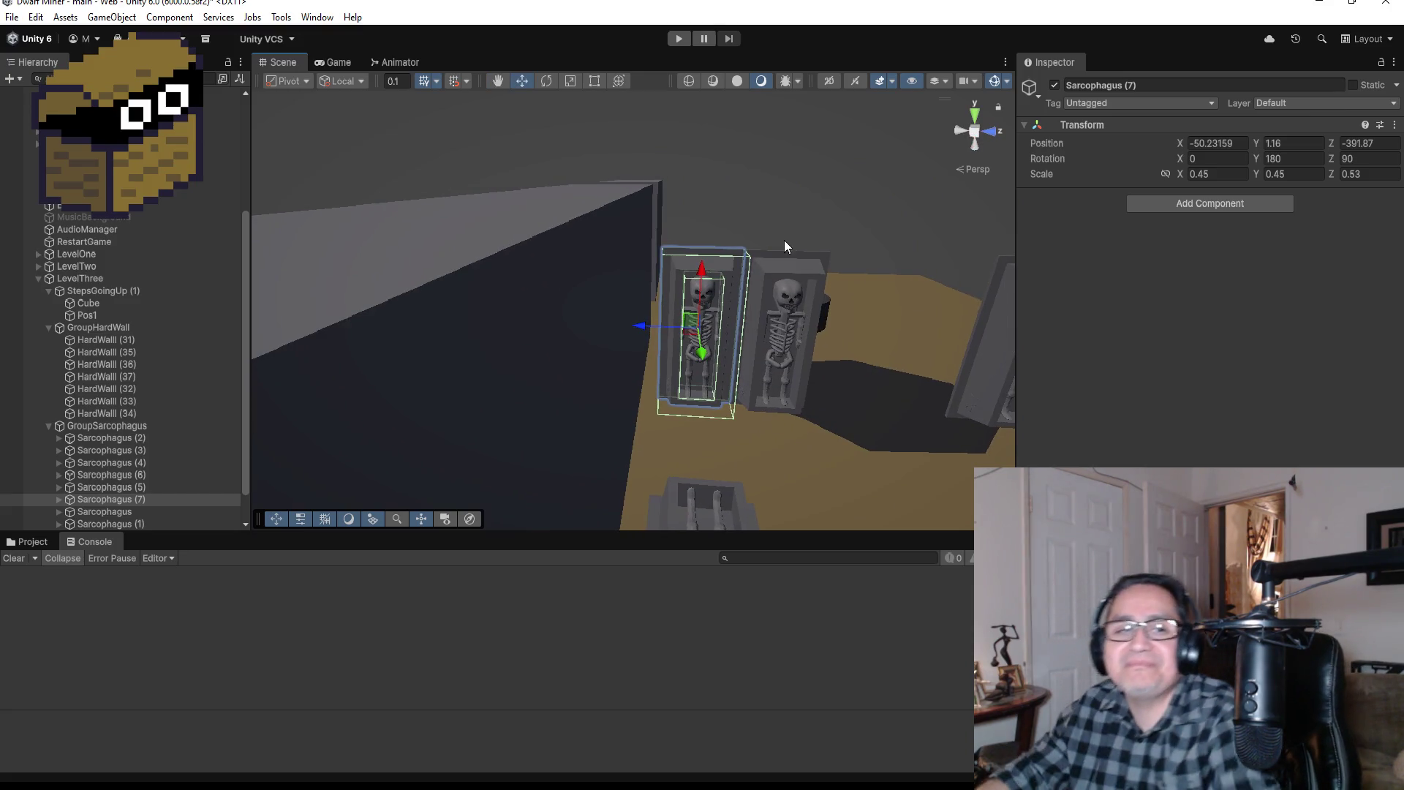
{"action": "scroll", "coordinate": [722, 366], "scroll_direction": "down", "scroll_amount": 5}
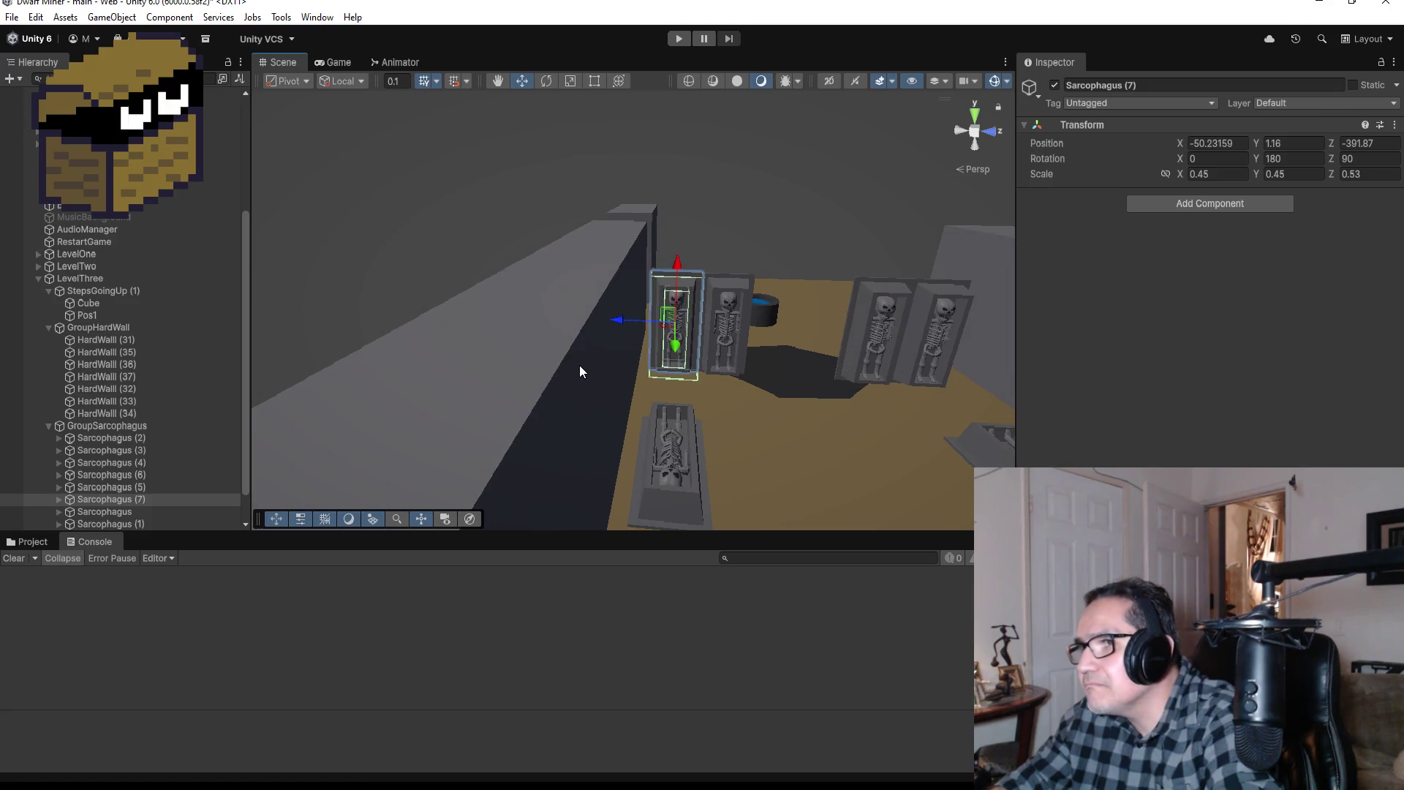
Step: Try sliding HardWall (32) along Z, then undo the move
{"action": "left_click", "coordinate": [585, 371]}
{"action": "scroll", "coordinate": [454, 432], "scroll_direction": "down", "scroll_amount": 3}
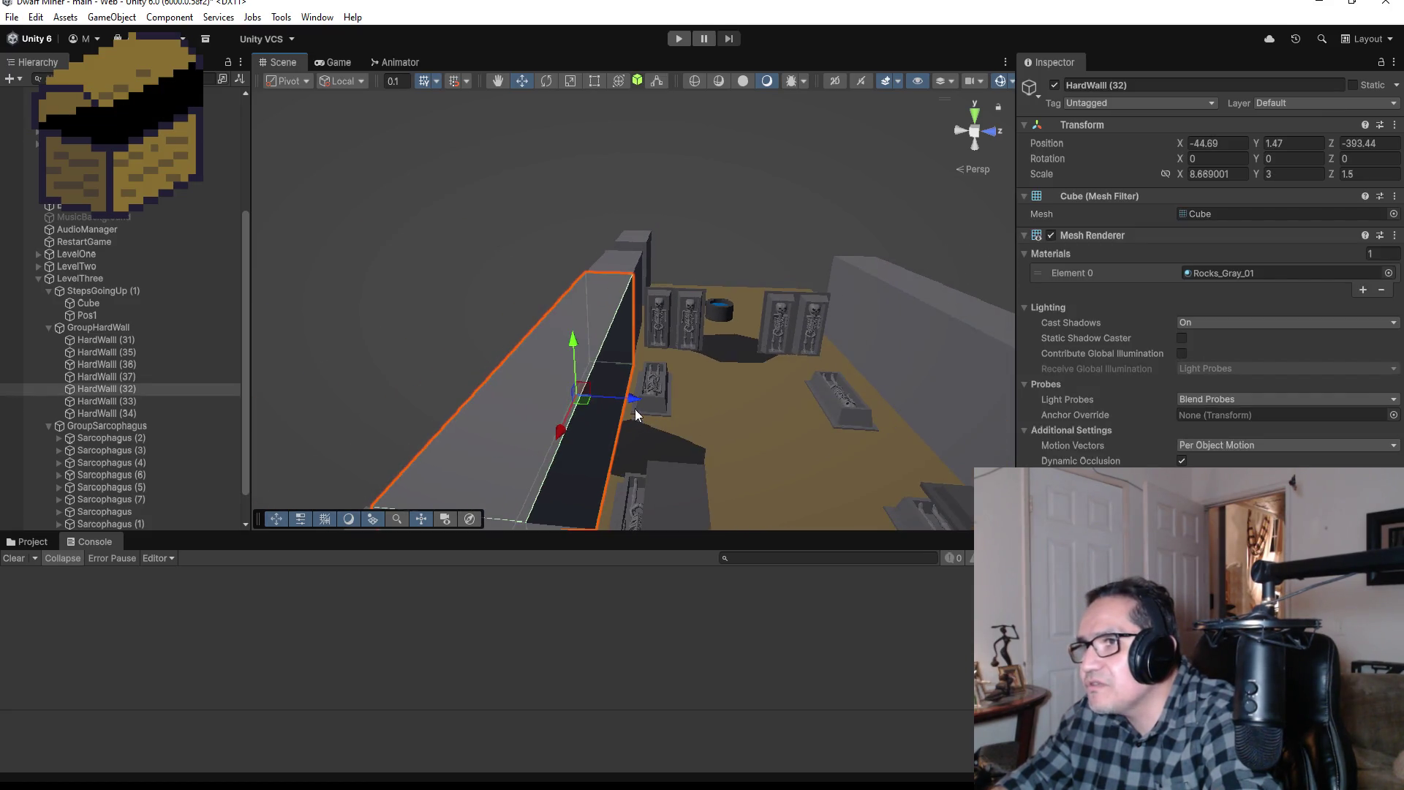
{"action": "left_click_drag", "start_coordinate": [636, 397], "coordinate": [643, 396]}
{"action": "key", "text": "ctrl+z"}
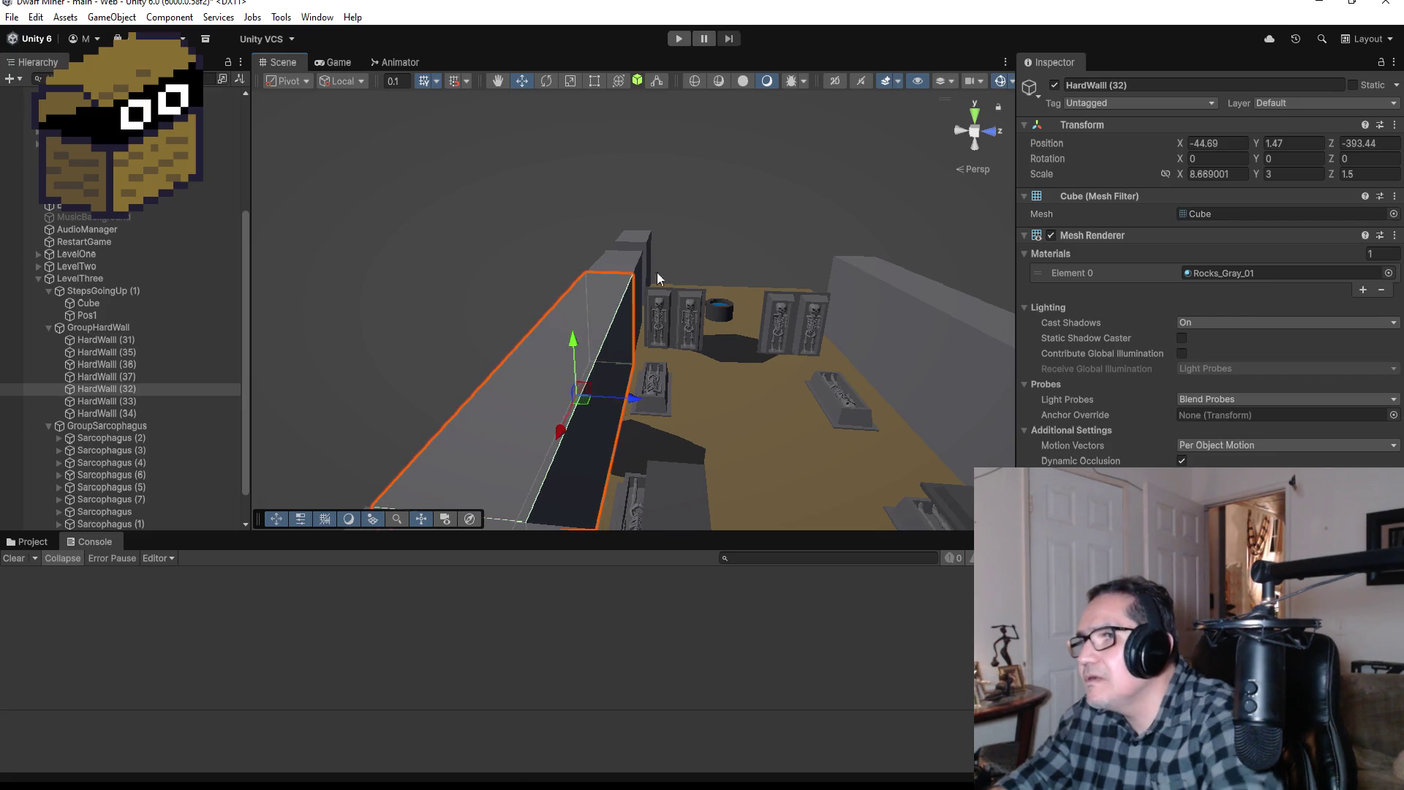
Step: Move HardWall (36) and HardWall (32) together slightly along Z
{"action": "left_click", "coordinate": [633, 271]}
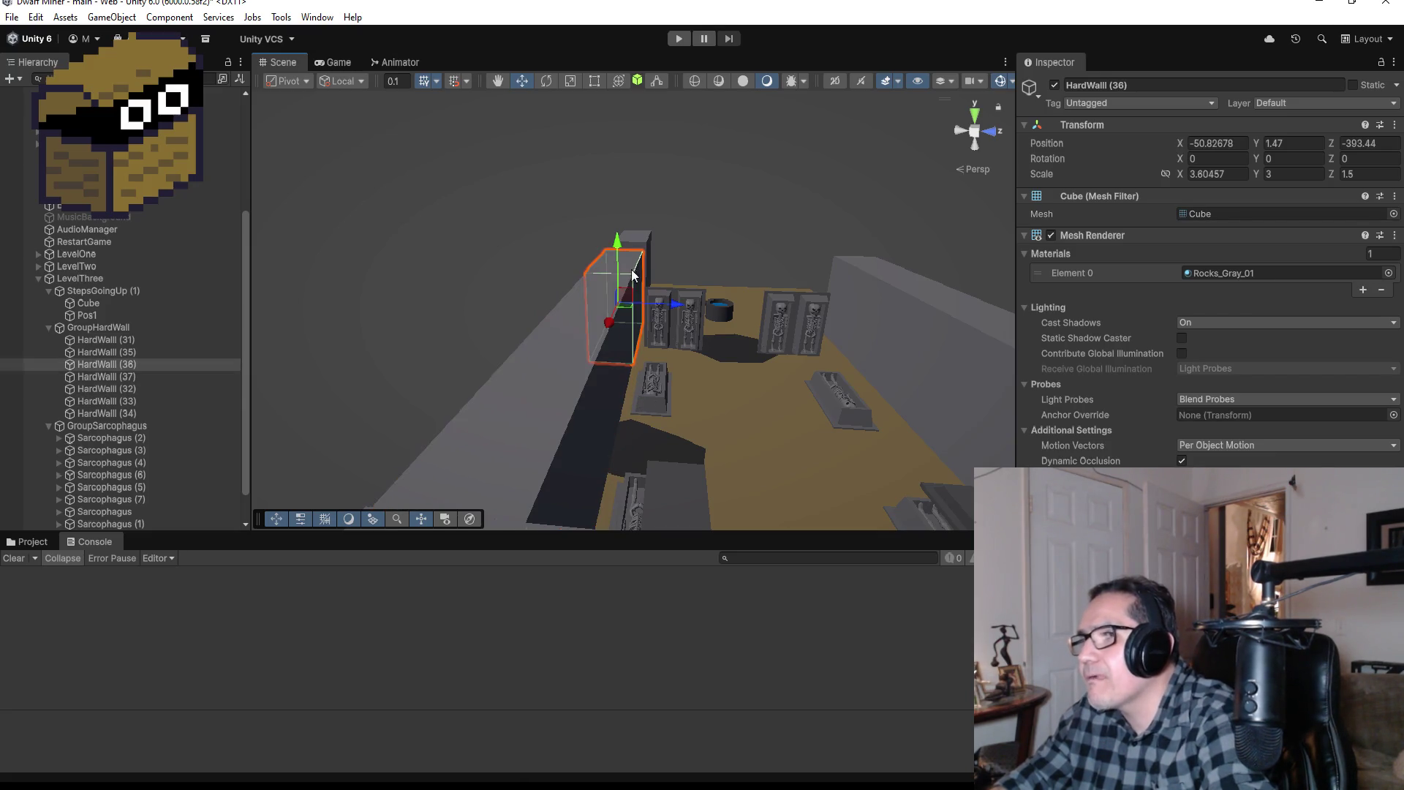
{"action": "left_click", "coordinate": [562, 406], "text": "shift"}
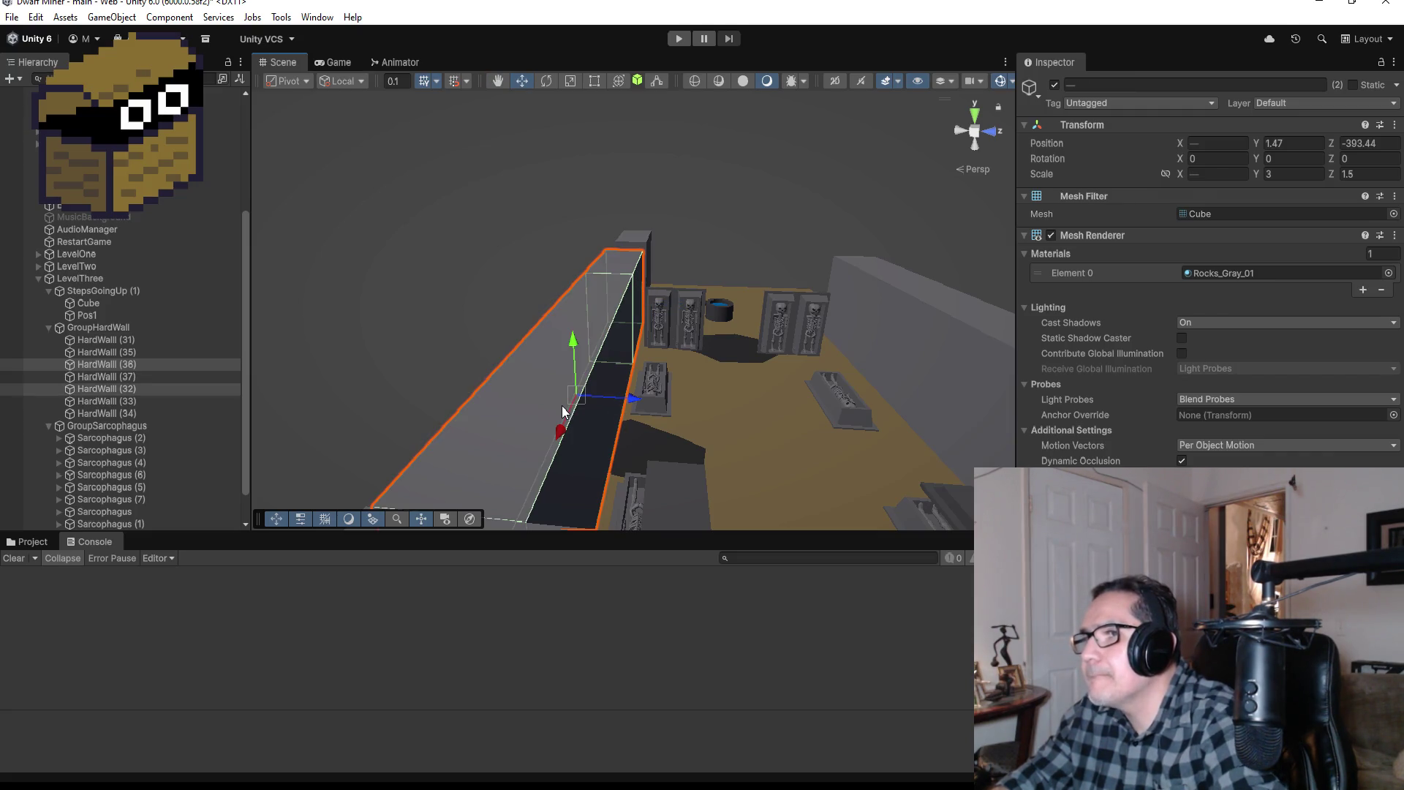
{"action": "left_click_drag", "start_coordinate": [630, 399], "coordinate": [637, 400]}
{"action": "scroll", "coordinate": [753, 327], "scroll_direction": "up", "scroll_amount": 4}
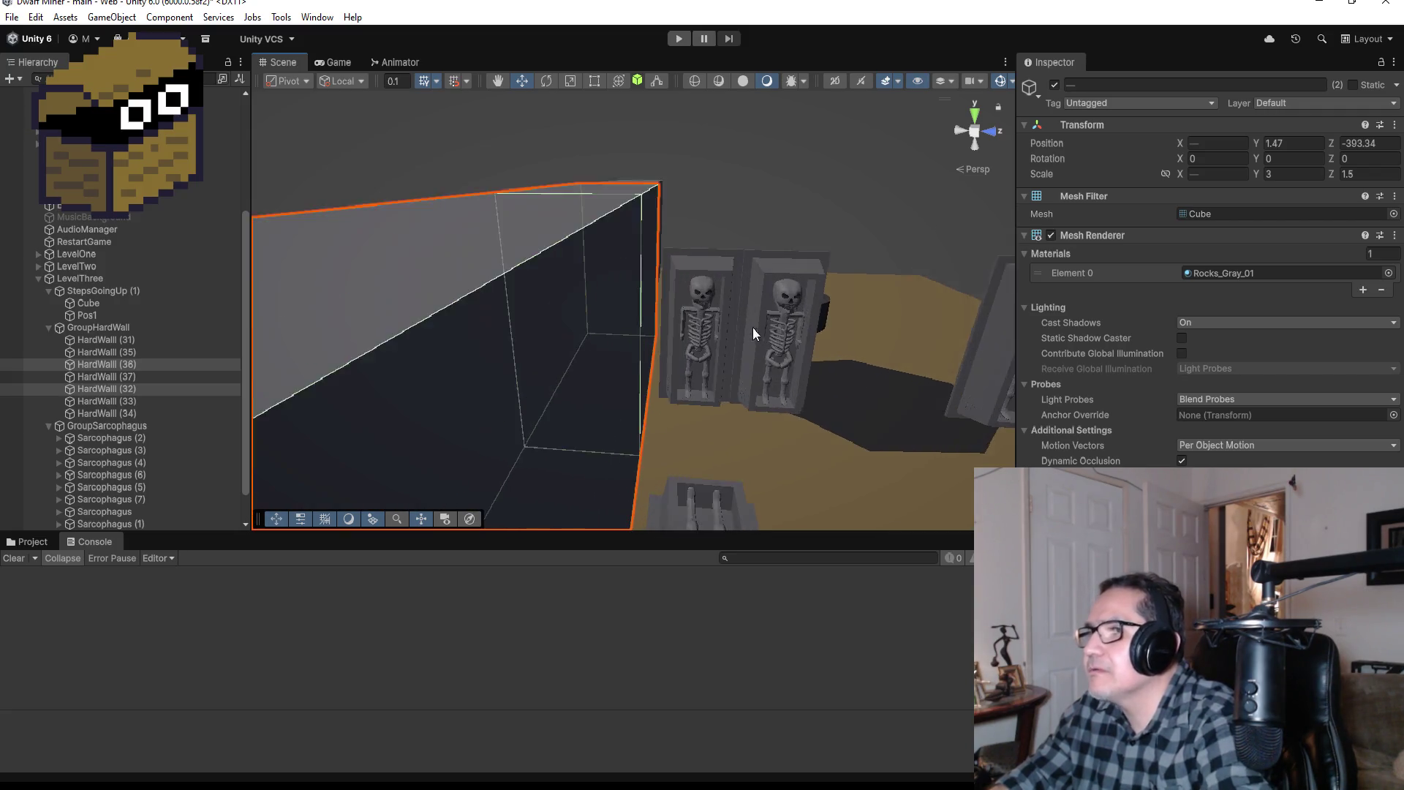
{"action": "scroll", "coordinate": [746, 319], "scroll_direction": "down", "scroll_amount": 4}
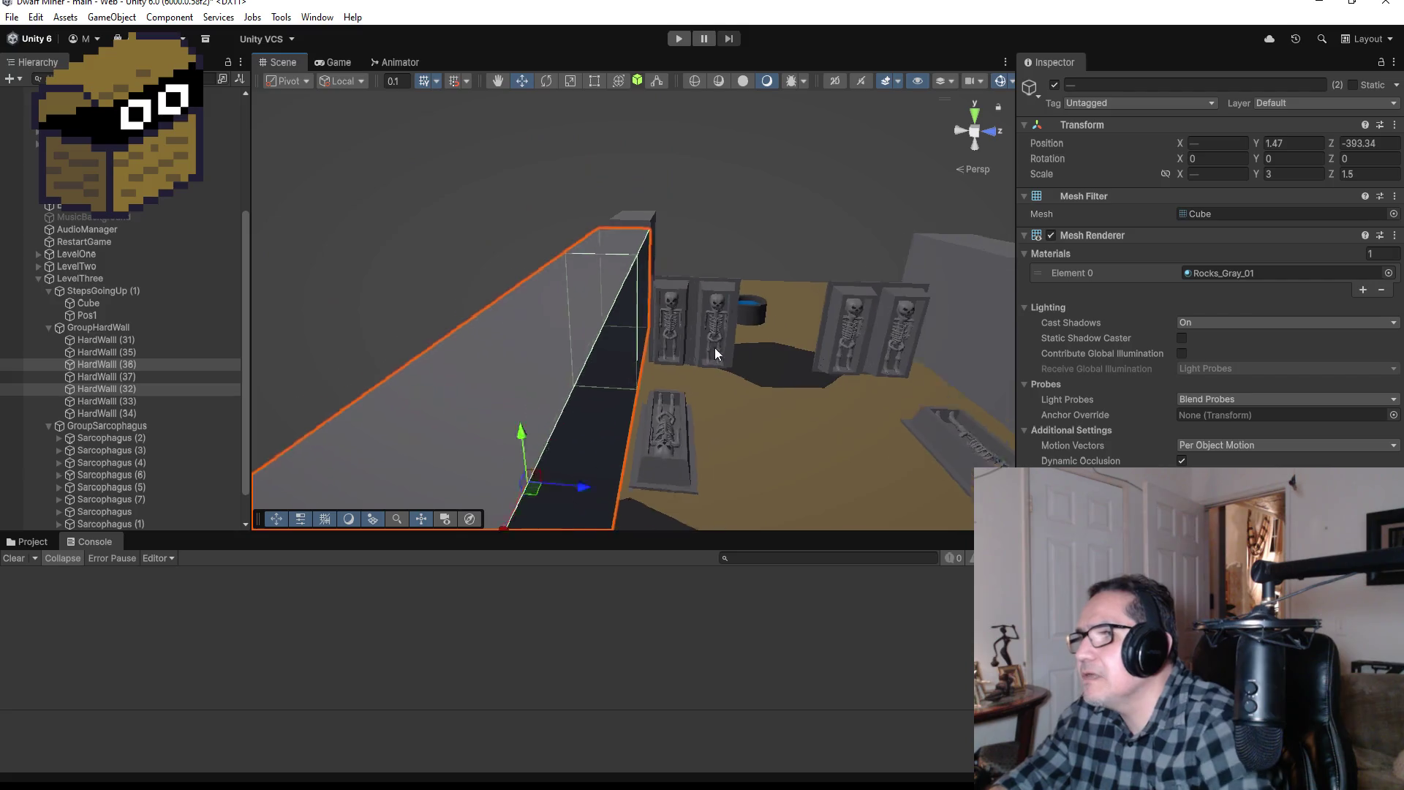
{"action": "scroll", "coordinate": [619, 406], "scroll_direction": "down", "scroll_amount": 3}
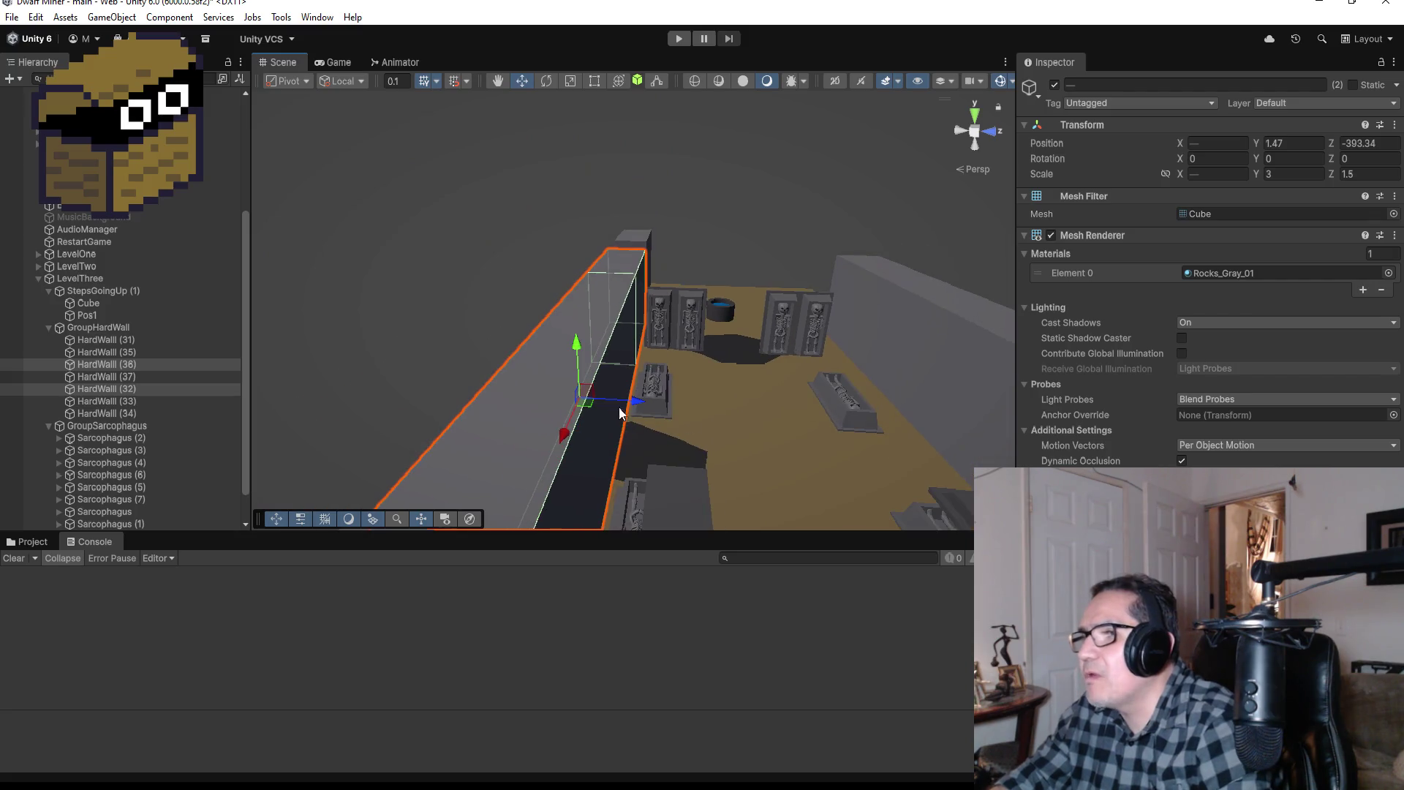
{"action": "left_click_drag", "start_coordinate": [634, 400], "coordinate": [638, 398]}
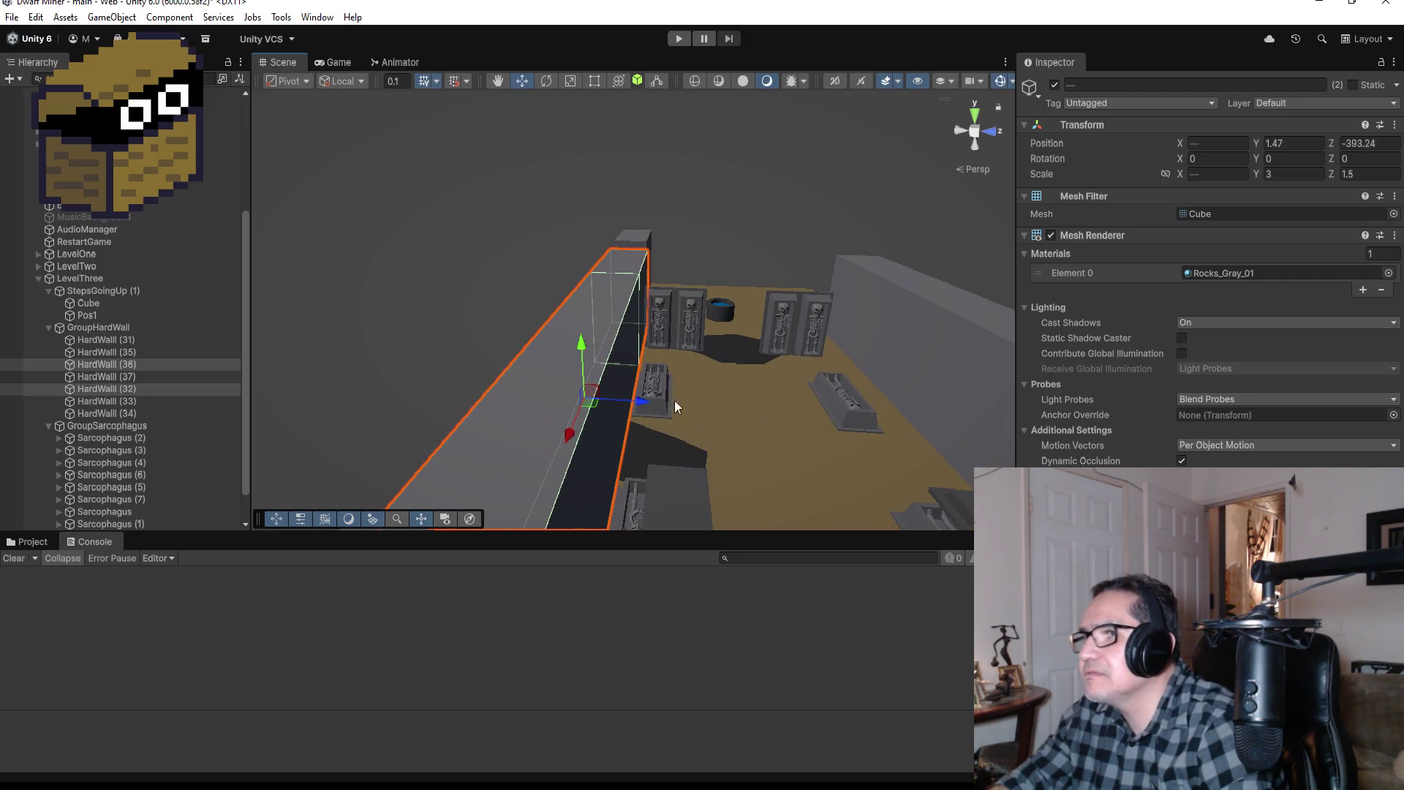
{"action": "scroll", "coordinate": [784, 322], "scroll_direction": "up", "scroll_amount": 4}
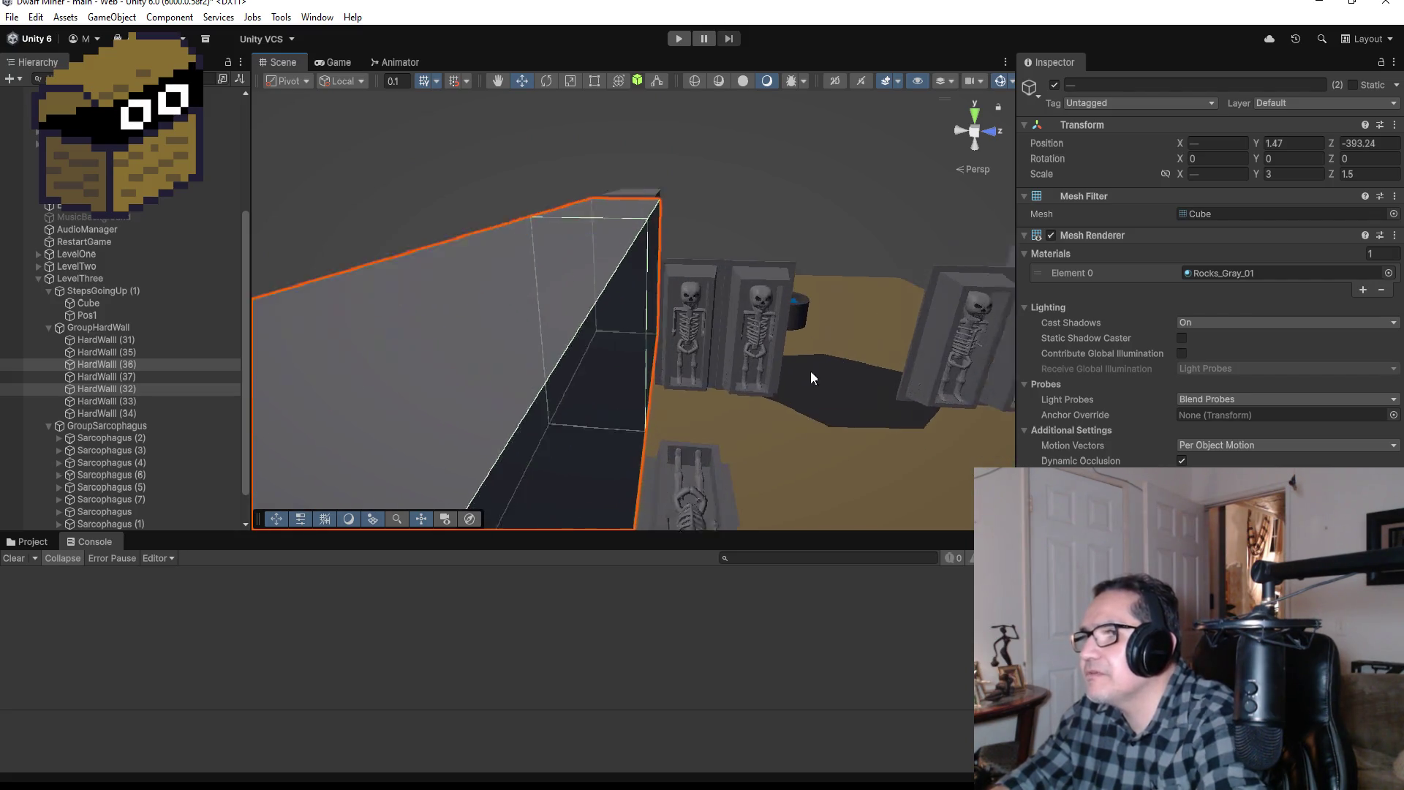
{"action": "scroll", "coordinate": [816, 361], "scroll_direction": "up", "scroll_amount": 2}
{"action": "scroll", "coordinate": [813, 363], "scroll_direction": "down", "scroll_amount": 5}
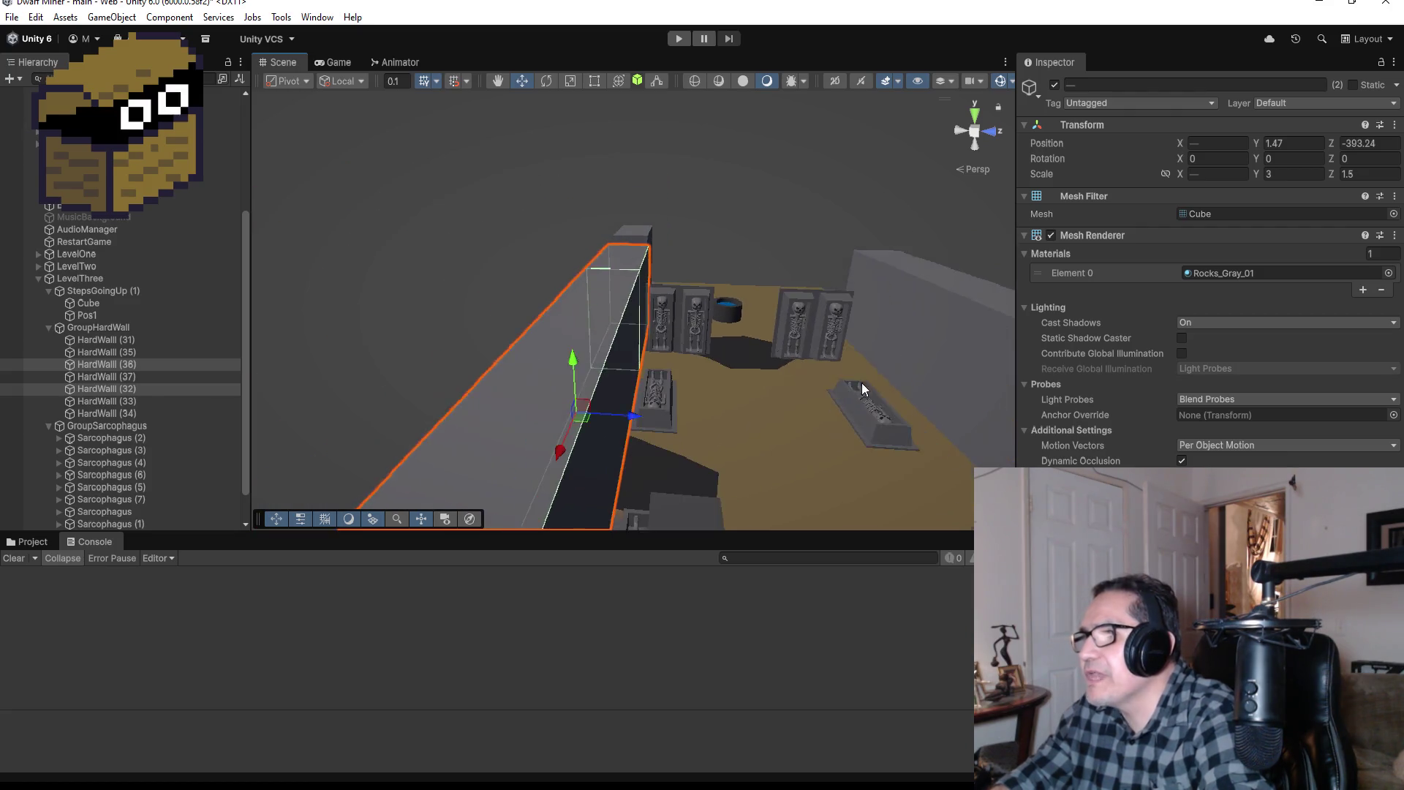
{"action": "scroll", "coordinate": [827, 382], "scroll_direction": "down", "scroll_amount": 2}
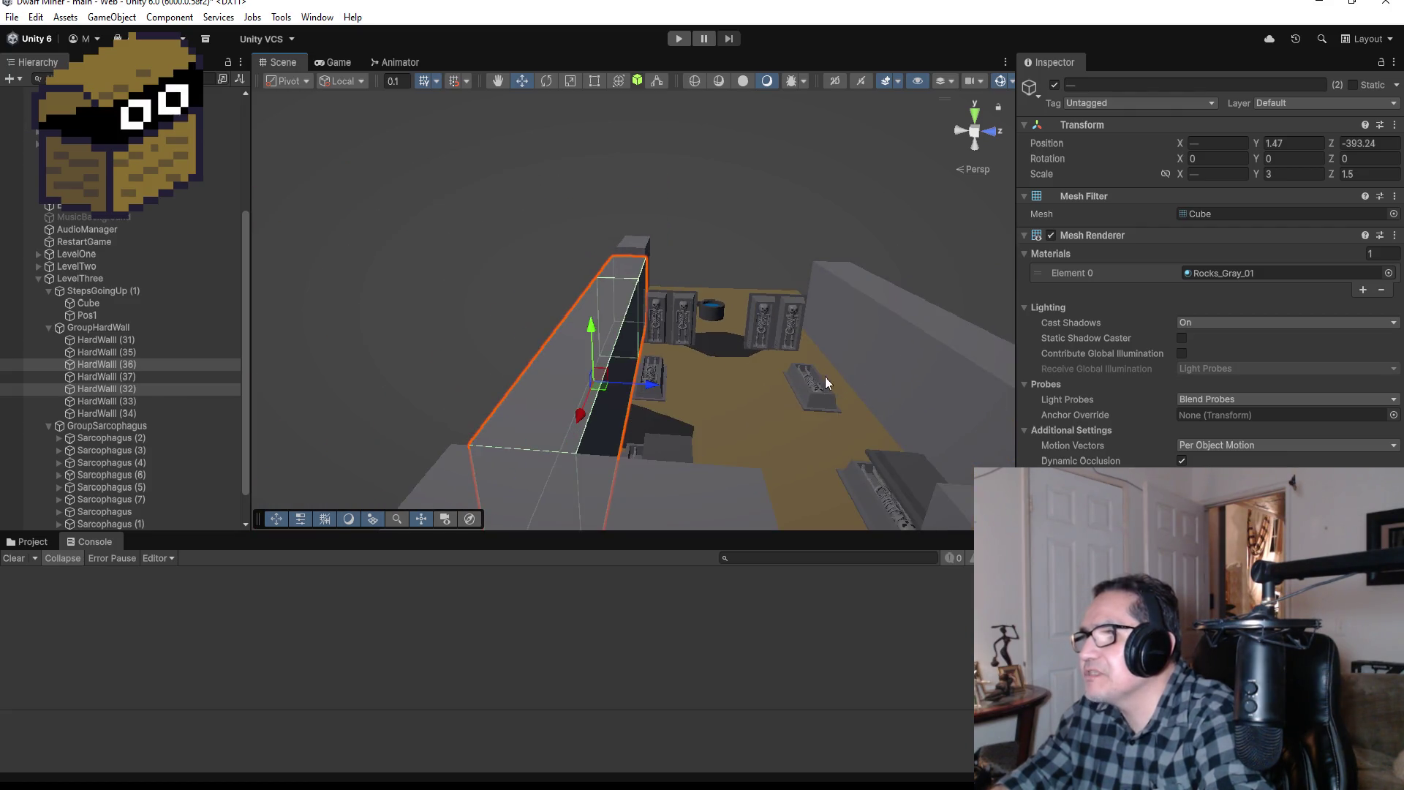
Step: Select right-side walls HardWall (31) and (35) and shift them slightly along Z
{"action": "left_click", "coordinate": [762, 319]}
{"action": "key", "text": "f"}
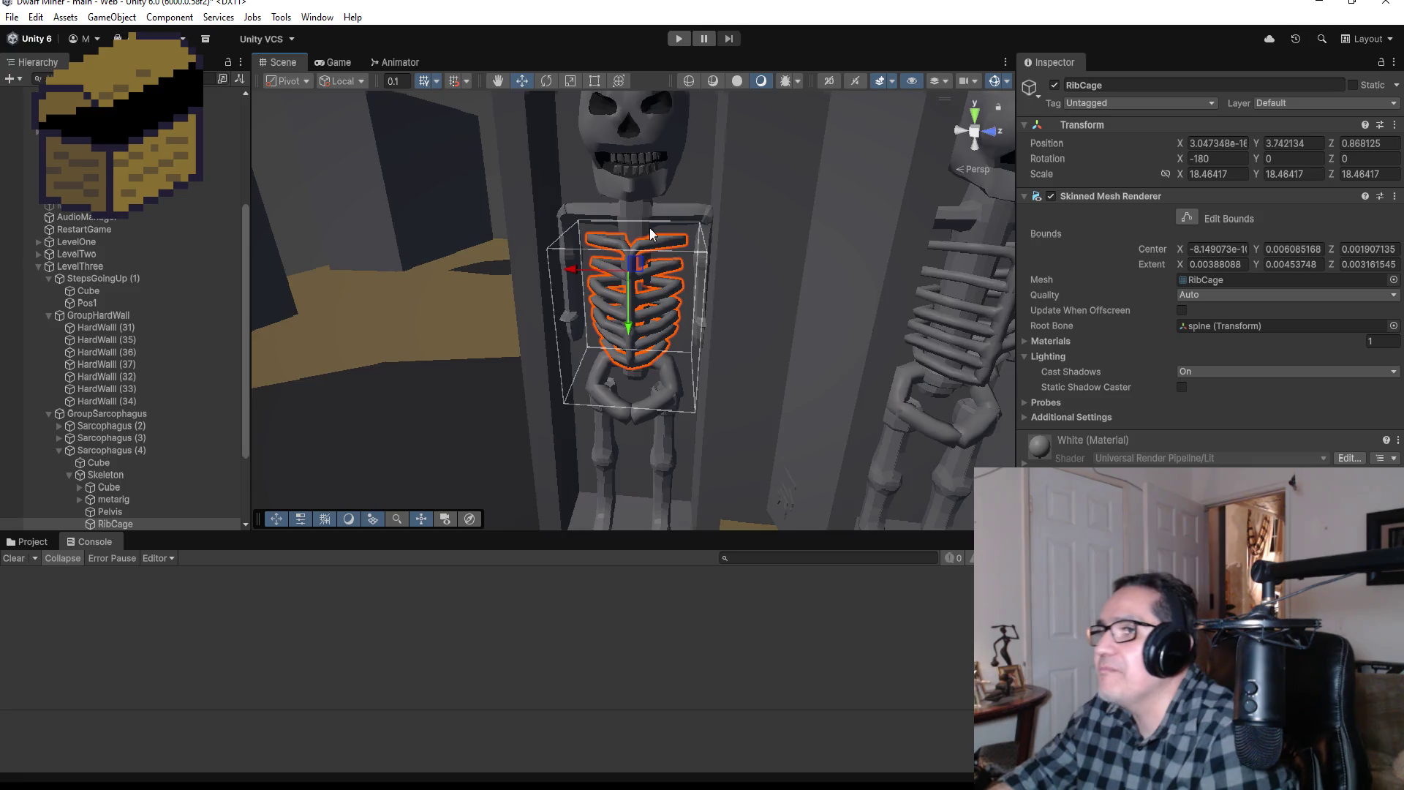
{"action": "scroll", "coordinate": [651, 233], "scroll_direction": "down", "scroll_amount": 5}
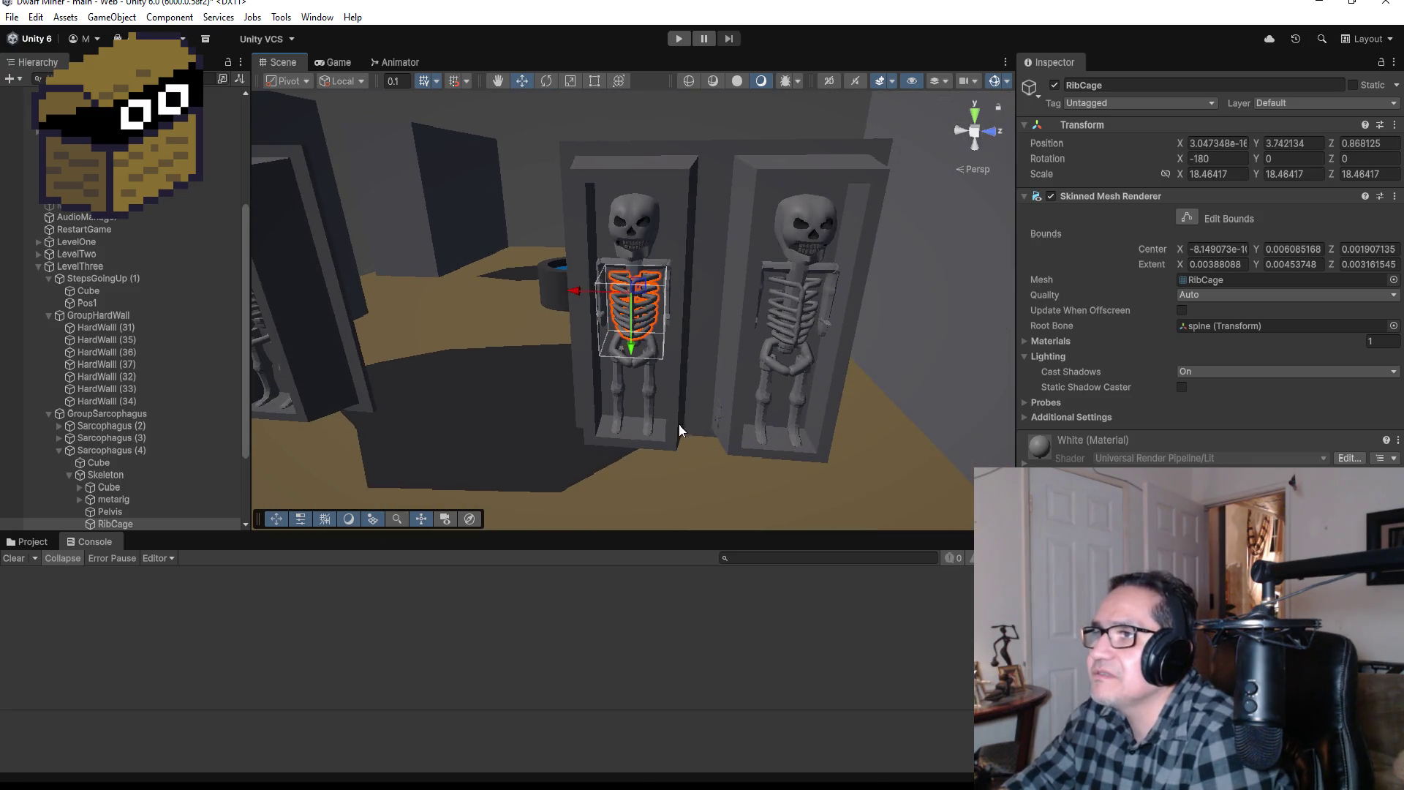
{"action": "scroll", "coordinate": [645, 401], "scroll_direction": "down", "scroll_amount": 10}
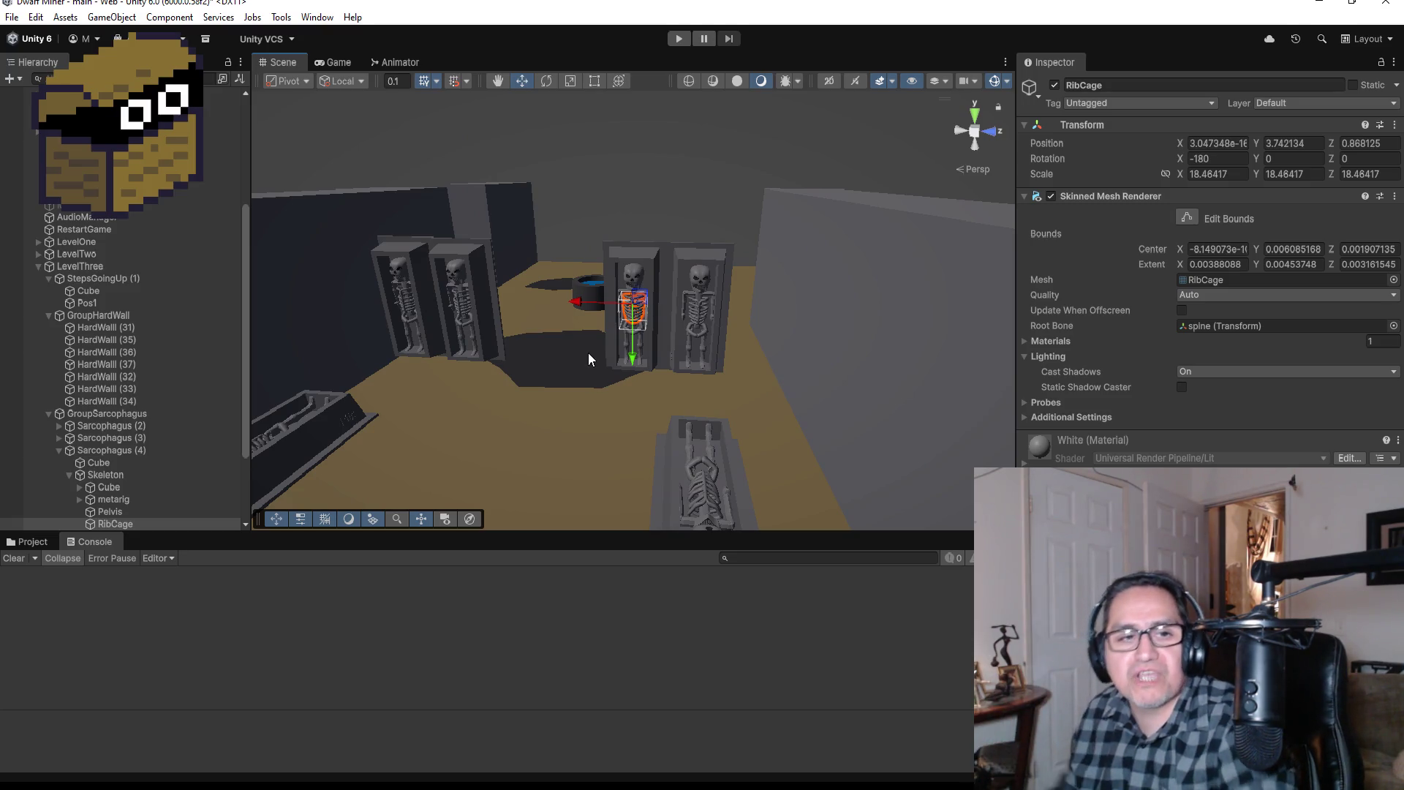
{"action": "scroll", "coordinate": [588, 352], "scroll_direction": "down", "scroll_amount": 15}
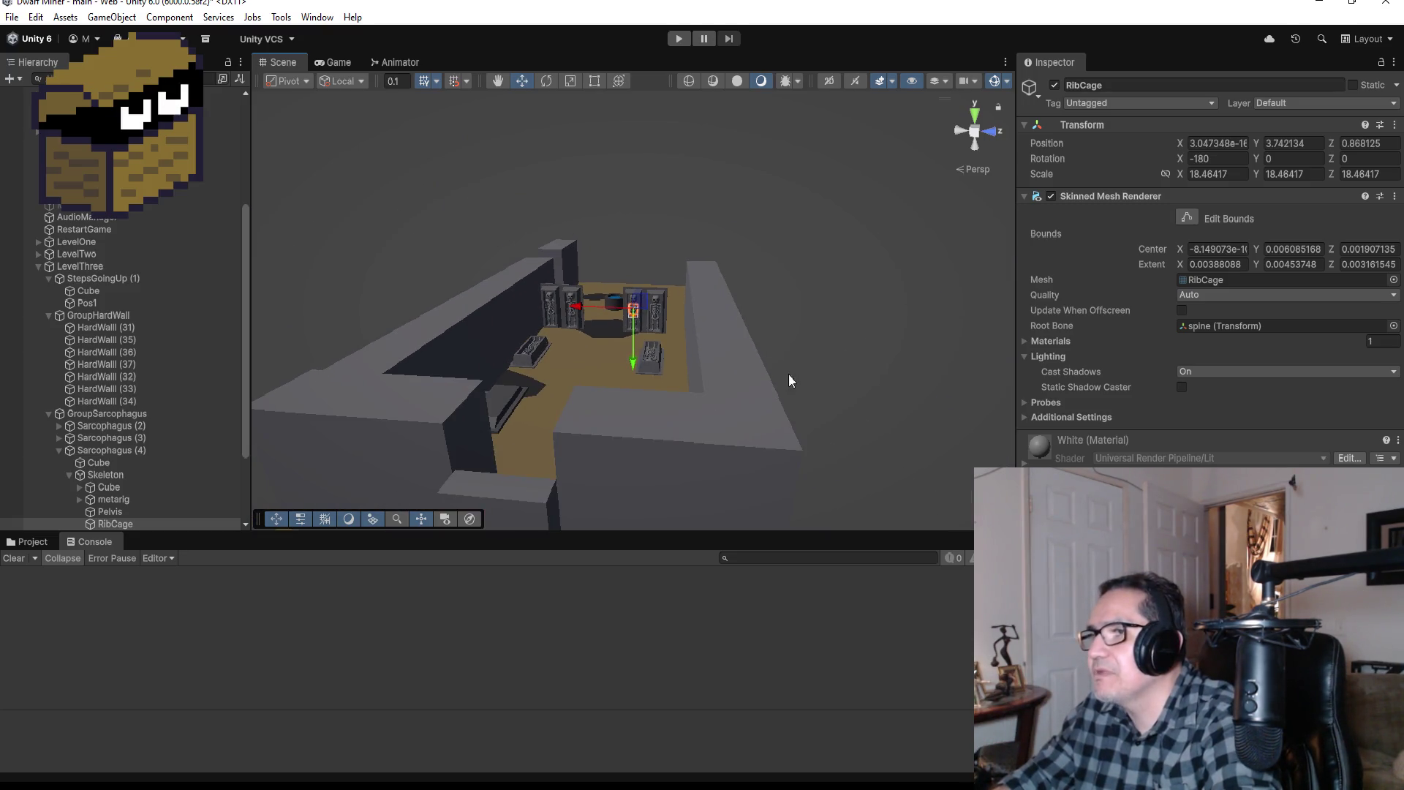
{"action": "left_click", "coordinate": [761, 388]}
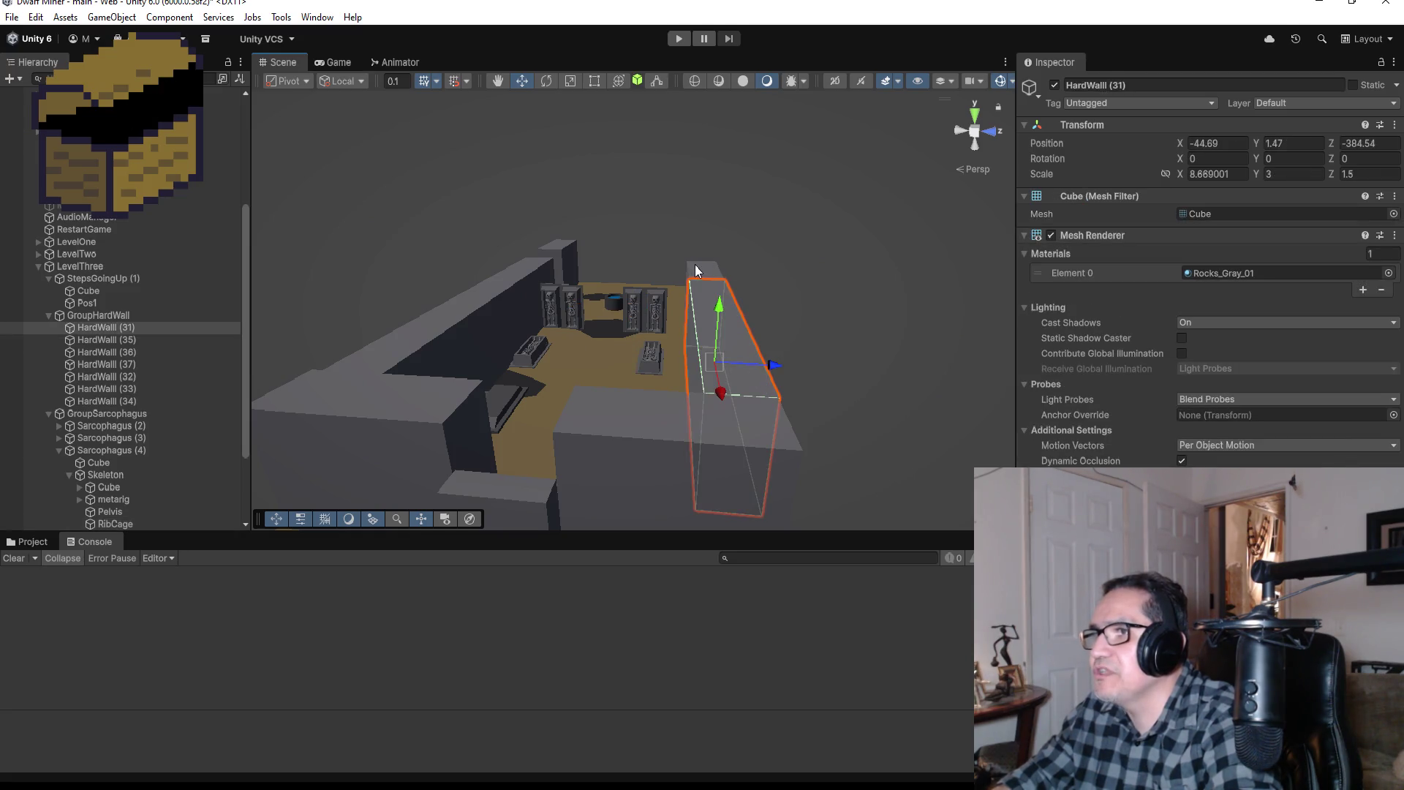
{"action": "left_click", "coordinate": [708, 287], "text": "shift"}
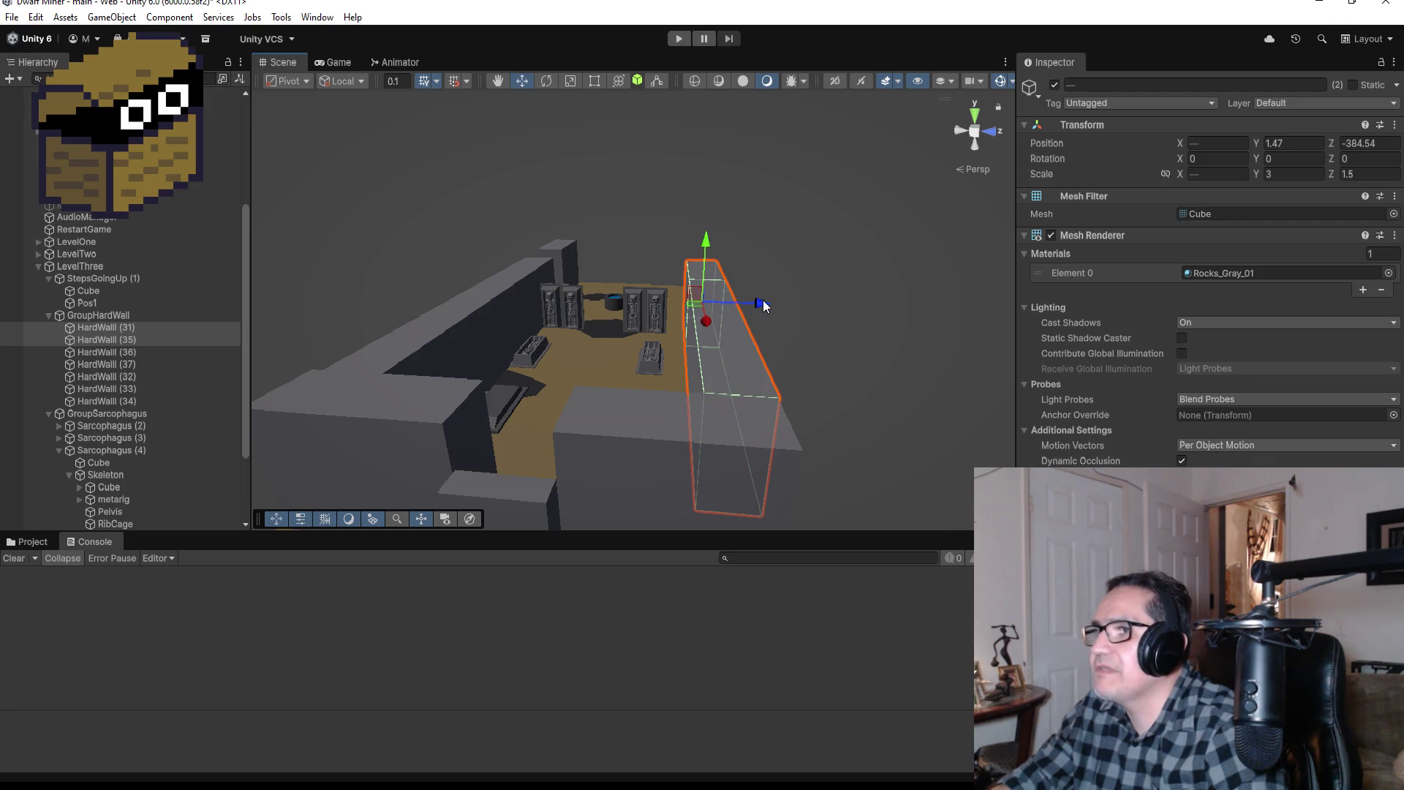
{"action": "left_click_drag", "start_coordinate": [762, 300], "coordinate": [744, 302]}
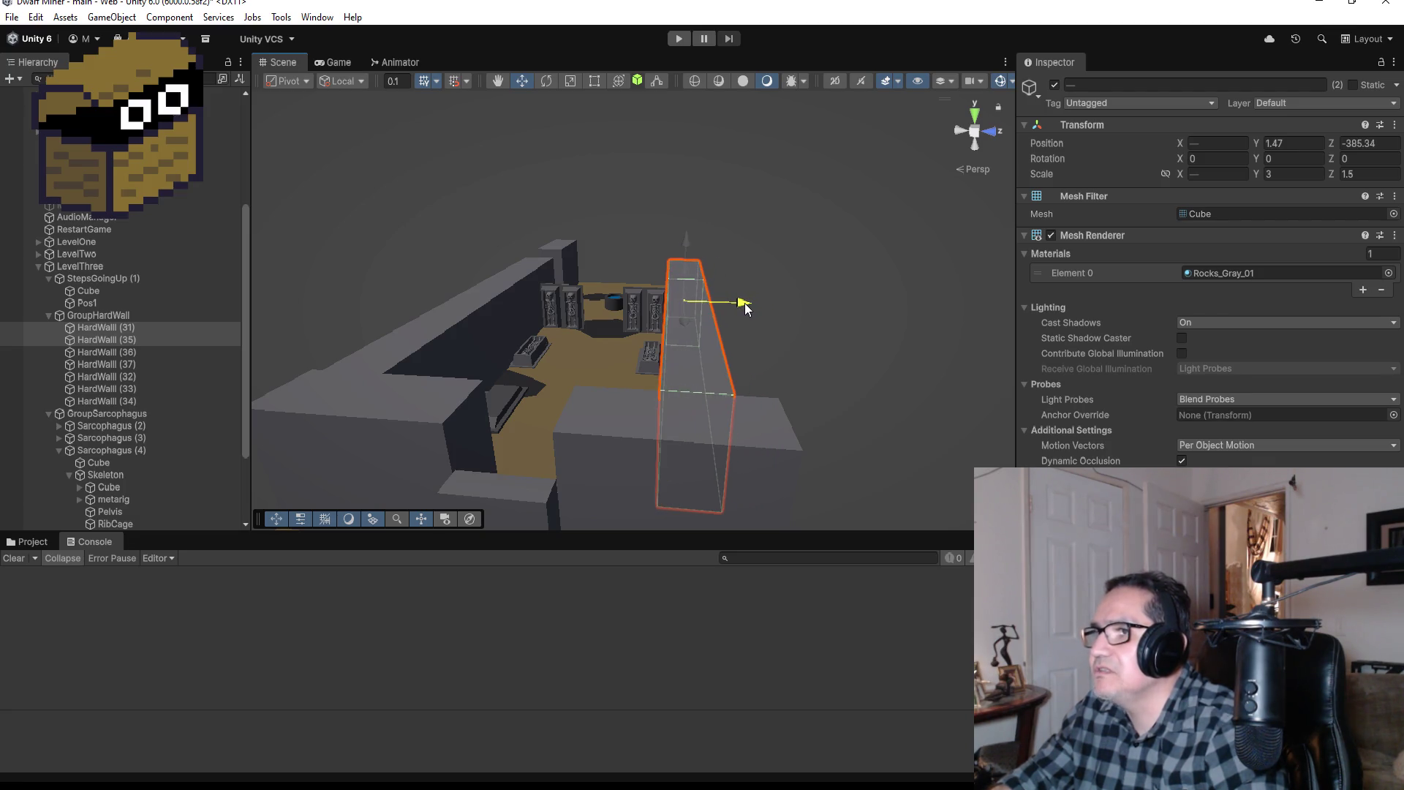
{"action": "scroll", "coordinate": [738, 302], "scroll_direction": "up", "scroll_amount": 5}
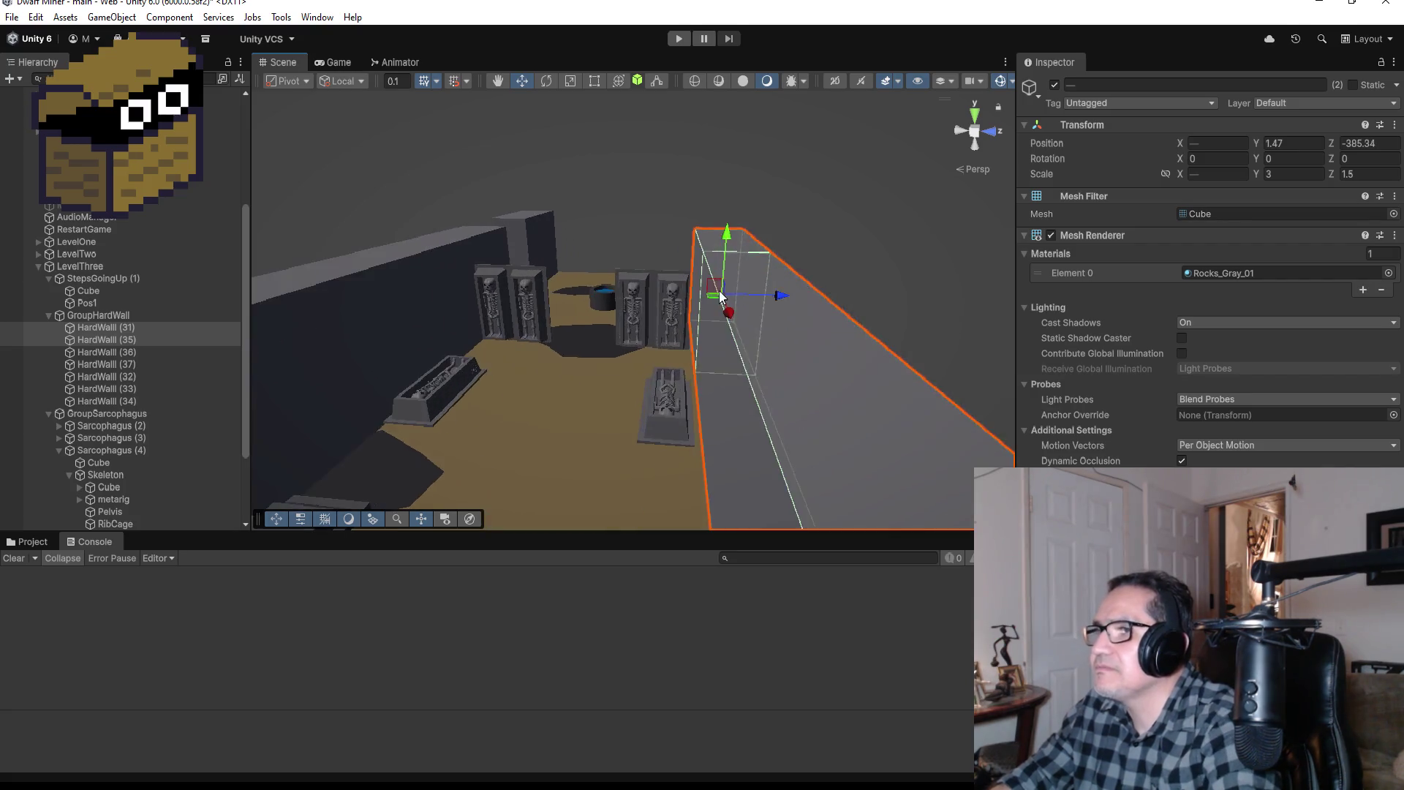
{"action": "scroll", "coordinate": [720, 295], "scroll_direction": "up", "scroll_amount": 2}
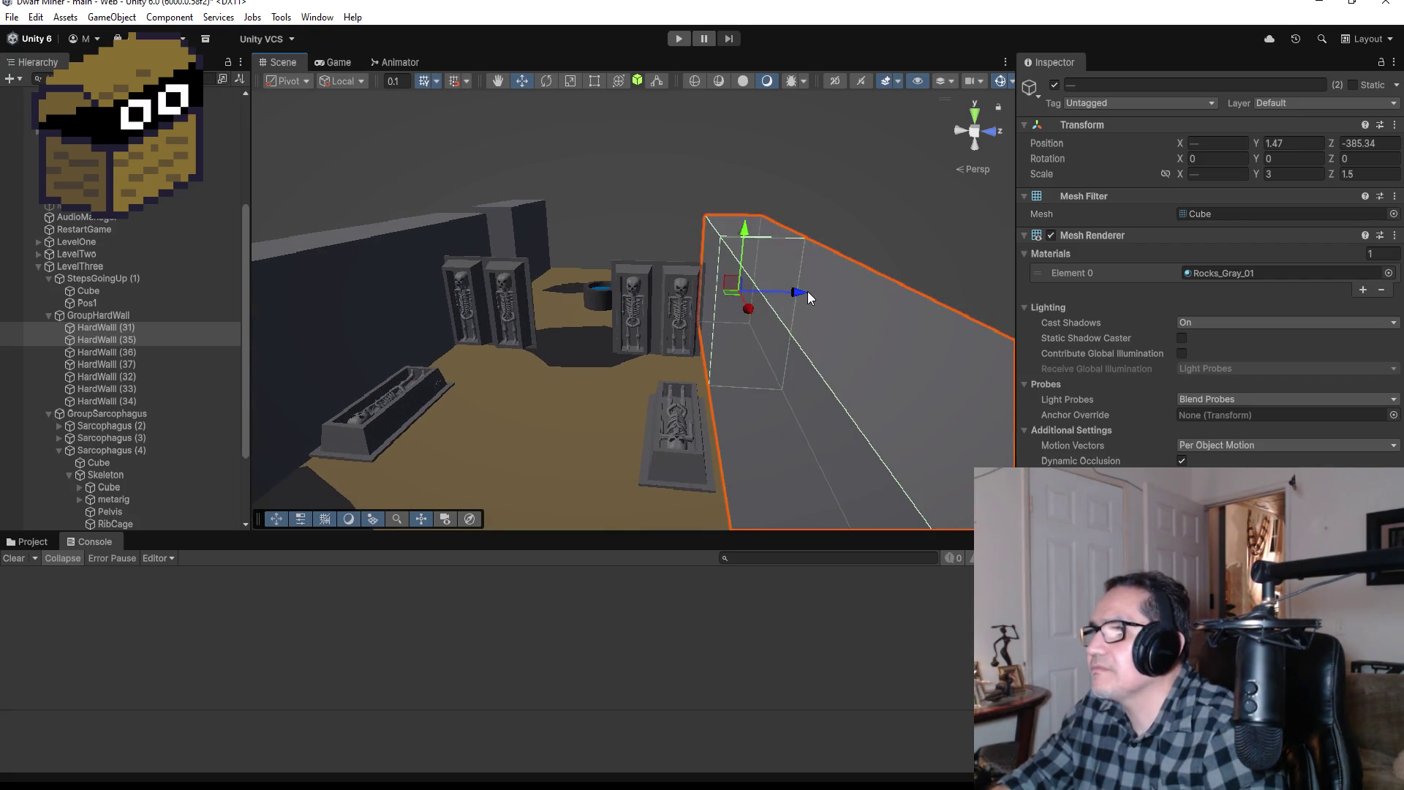
{"action": "left_click_drag", "start_coordinate": [807, 291], "coordinate": [805, 291]}
{"action": "scroll", "coordinate": [852, 353], "scroll_direction": "down", "scroll_amount": 3}
{"action": "scroll", "coordinate": [867, 378], "scroll_direction": "down", "scroll_amount": 4}
Step: Shrink HardWall (34) with the Rect Tool to X scale about 3.34, then collapse LevelThree
{"action": "left_click", "coordinate": [702, 413]}
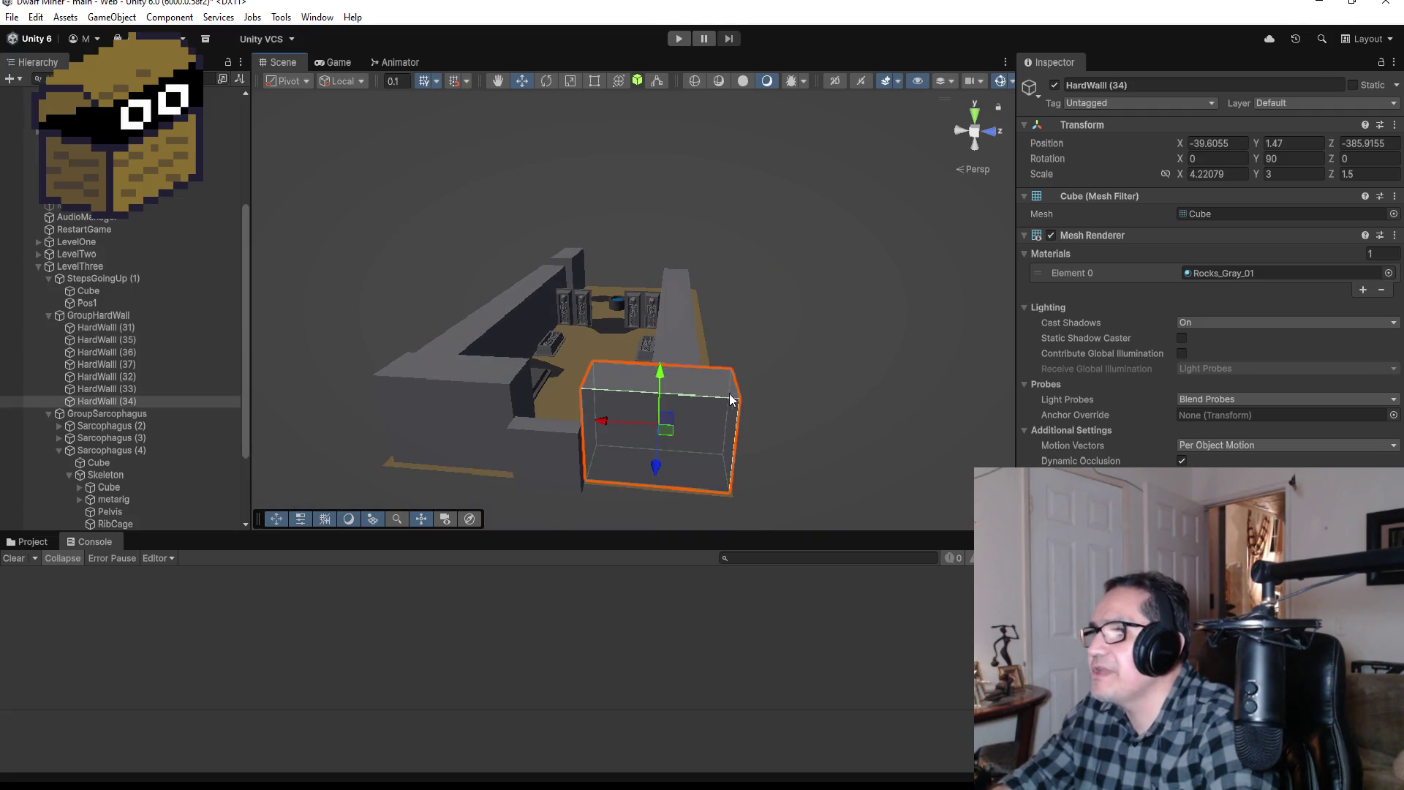
{"action": "left_click", "coordinate": [595, 81]}
{"action": "left_click_drag", "start_coordinate": [731, 419], "coordinate": [700, 418]}
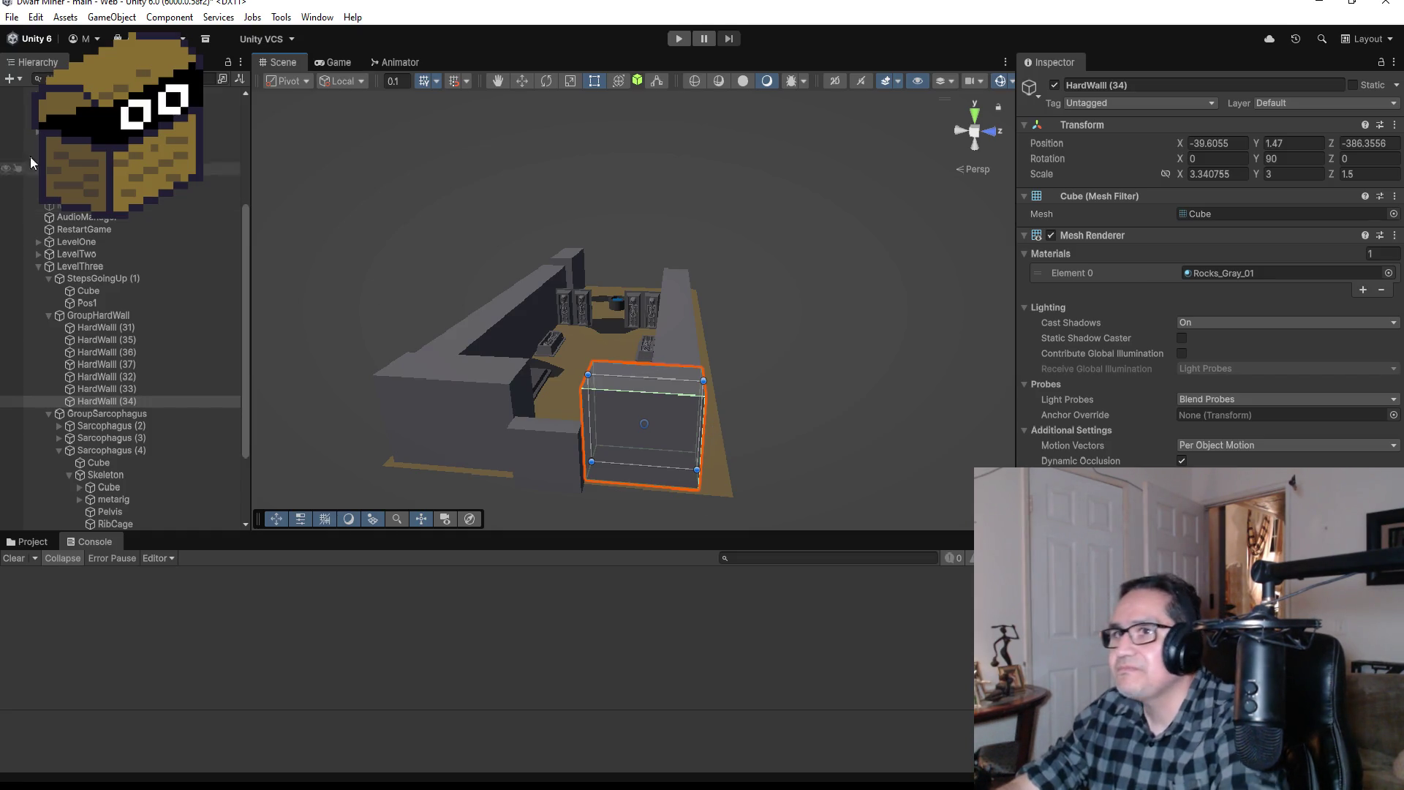
{"action": "left_click", "coordinate": [11, 17]}
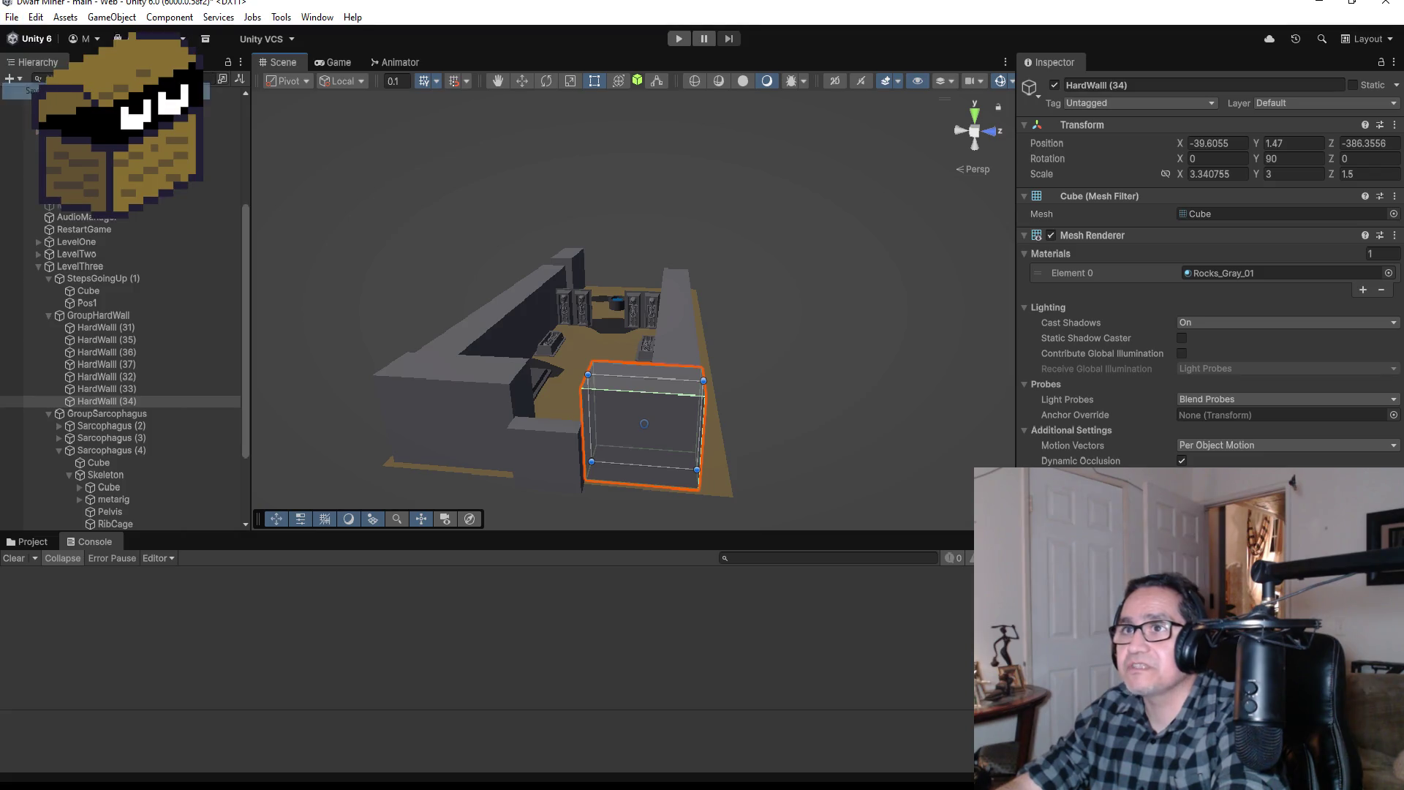
{"action": "left_click", "coordinate": [49, 282]}
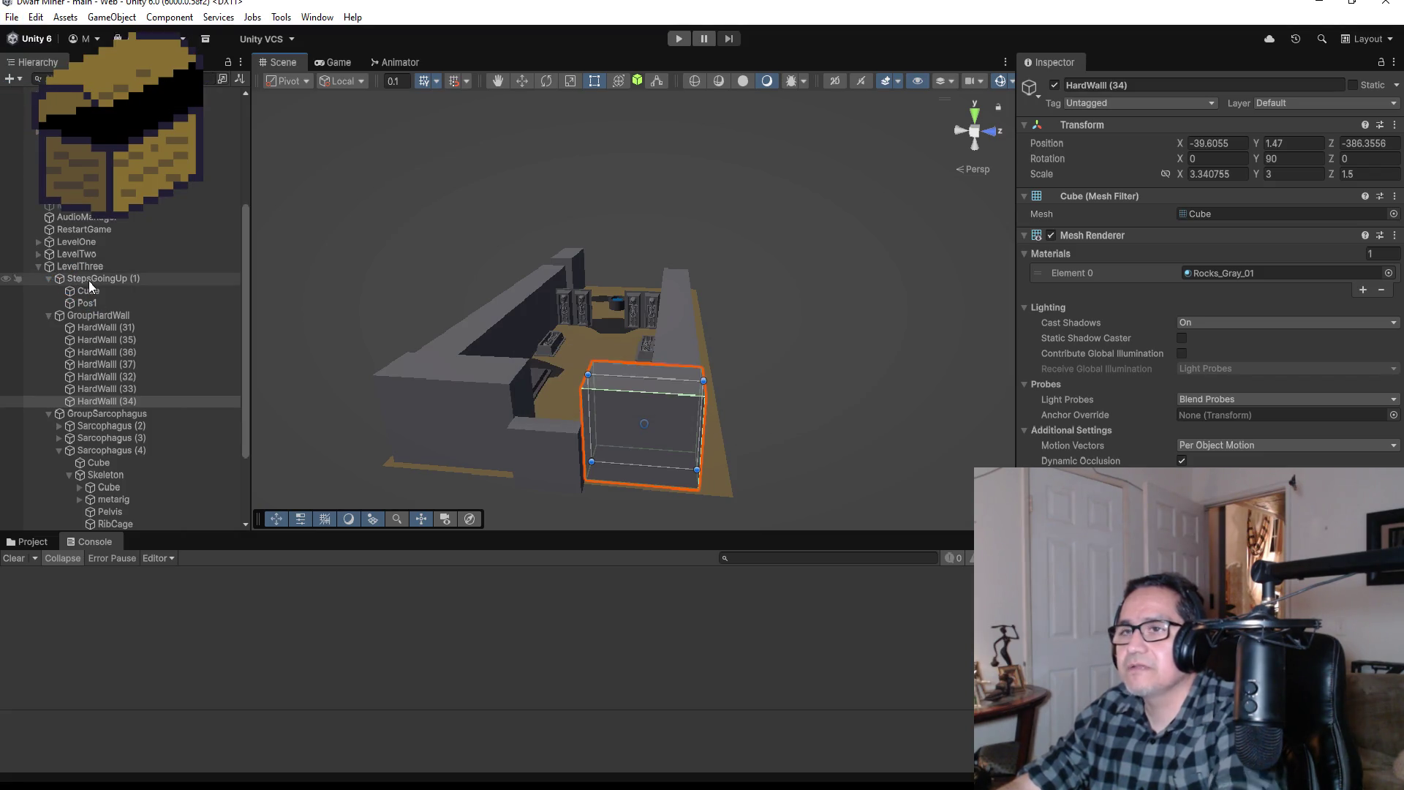
{"action": "left_click", "coordinate": [38, 266]}
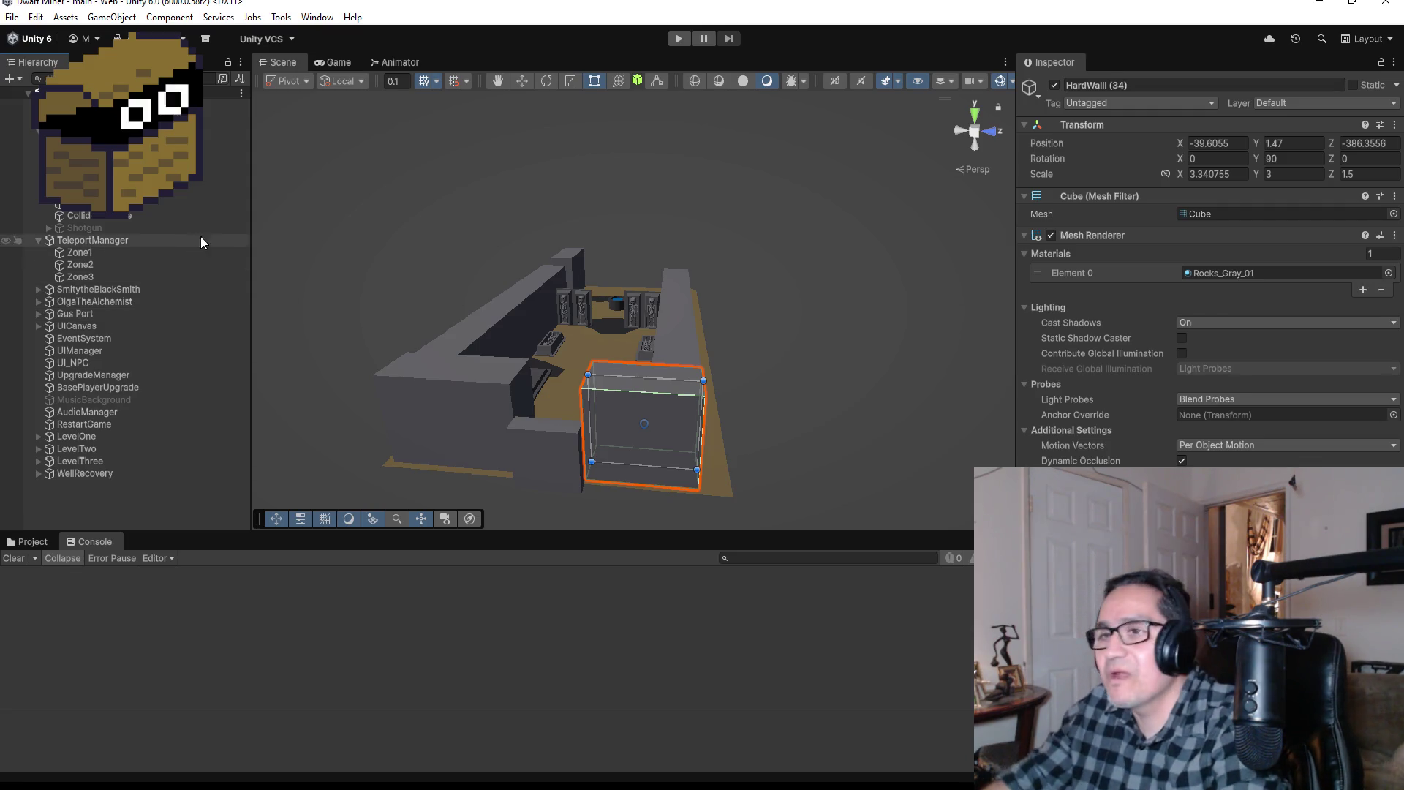
Step: Use a File menu command and orbit to an overhead view of the crypt
{"action": "left_click", "coordinate": [12, 17]}
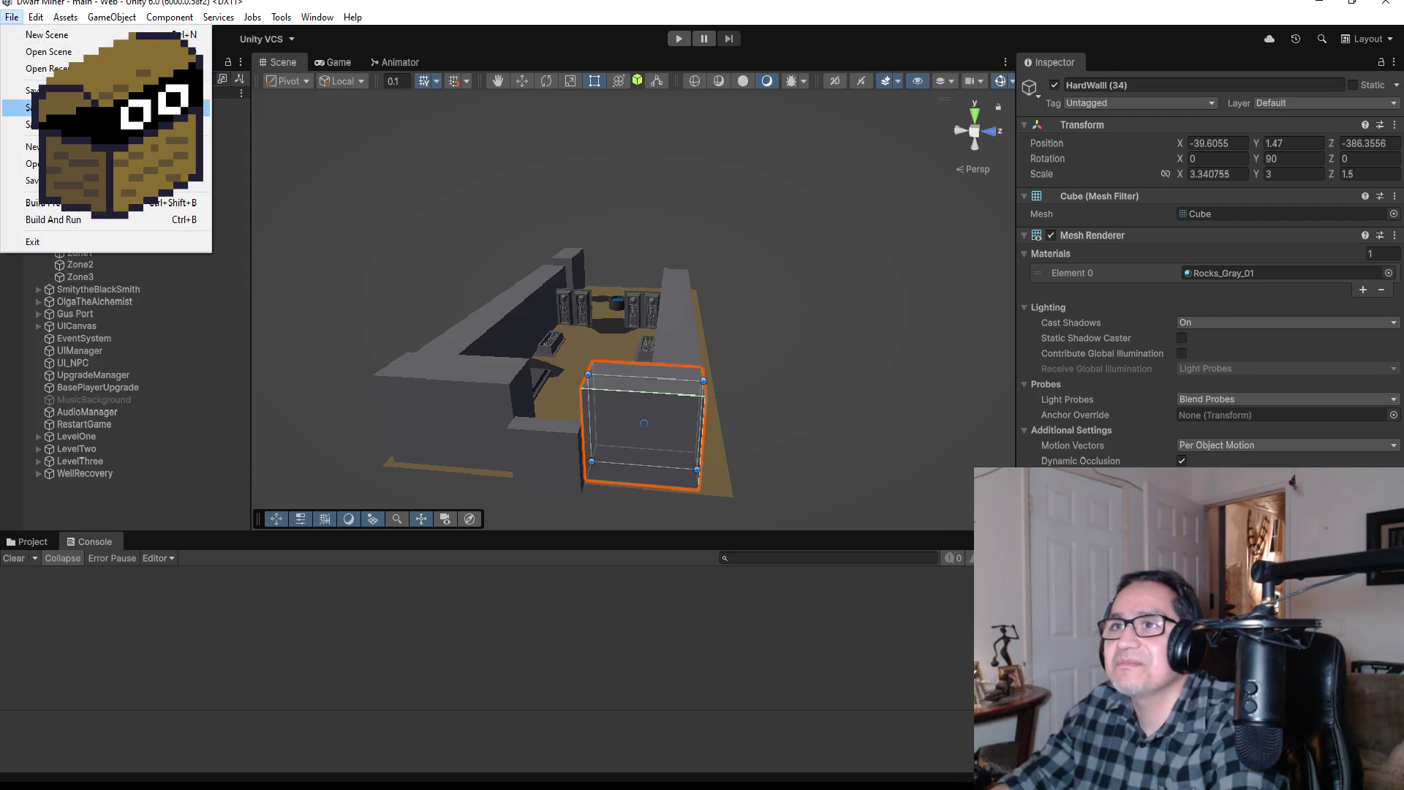
{"action": "left_click", "coordinate": [245, 176]}
{"action": "scroll", "coordinate": [582, 326], "scroll_direction": "up", "scroll_amount": 5}
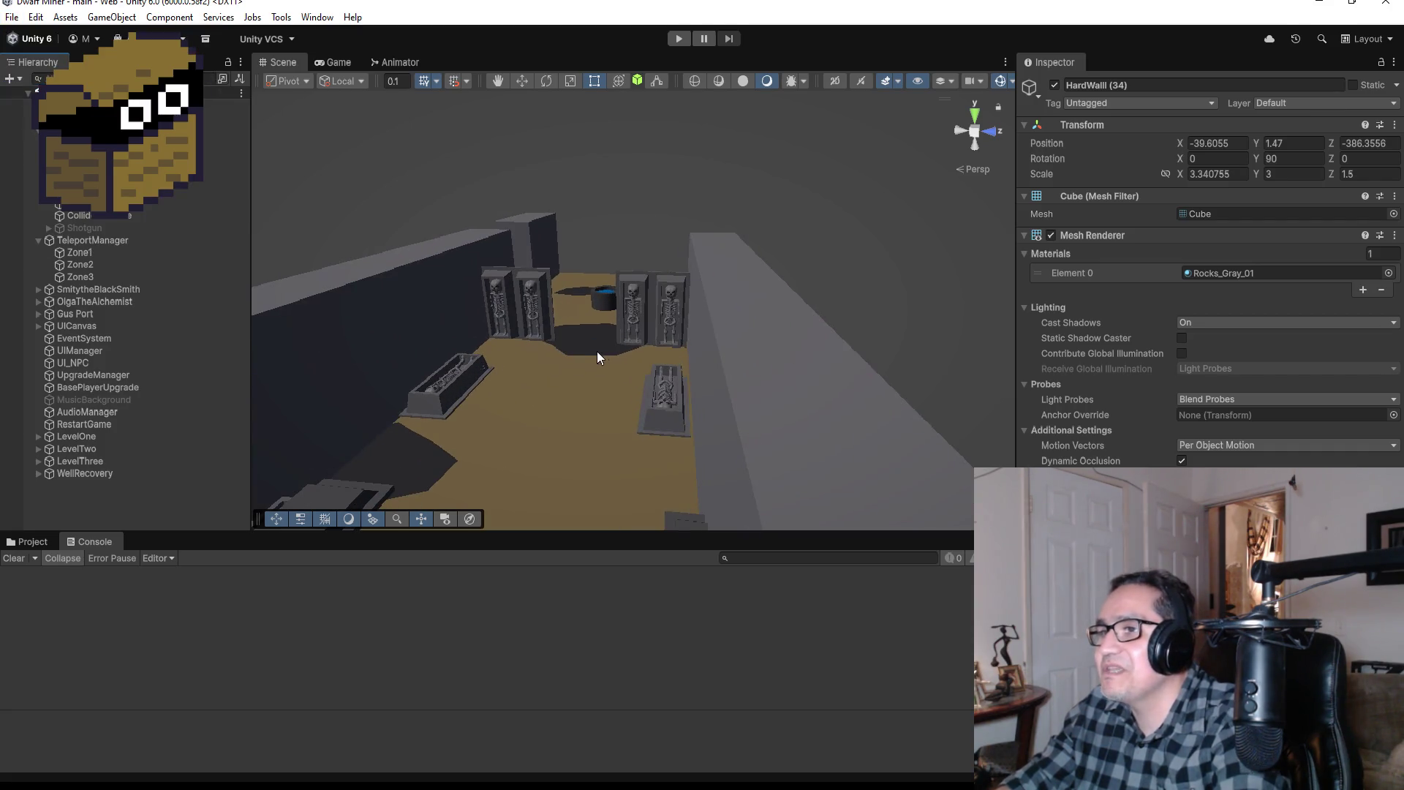
{"action": "left_click_drag", "start_coordinate": [547, 334], "coordinate": [596, 417]}
{"action": "scroll", "coordinate": [616, 368], "scroll_direction": "down", "scroll_amount": 5}
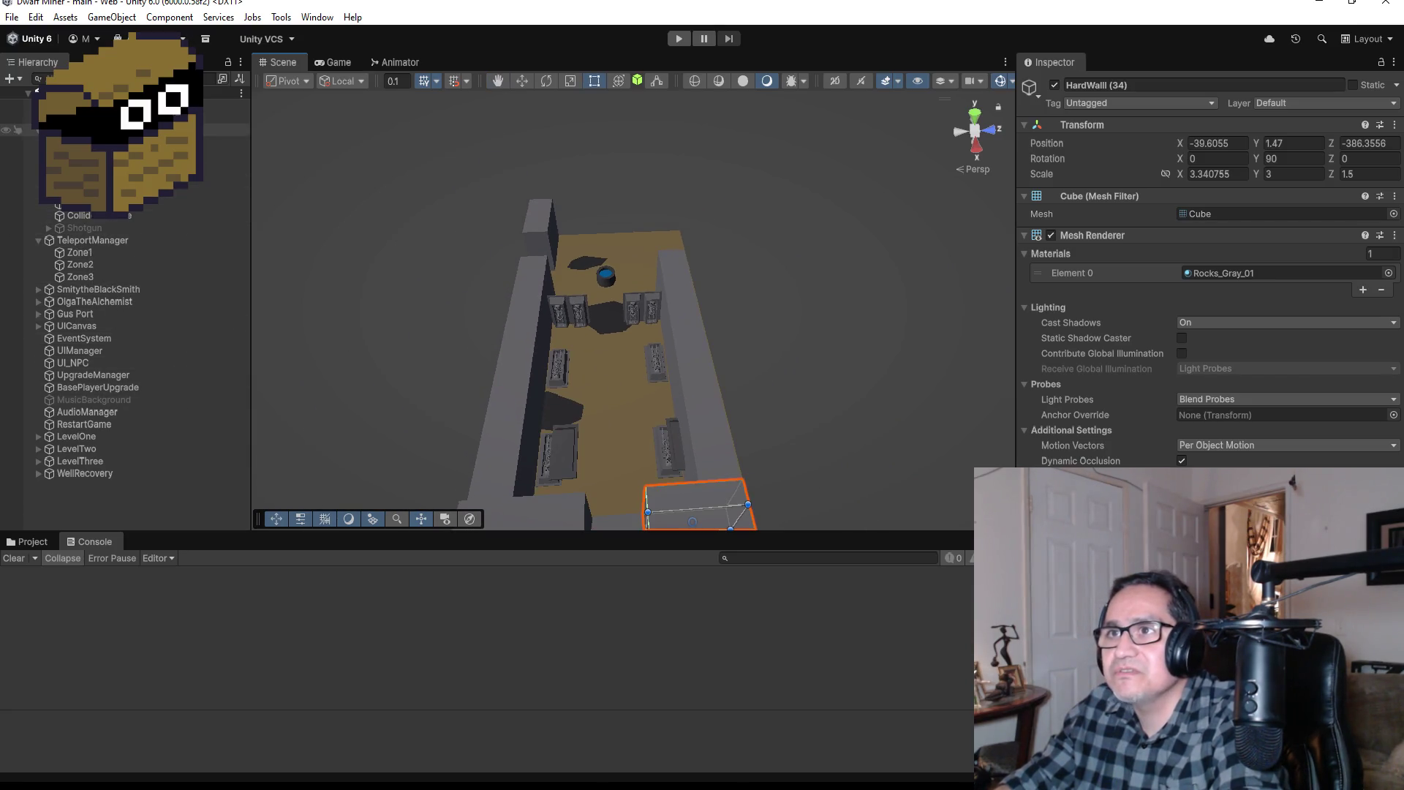
Step: Set DwarfMiner's Pp zone to Zone 2 and start a new playtest
{"action": "left_click", "coordinate": [110, 129]}
{"action": "scroll", "coordinate": [1206, 292], "scroll_direction": "down", "scroll_amount": 15}
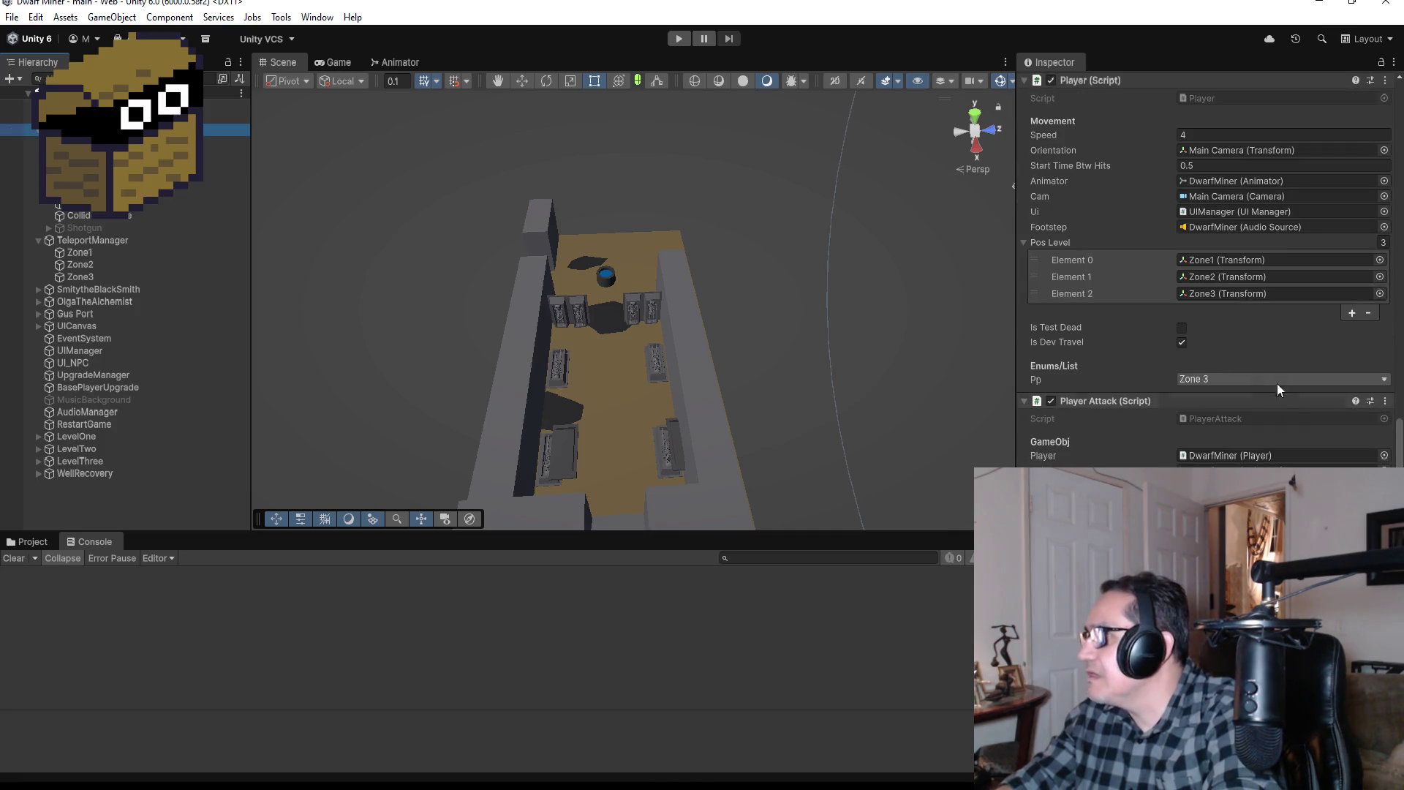
{"action": "left_click", "coordinate": [1214, 380]}
{"action": "left_click", "coordinate": [1212, 414]}
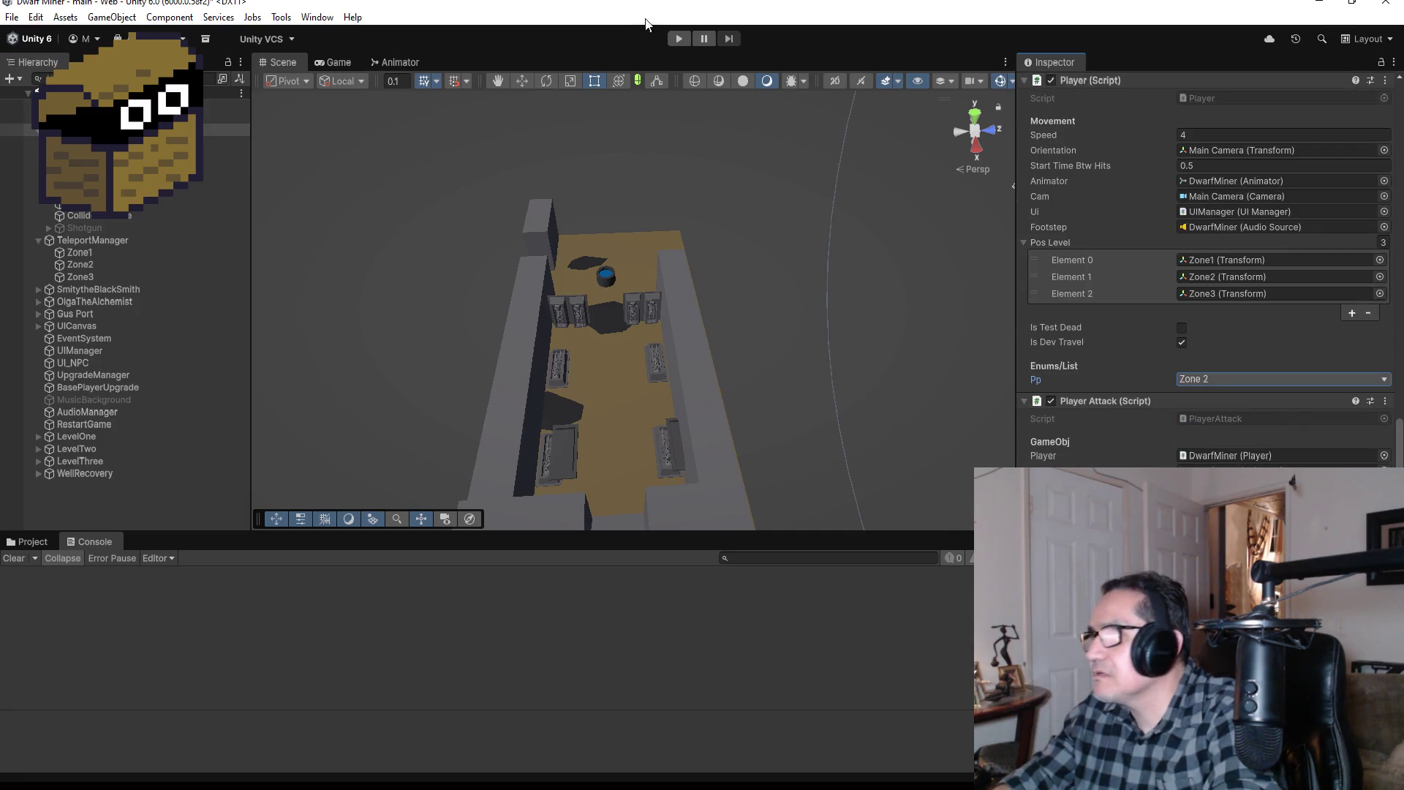
{"action": "left_click", "coordinate": [679, 38]}
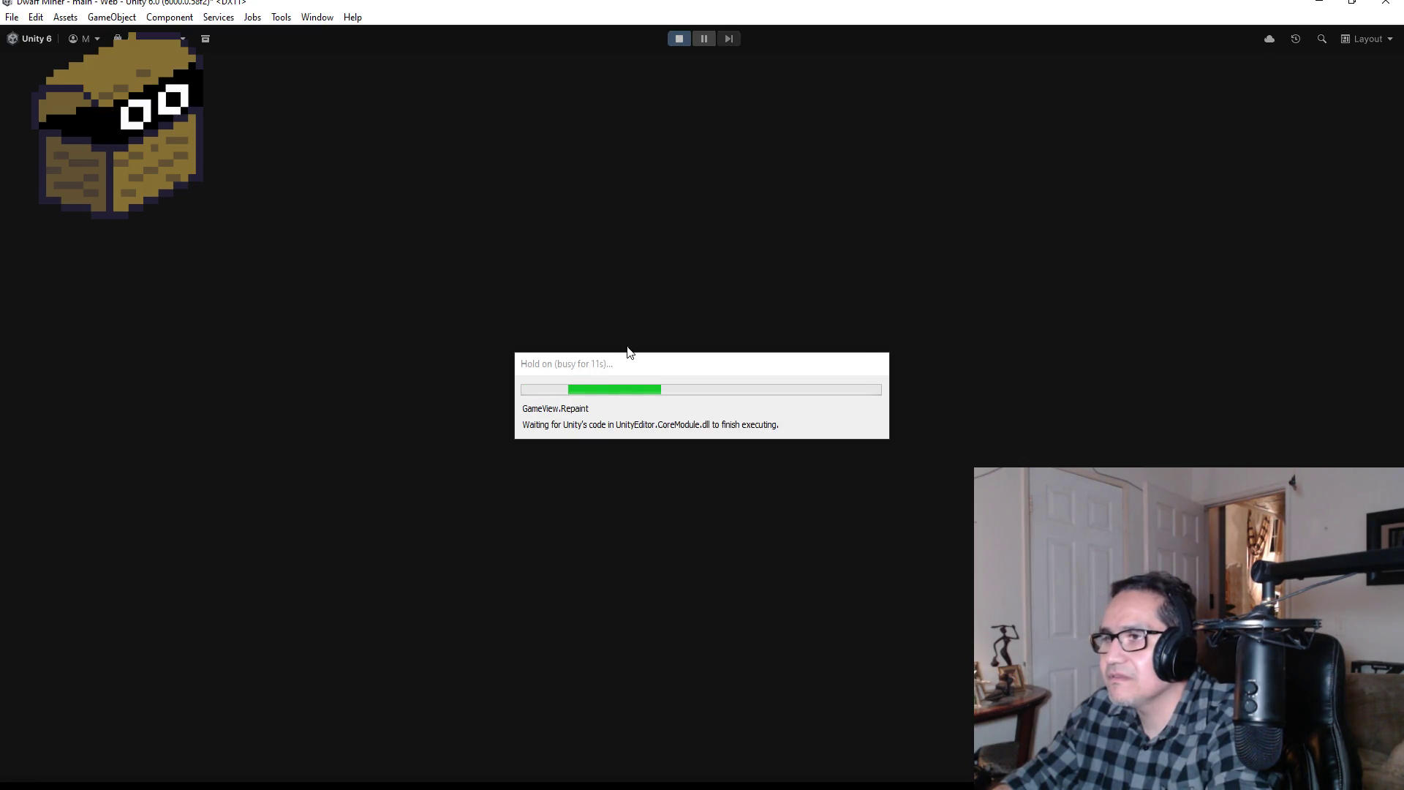
{"action": "key", "text": "Escape"}
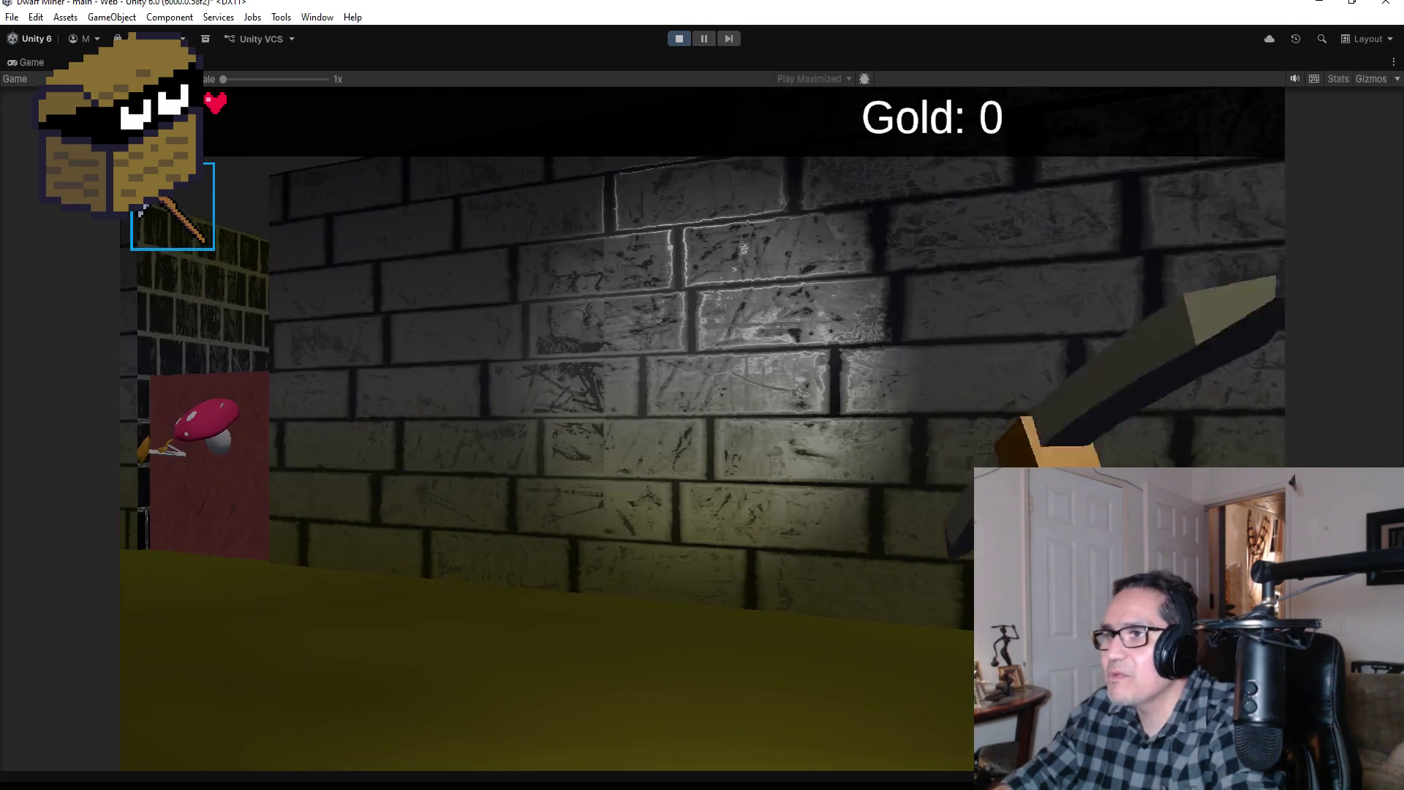
{"action": "key", "text": "q"}
{"action": "key", "text": "w"}
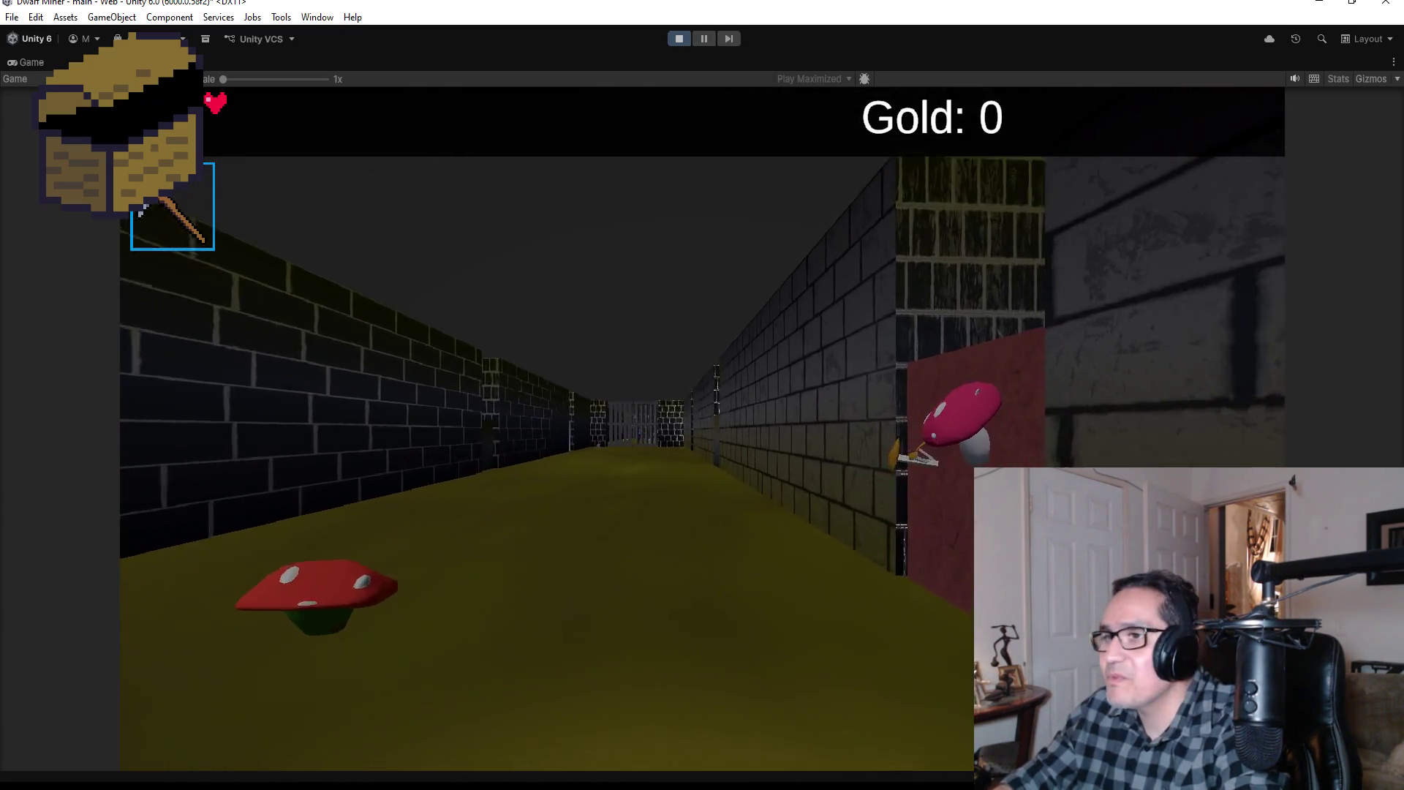
{"action": "key", "text": "w"}
{"action": "key", "text": "e"}
{"action": "key", "text": "q"}
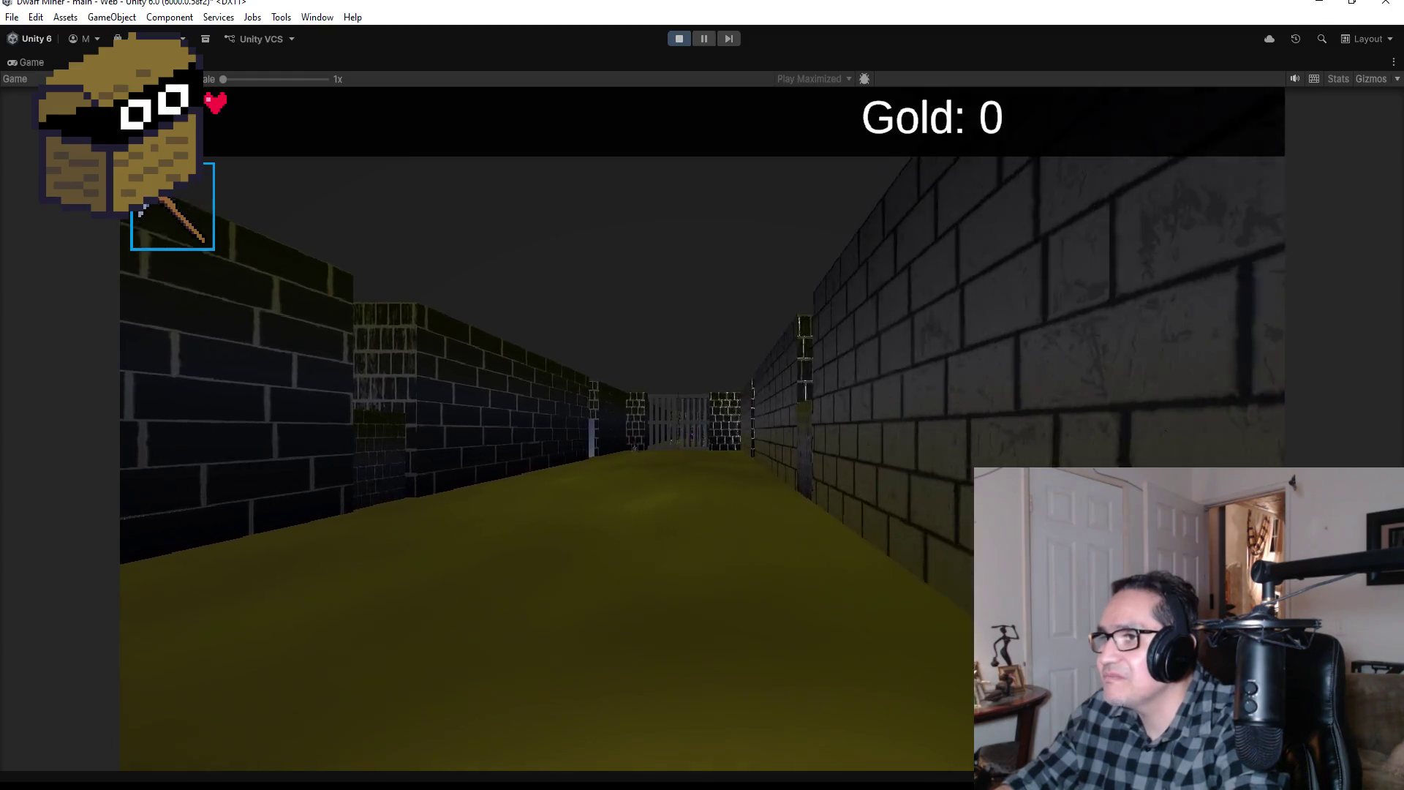
{"action": "key", "text": "w"}
{"action": "key", "text": "2"}
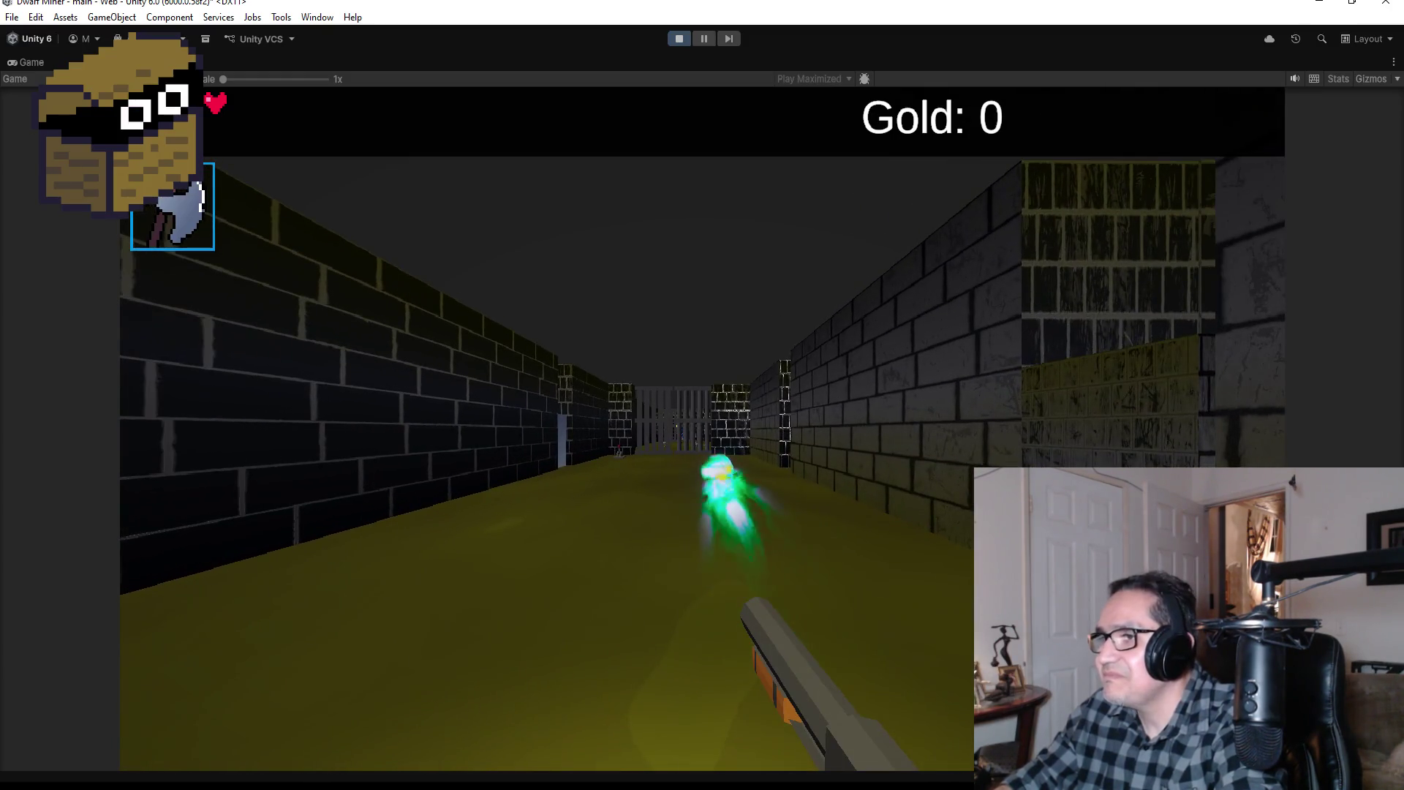
{"action": "key", "text": "w"}
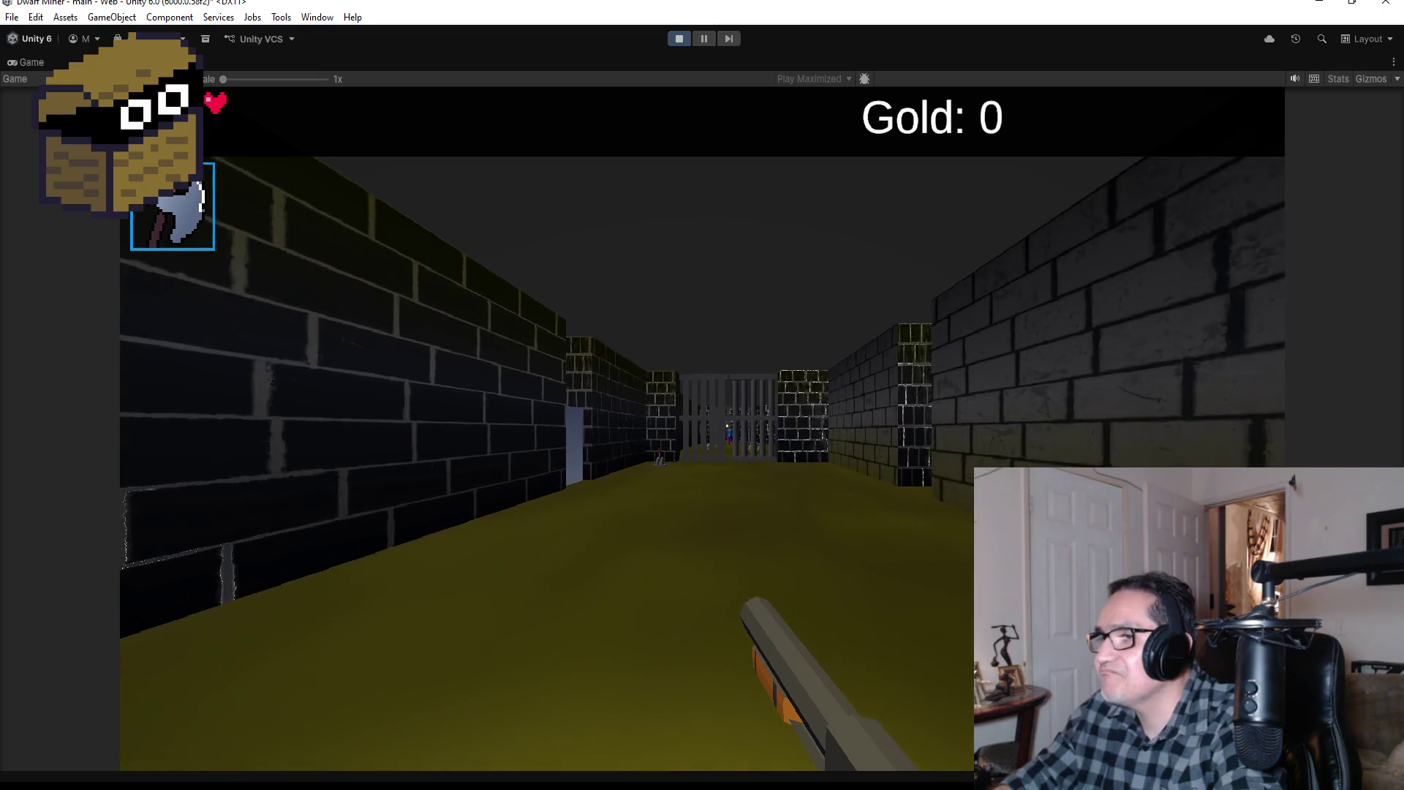
{"action": "key", "text": "w"}
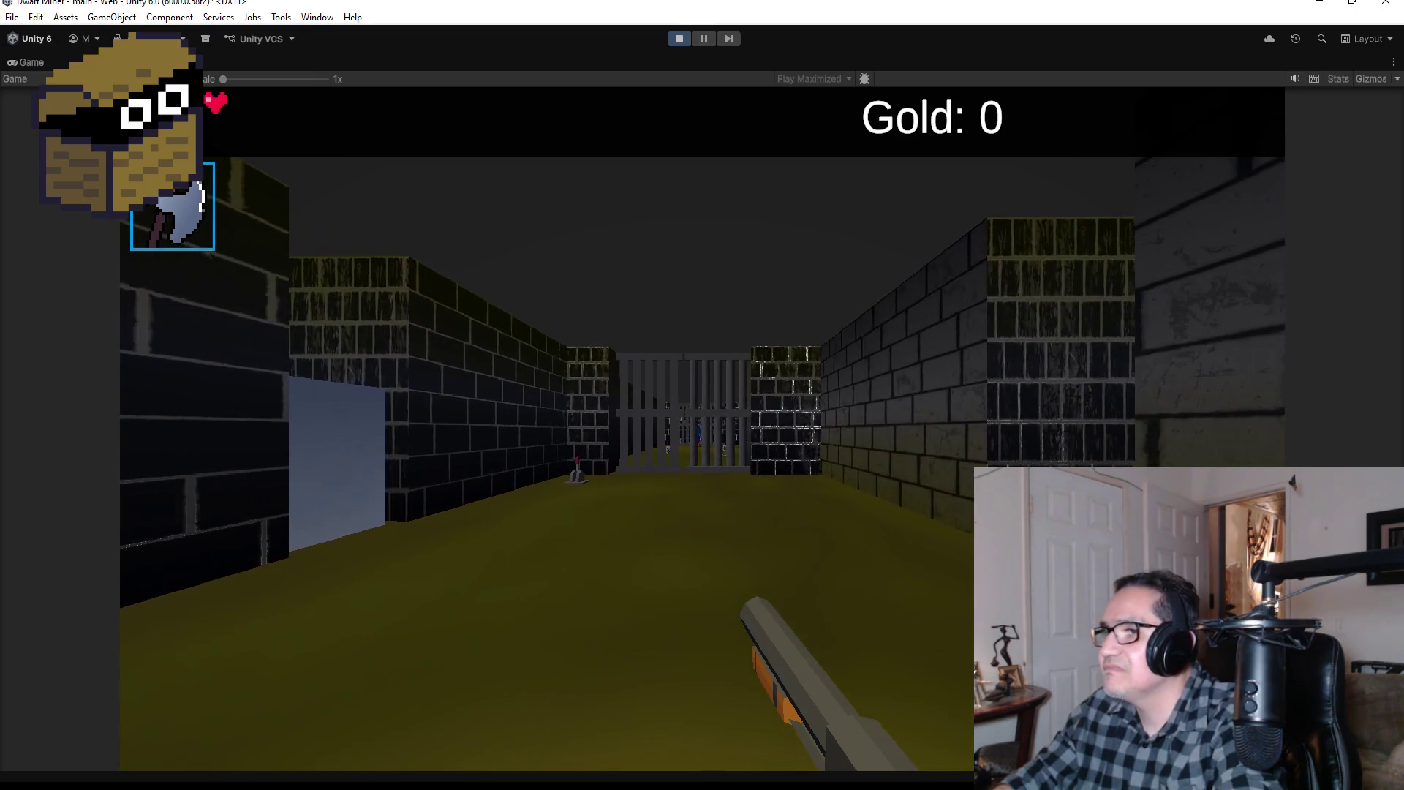
{"action": "key", "text": "w"}
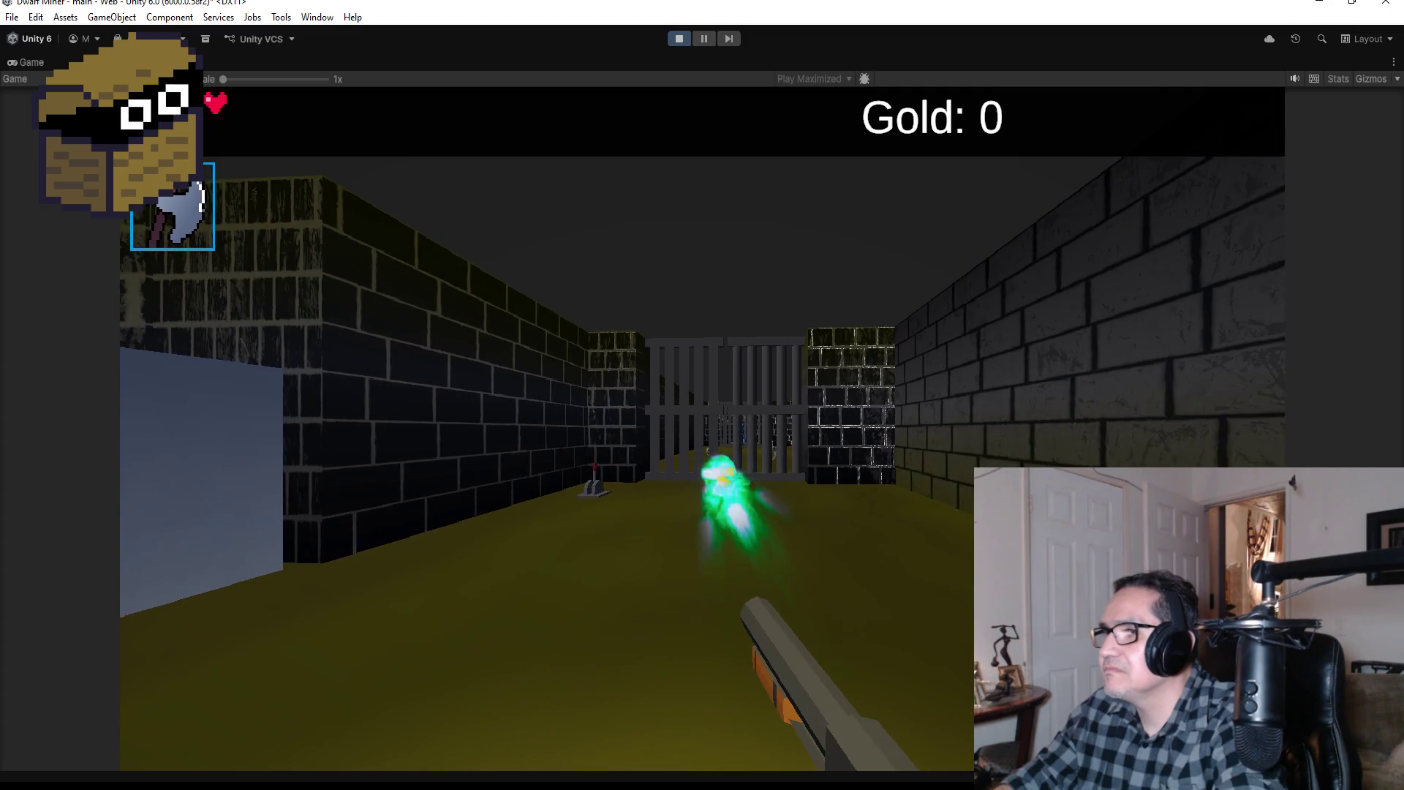
{"action": "key", "text": "w"}
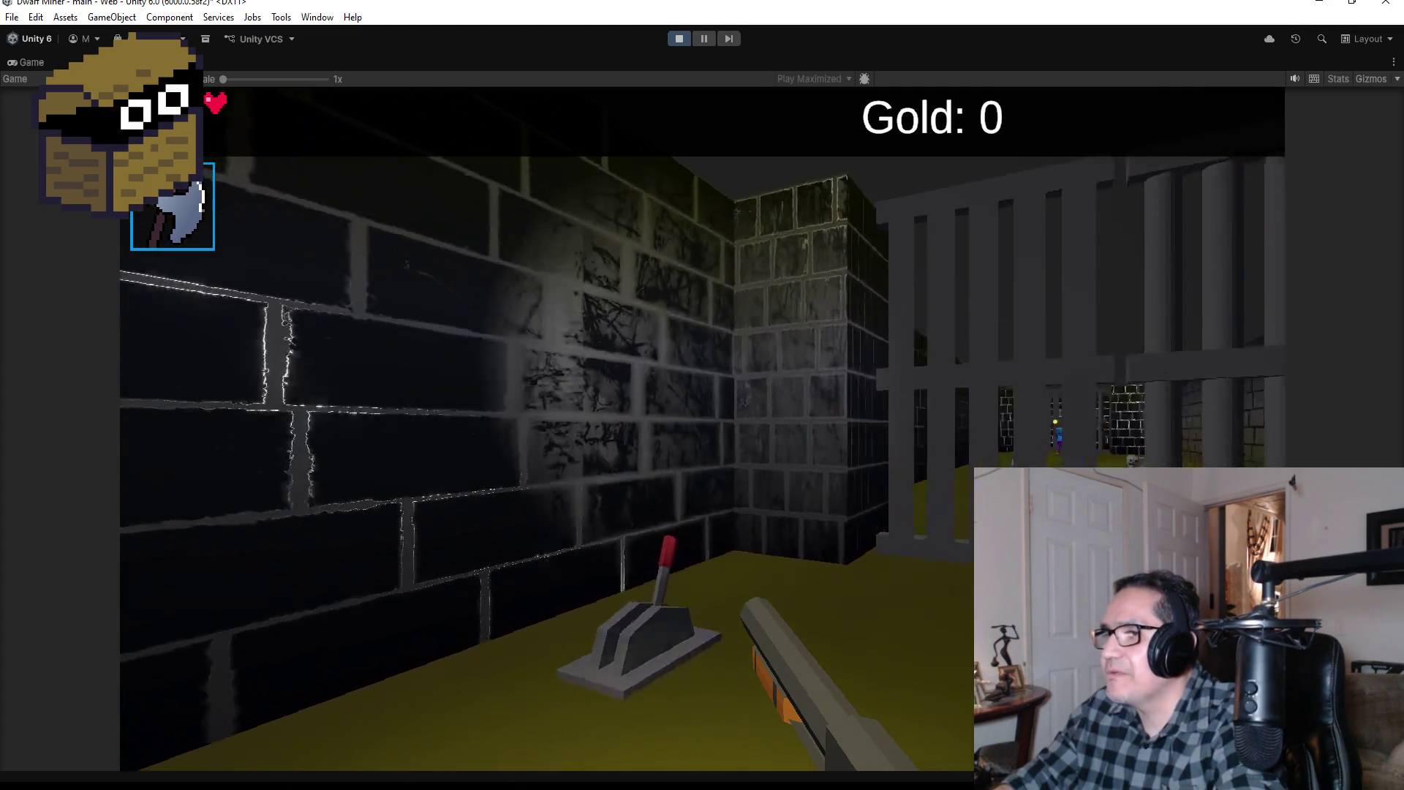
{"action": "key", "text": "w"}
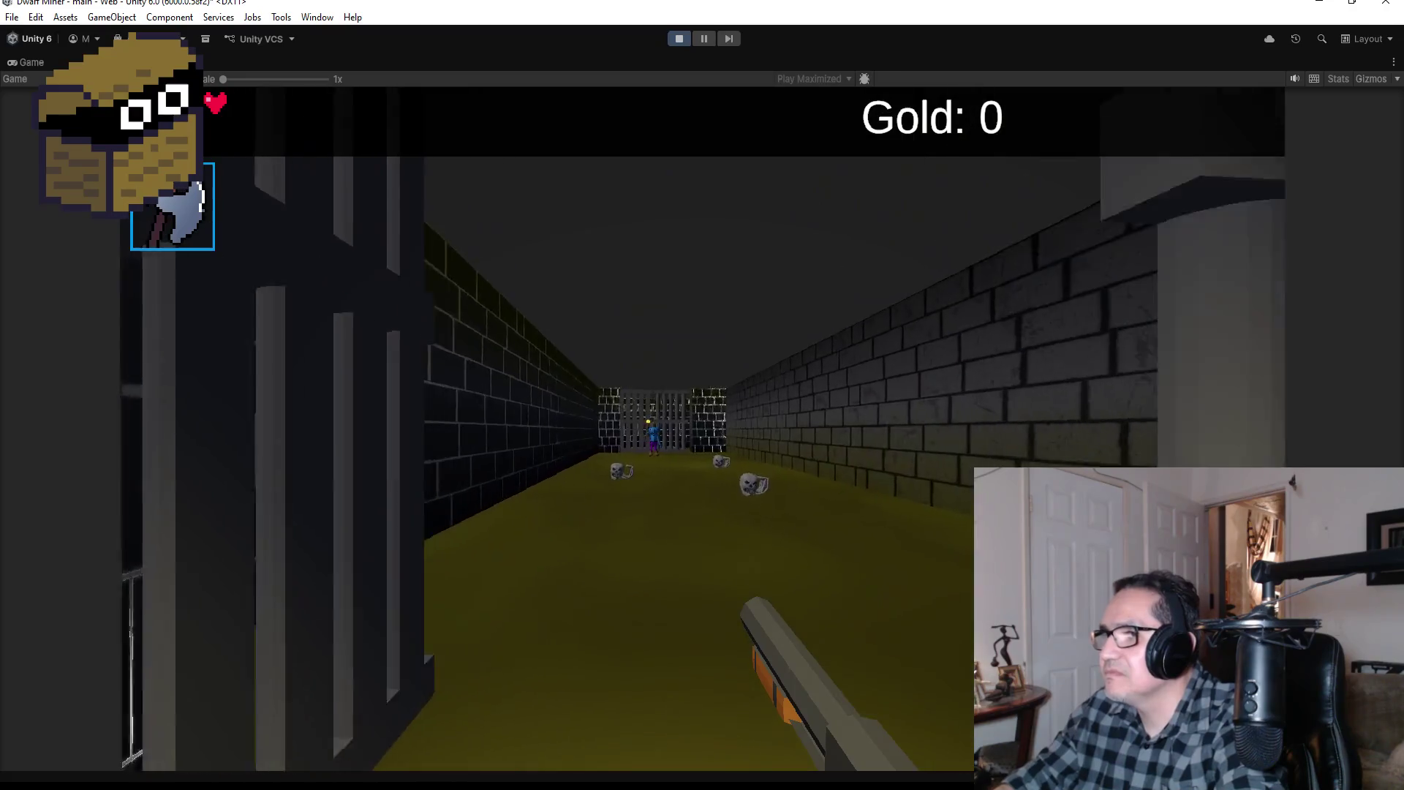
{"action": "key", "text": "w"}
{"action": "key", "text": "w"}
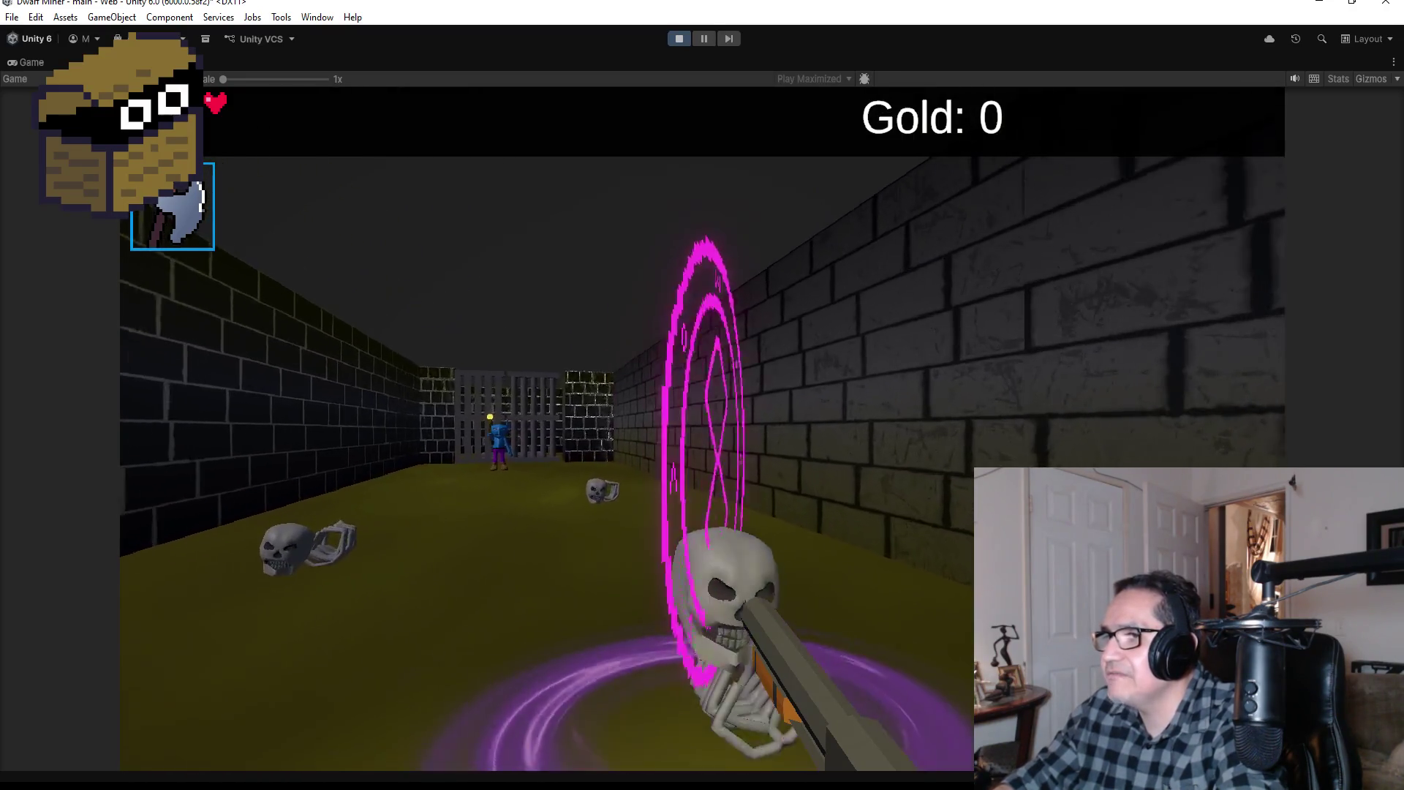
{"action": "key", "text": "s"}
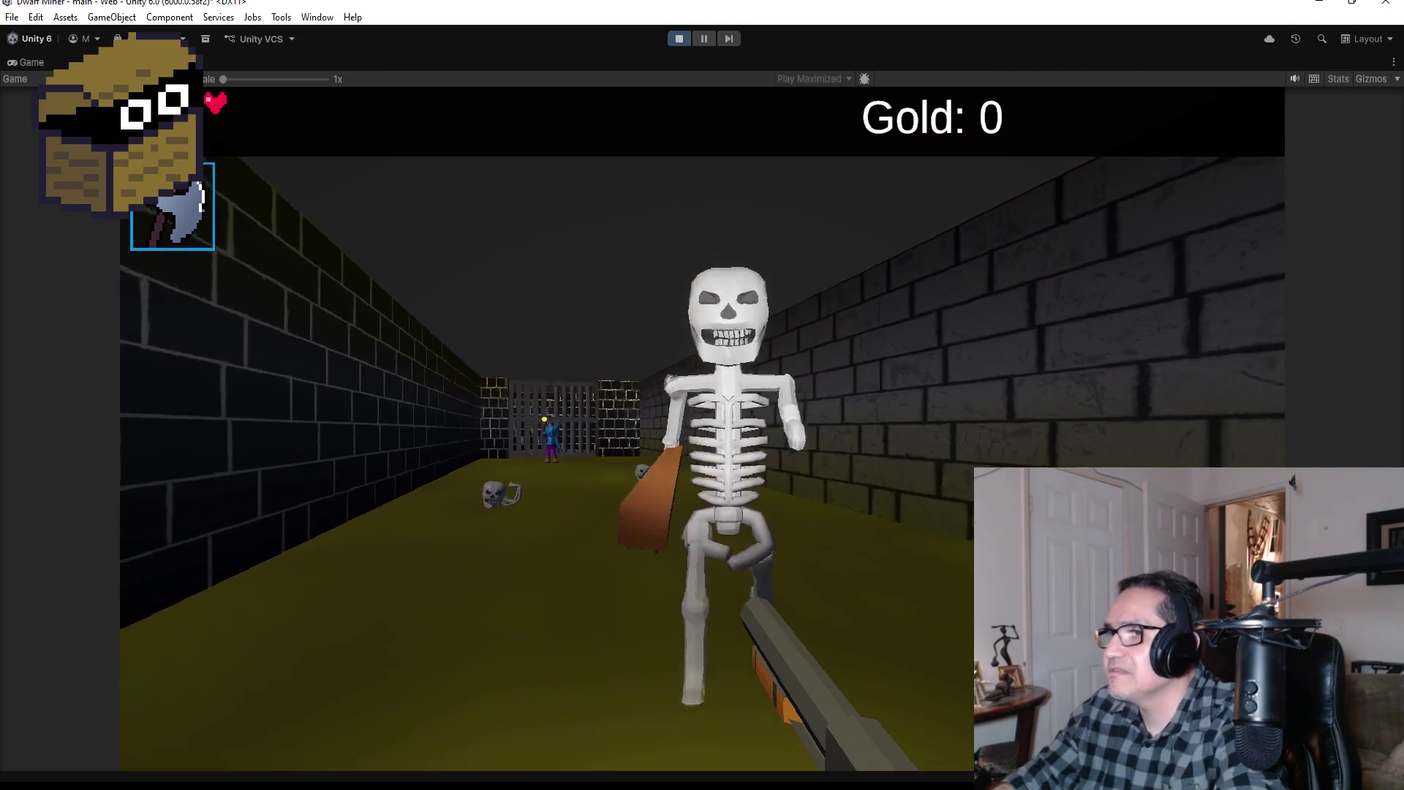
{"action": "key", "text": "w"}
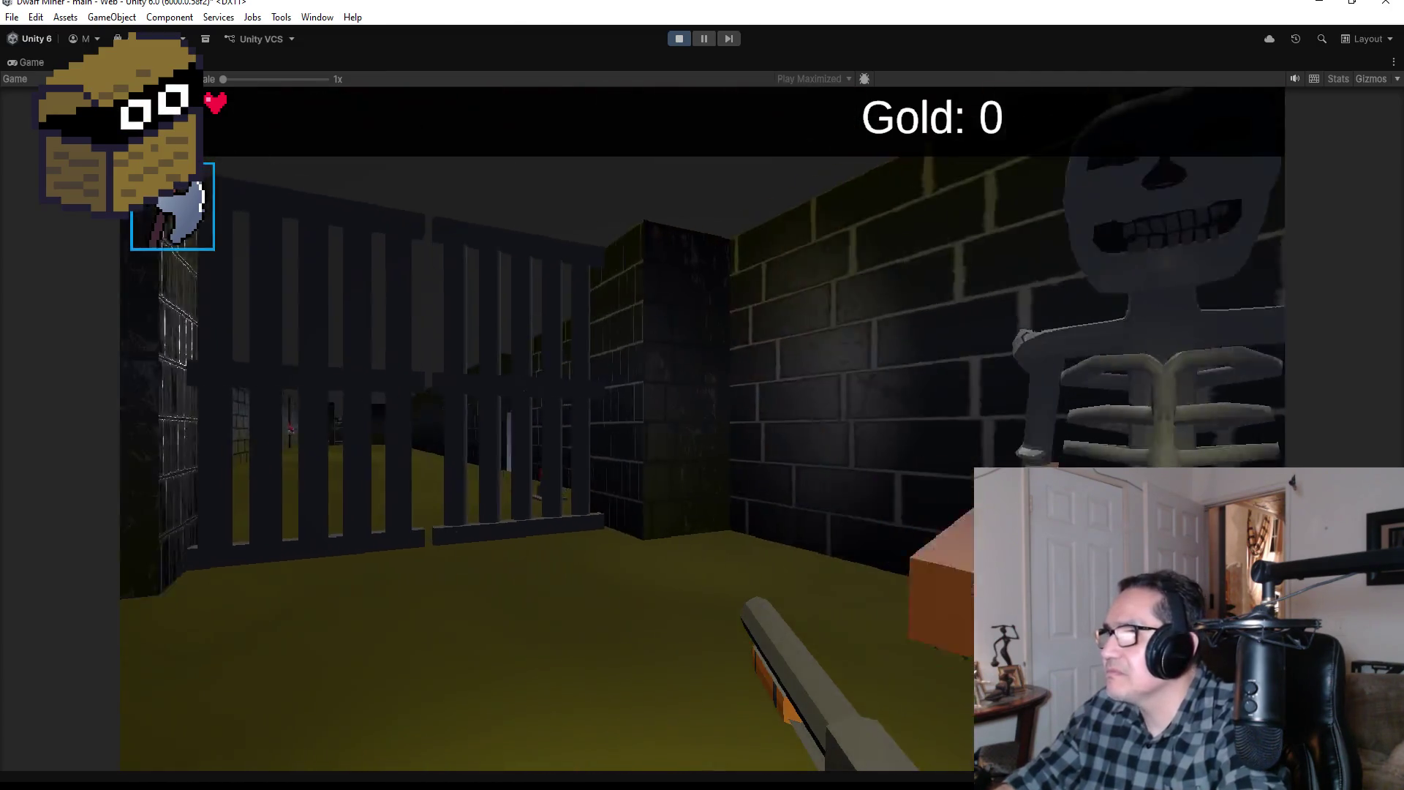
{"action": "key", "text": "s"}
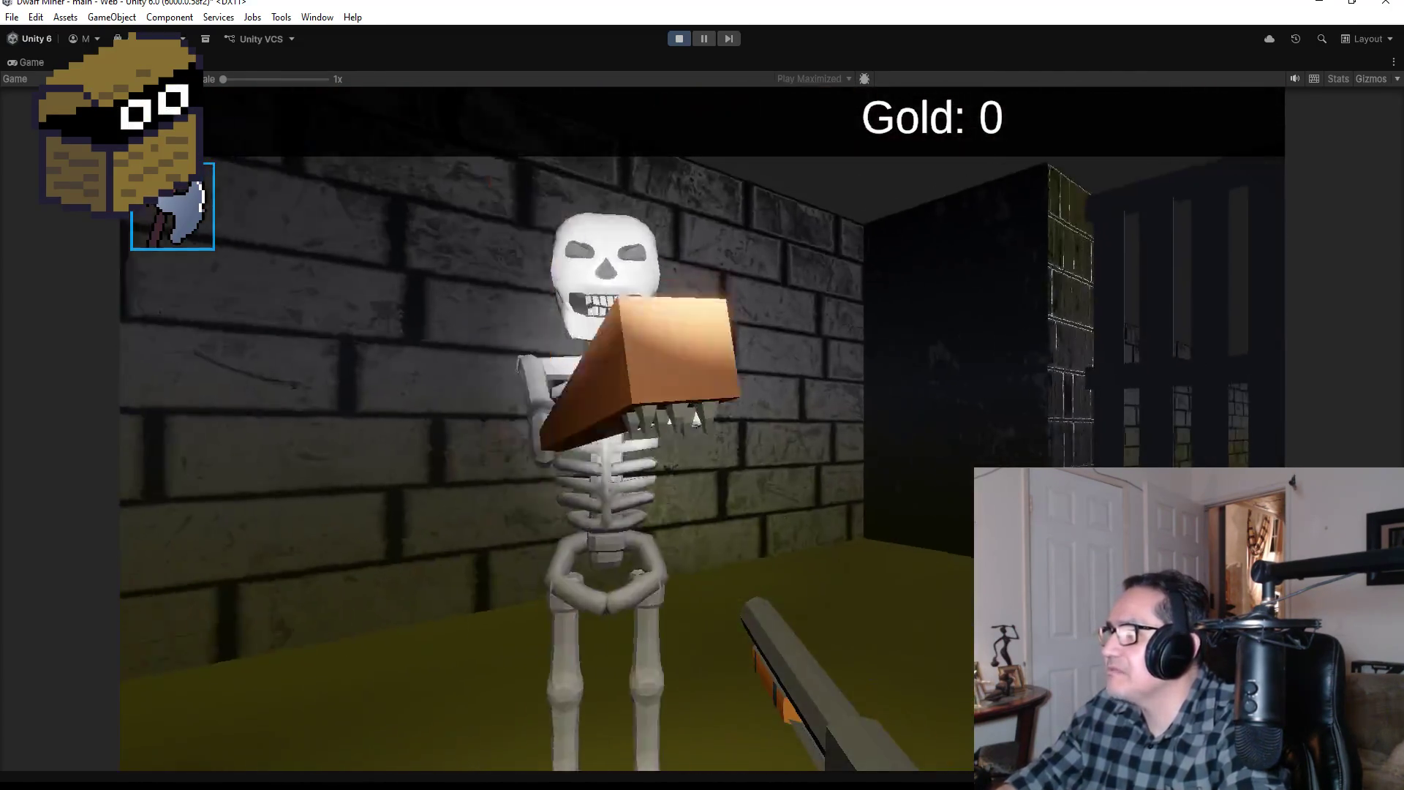
{"action": "key", "text": "space"}
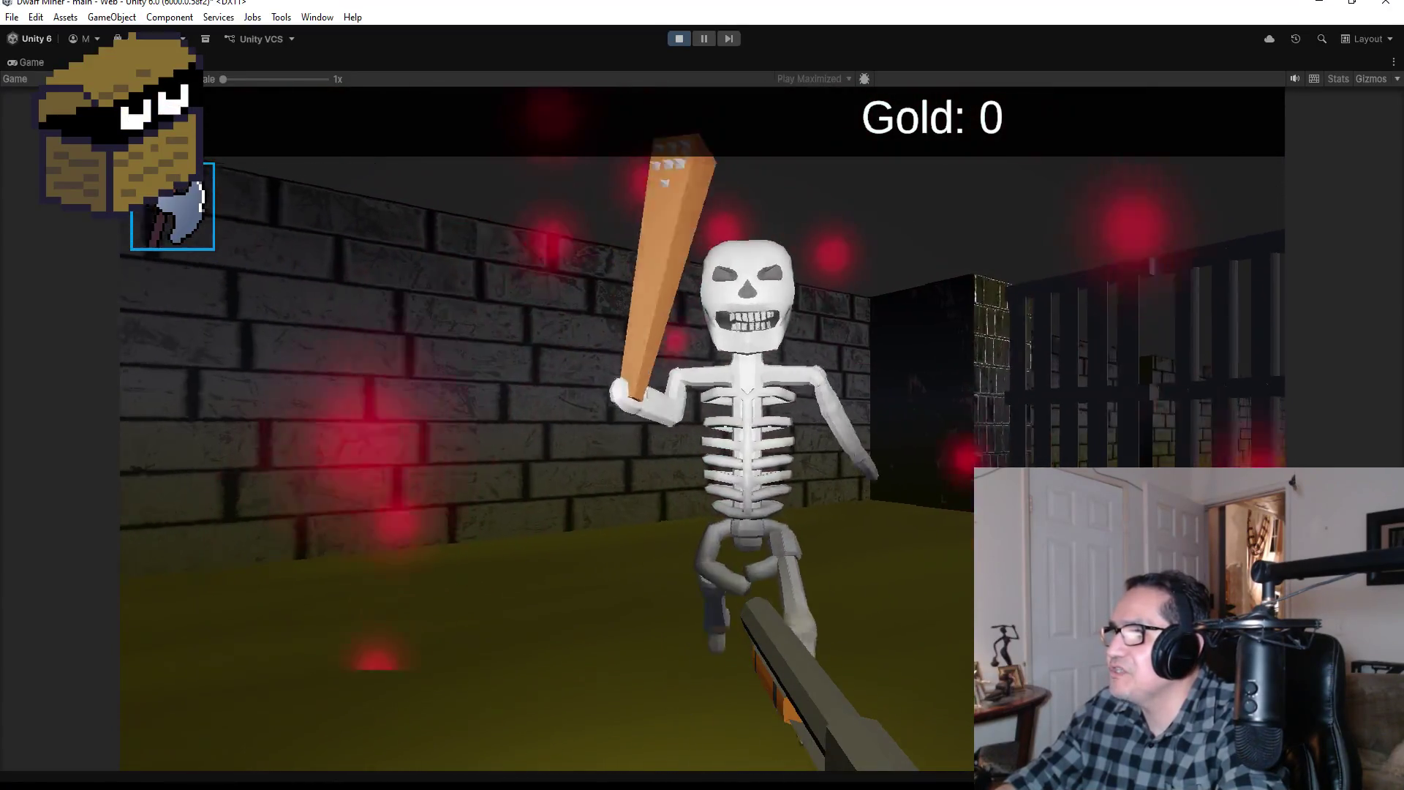
{"action": "key", "text": "d"}
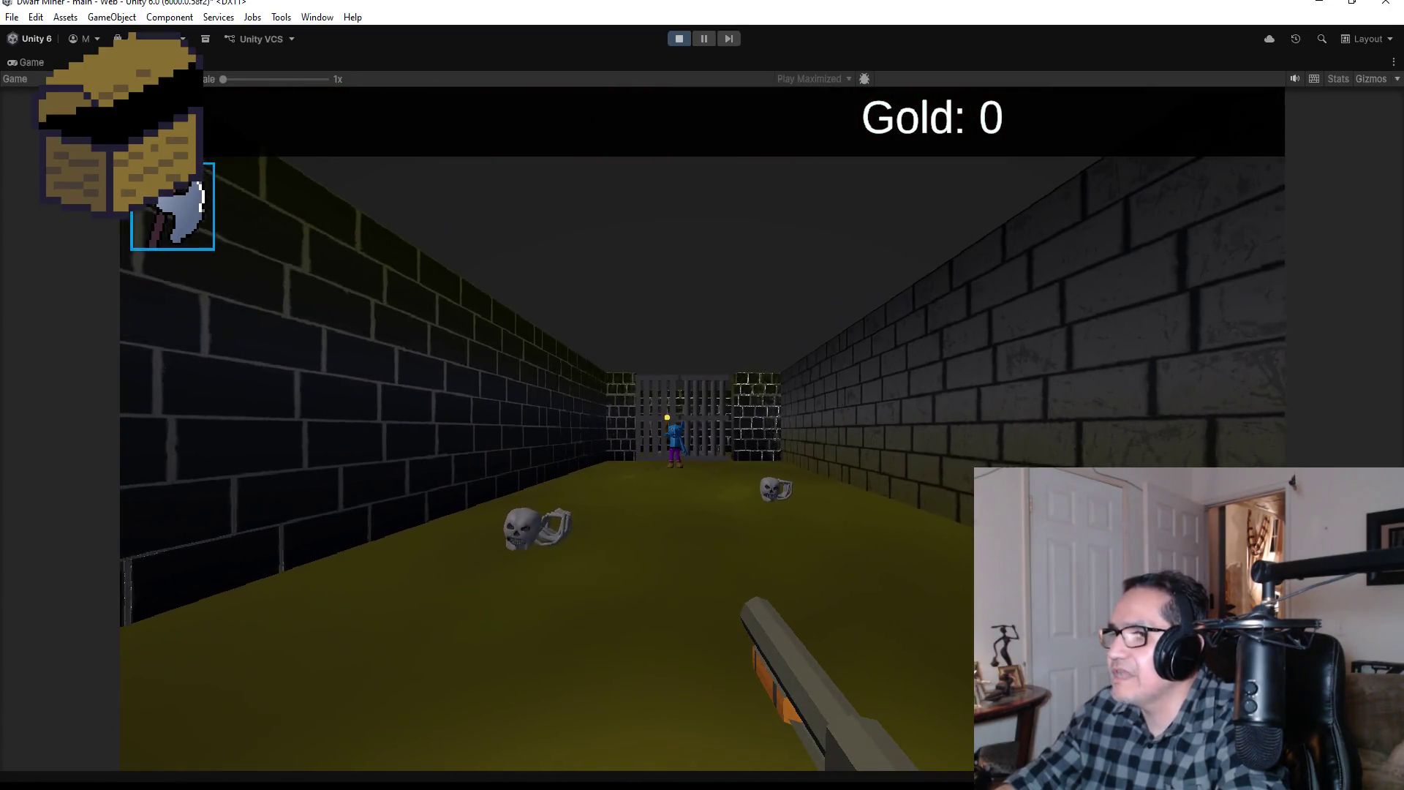
{"action": "key", "text": "d"}
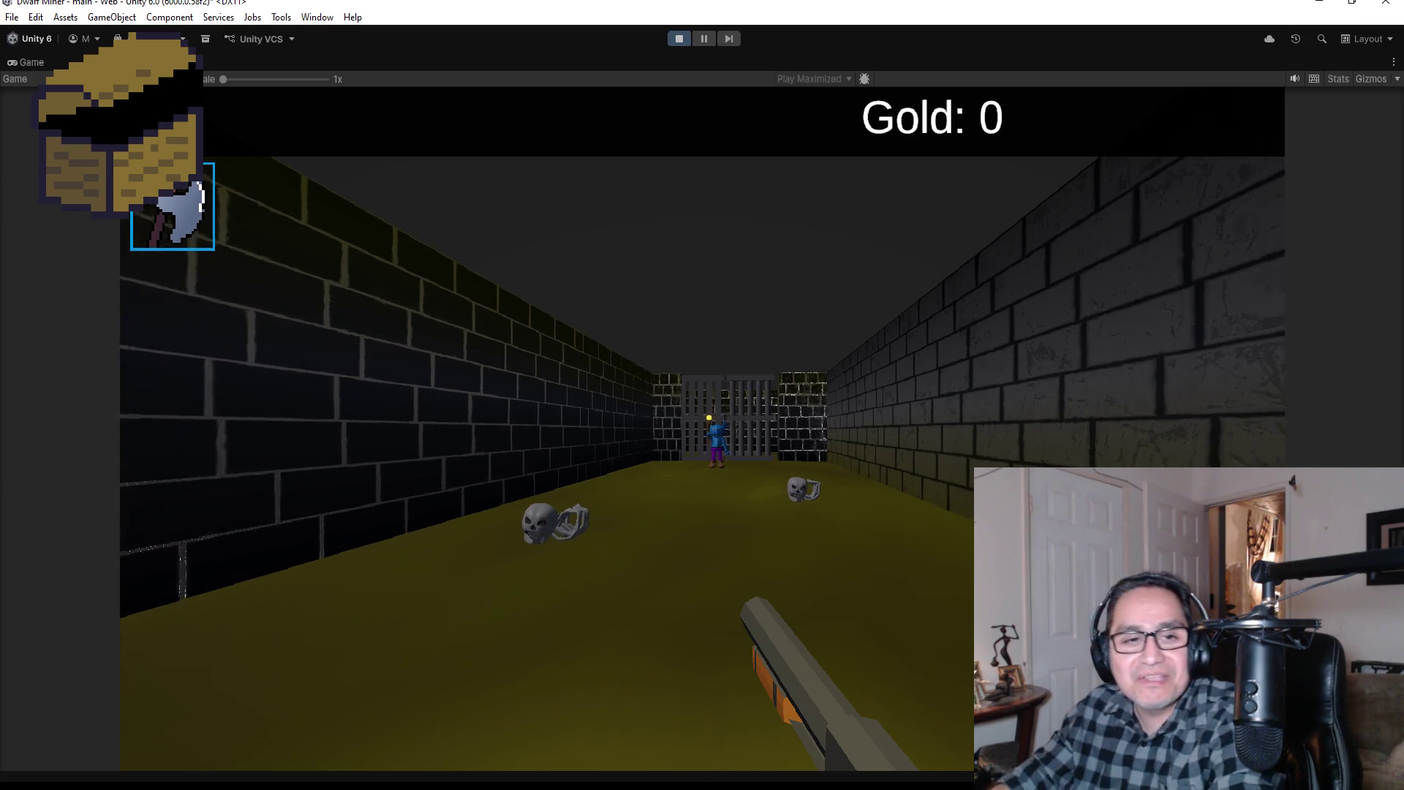
{"action": "key", "text": "w"}
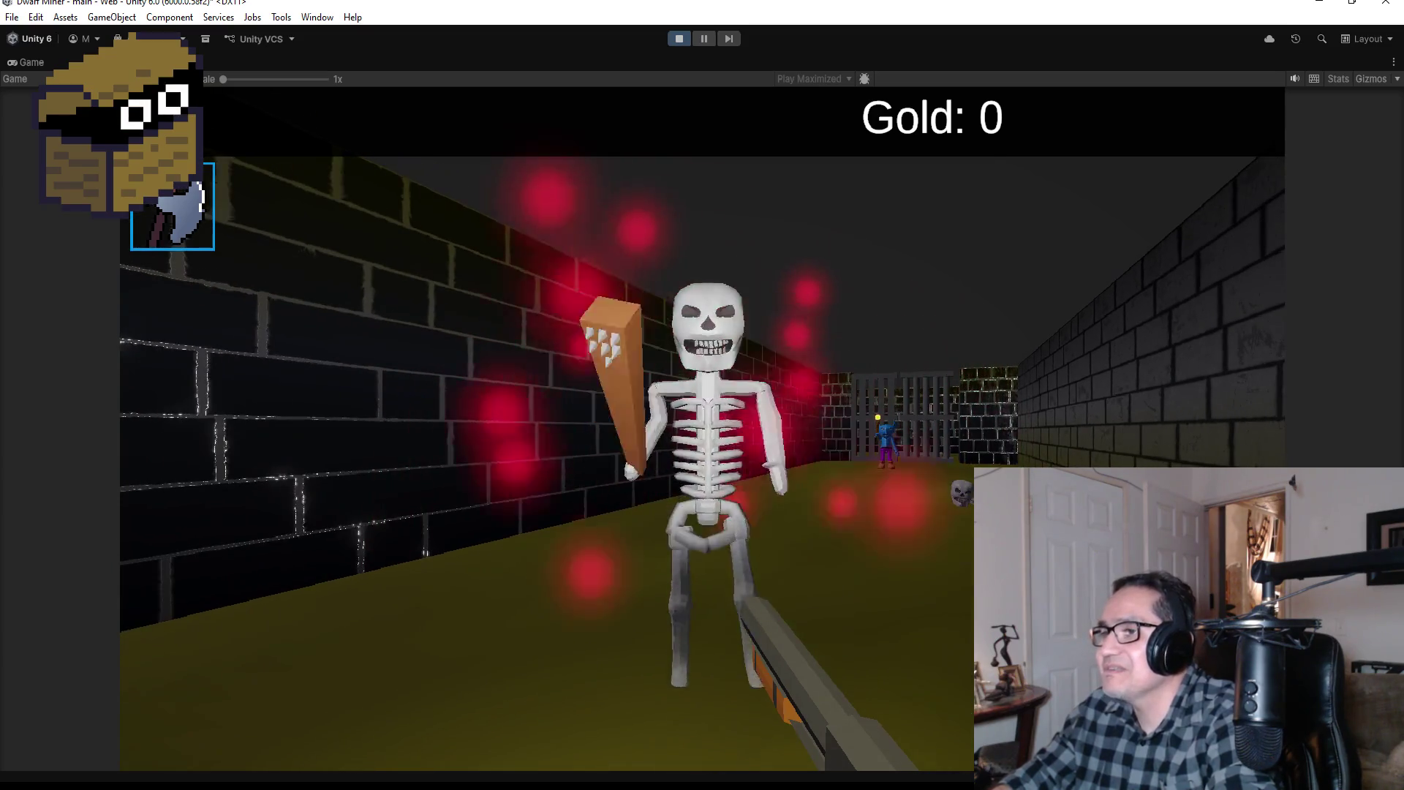
{"action": "key", "text": "a"}
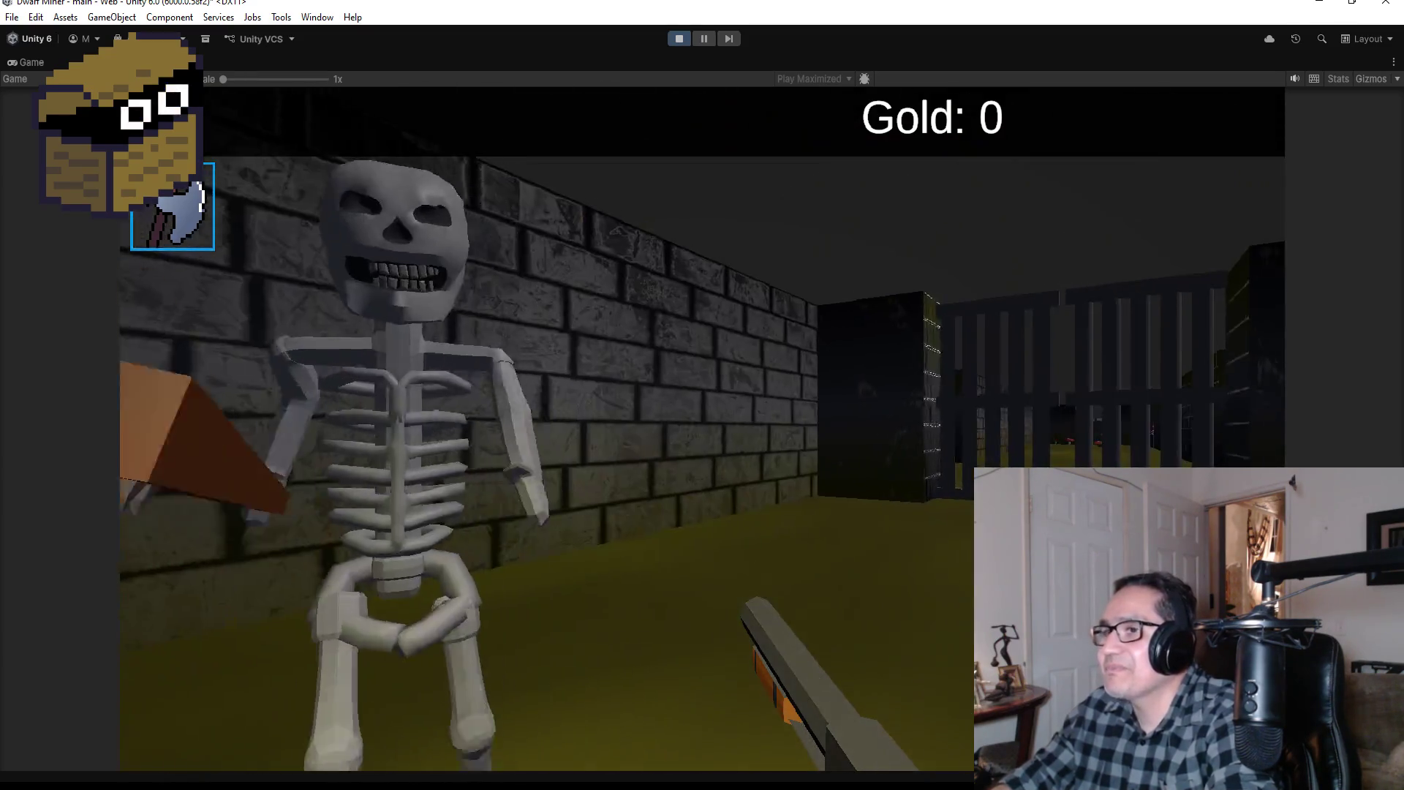
{"action": "key", "text": "s"}
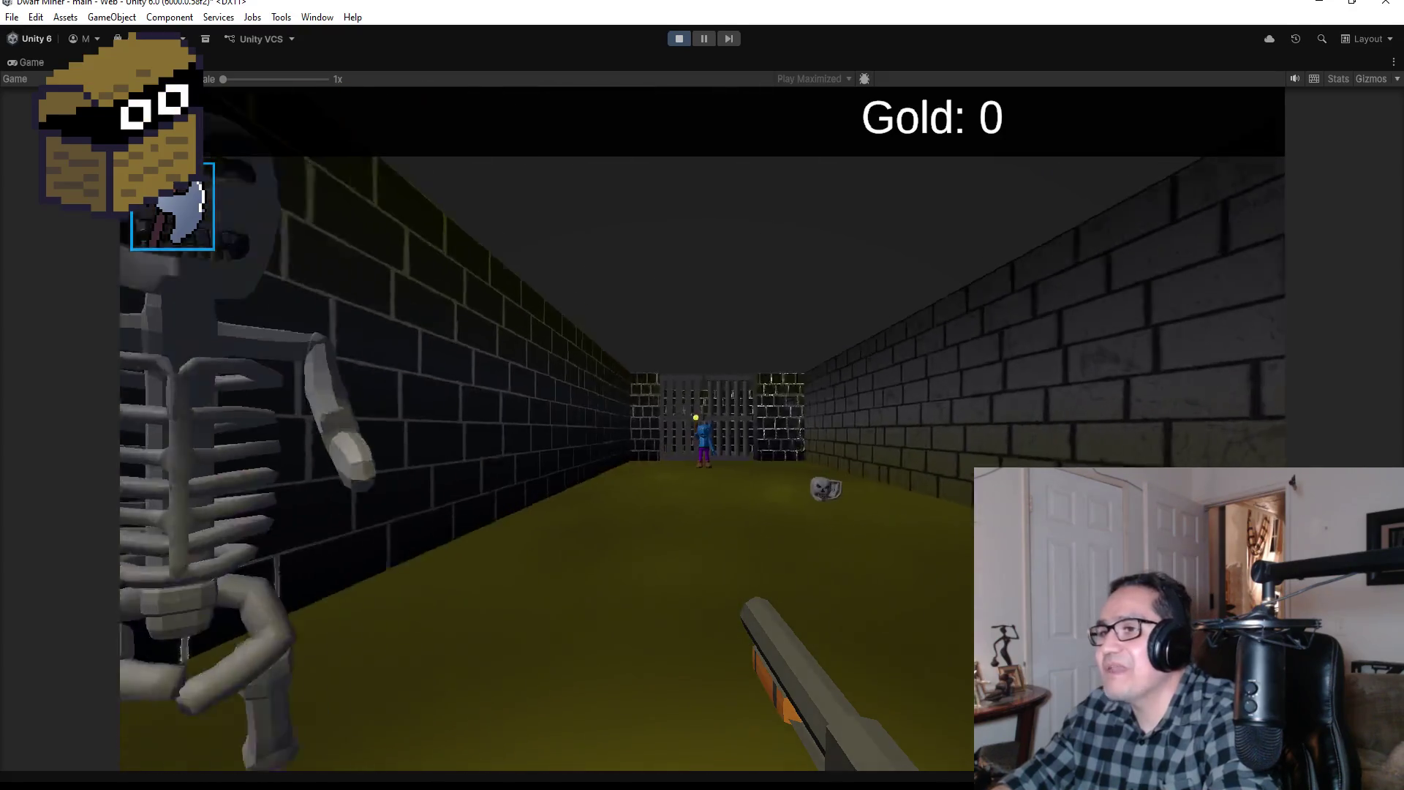
{"action": "key", "text": "a"}
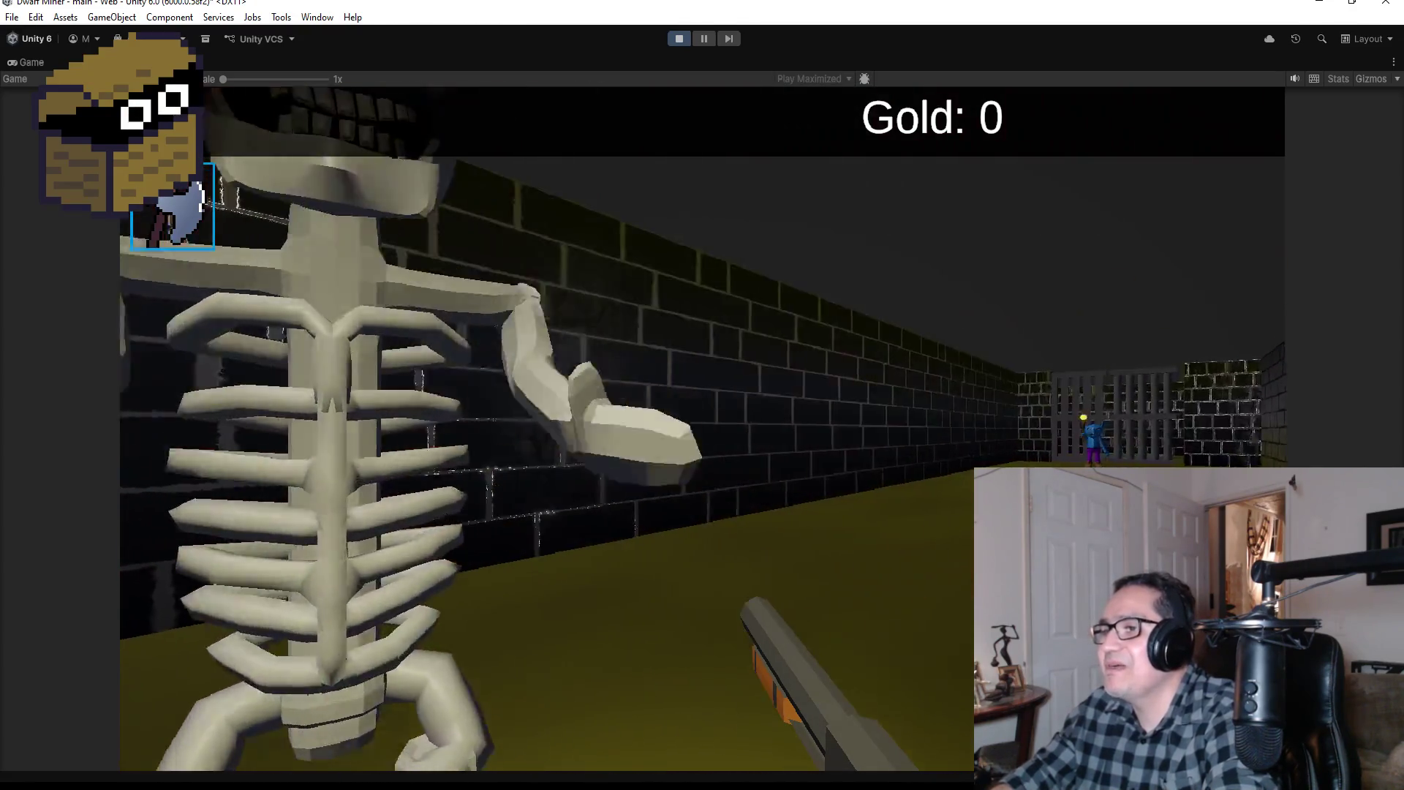
{"action": "key", "text": "s"}
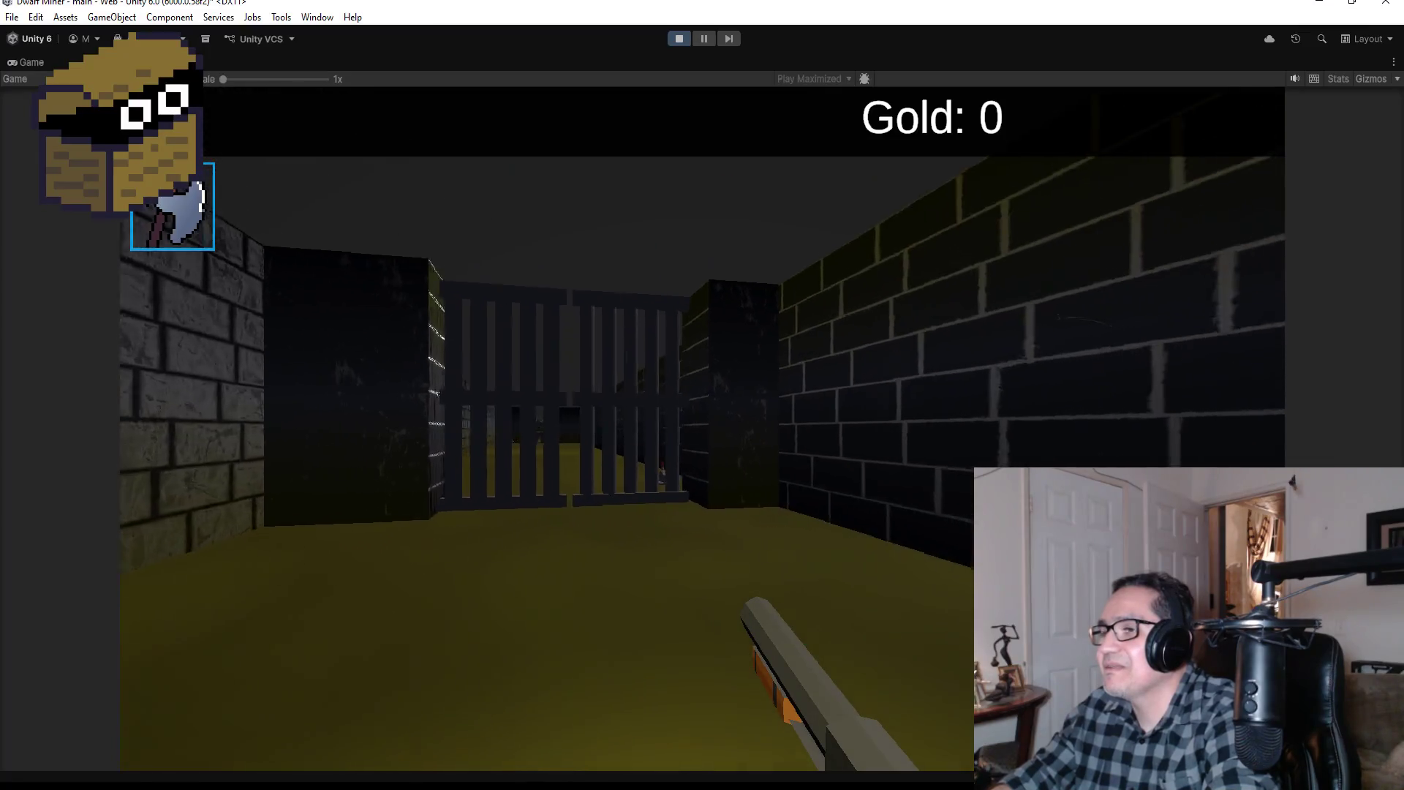
{"action": "key", "text": "Escape"}
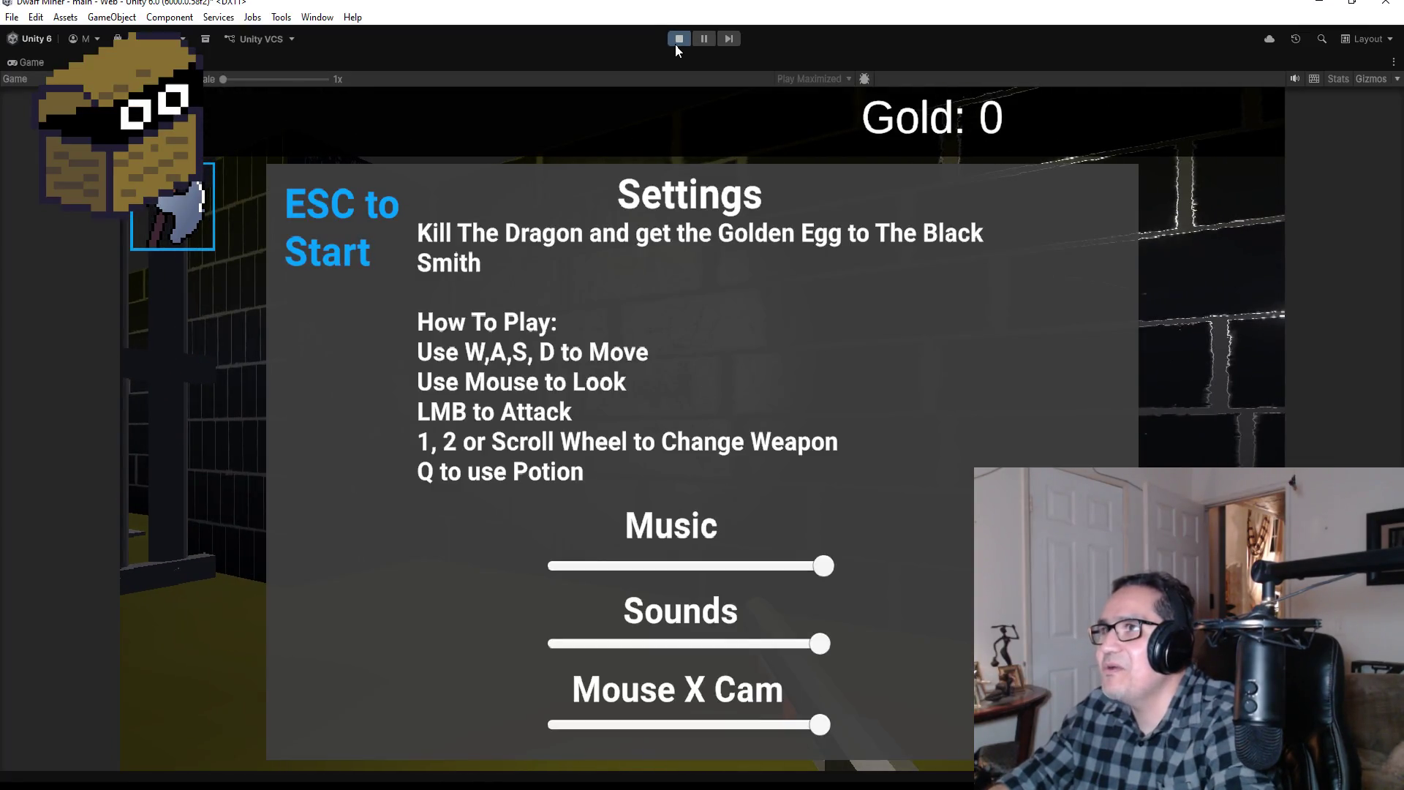
{"action": "left_click", "coordinate": [677, 42]}
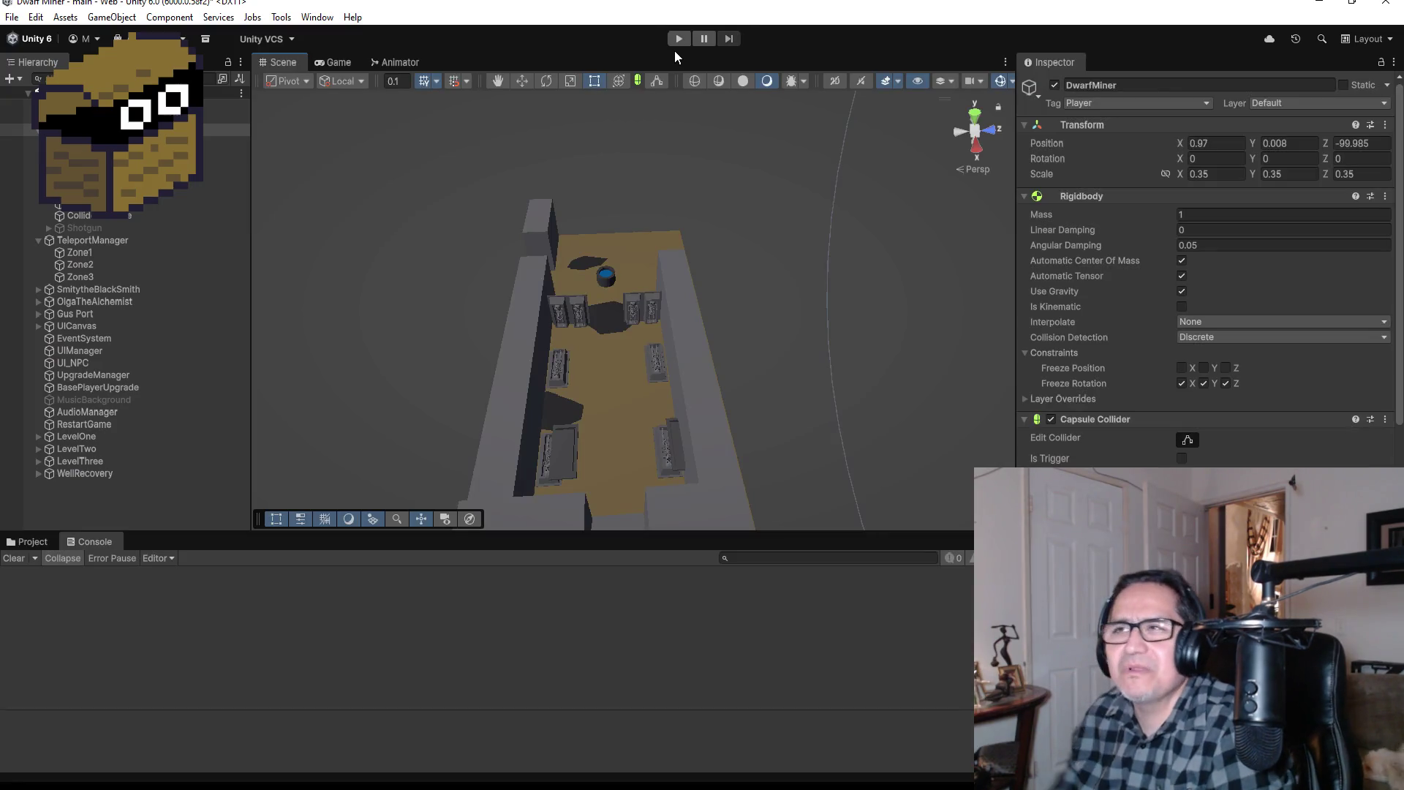
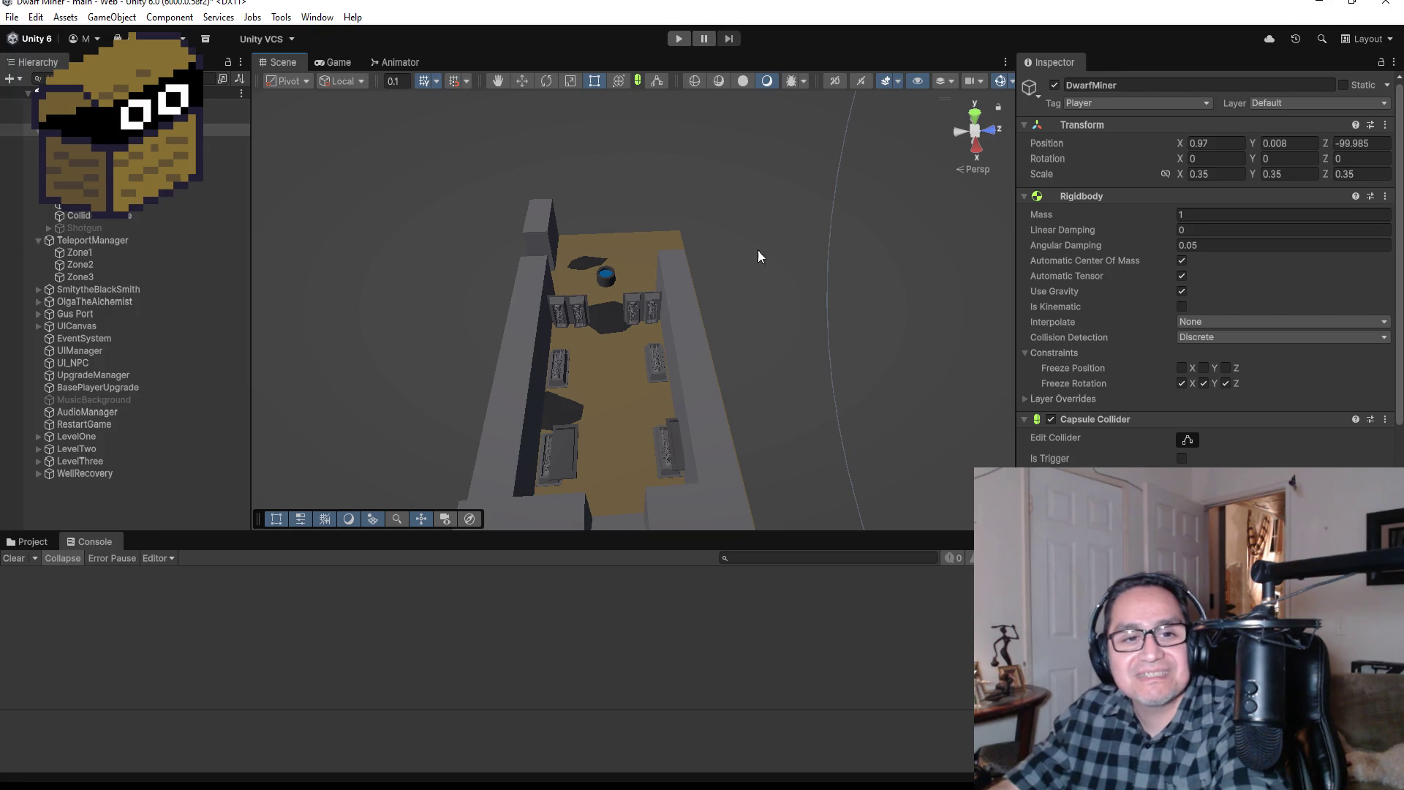
Step: Select the wall block HardWall (37) and switch to a top-down view of the level
{"action": "scroll", "coordinate": [664, 381], "scroll_direction": "up", "scroll_amount": 10}
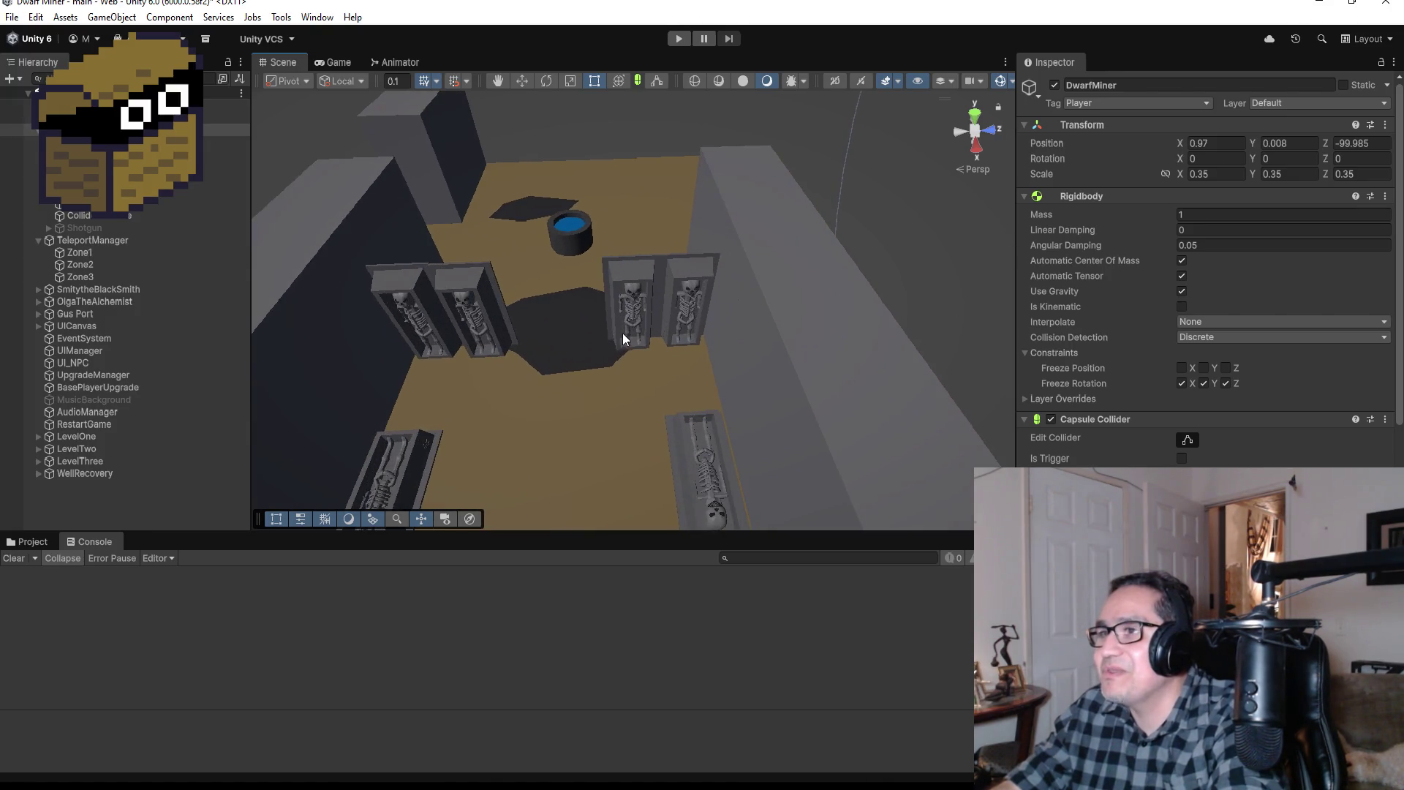
{"action": "scroll", "coordinate": [623, 333], "scroll_direction": "down", "scroll_amount": 10}
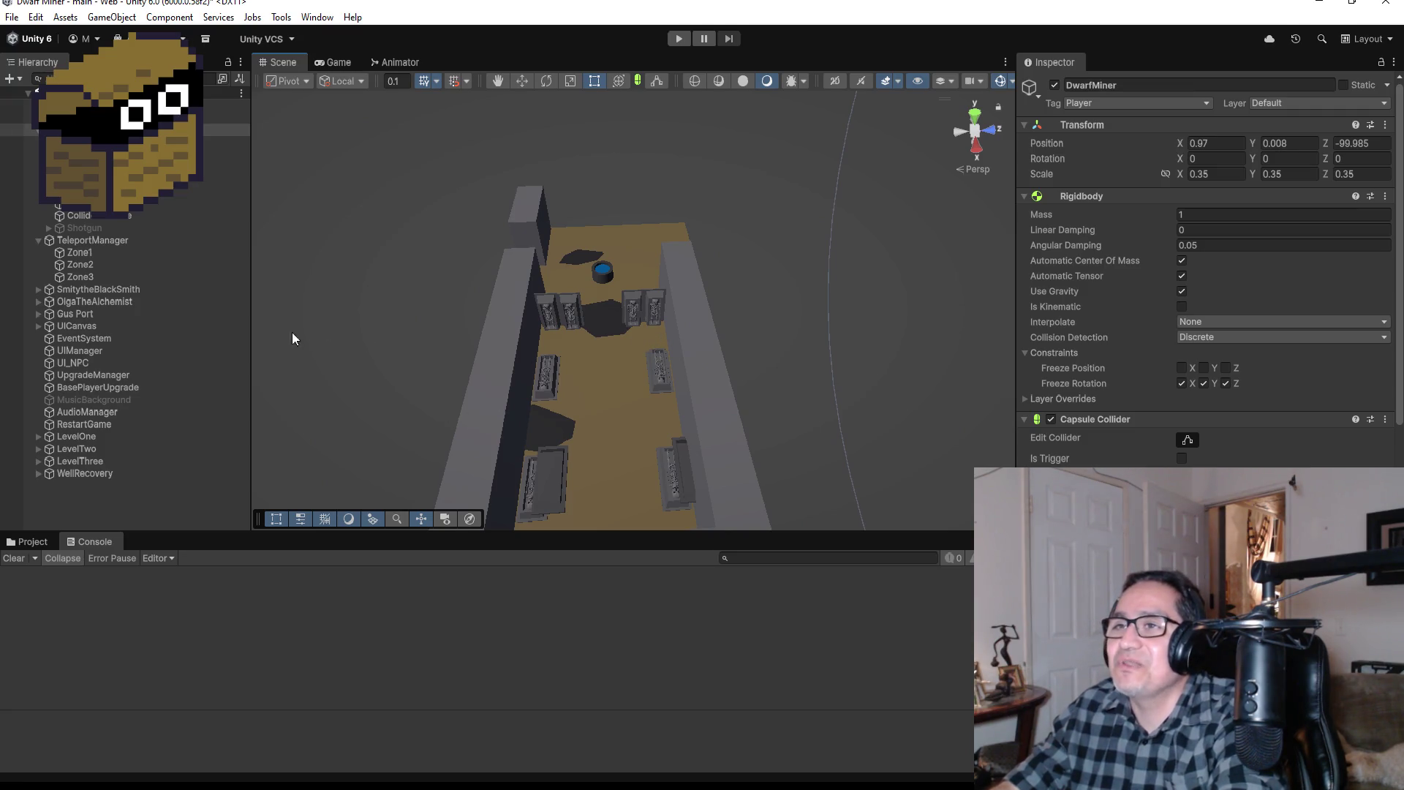
{"action": "left_click", "coordinate": [517, 307]}
{"action": "left_click", "coordinate": [681, 292]}
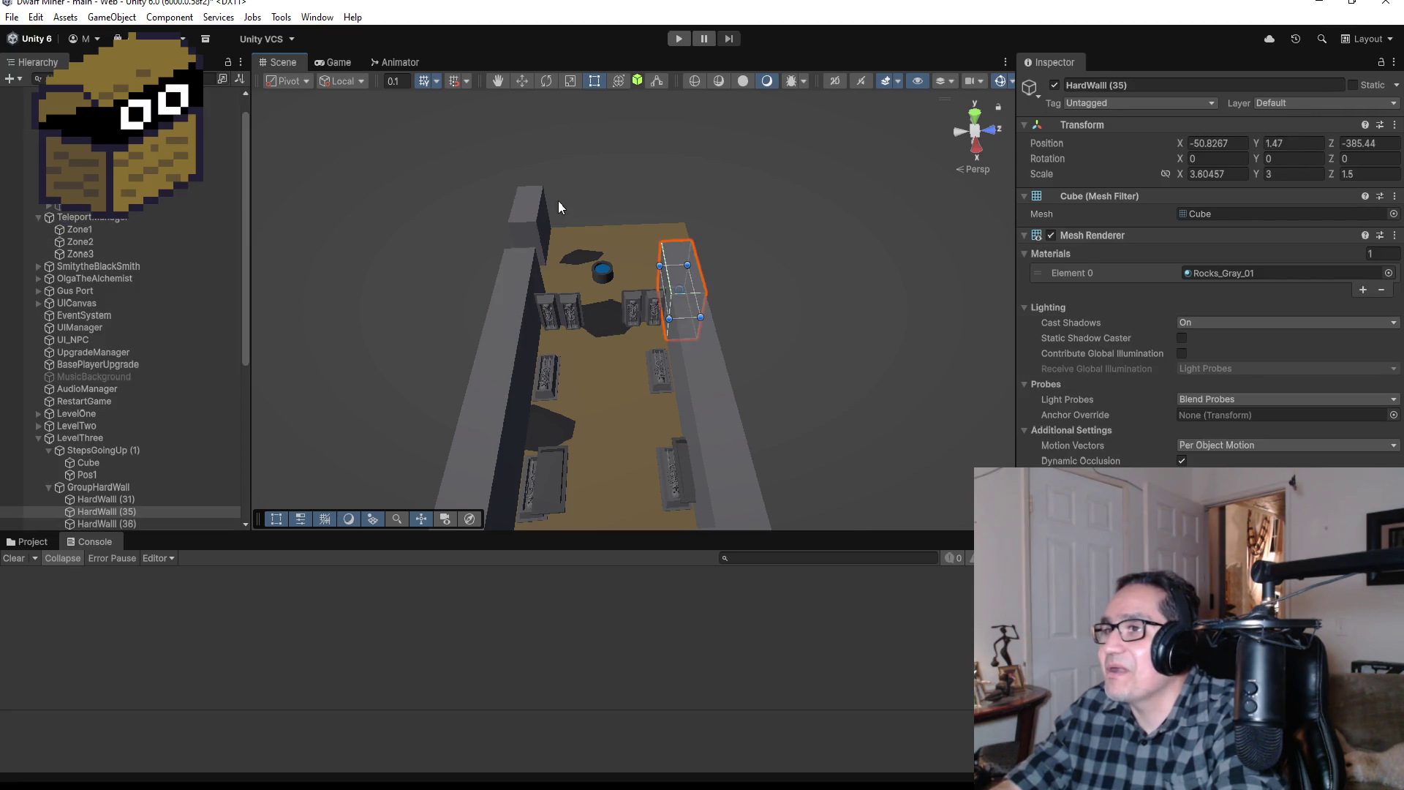
{"action": "left_click", "coordinate": [529, 212]}
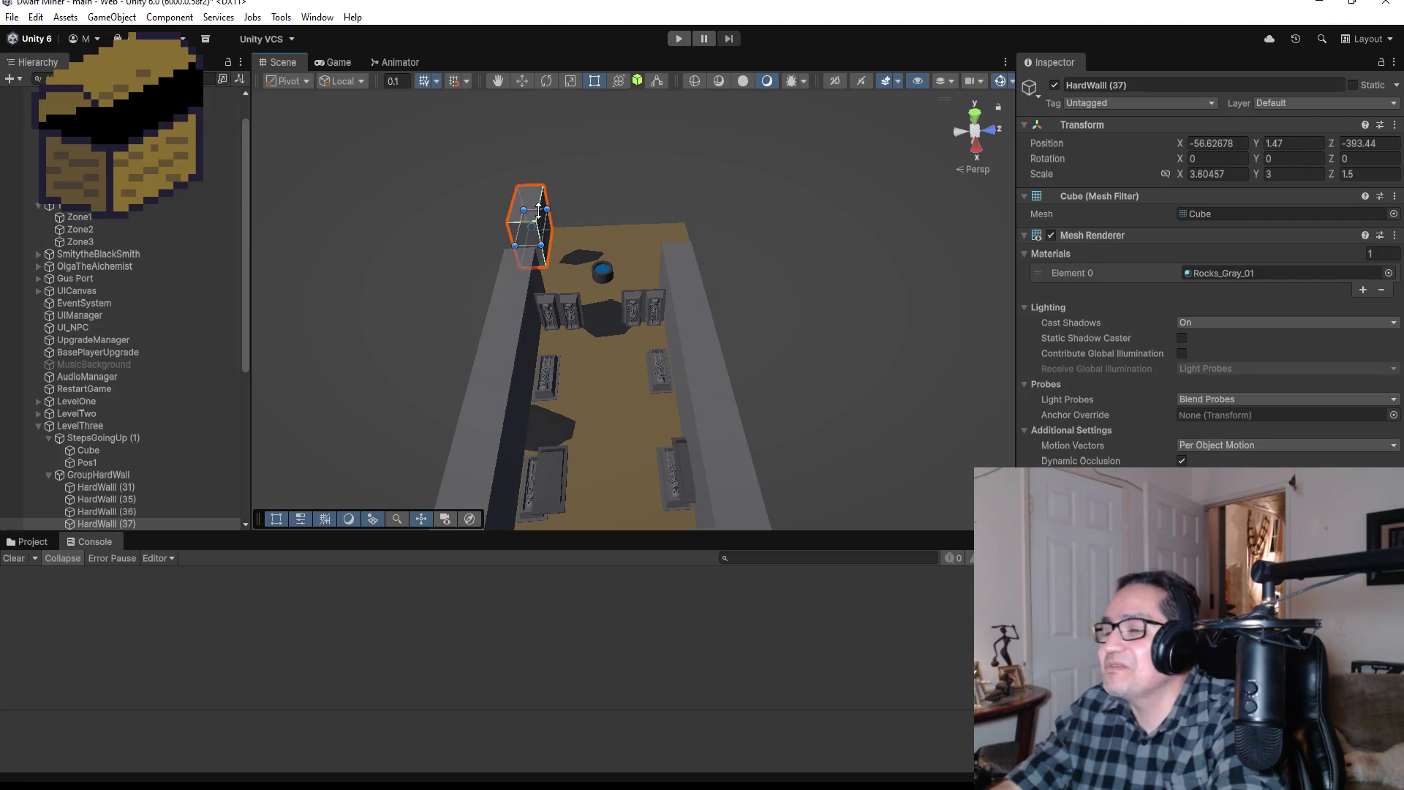
{"action": "left_click", "coordinate": [974, 113]}
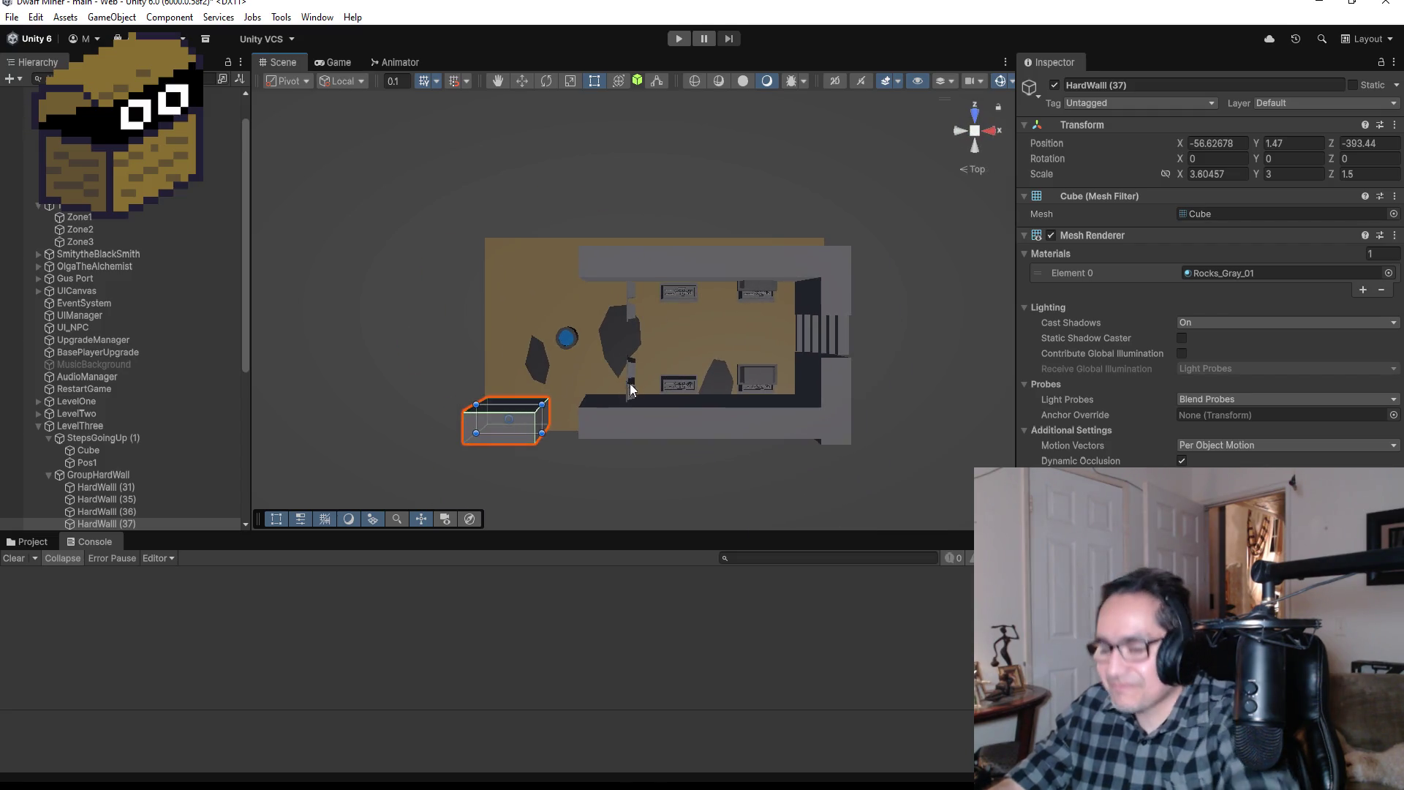
Step: Duplicate HardWall (37) and slide the copy, HardWall (38), left to X -57.0267
{"action": "key", "text": "ctrl+d"}
{"action": "left_click", "coordinate": [522, 80]}
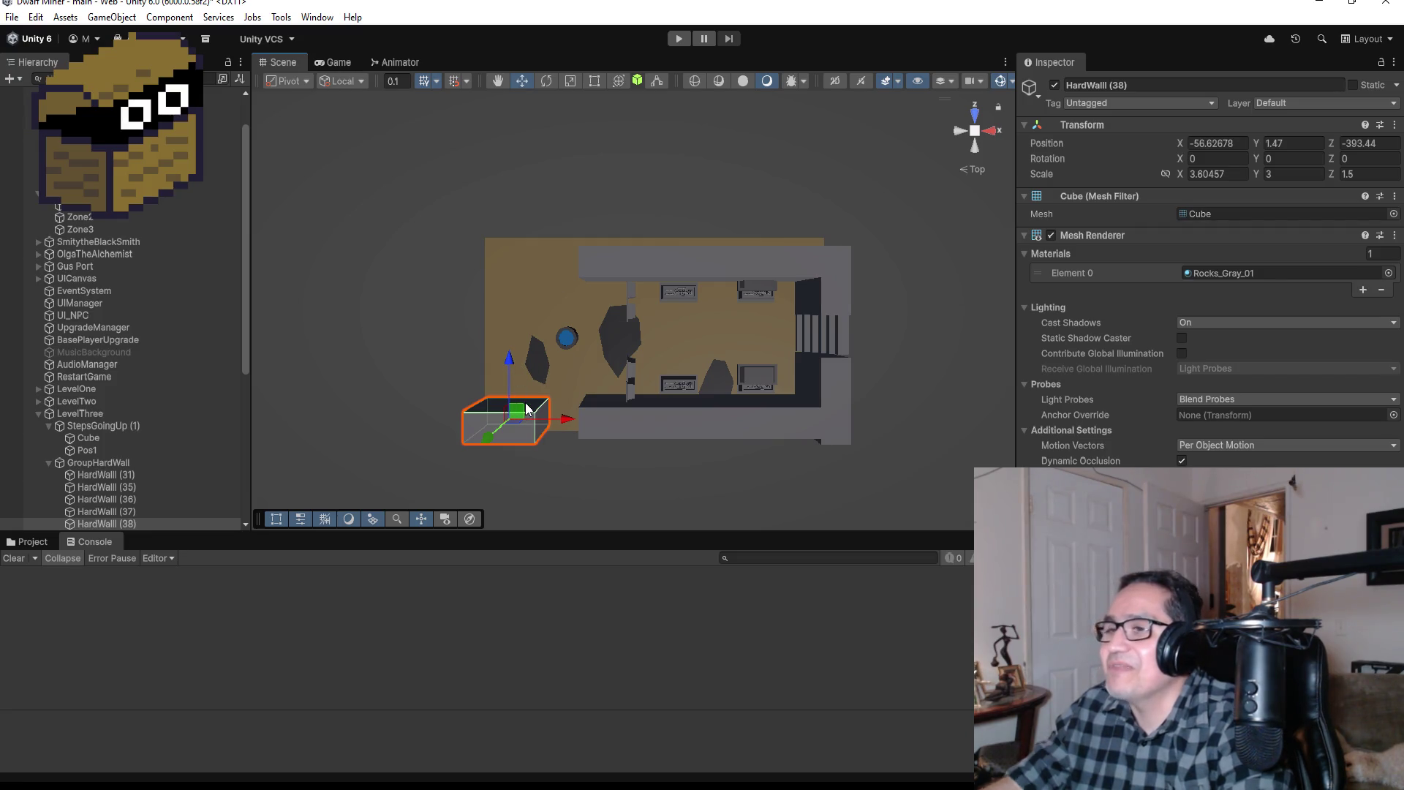
{"action": "key", "text": "Delete"}
{"action": "key", "text": "ctrl+z"}
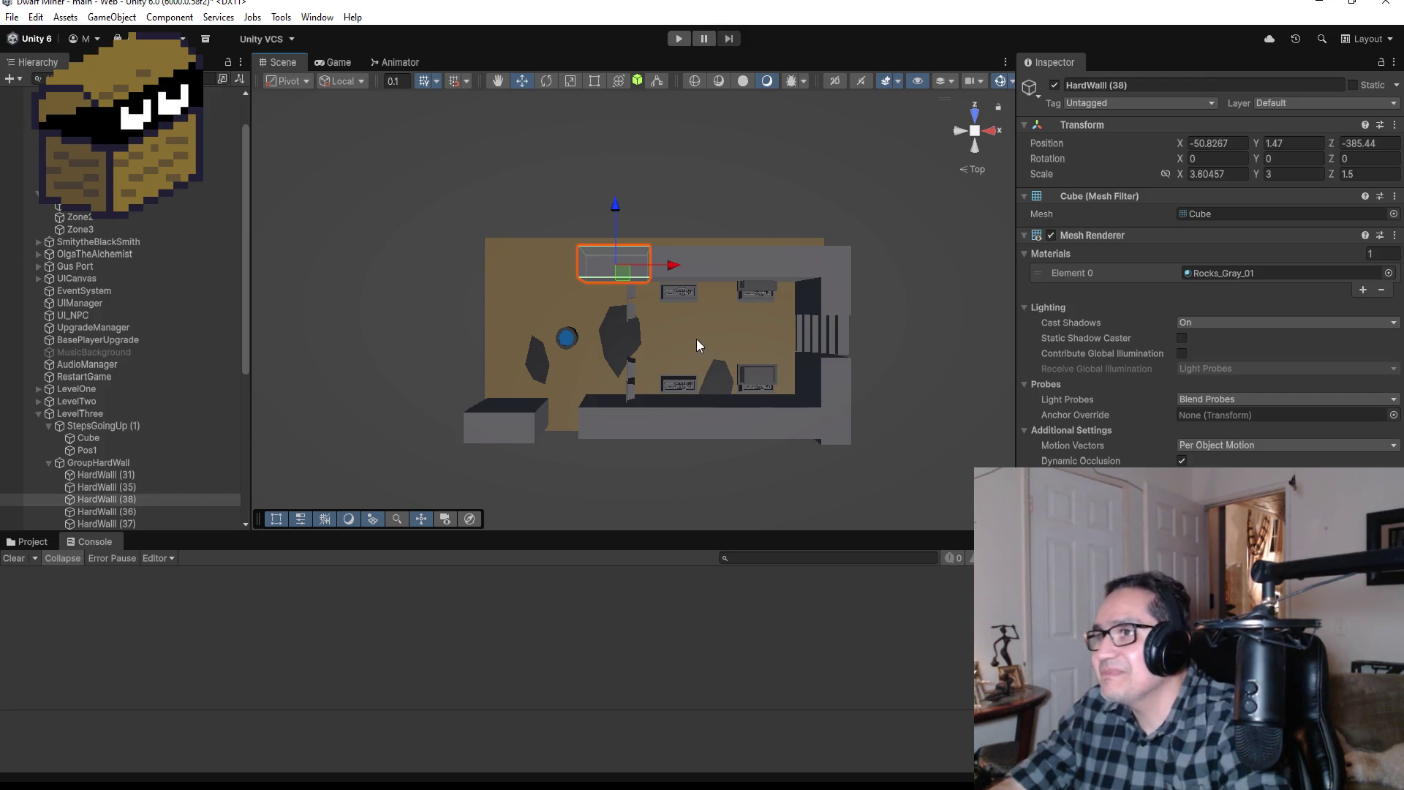
{"action": "left_click_drag", "start_coordinate": [672, 265], "coordinate": [559, 257]}
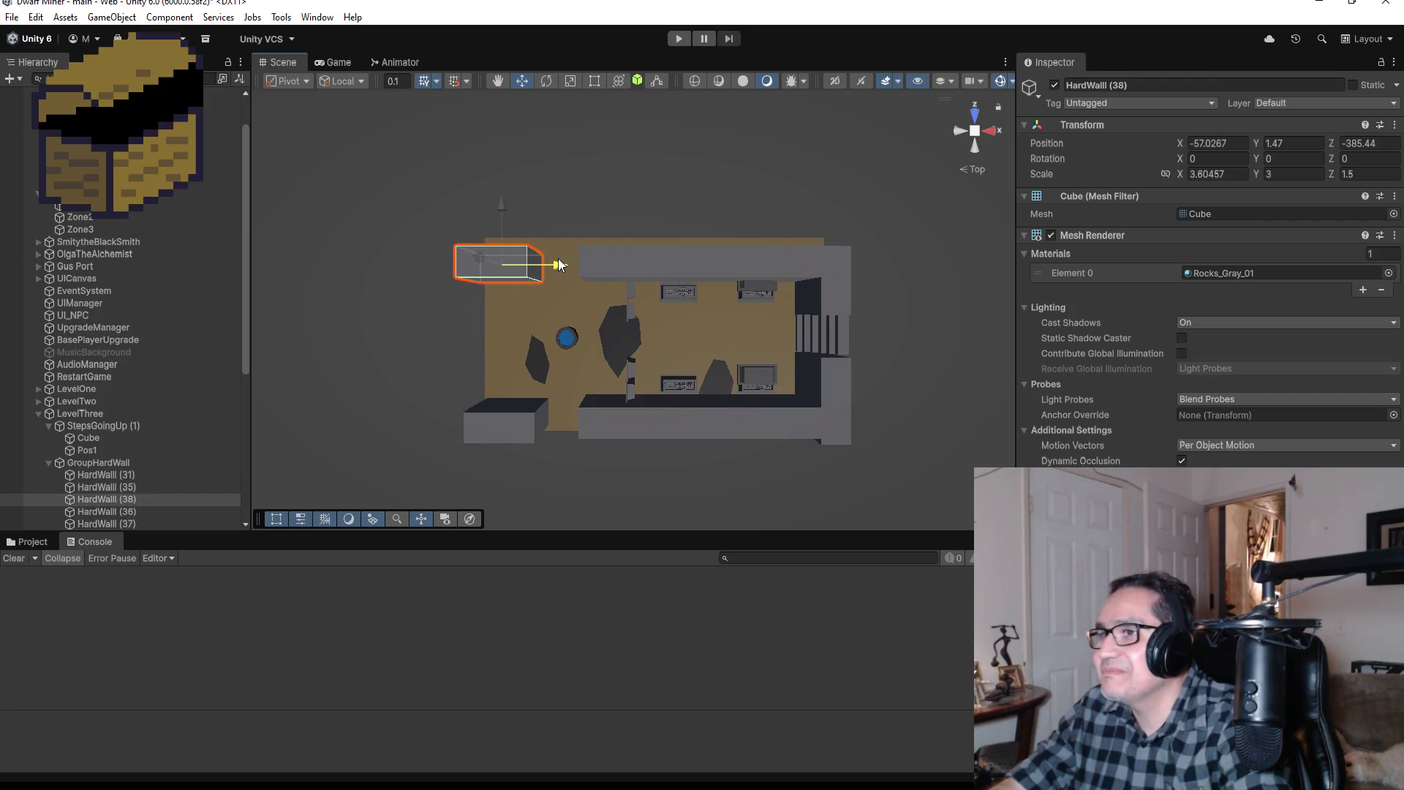
{"action": "key", "text": "f"}
Step: Orbit down to the sarcophagi and frame the left skeleton's rib cage
{"action": "scroll", "coordinate": [839, 383], "scroll_direction": "down", "scroll_amount": 4}
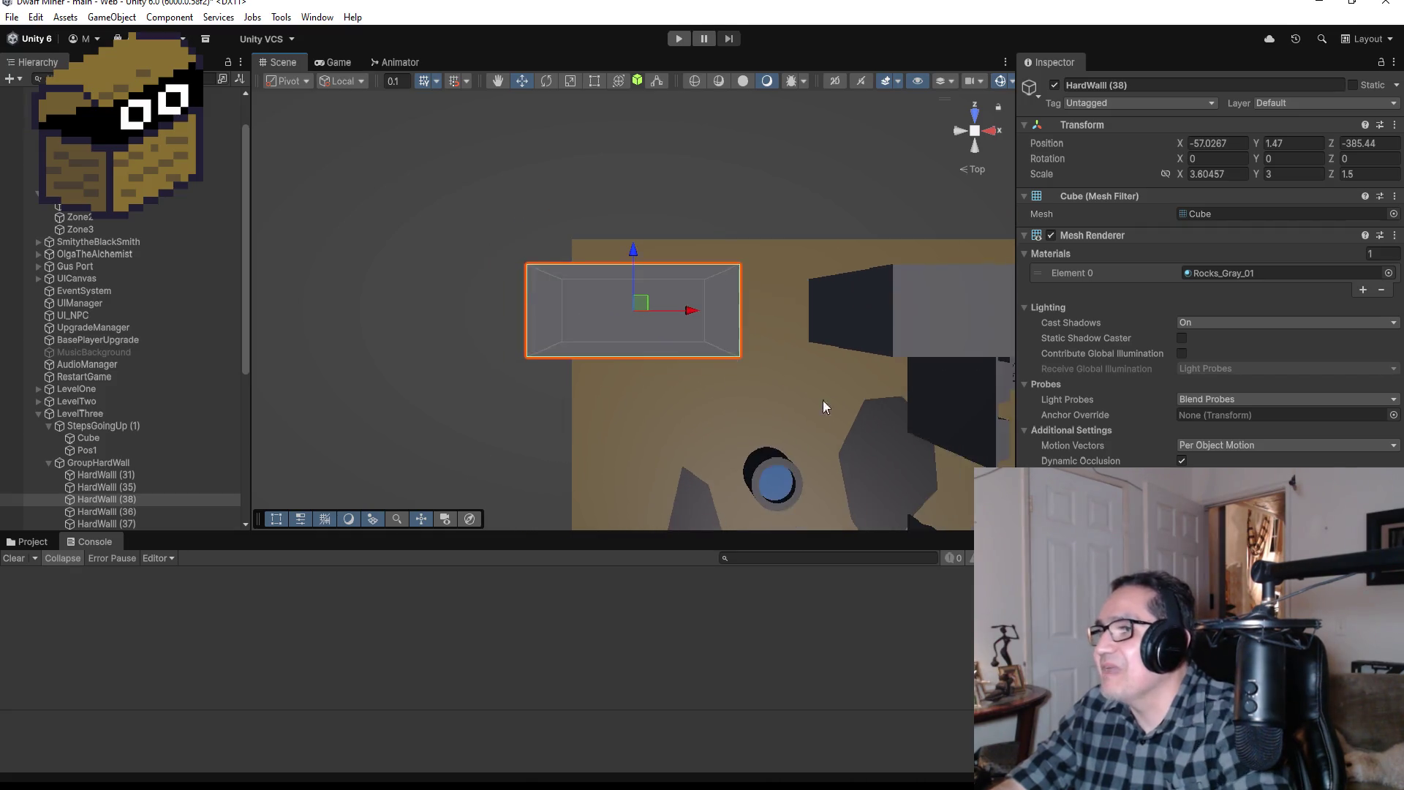
{"action": "mouse_move", "coordinate": [839, 383]}
{"action": "left_mouse_down", "text": "alt"}
{"action": "mouse_move", "coordinate": [650, 163]}
{"action": "mouse_move", "coordinate": [490, 189]}
{"action": "left_mouse_up", "text": "alt"}
{"action": "scroll", "coordinate": [490, 190], "scroll_direction": "down", "scroll_amount": 8}
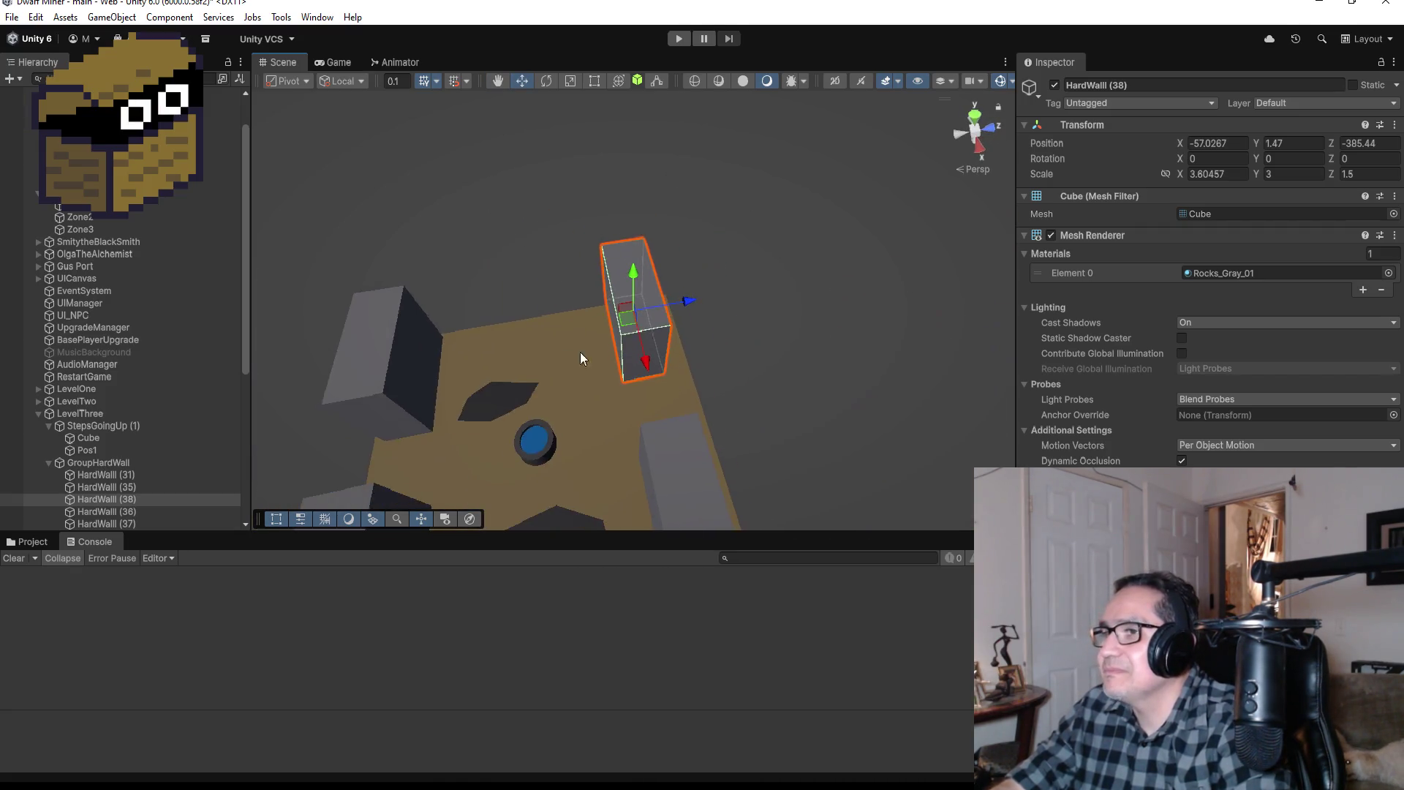
{"action": "mouse_move", "coordinate": [650, 210]}
{"action": "left_mouse_down", "text": "alt"}
{"action": "mouse_move", "coordinate": [545, 372]}
{"action": "mouse_move", "coordinate": [572, 440]}
{"action": "left_mouse_up", "text": "alt"}
{"action": "scroll", "coordinate": [512, 402], "scroll_direction": "up", "scroll_amount": 5}
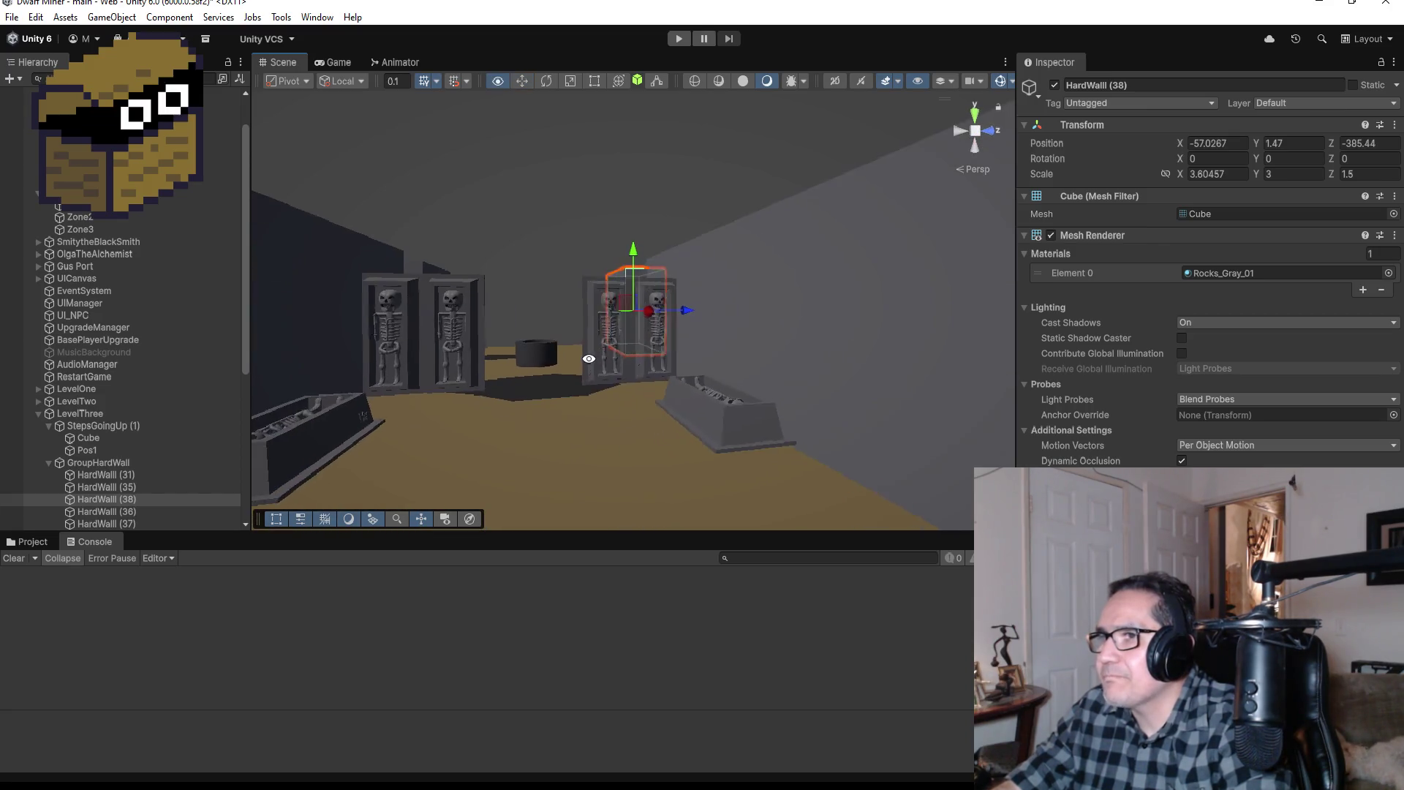
{"action": "left_click", "coordinate": [451, 339]}
{"action": "key", "text": "f"}
{"action": "scroll", "coordinate": [695, 450], "scroll_direction": "down", "scroll_amount": 6}
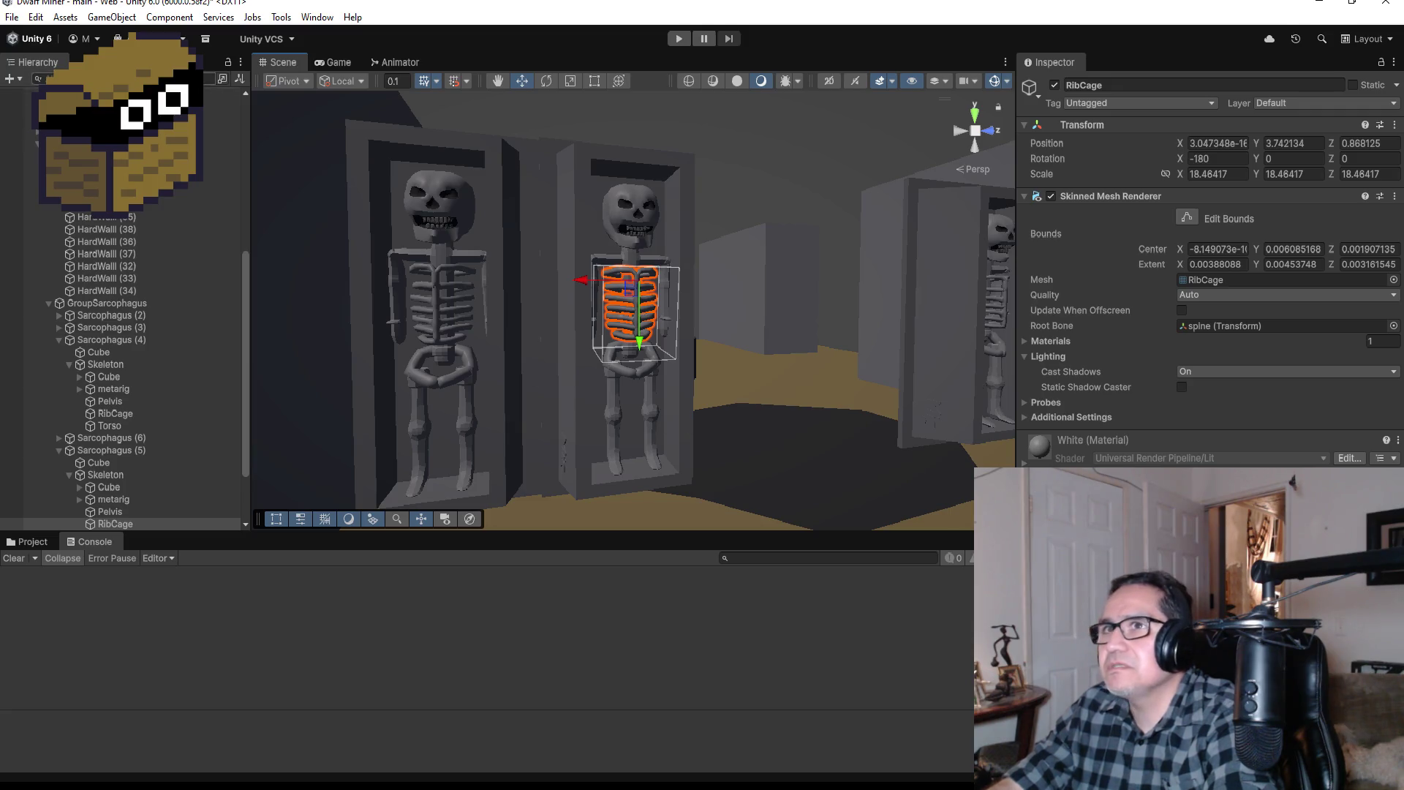
{"action": "left_click", "coordinate": [13, 19]}
{"action": "left_click", "coordinate": [29, 88]}
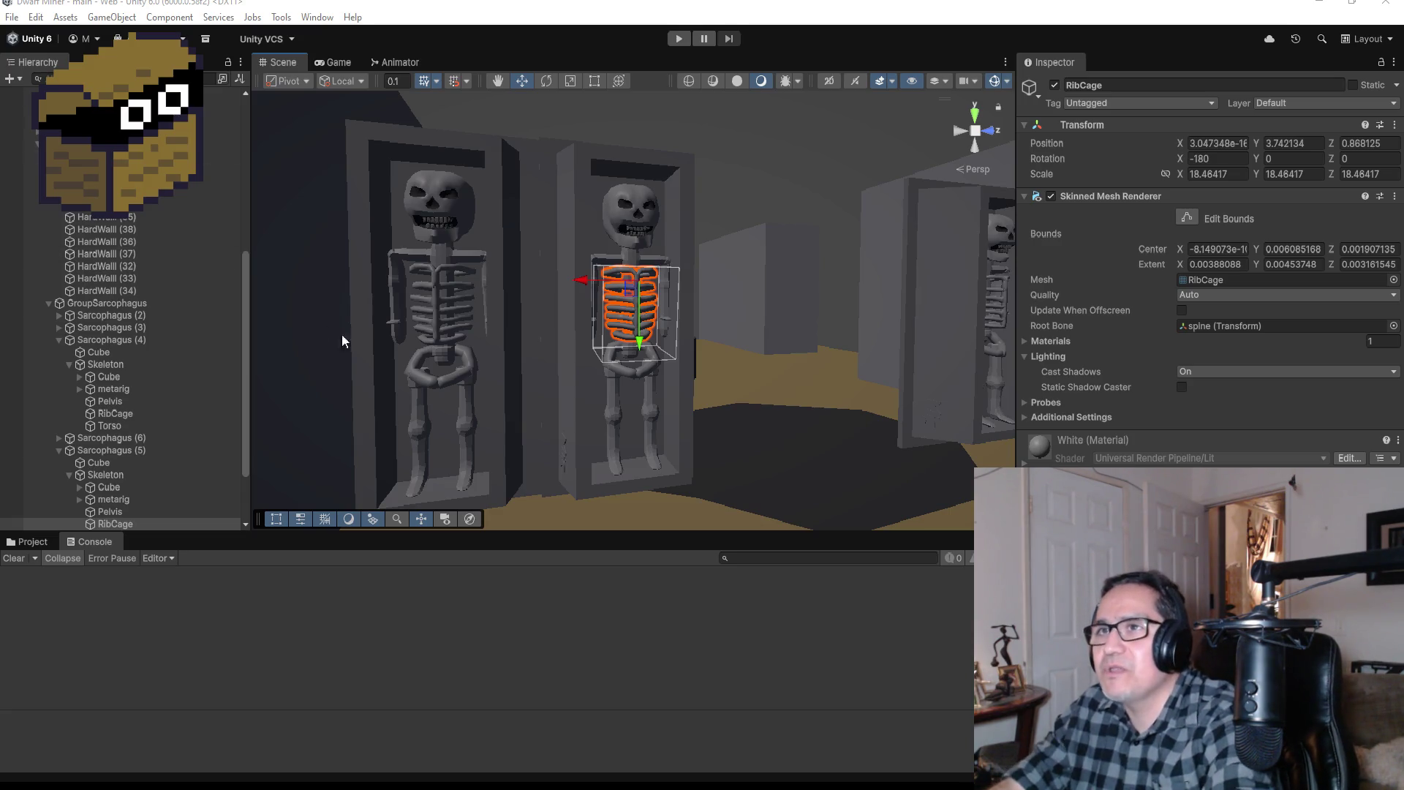
{"action": "left_click", "coordinate": [11, 17]}
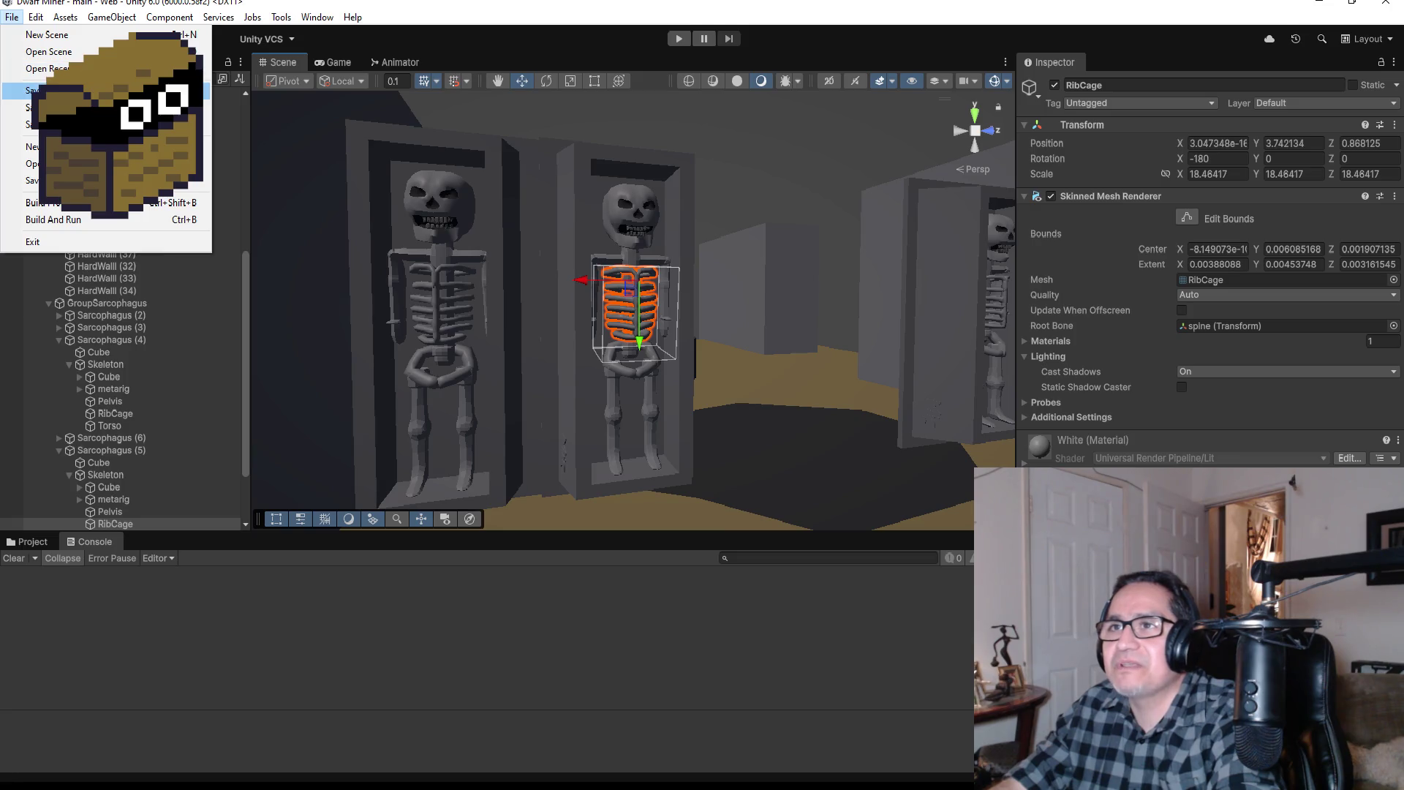
Step: Minimize the Unity editor and launch Blender from the desktop icon
{"action": "key", "text": "Escape"}
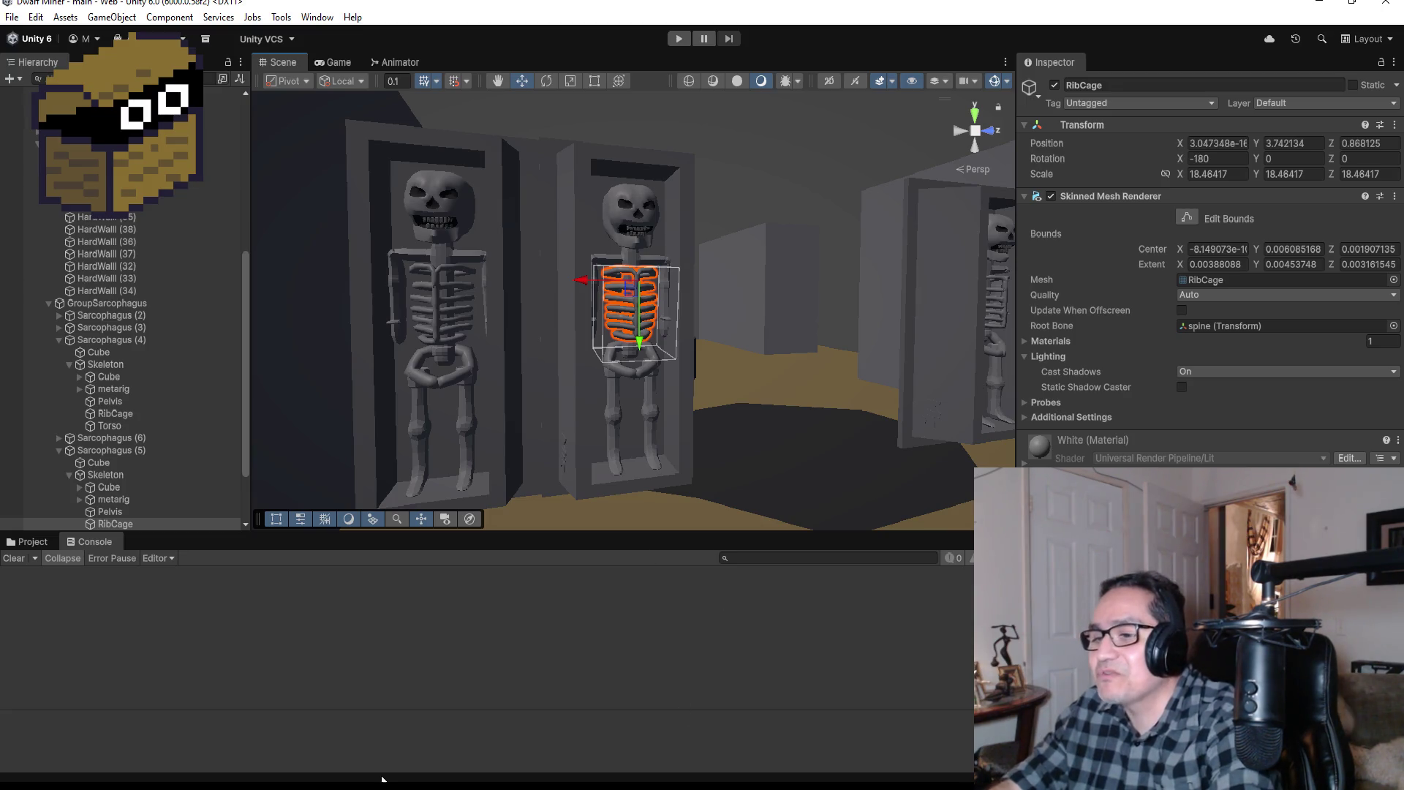
{"action": "left_click", "coordinate": [1318, 4]}
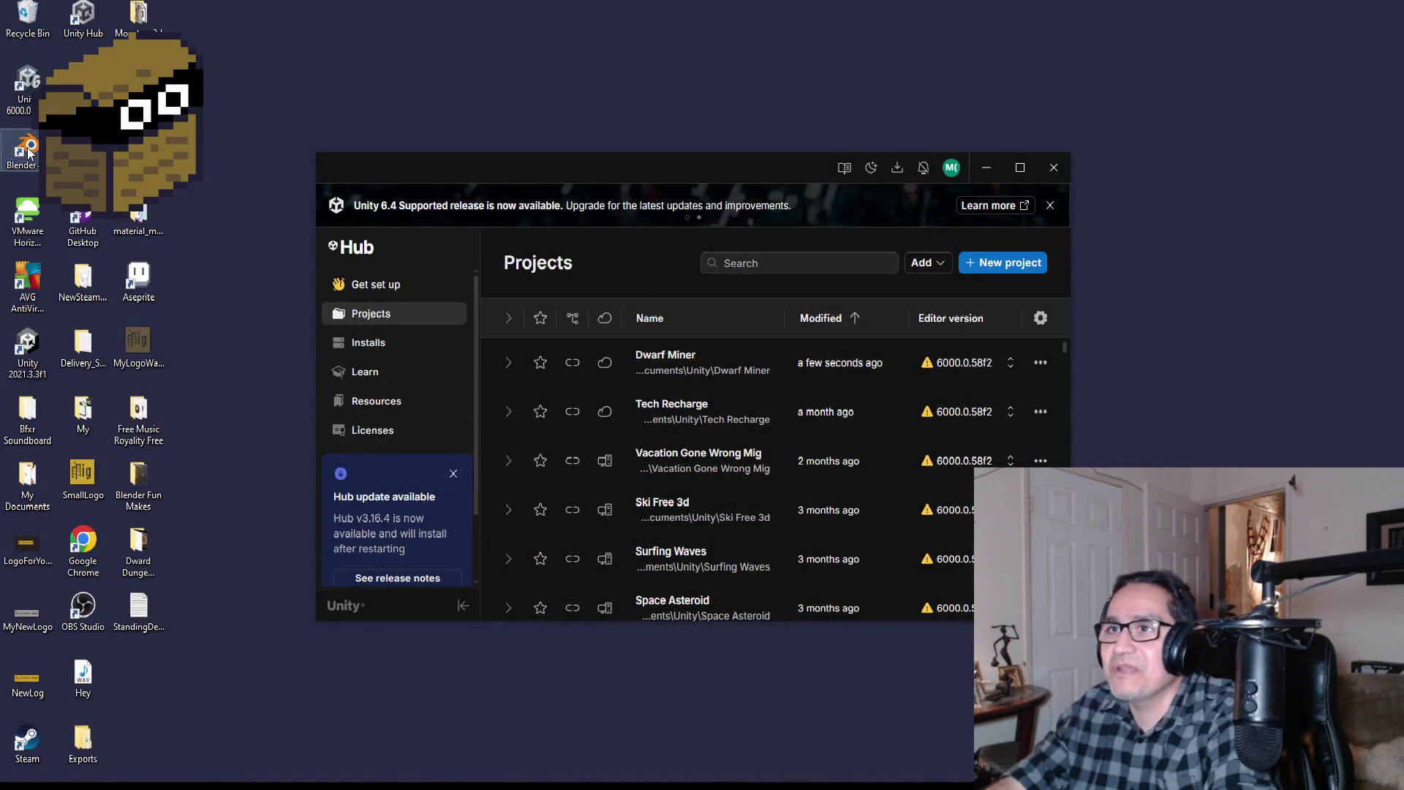
{"action": "left_click", "coordinate": [27, 150]}
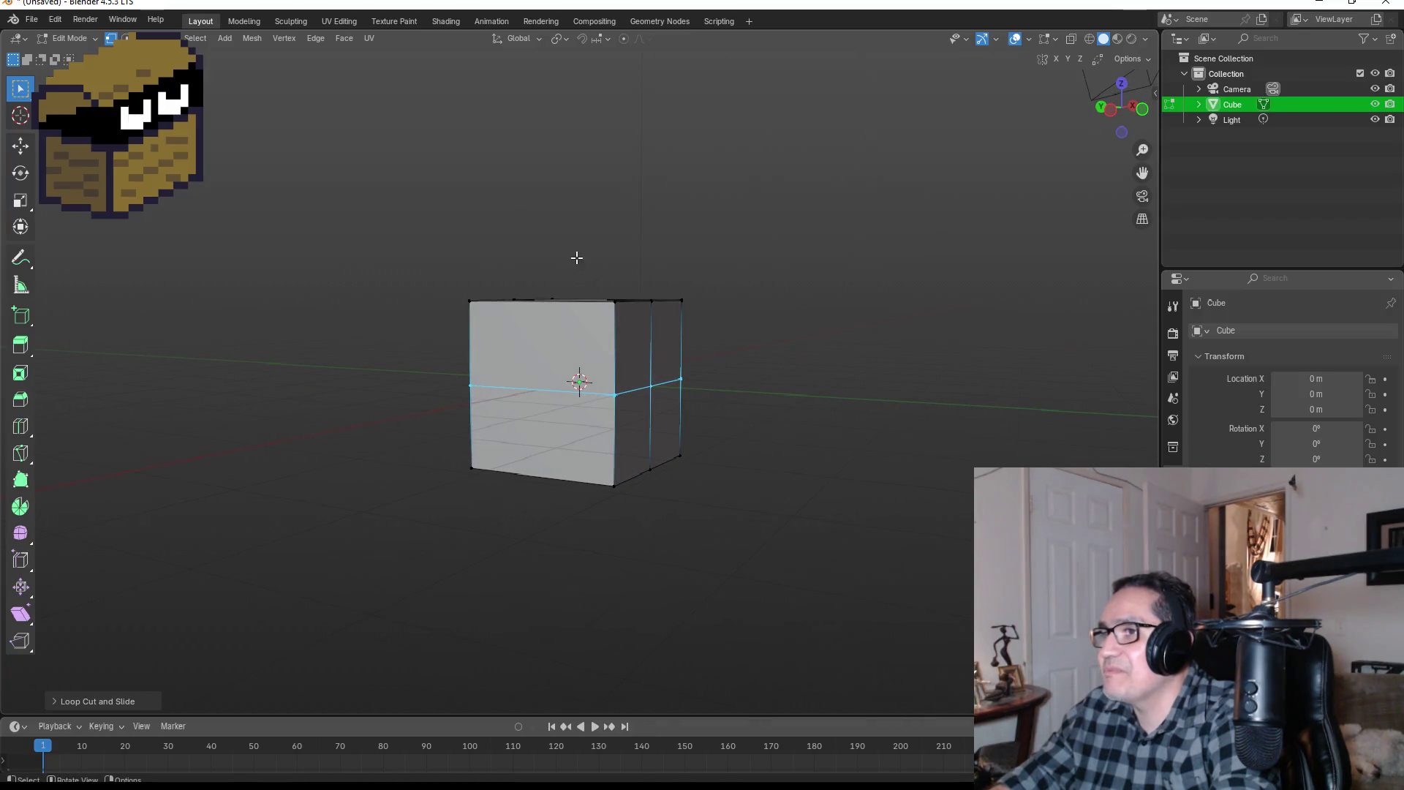
Step: Round the cube's right-end vertices into an octagon with LoopTools Circle
{"action": "mouse_move", "coordinate": [591, 285]}
{"action": "left_mouse_down"}
{"action": "mouse_move", "coordinate": [652, 329]}
{"action": "mouse_move", "coordinate": [770, 511]}
{"action": "left_mouse_up"}
{"action": "mouse_move", "coordinate": [868, 492]}
{"action": "left_mouse_down"}
{"action": "mouse_move", "coordinate": [795, 480]}
{"action": "mouse_move", "coordinate": [702, 439]}
{"action": "left_mouse_up"}
{"action": "right_click", "coordinate": [638, 344]}
{"action": "mouse_move", "coordinate": [622, 323]}
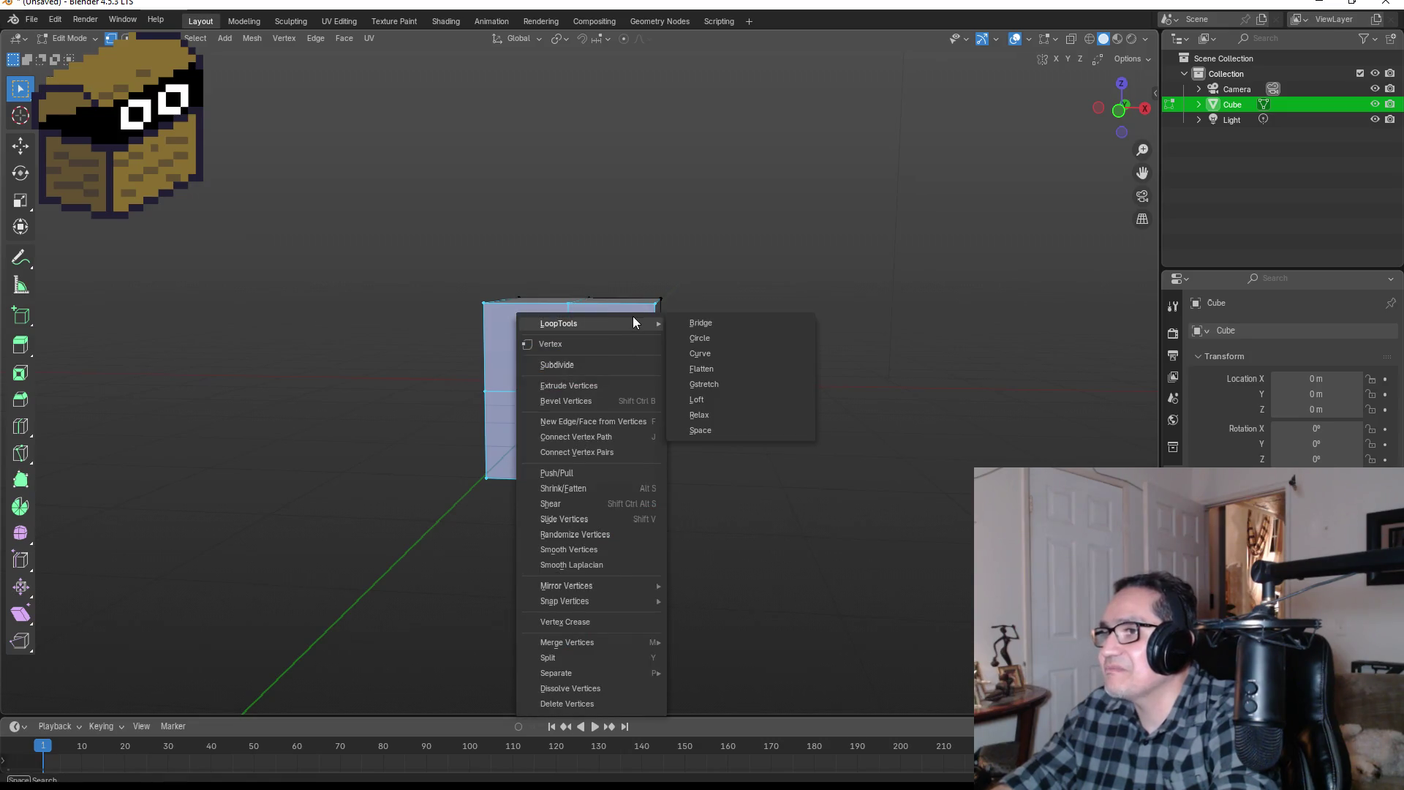
{"action": "left_click", "coordinate": [726, 339]}
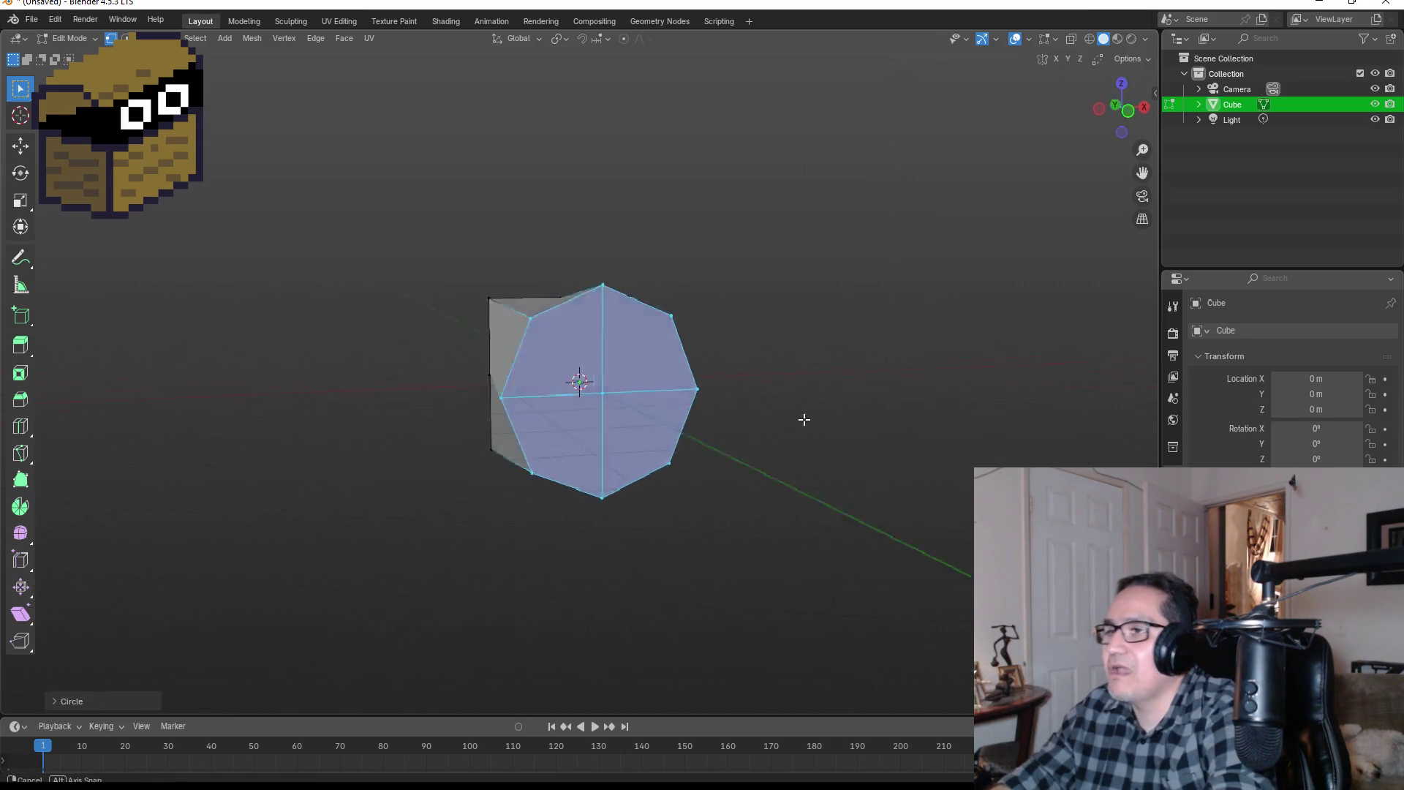
Step: Round the cube's other end with LoopTools Circle too, then view it from the front
{"action": "mouse_move", "coordinate": [804, 419]}
{"action": "left_mouse_down"}
{"action": "mouse_move", "coordinate": [705, 476]}
{"action": "mouse_move", "coordinate": [690, 417]}
{"action": "mouse_move", "coordinate": [778, 451]}
{"action": "left_mouse_up"}
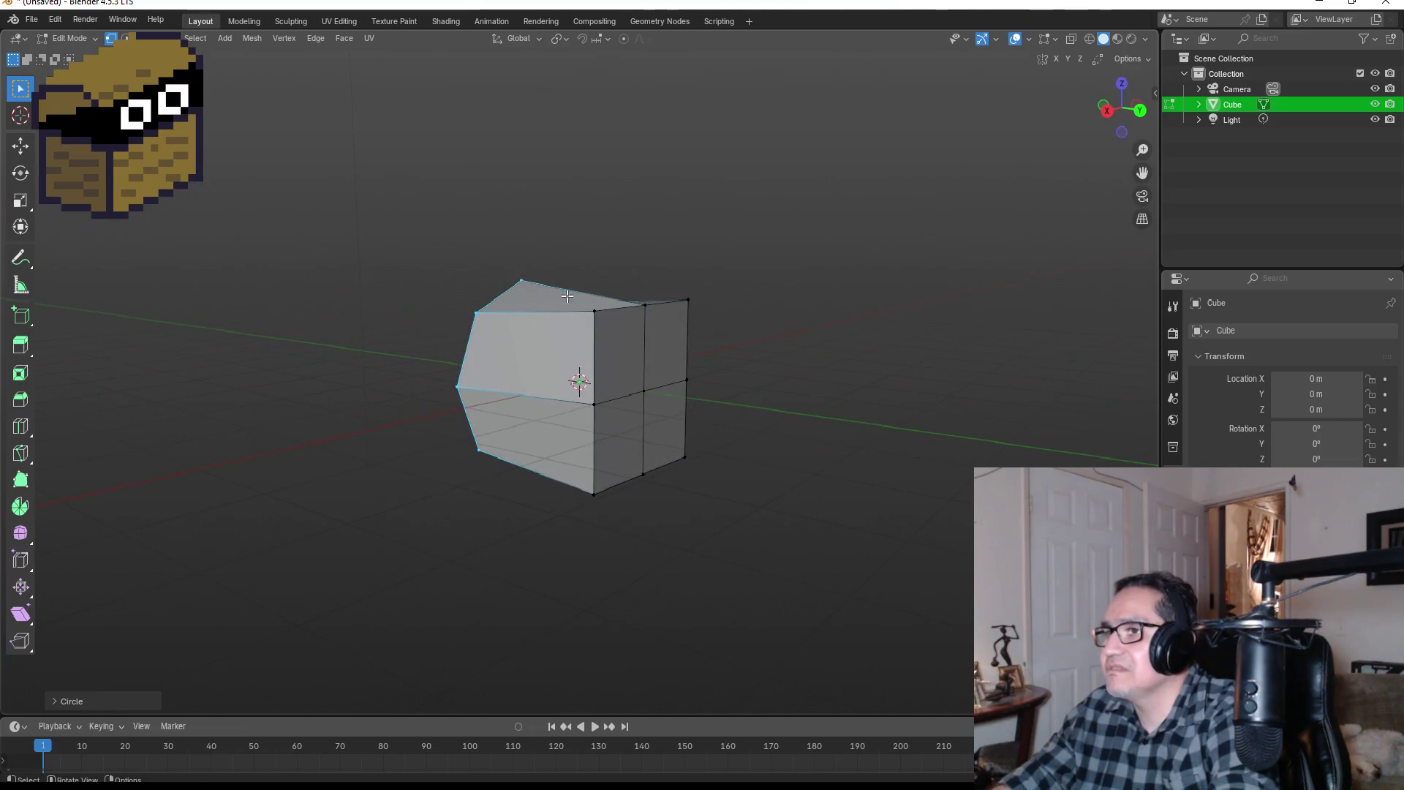
{"action": "mouse_move", "coordinate": [569, 284]}
{"action": "left_mouse_down"}
{"action": "mouse_move", "coordinate": [711, 436]}
{"action": "mouse_move", "coordinate": [770, 557]}
{"action": "left_mouse_up"}
{"action": "right_click", "coordinate": [645, 344]}
{"action": "mouse_move", "coordinate": [645, 344]}
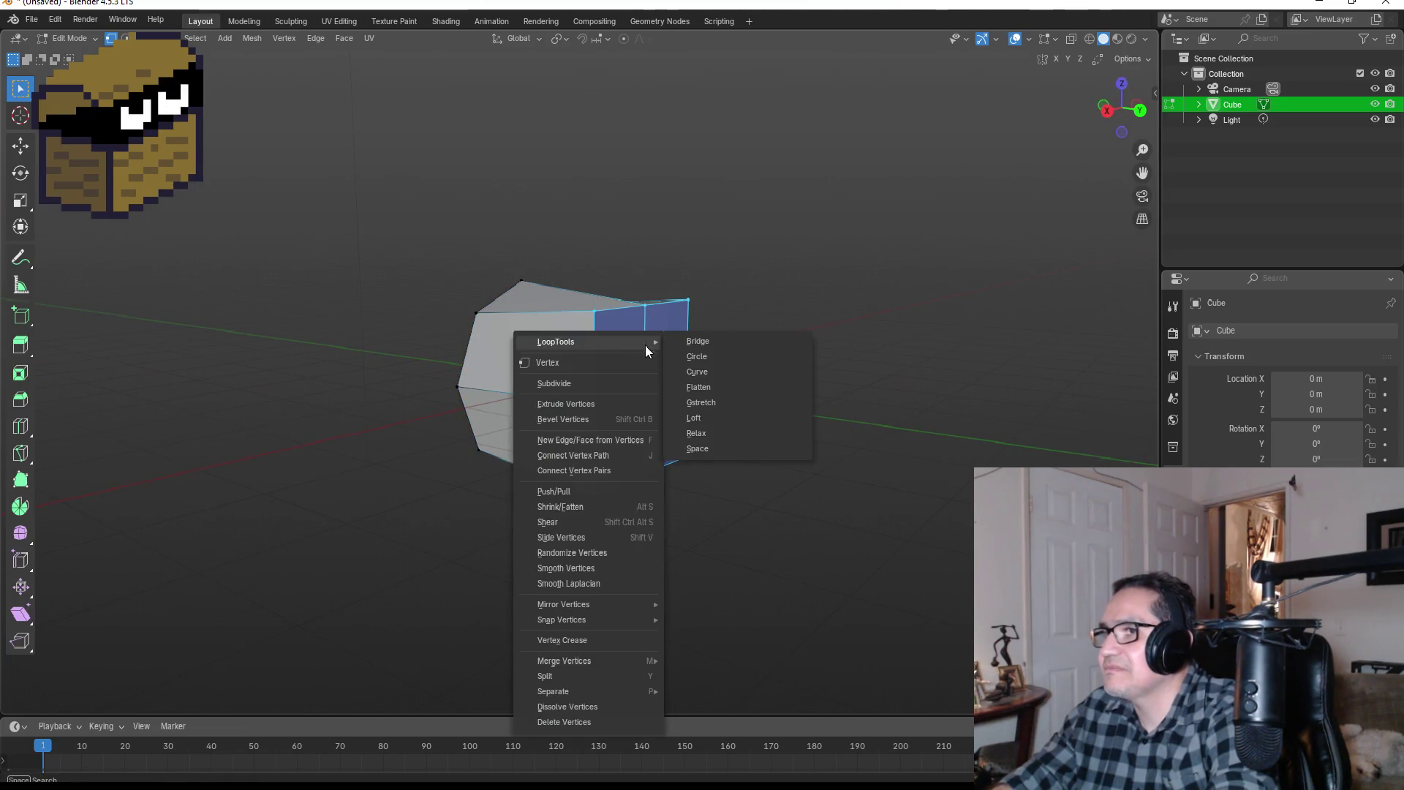
{"action": "left_click", "coordinate": [717, 360]}
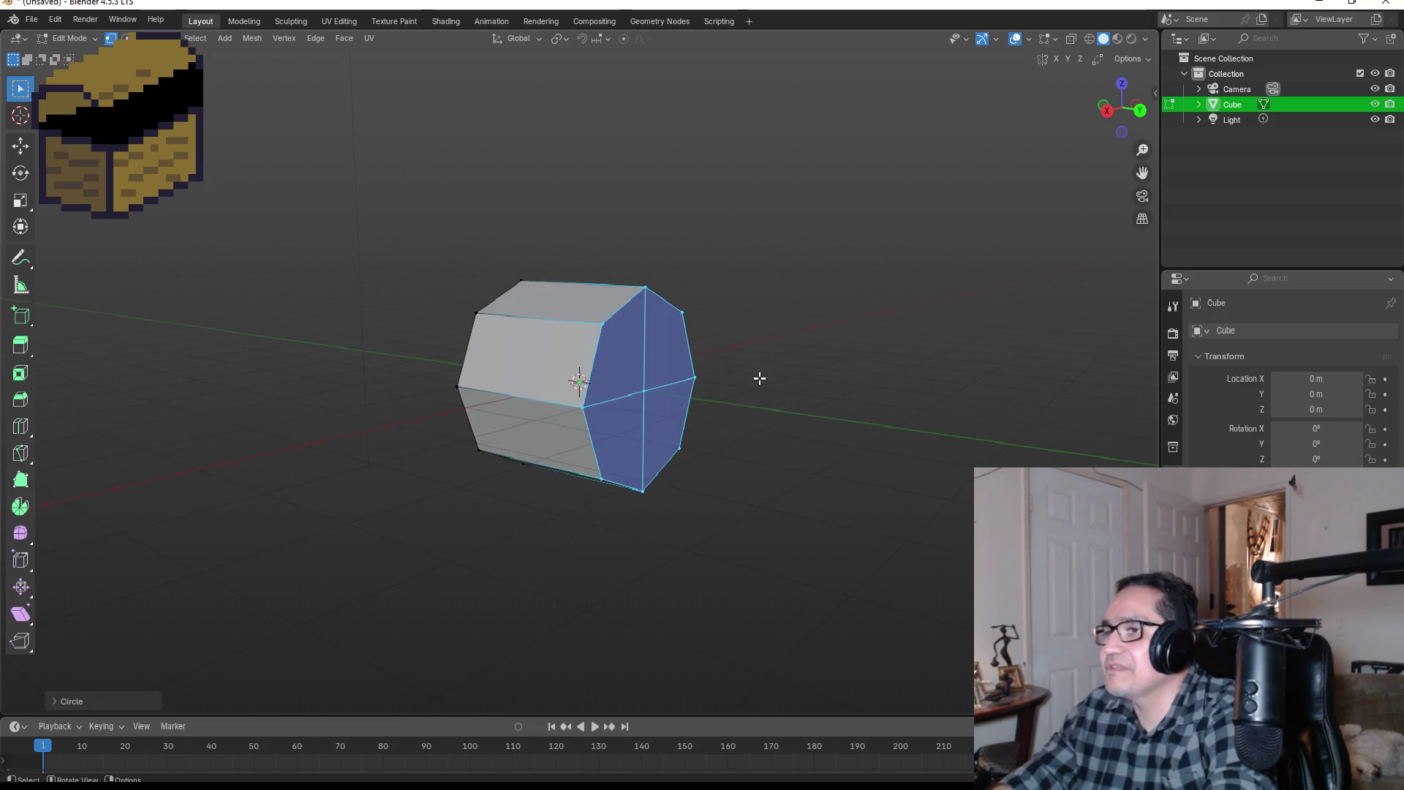
{"action": "key", "text": "KP_1"}
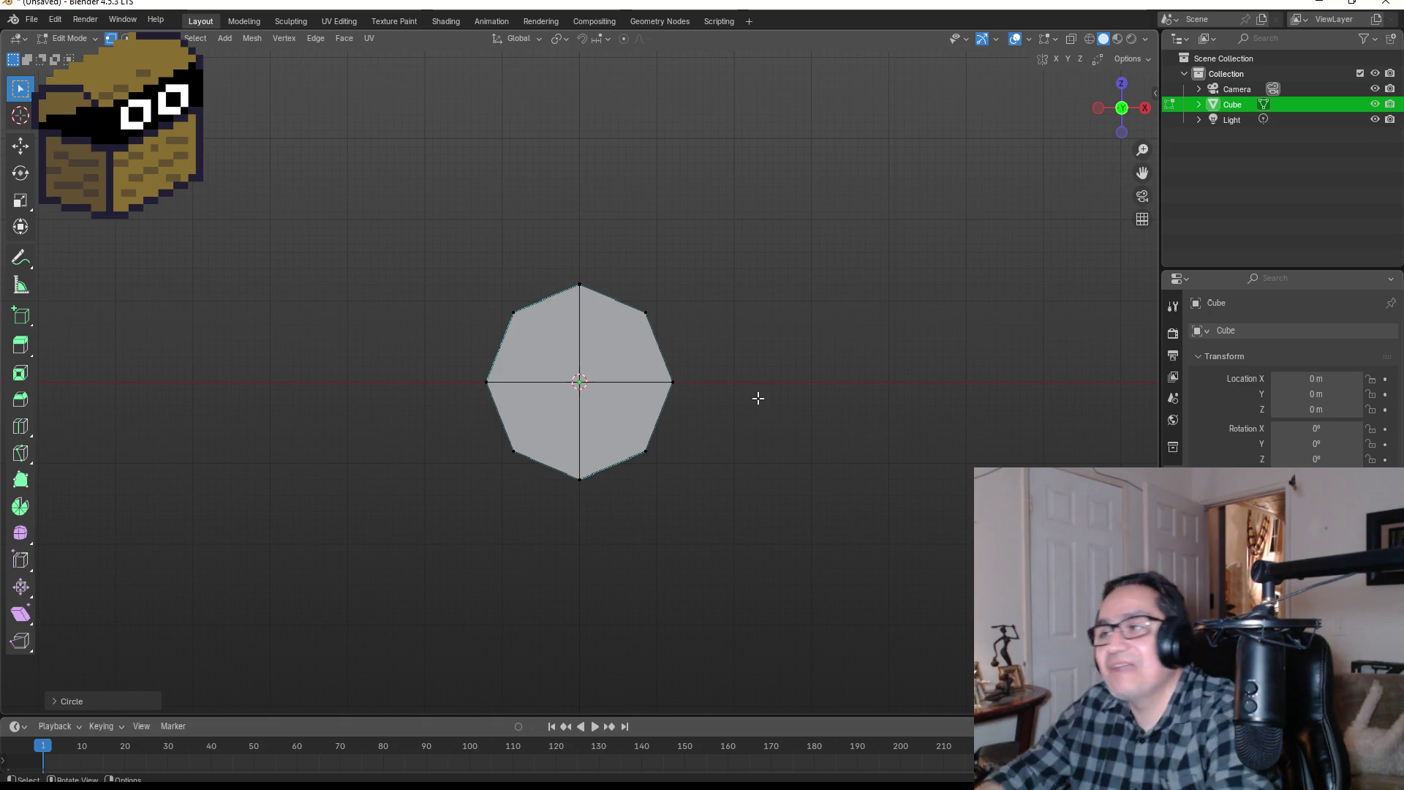
Step: In Object Mode, scale the octagonal prism along Y into a thin disc, viewed from the side
{"action": "key", "text": "Tab"}
{"action": "key", "text": "KP_3"}
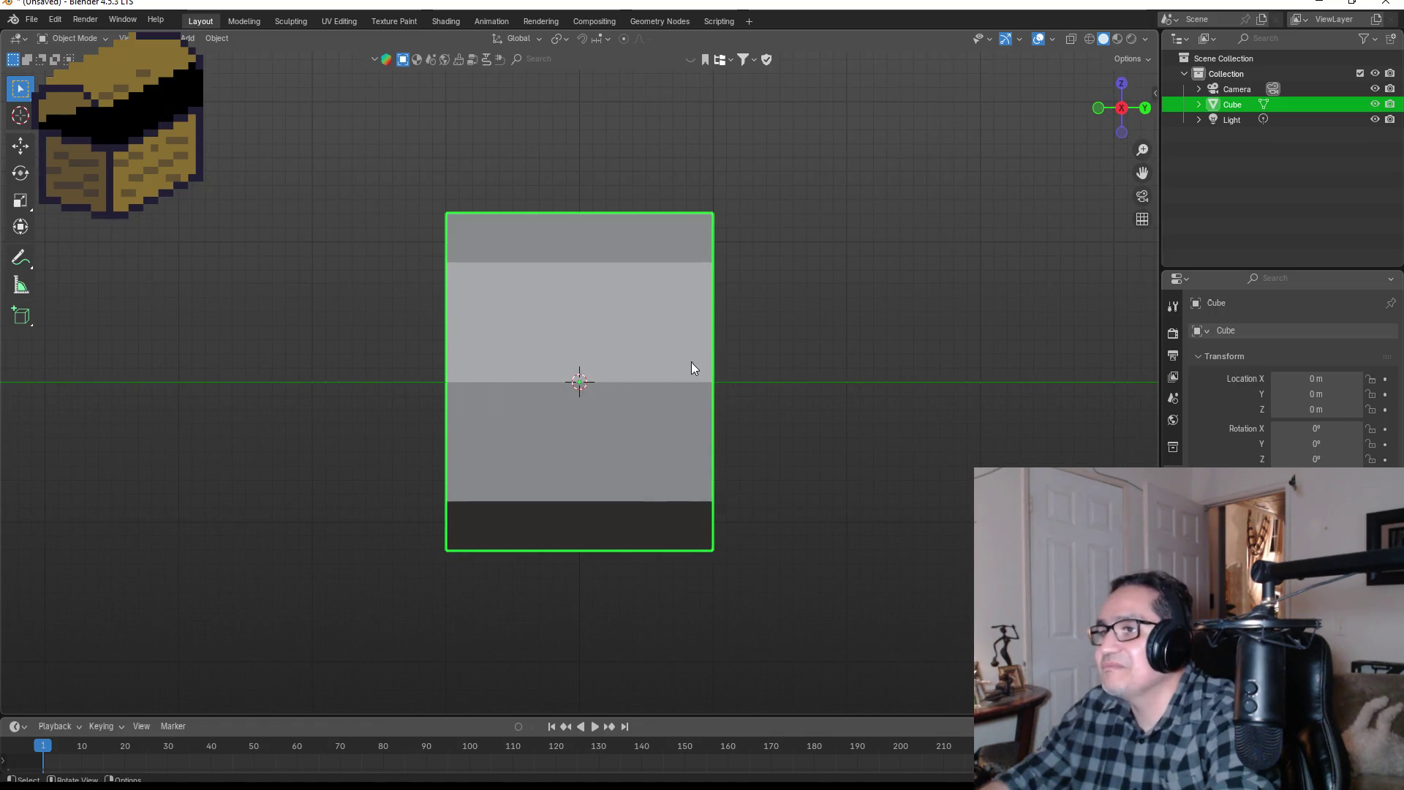
{"action": "key", "text": "s"}
{"action": "key", "text": "y"}
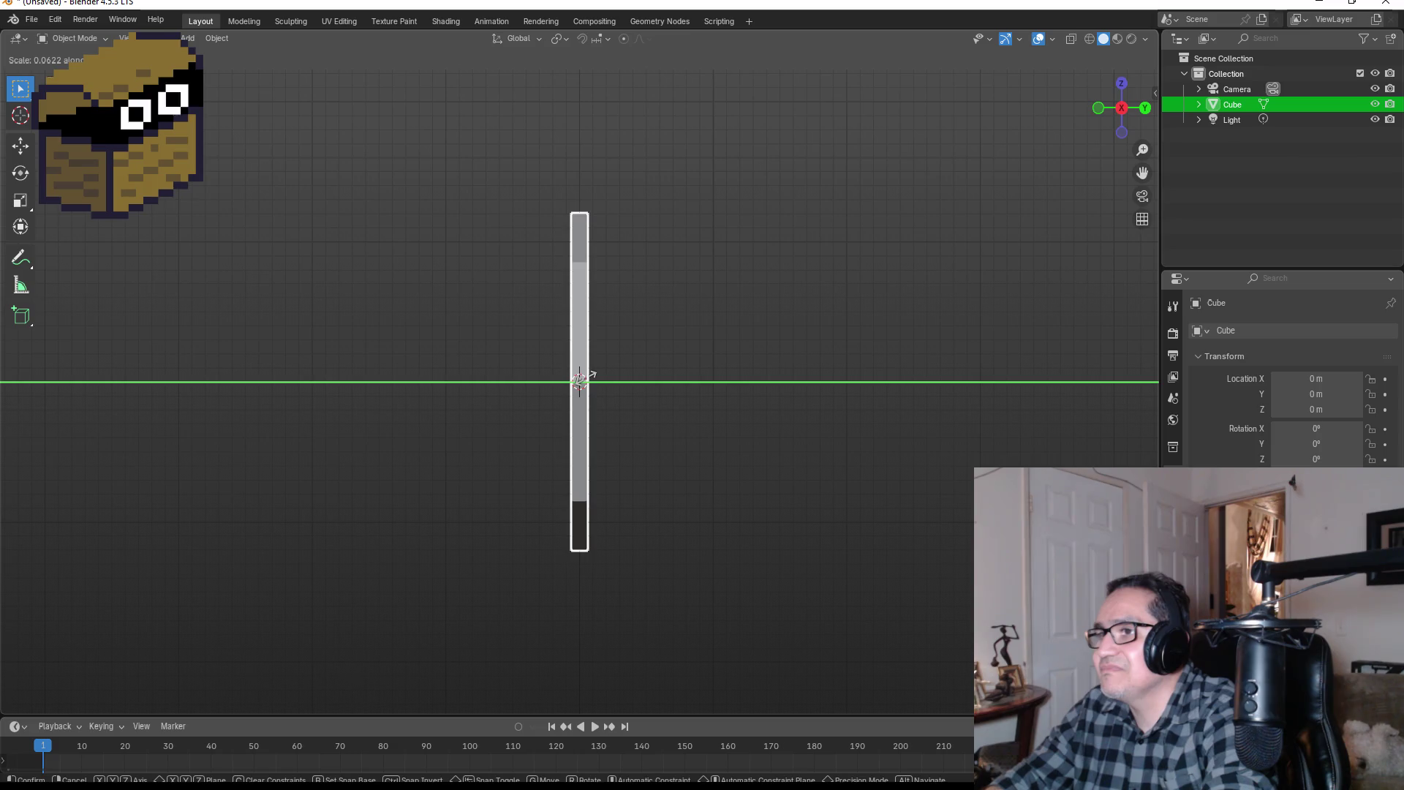
{"action": "left_click", "coordinate": [595, 375]}
{"action": "key", "text": "KP_1"}
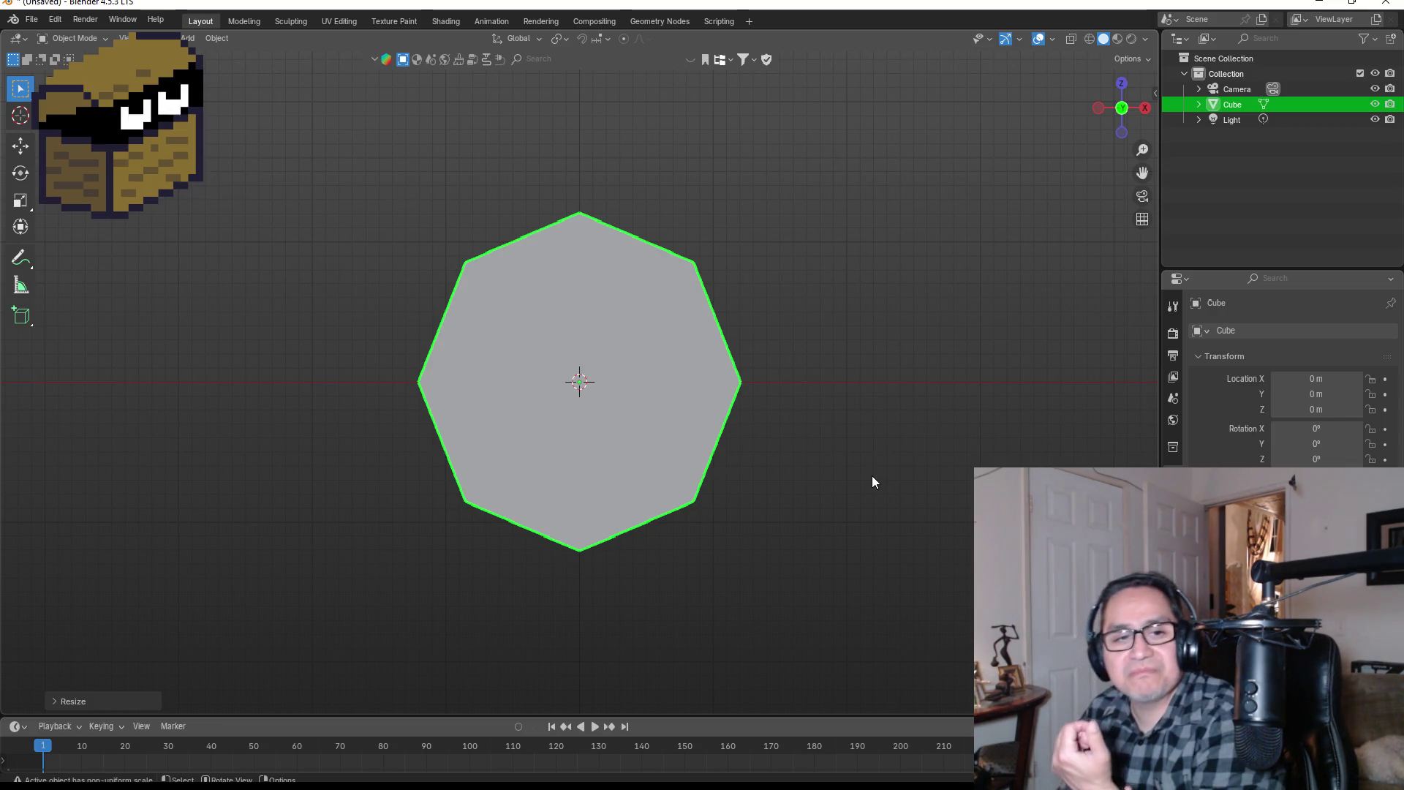
Step: Orbit around the disc and enter Edit Mode to inspect its edge
{"action": "mouse_move", "coordinate": [883, 364]}
{"action": "left_mouse_down"}
{"action": "mouse_move", "coordinate": [708, 389]}
{"action": "mouse_move", "coordinate": [538, 384]}
{"action": "left_mouse_up"}
{"action": "scroll", "coordinate": [539, 384], "scroll_direction": "up", "scroll_amount": 4}
{"action": "scroll", "coordinate": [633, 384], "scroll_direction": "down", "scroll_amount": 4}
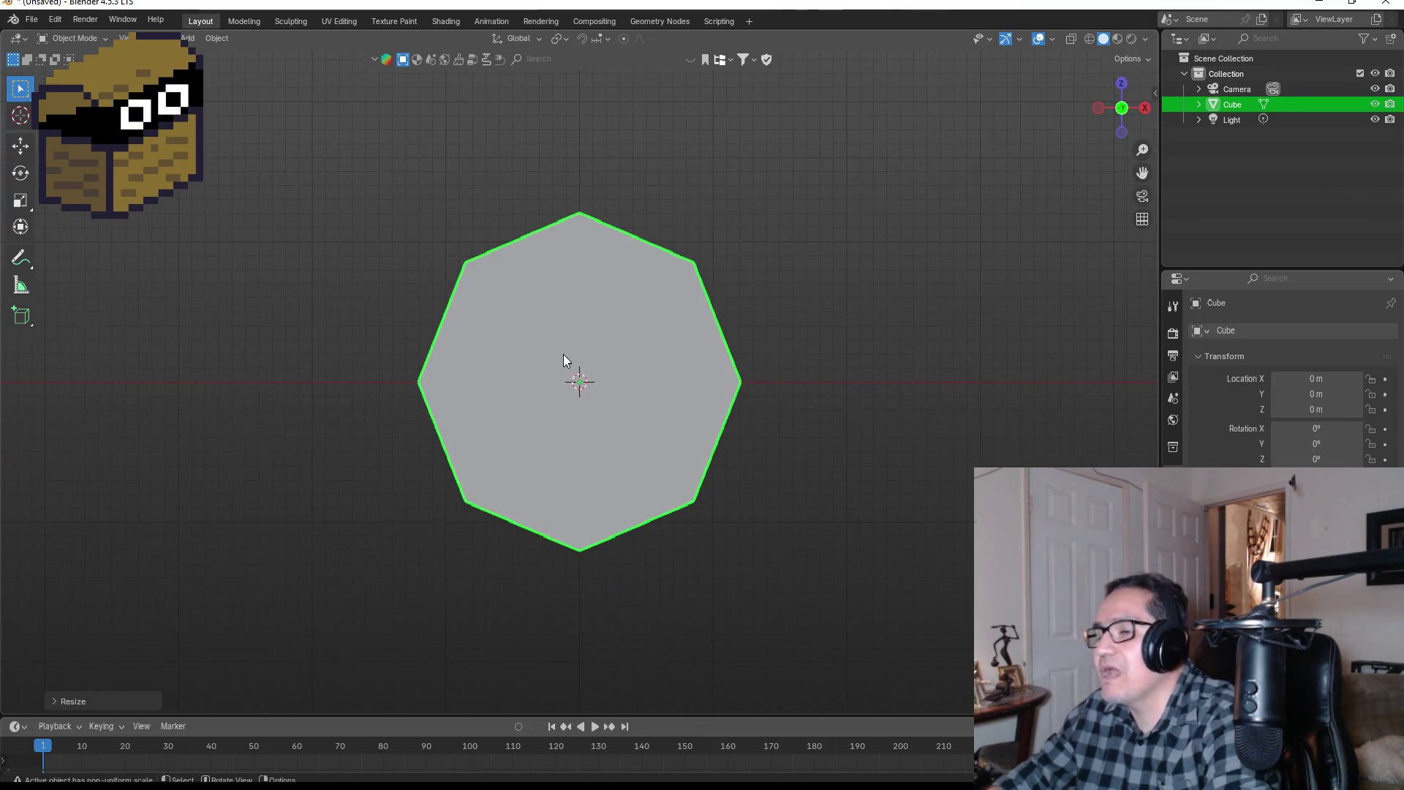
{"action": "key", "text": "Tab"}
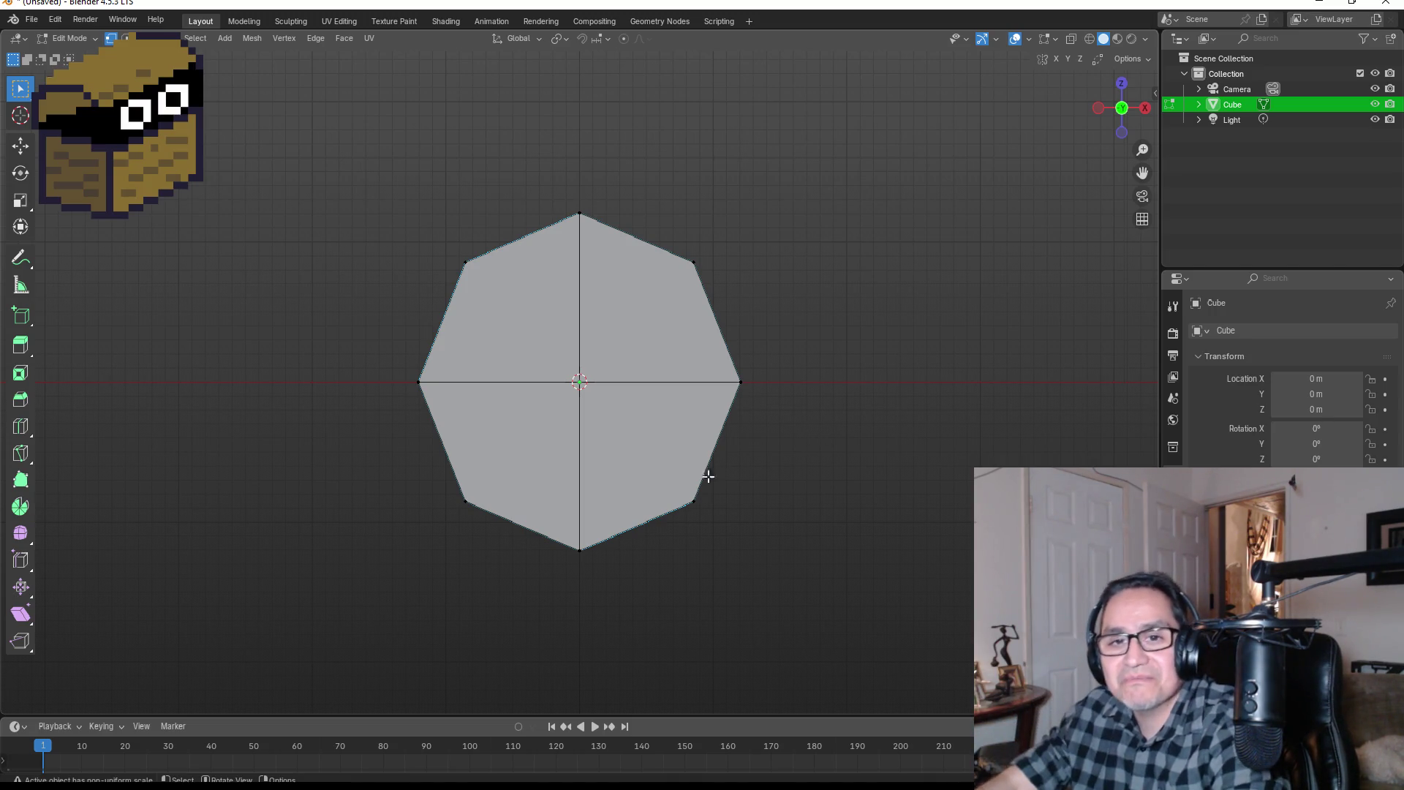
{"action": "scroll", "coordinate": [705, 446], "scroll_direction": "up", "scroll_amount": 2}
{"action": "mouse_move", "coordinate": [806, 351]}
{"action": "left_mouse_down"}
{"action": "mouse_move", "coordinate": [714, 305]}
{"action": "mouse_move", "coordinate": [773, 354]}
{"action": "mouse_move", "coordinate": [763, 348]}
{"action": "left_mouse_up"}
{"action": "mouse_move", "coordinate": [667, 323]}
{"action": "left_mouse_down"}
{"action": "mouse_move", "coordinate": [808, 344]}
{"action": "mouse_move", "coordinate": [696, 364]}
{"action": "mouse_move", "coordinate": [719, 362]}
{"action": "left_mouse_up"}
Step: Select and deselect the whole octagon mesh, then return to Object Mode
{"action": "key", "text": "a"}
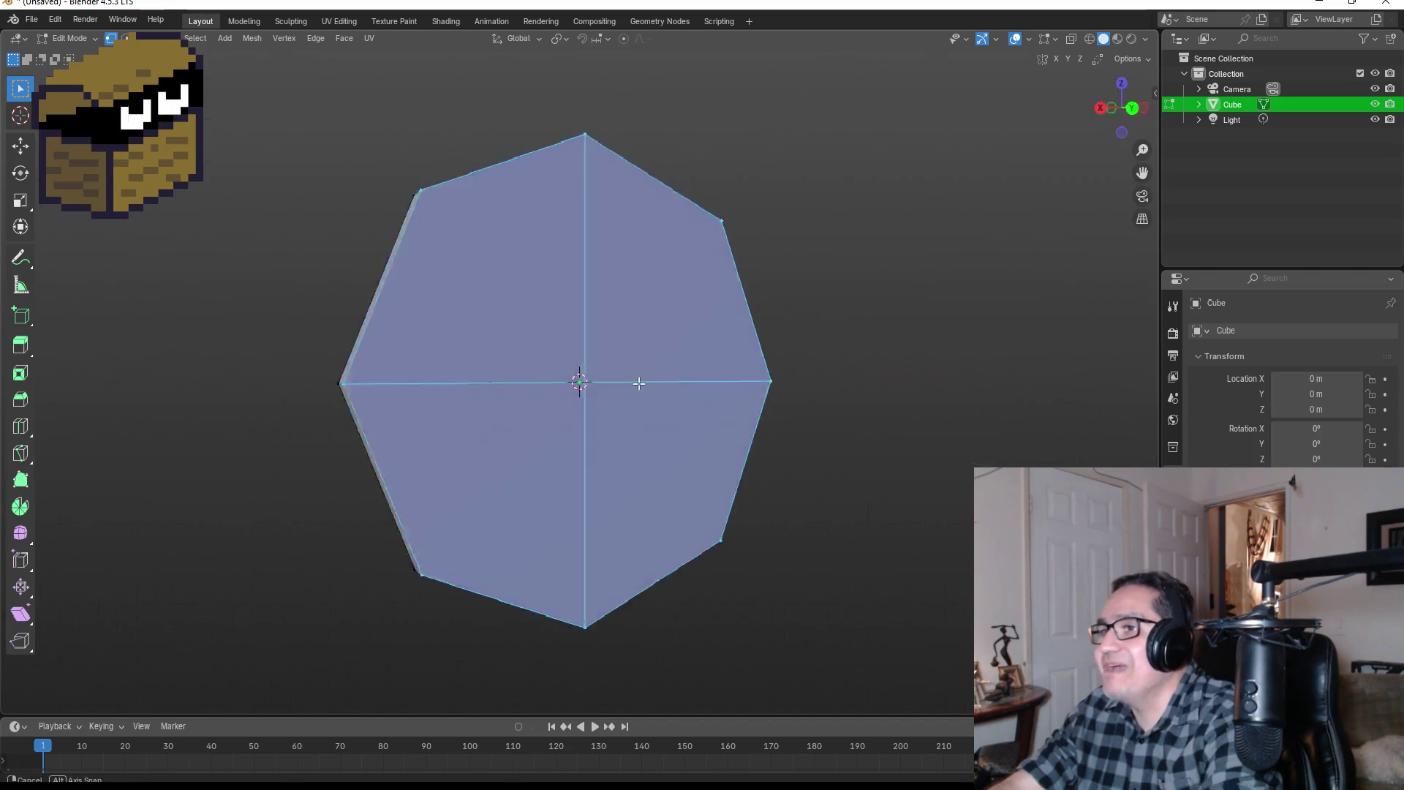
{"action": "key", "text": "alt+a"}
{"action": "key", "text": "Tab"}
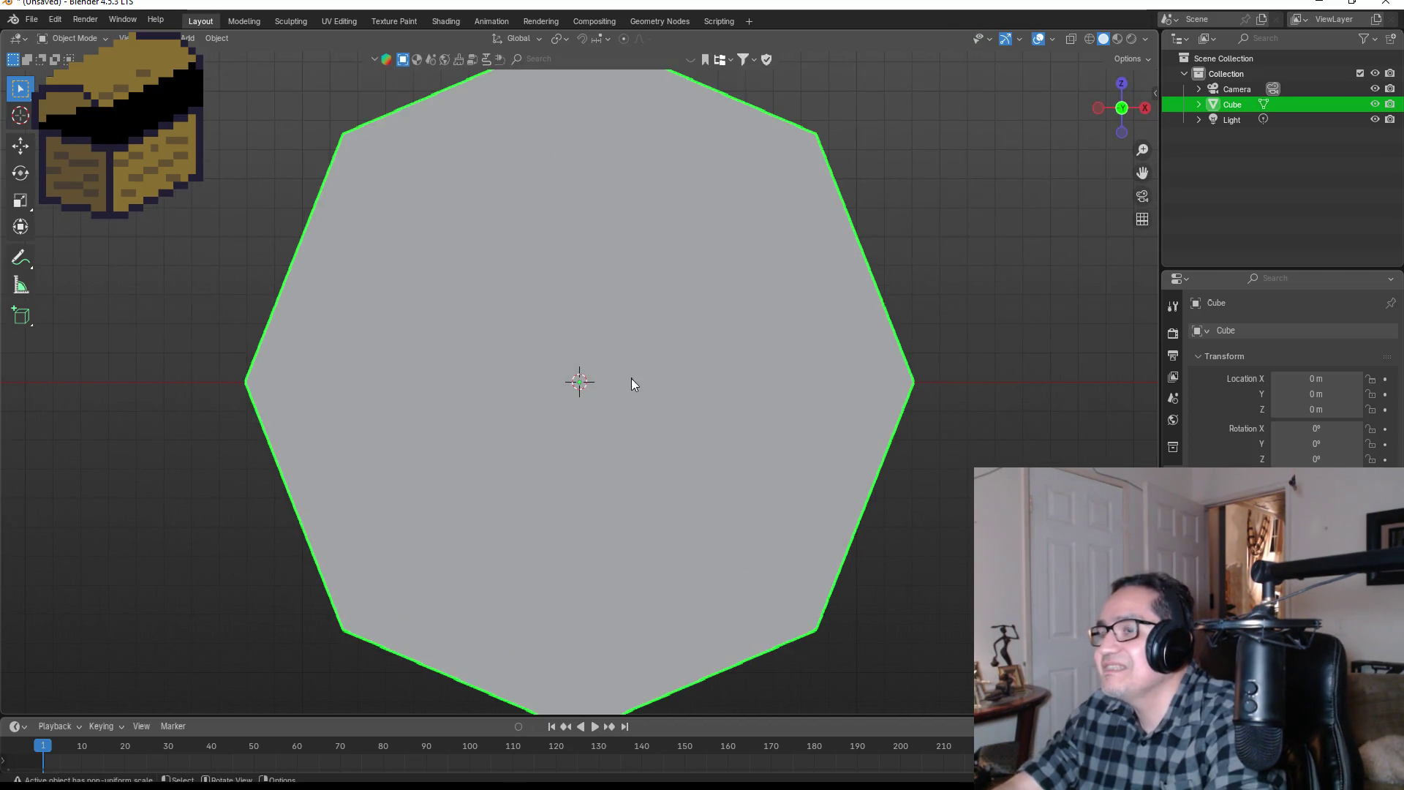
{"action": "key", "text": "Tab"}
{"action": "scroll", "coordinate": [630, 379], "scroll_direction": "up", "scroll_amount": 1}
{"action": "scroll", "coordinate": [567, 313], "scroll_direction": "down", "scroll_amount": 2}
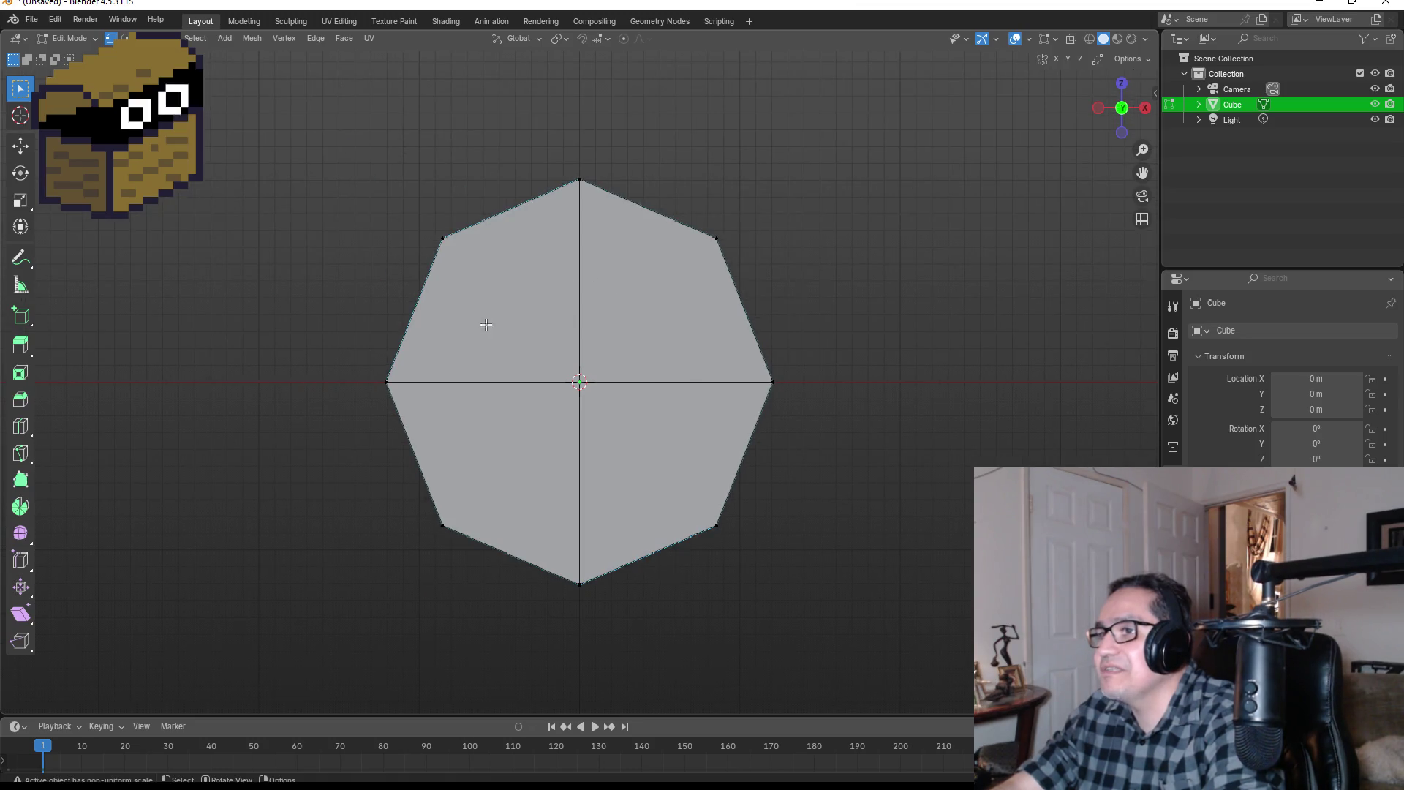
{"action": "key", "text": "Tab"}
{"action": "scroll", "coordinate": [840, 388], "scroll_direction": "down", "scroll_amount": 3}
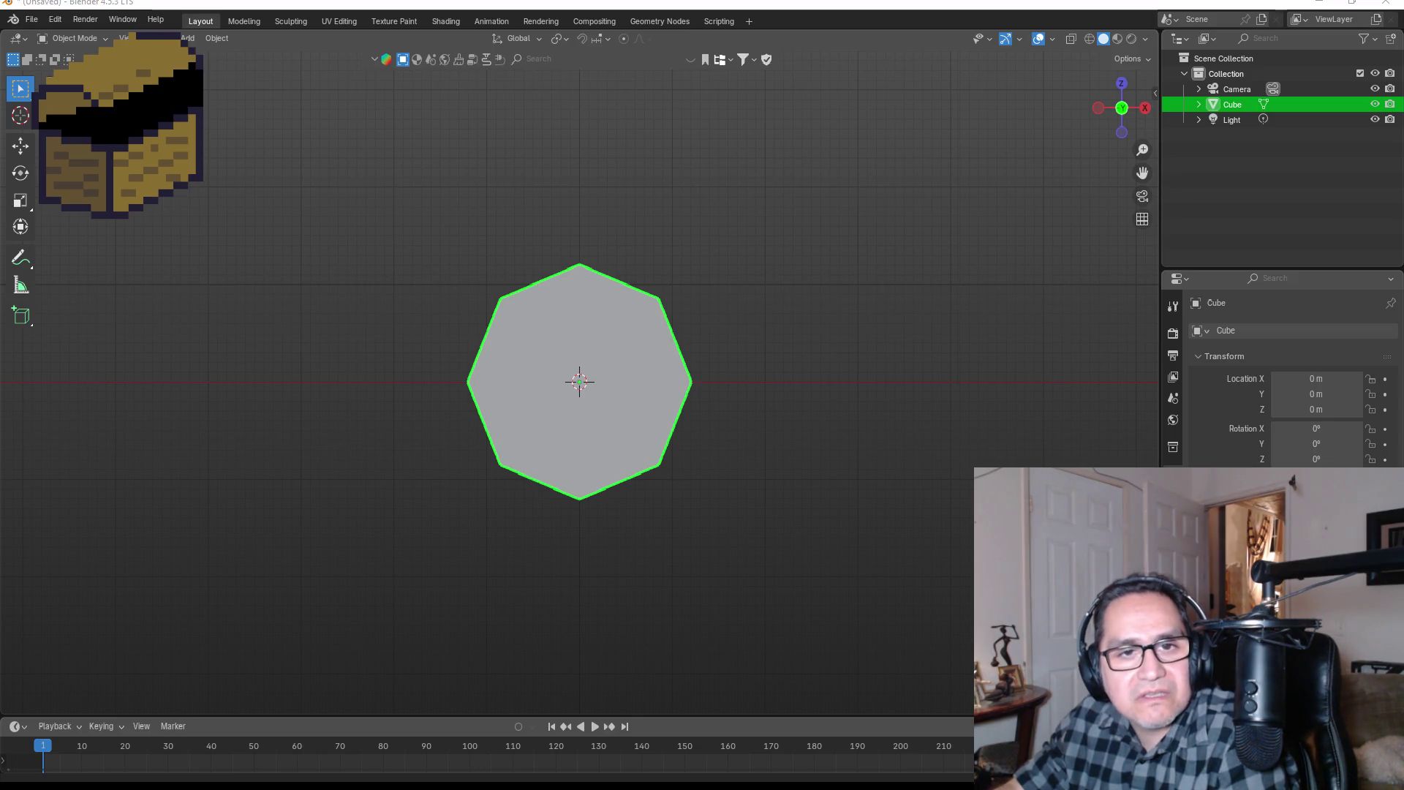
Step: Browse round shield images in Chrome, ending on the Steel Cross round shield, then minimize the browser
{"action": "key", "text": "alt+Tab"}
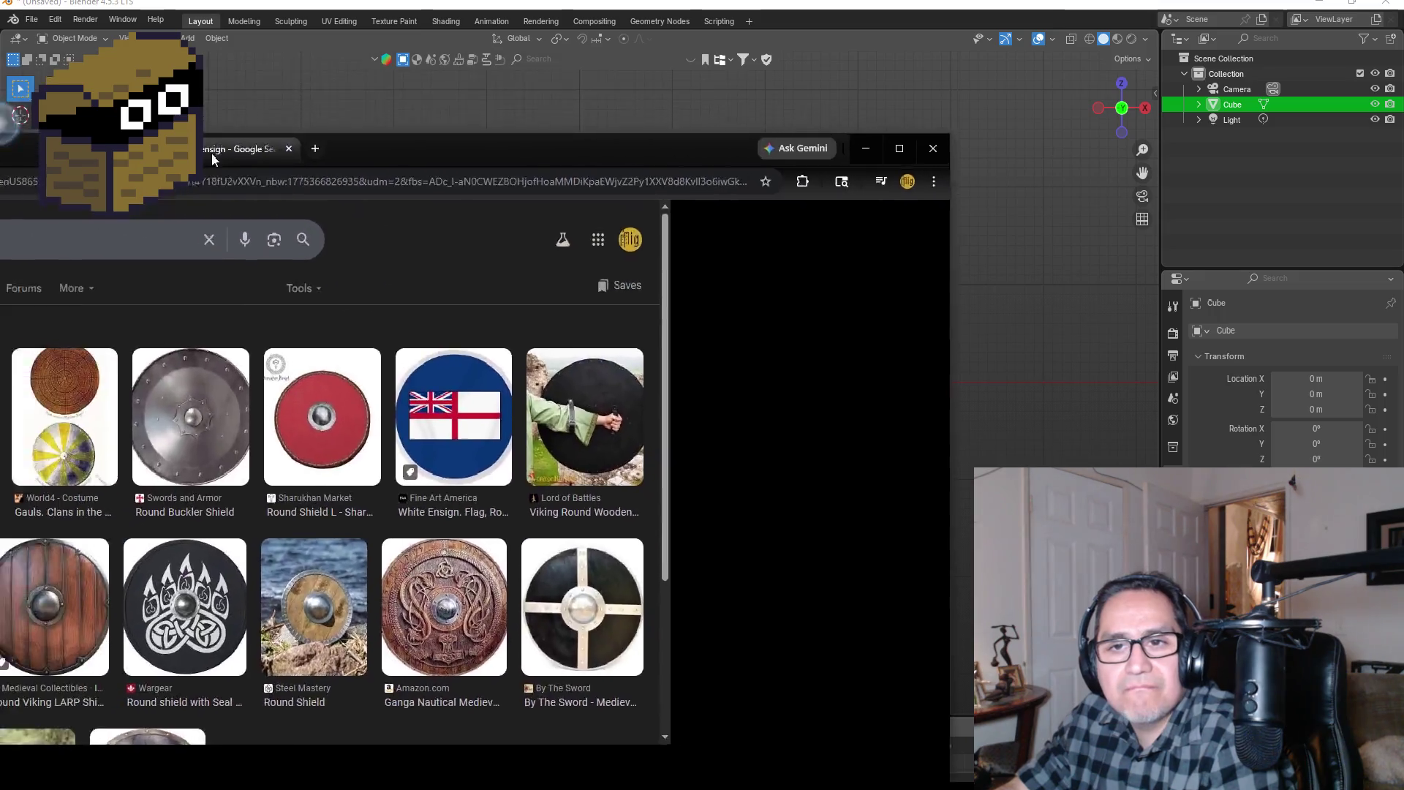
{"action": "left_click_drag", "start_coordinate": [212, 152], "coordinate": [702, 1]}
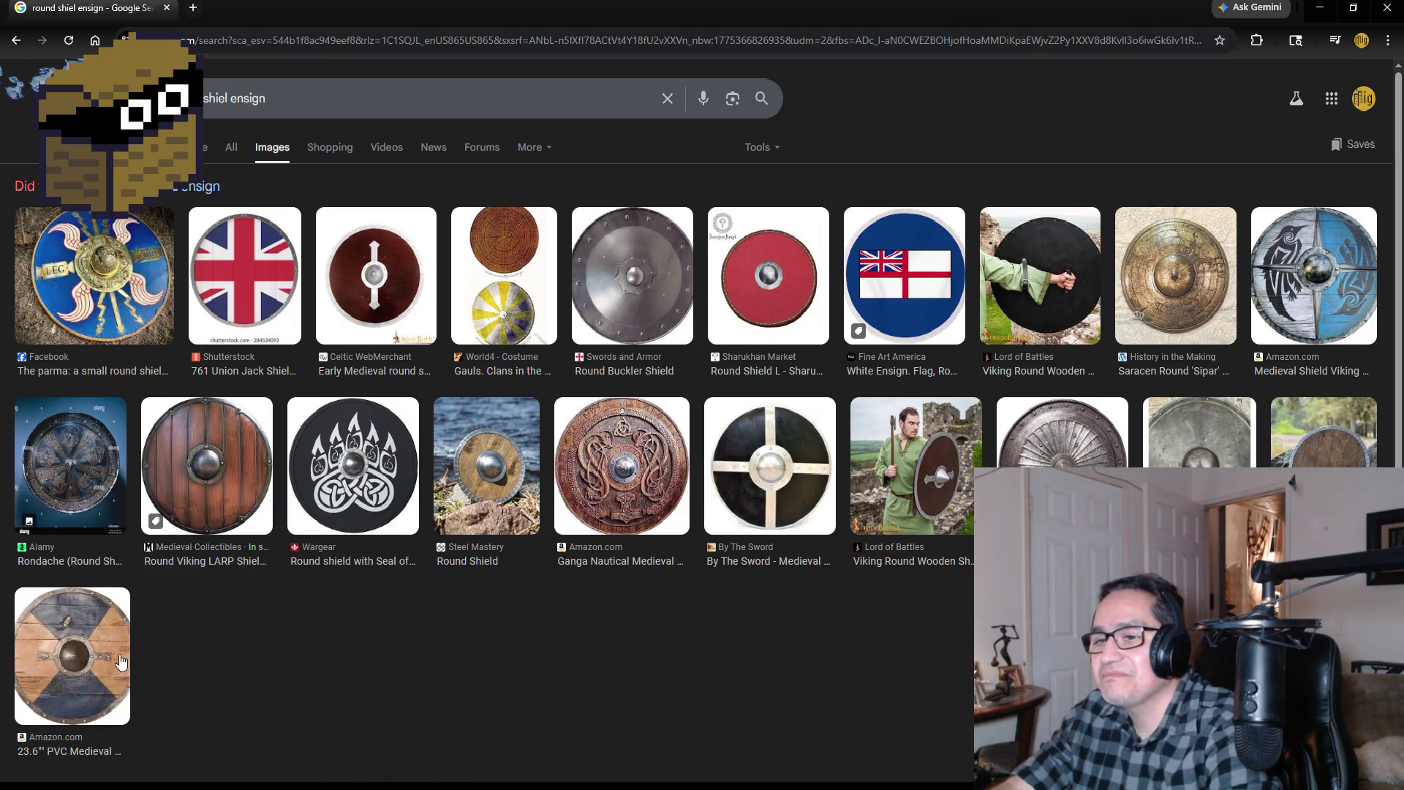
{"action": "scroll", "coordinate": [230, 651], "scroll_direction": "down", "scroll_amount": 1}
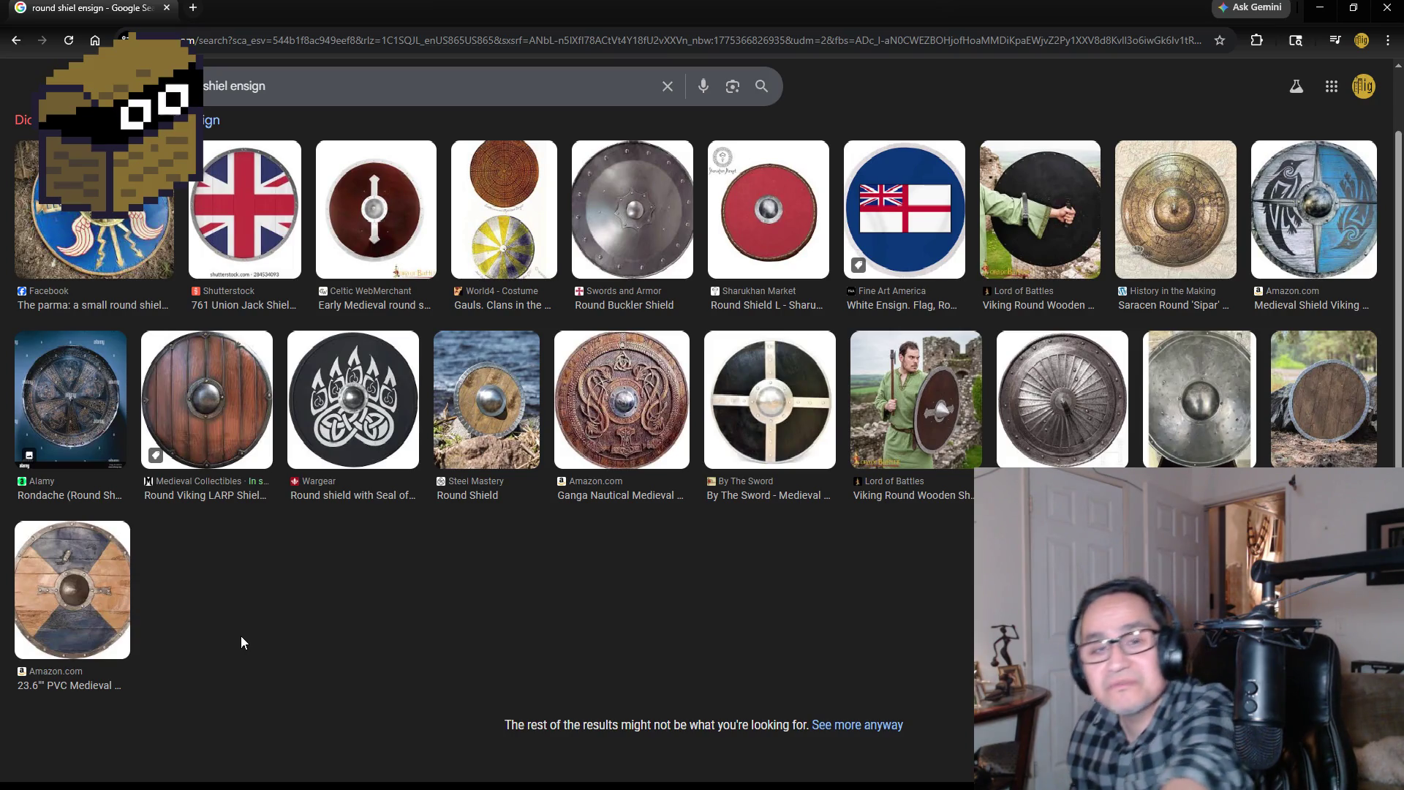
{"action": "left_click", "coordinate": [128, 582]}
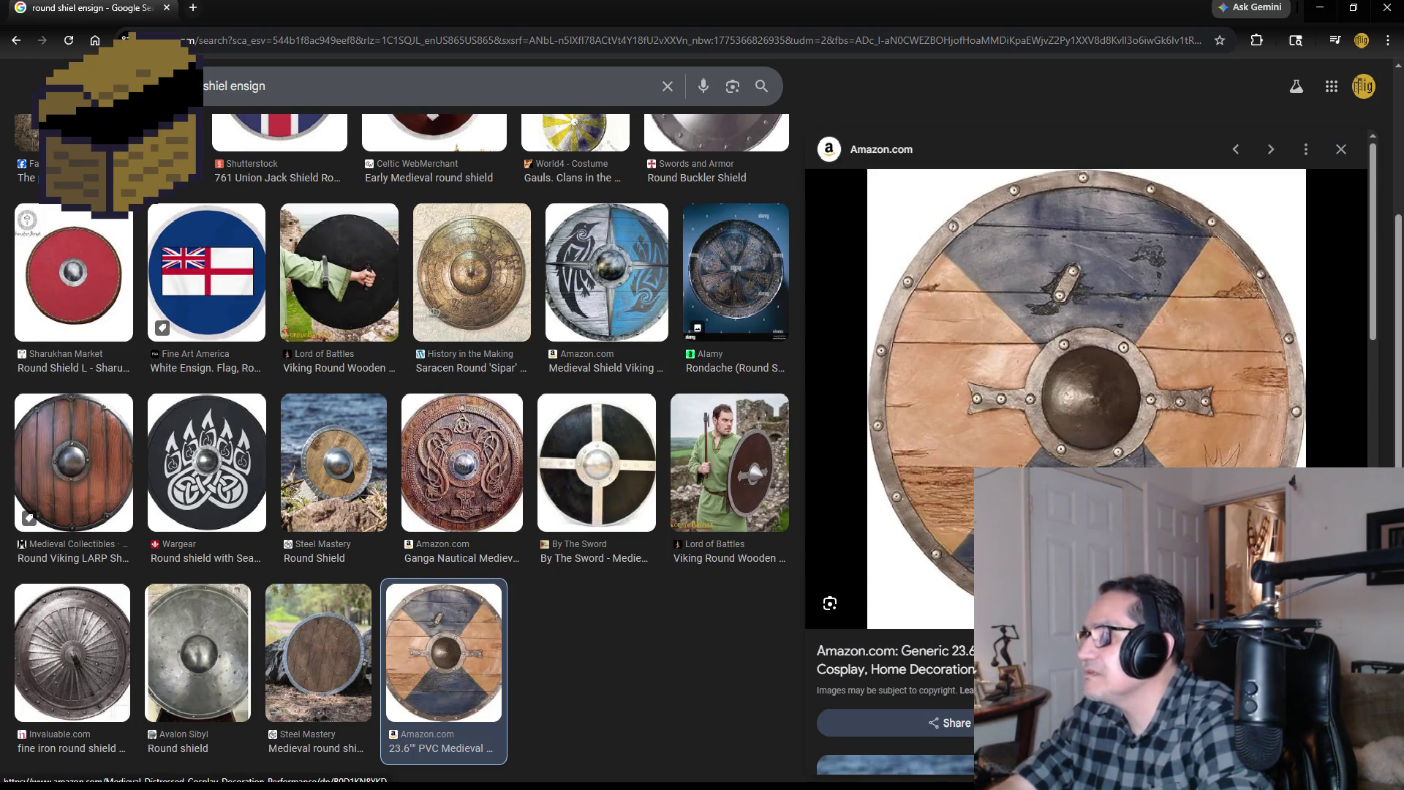
{"action": "left_click", "coordinate": [612, 447]}
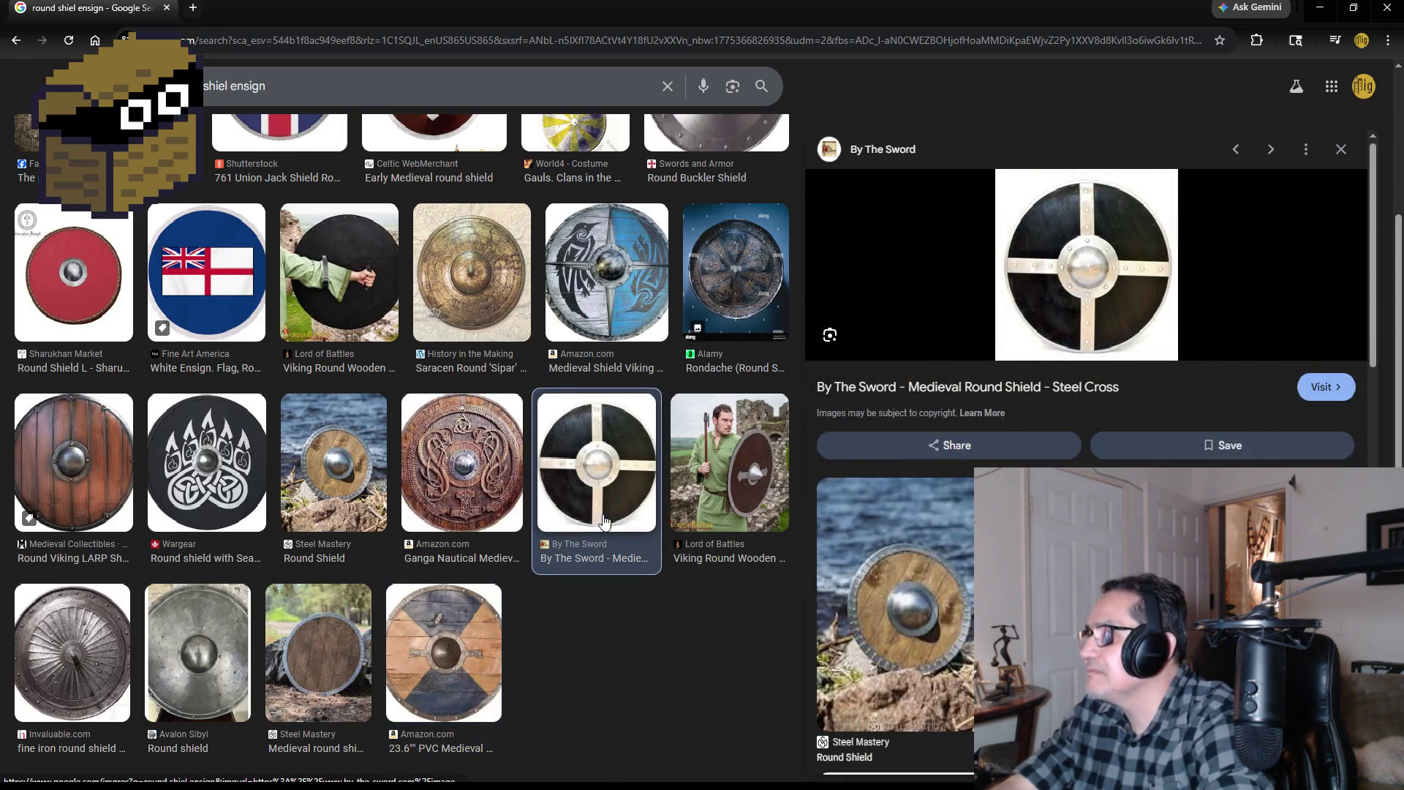
{"action": "left_click", "coordinate": [1316, 9]}
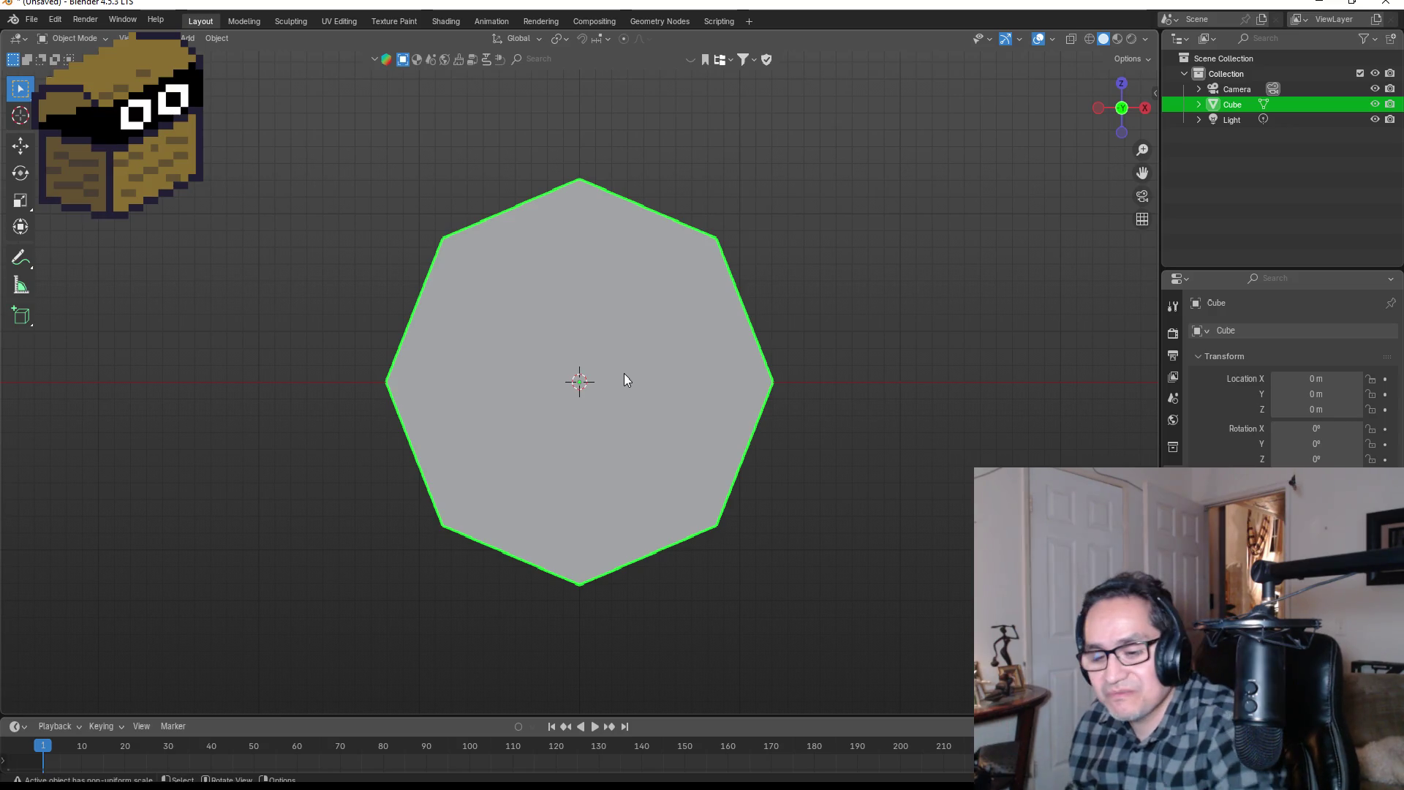
Step: In Edit Mode, add two single vertical loop cuts just left and right of centre
{"action": "key", "text": "Tab"}
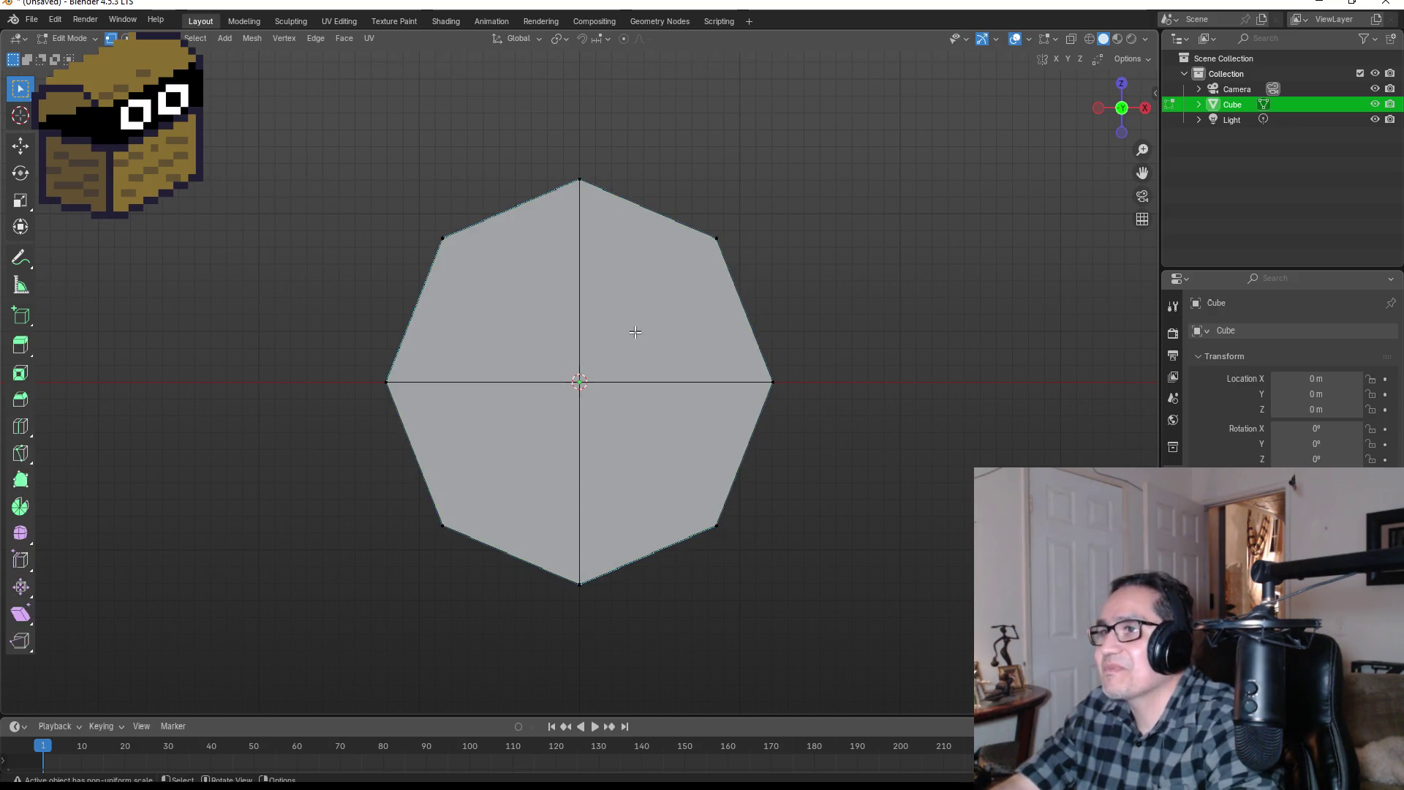
{"action": "key", "text": "ctrl+r"}
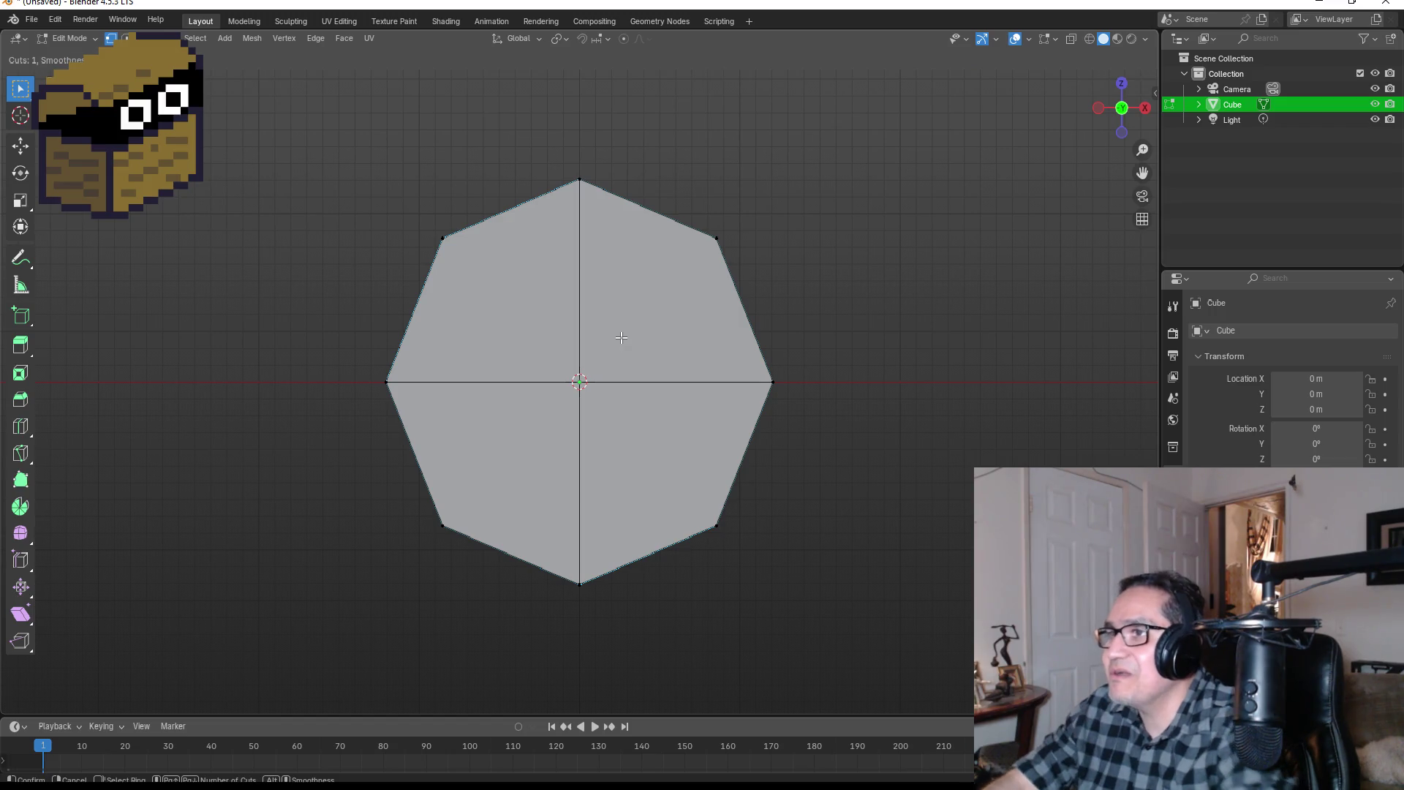
{"action": "left_click", "coordinate": [631, 204]}
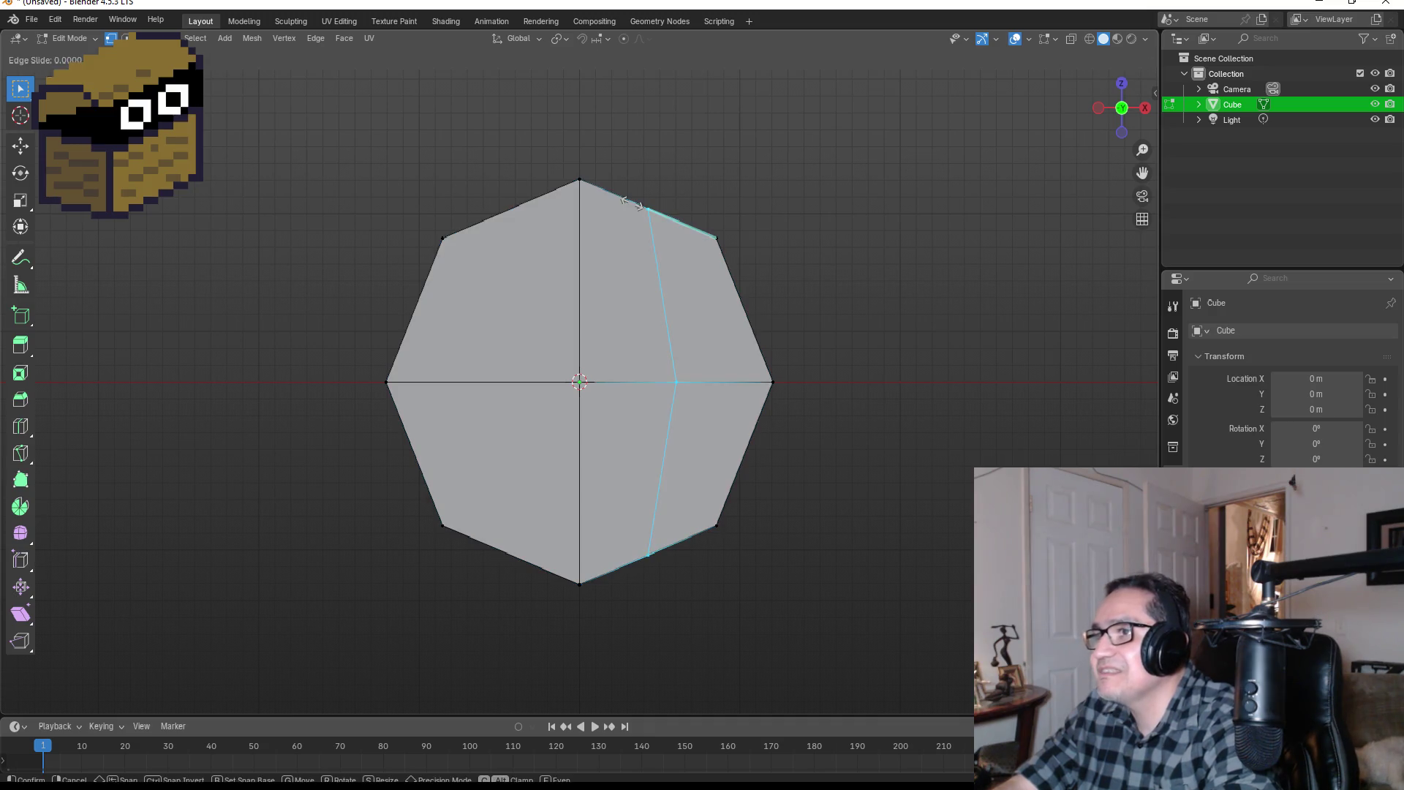
{"action": "left_click", "coordinate": [578, 200]}
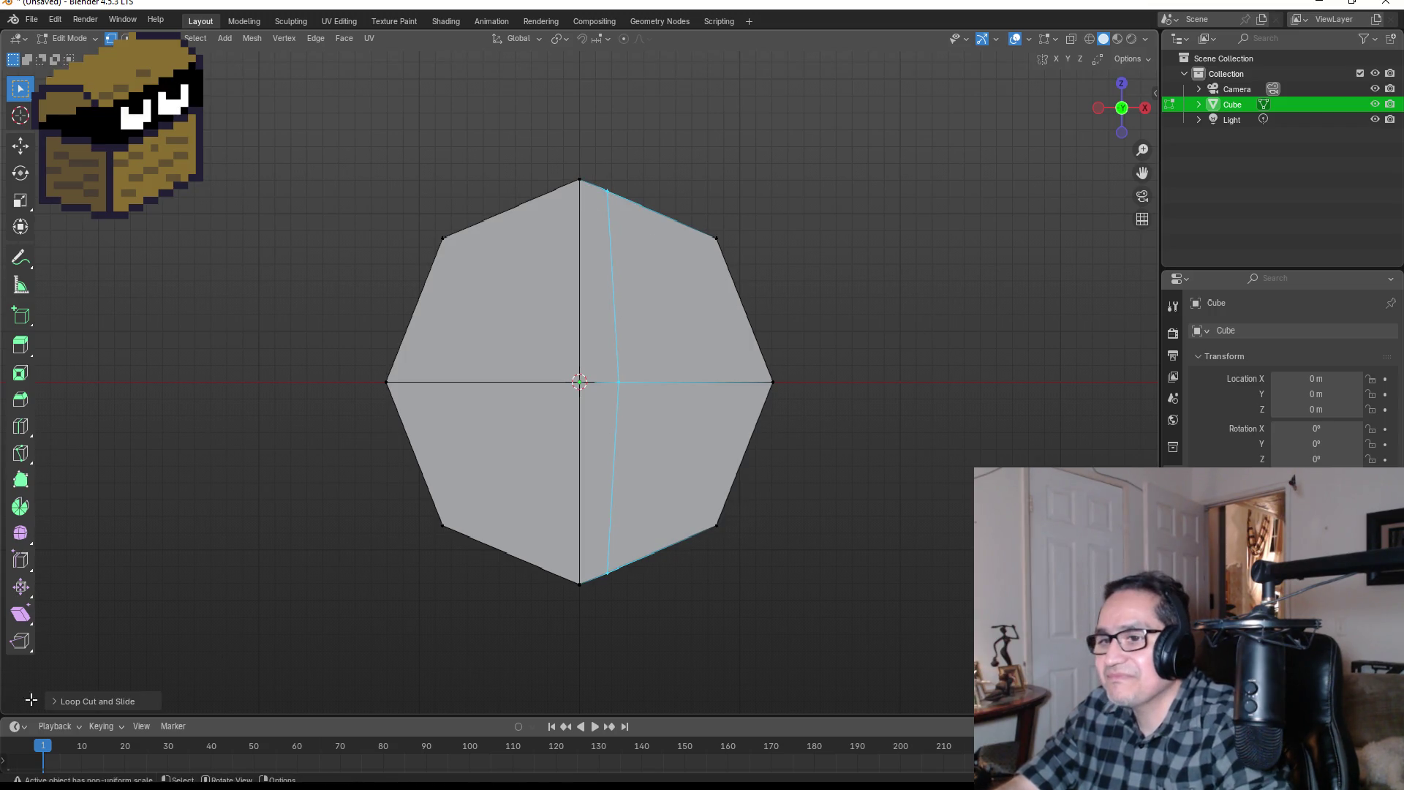
{"action": "left_click", "coordinate": [134, 700]}
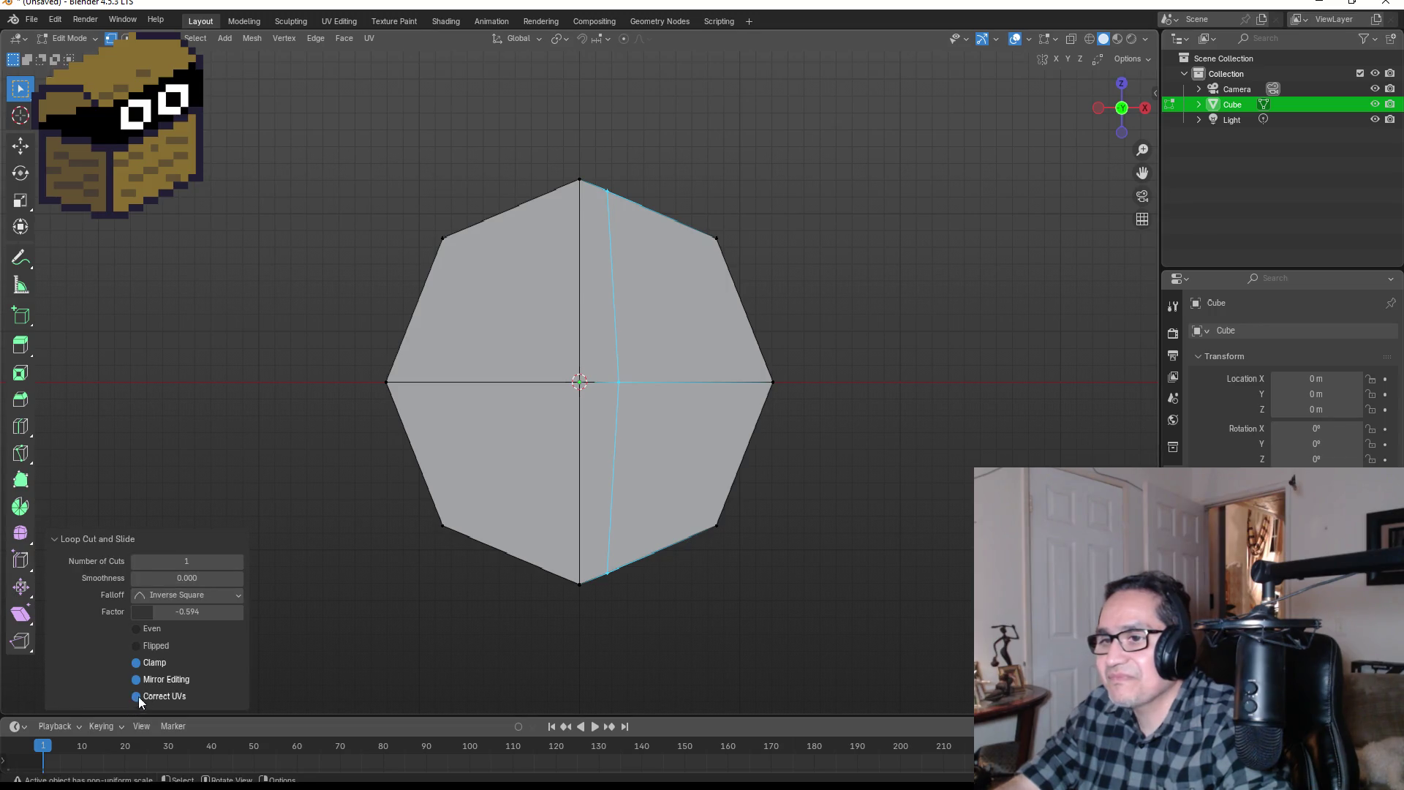
{"action": "left_click", "coordinate": [239, 562]}
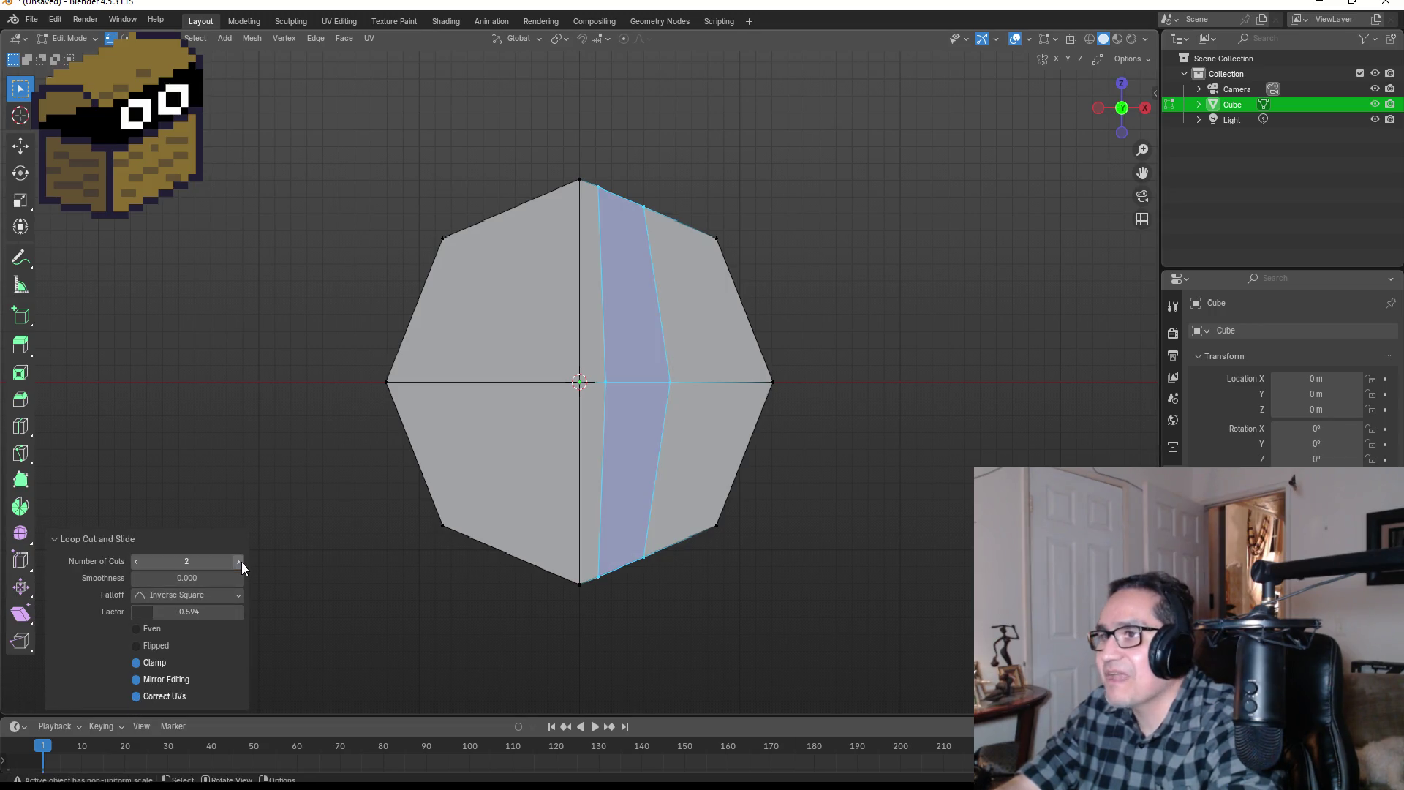
{"action": "left_click", "coordinate": [136, 561]}
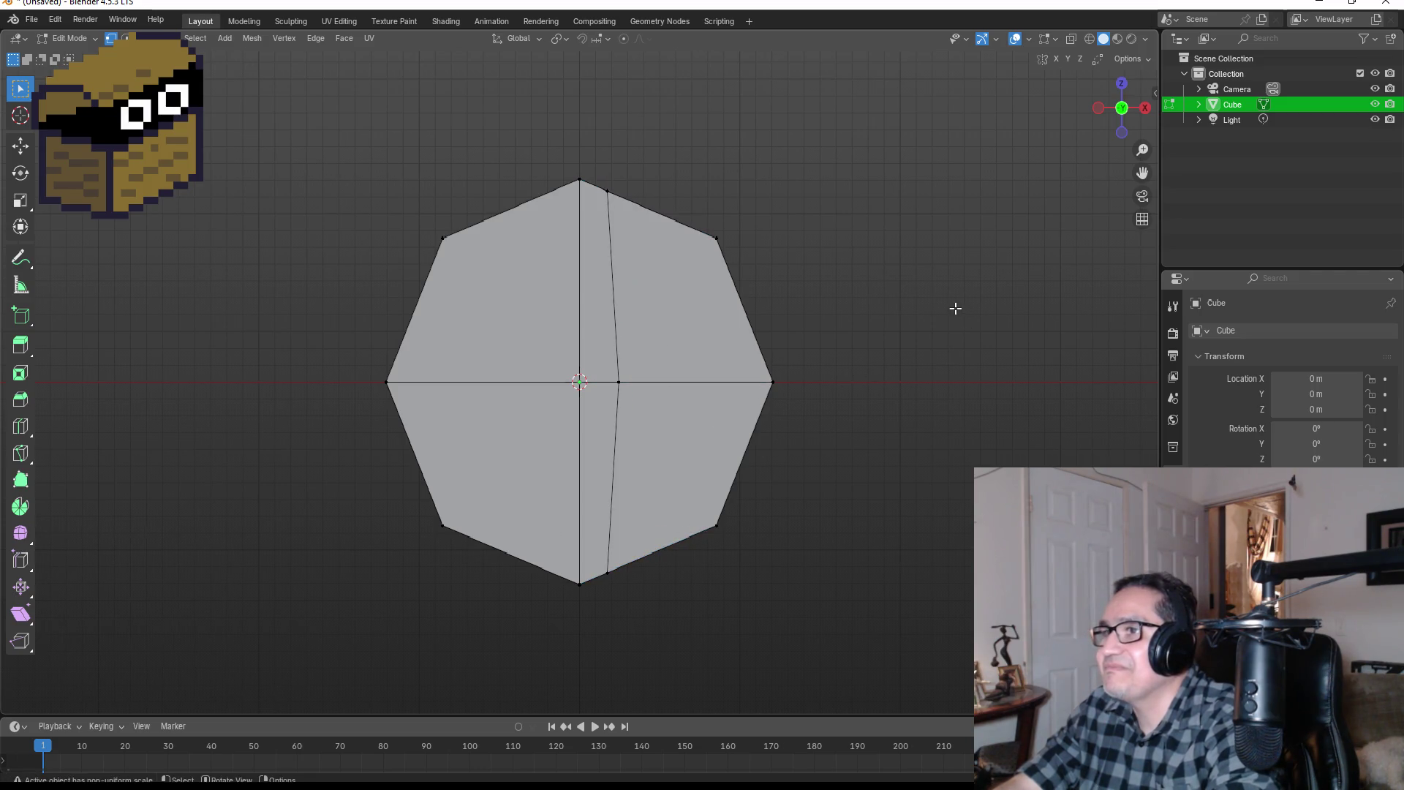
{"action": "key", "text": "ctrl+r"}
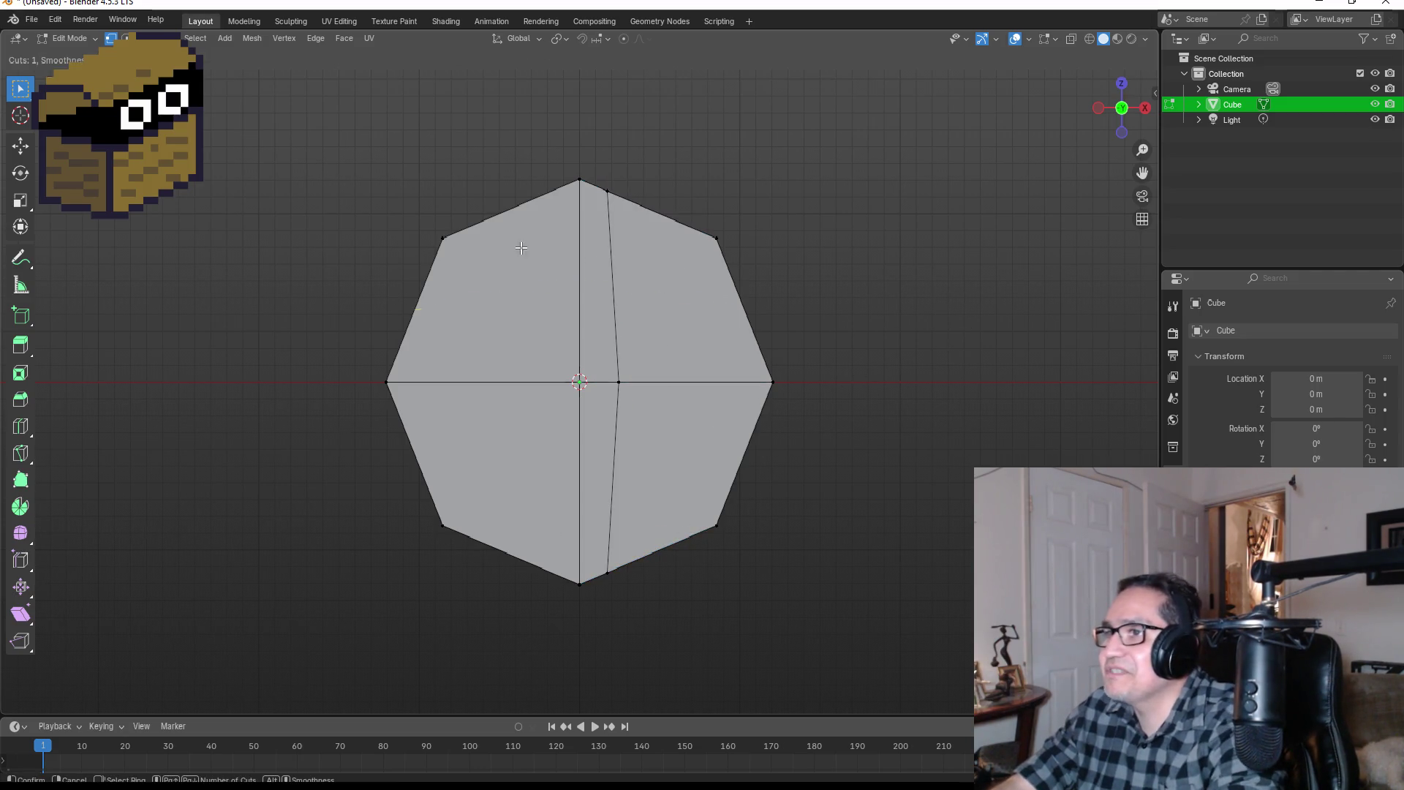
{"action": "left_click", "coordinate": [512, 199]}
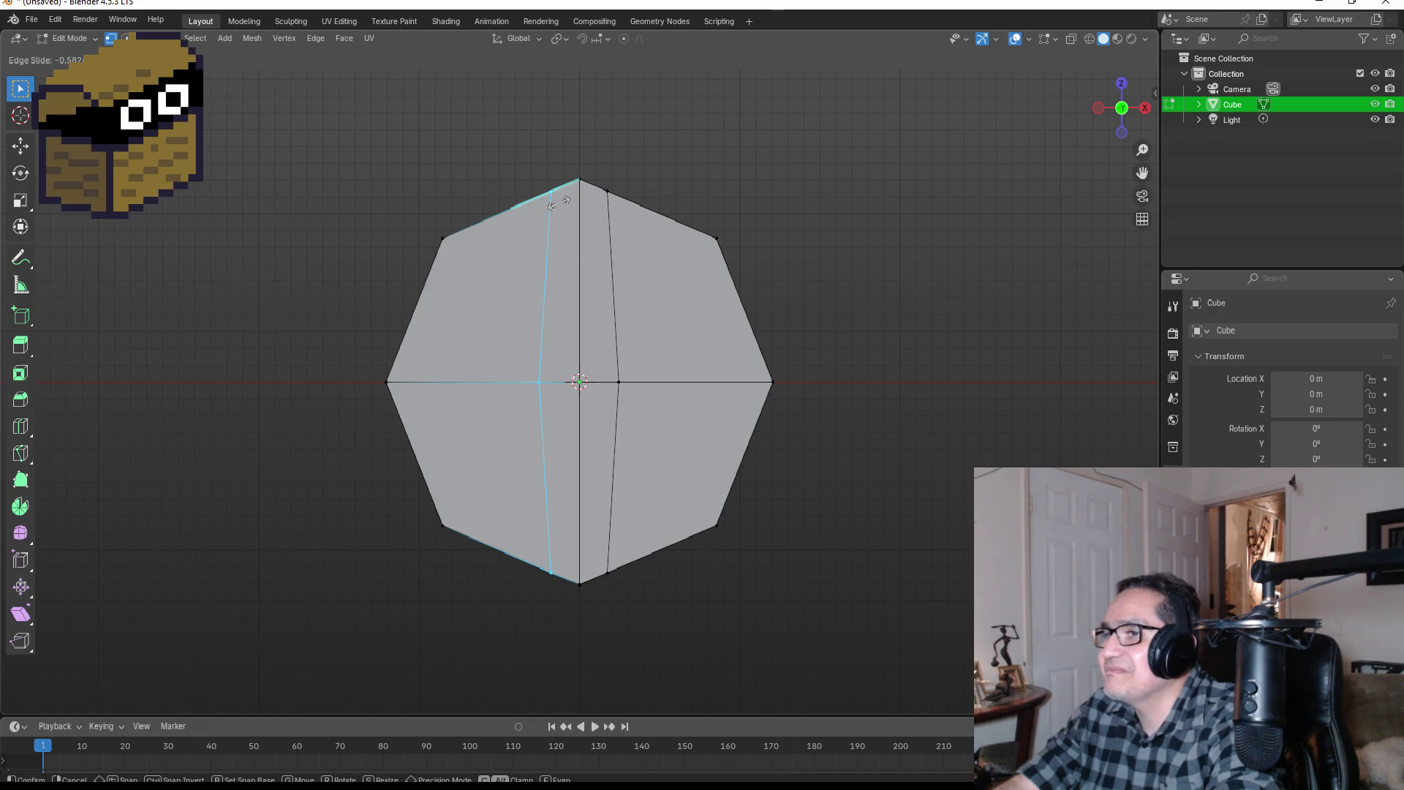
{"action": "left_click", "coordinate": [553, 204]}
{"action": "left_click", "coordinate": [851, 357]}
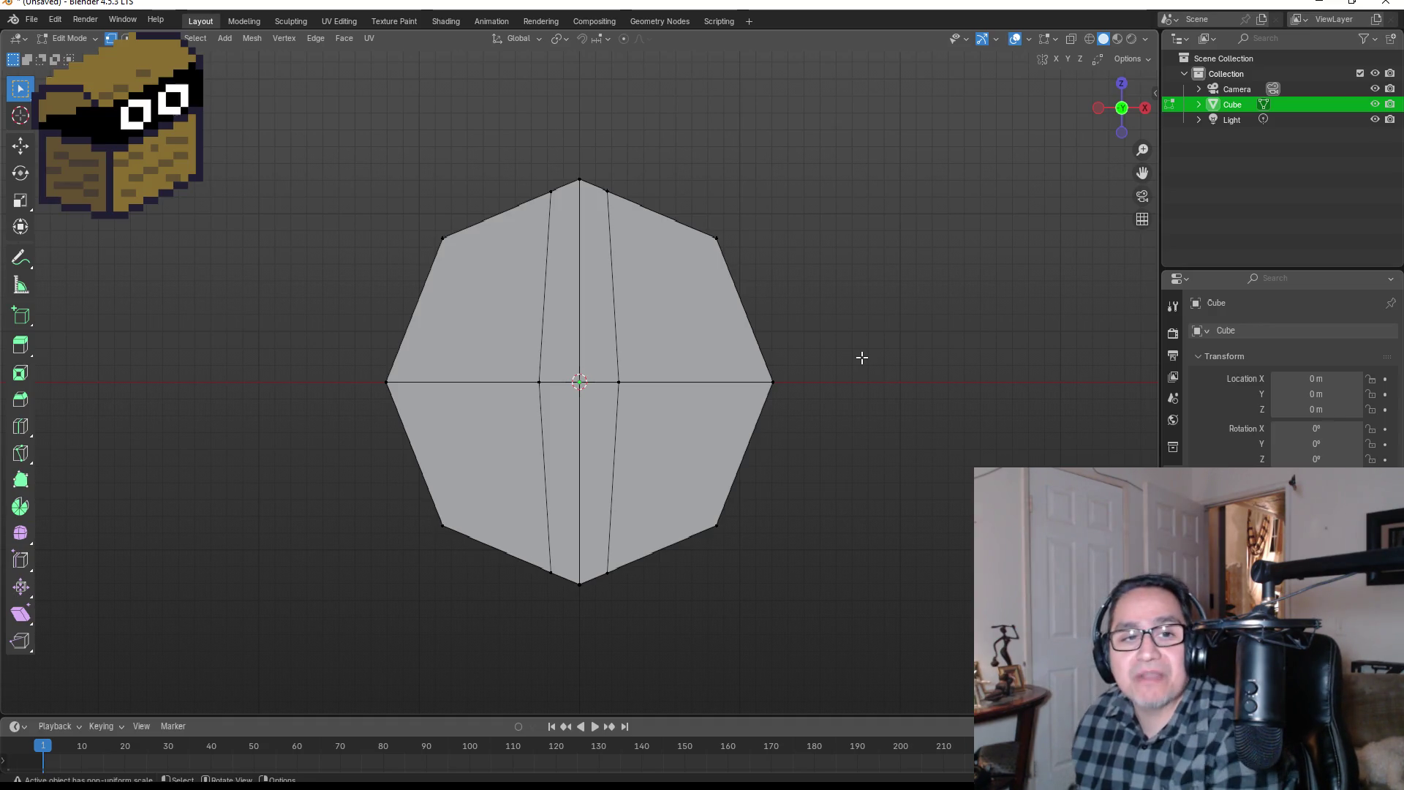
Step: Add two horizontal loop cuts just above and below centre, framing a small square
{"action": "scroll", "coordinate": [893, 276], "scroll_direction": "up", "scroll_amount": 3}
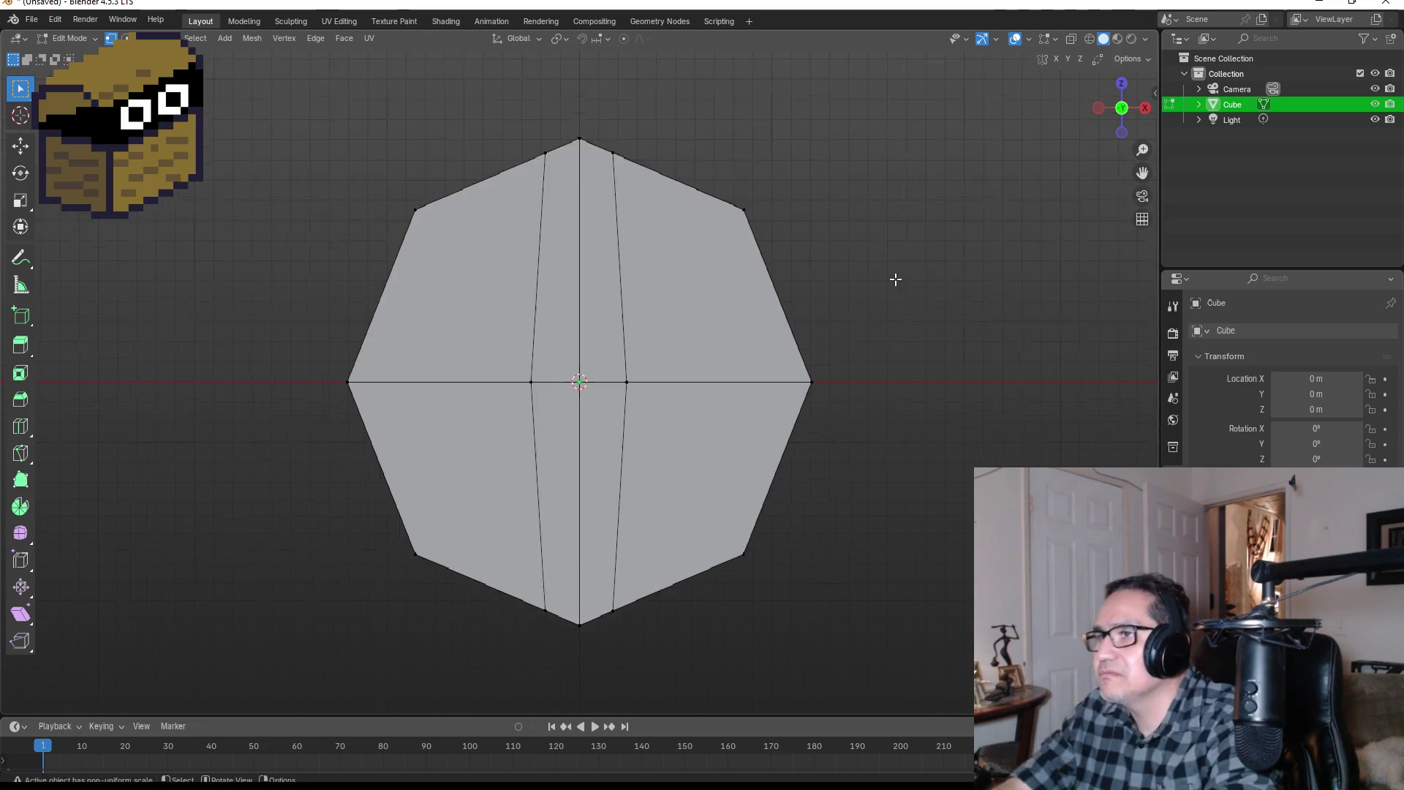
{"action": "scroll", "coordinate": [906, 322], "scroll_direction": "down", "scroll_amount": 2}
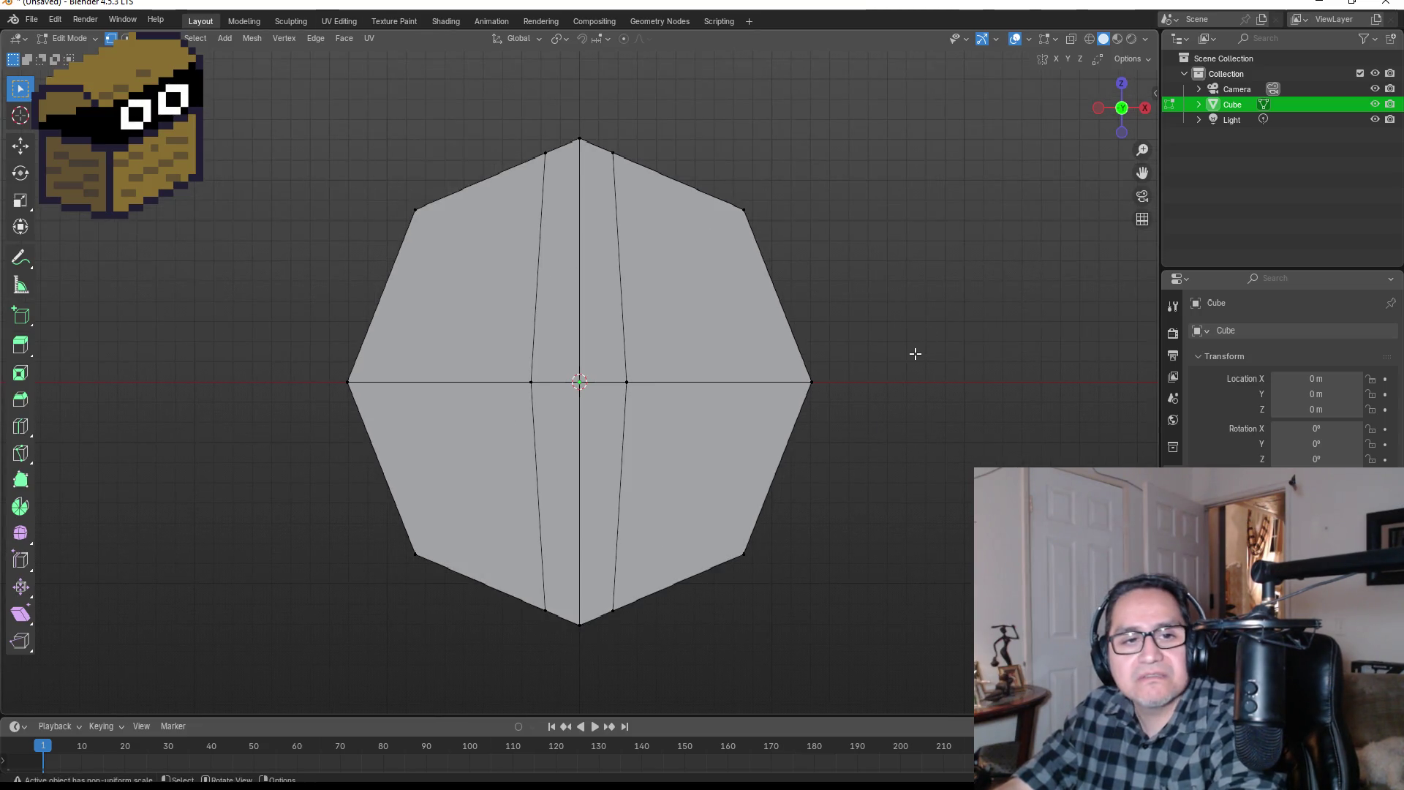
{"action": "key", "text": "ctrl+r"}
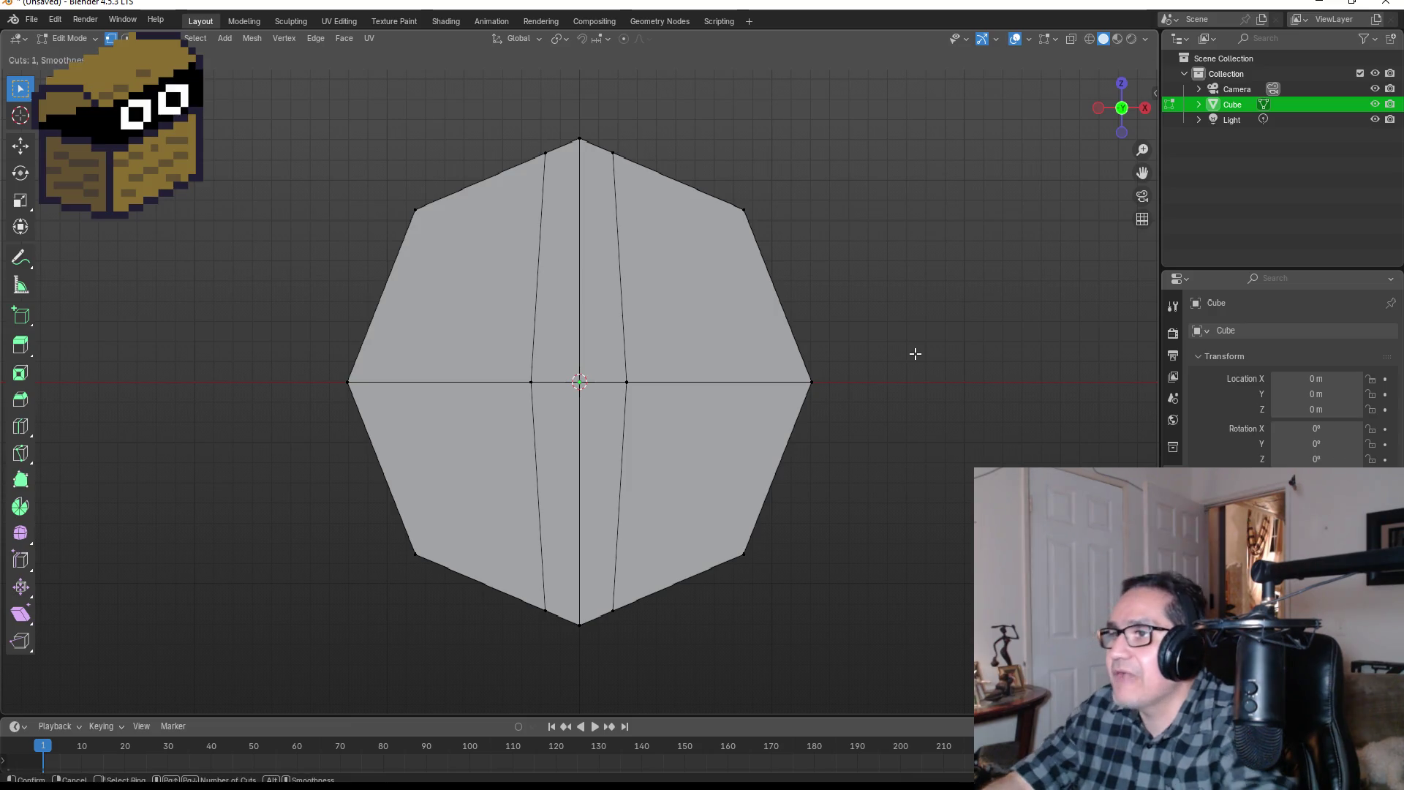
{"action": "left_click", "coordinate": [767, 313]}
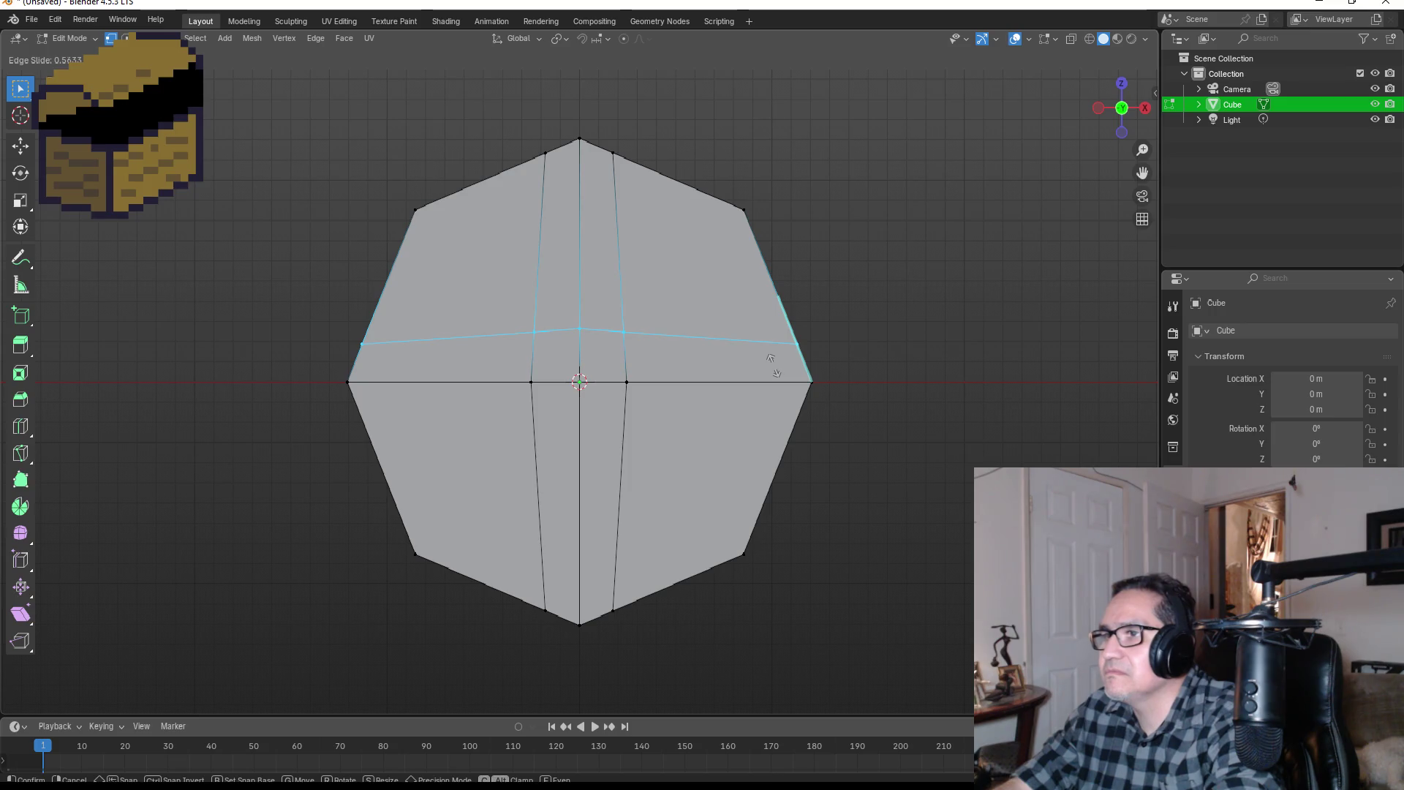
{"action": "left_click", "coordinate": [770, 359]}
{"action": "key", "text": "ctrl+r"}
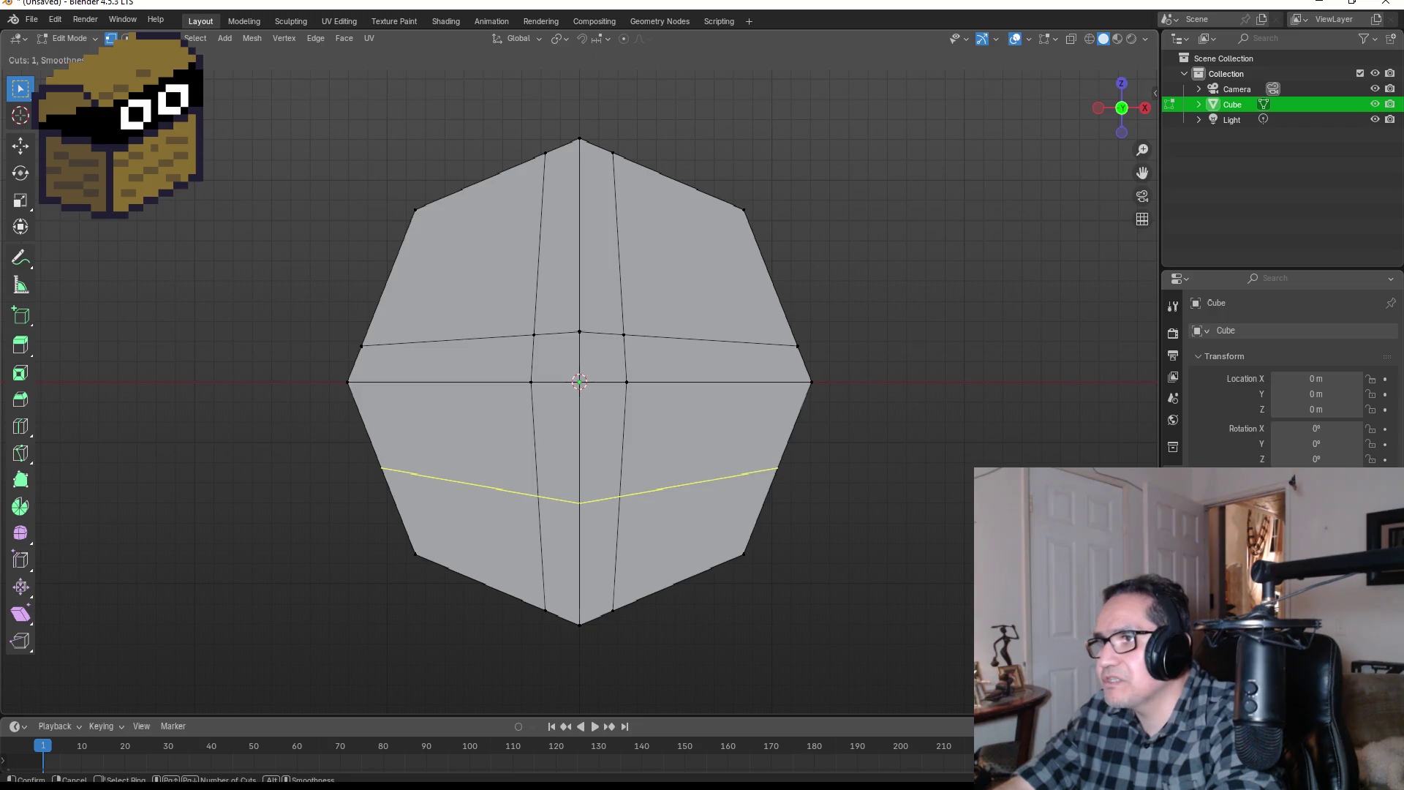
{"action": "left_click", "coordinate": [788, 477]}
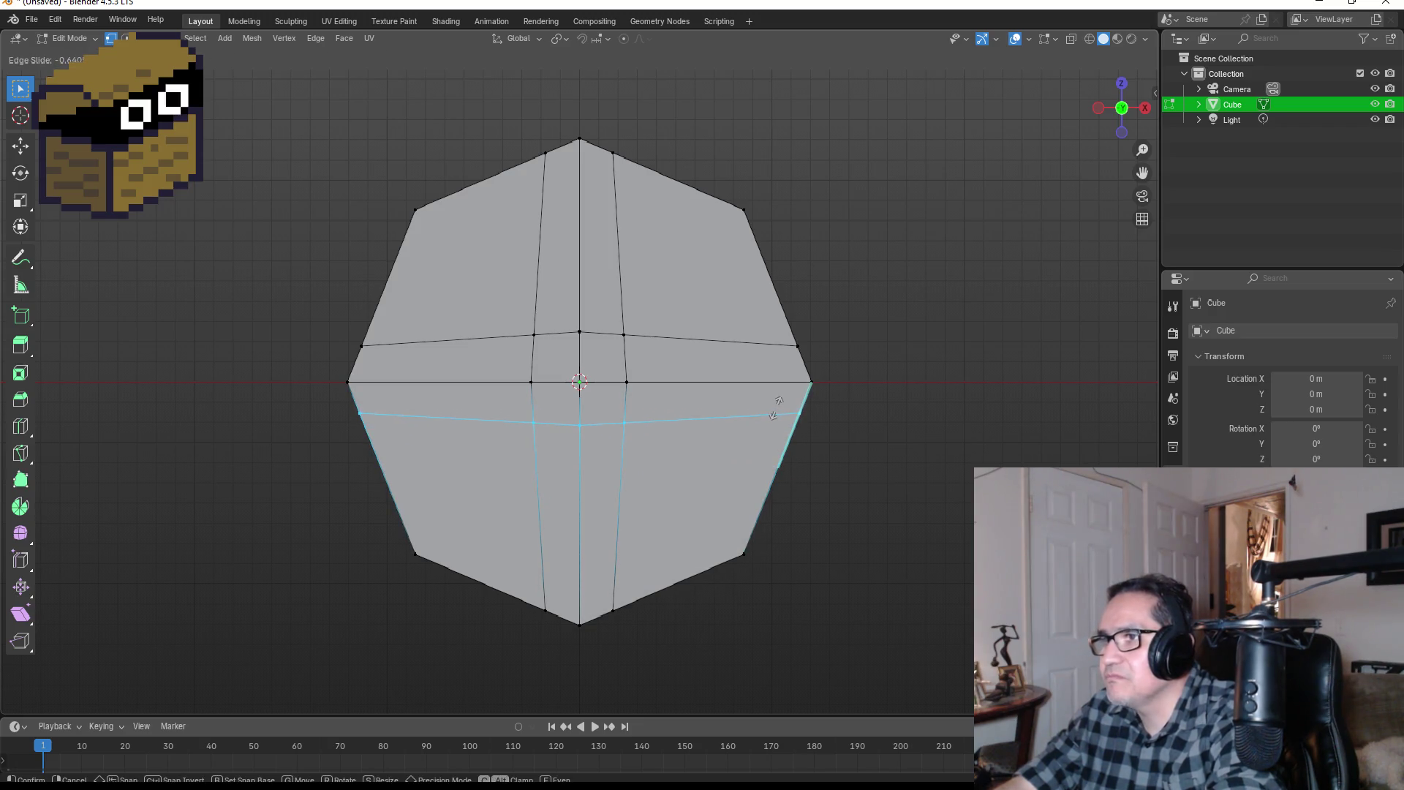
{"action": "left_click", "coordinate": [772, 416]}
{"action": "left_click", "coordinate": [813, 393]}
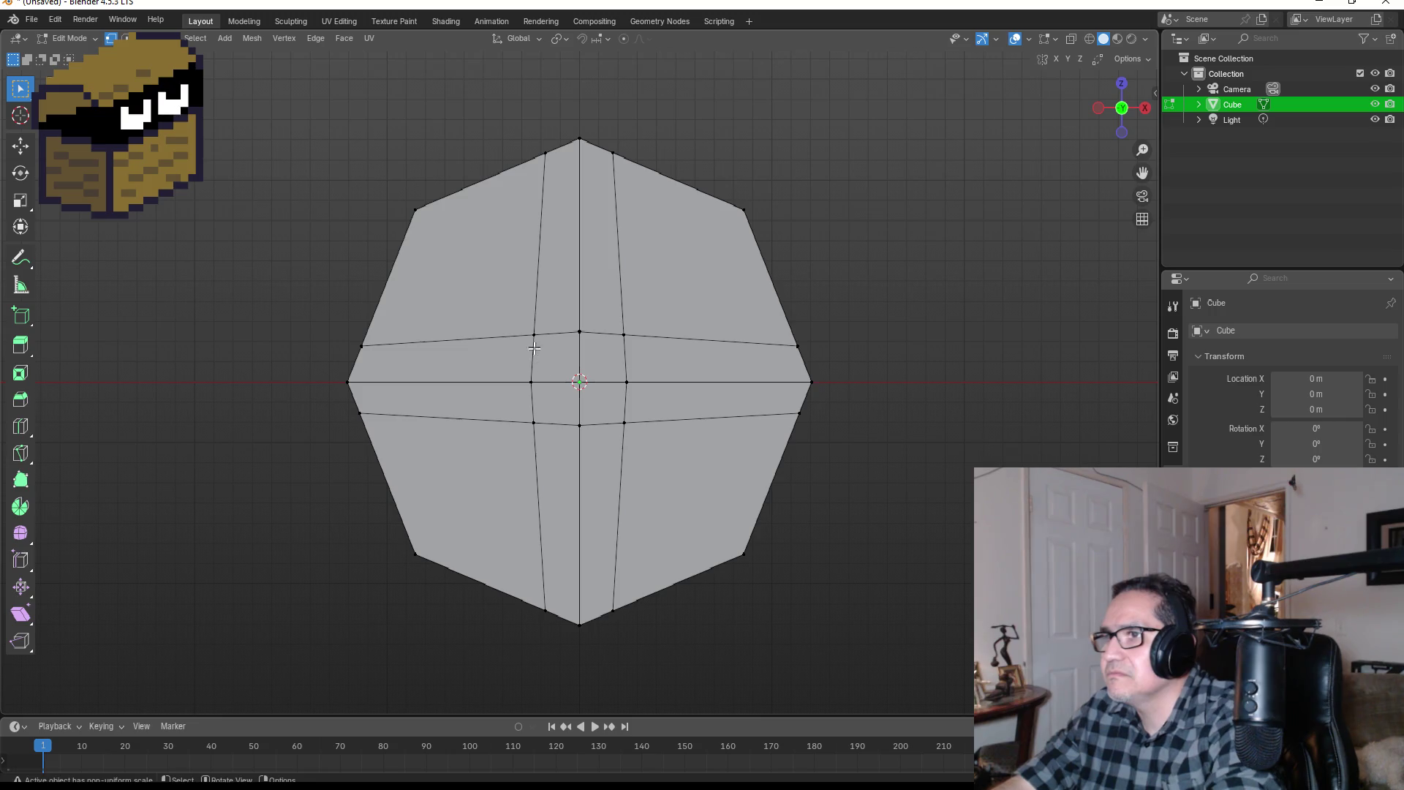
Step: Round the four centre faces into a circle with LoopTools Circle, then exit Edit Mode
{"action": "left_click_drag", "start_coordinate": [512, 310], "coordinate": [664, 459]}
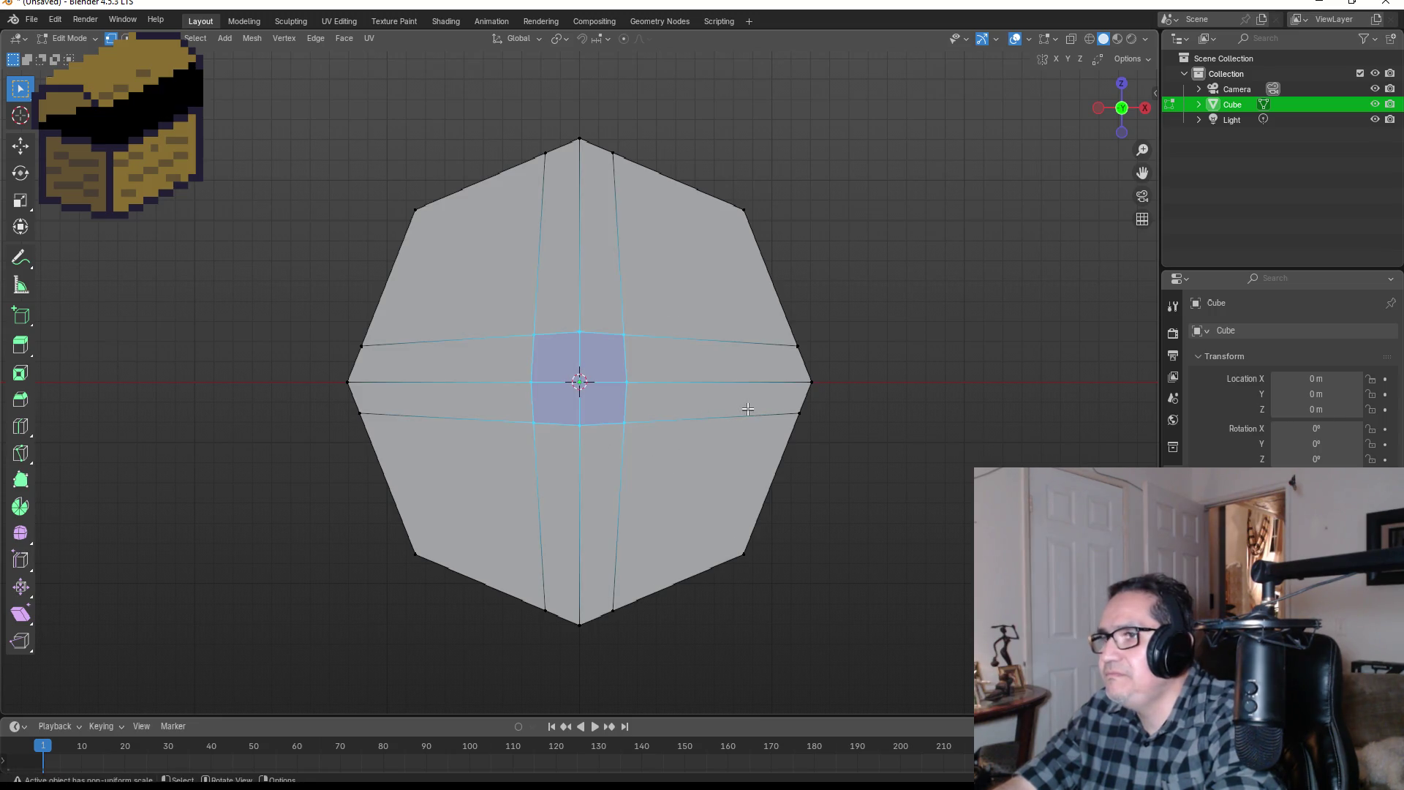
{"action": "left_click_drag", "start_coordinate": [747, 408], "coordinate": [956, 420]}
{"action": "key", "text": "KP_1"}
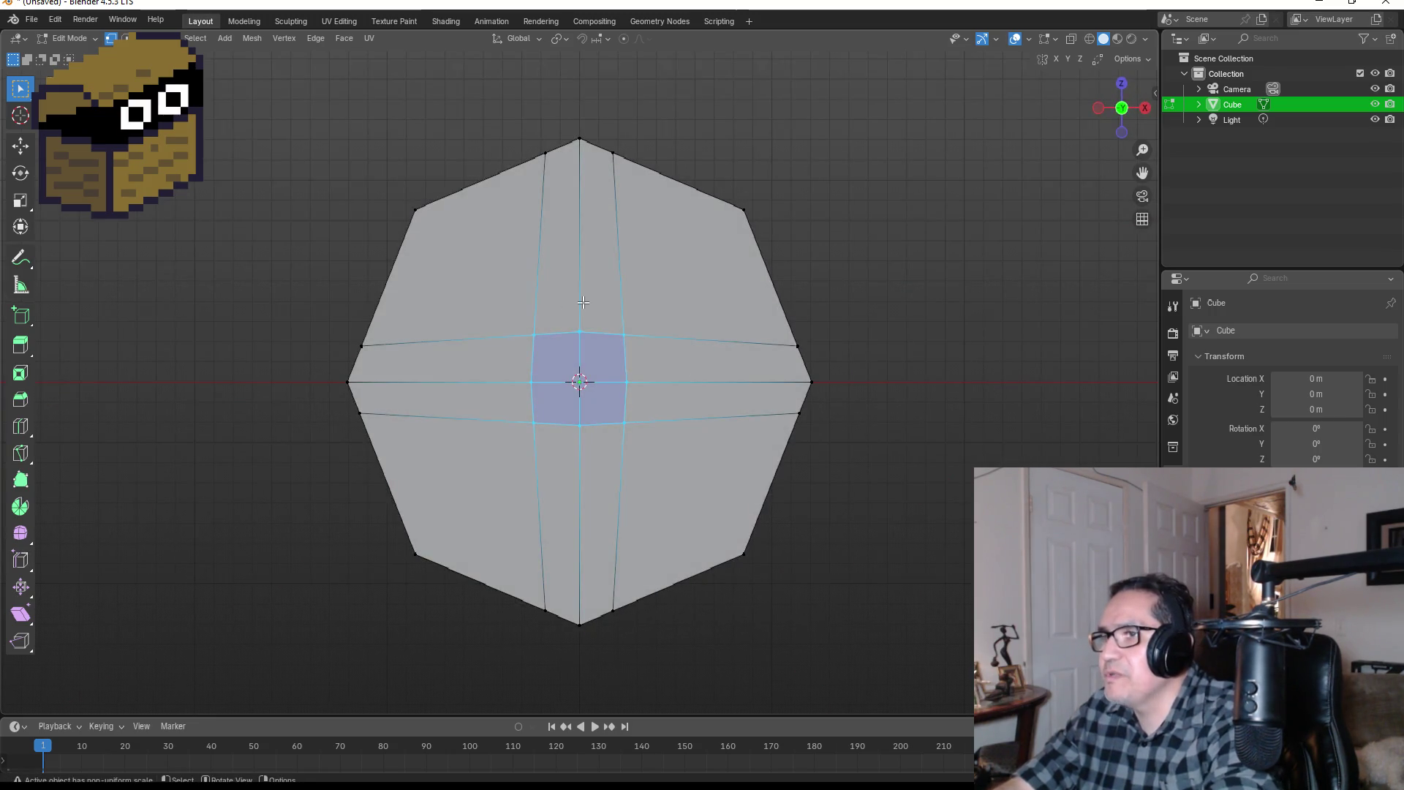
{"action": "right_click", "coordinate": [609, 346]}
{"action": "mouse_move", "coordinate": [590, 349]}
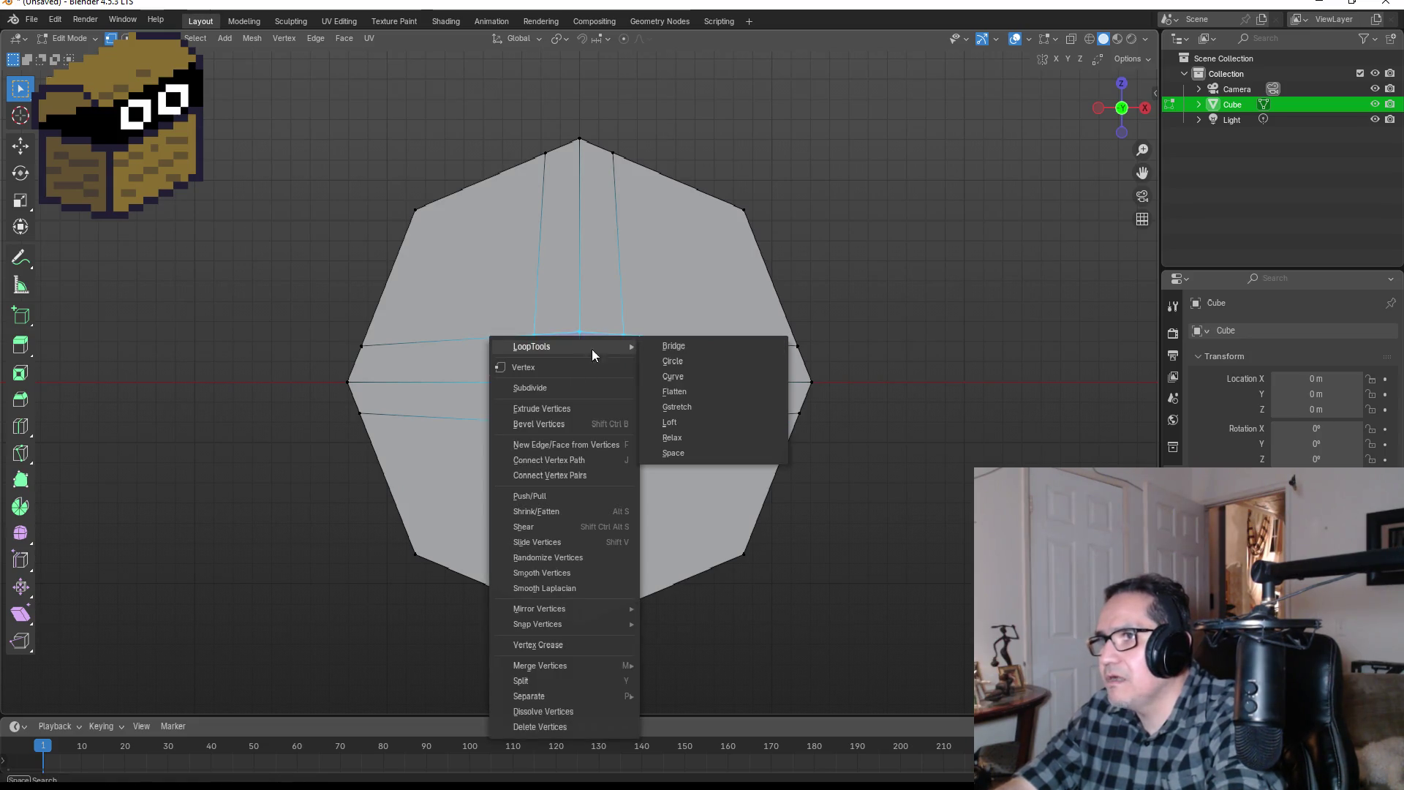
{"action": "left_click", "coordinate": [683, 362]}
{"action": "left_click", "coordinate": [874, 429]}
{"action": "scroll", "coordinate": [873, 429], "scroll_direction": "up", "scroll_amount": 4}
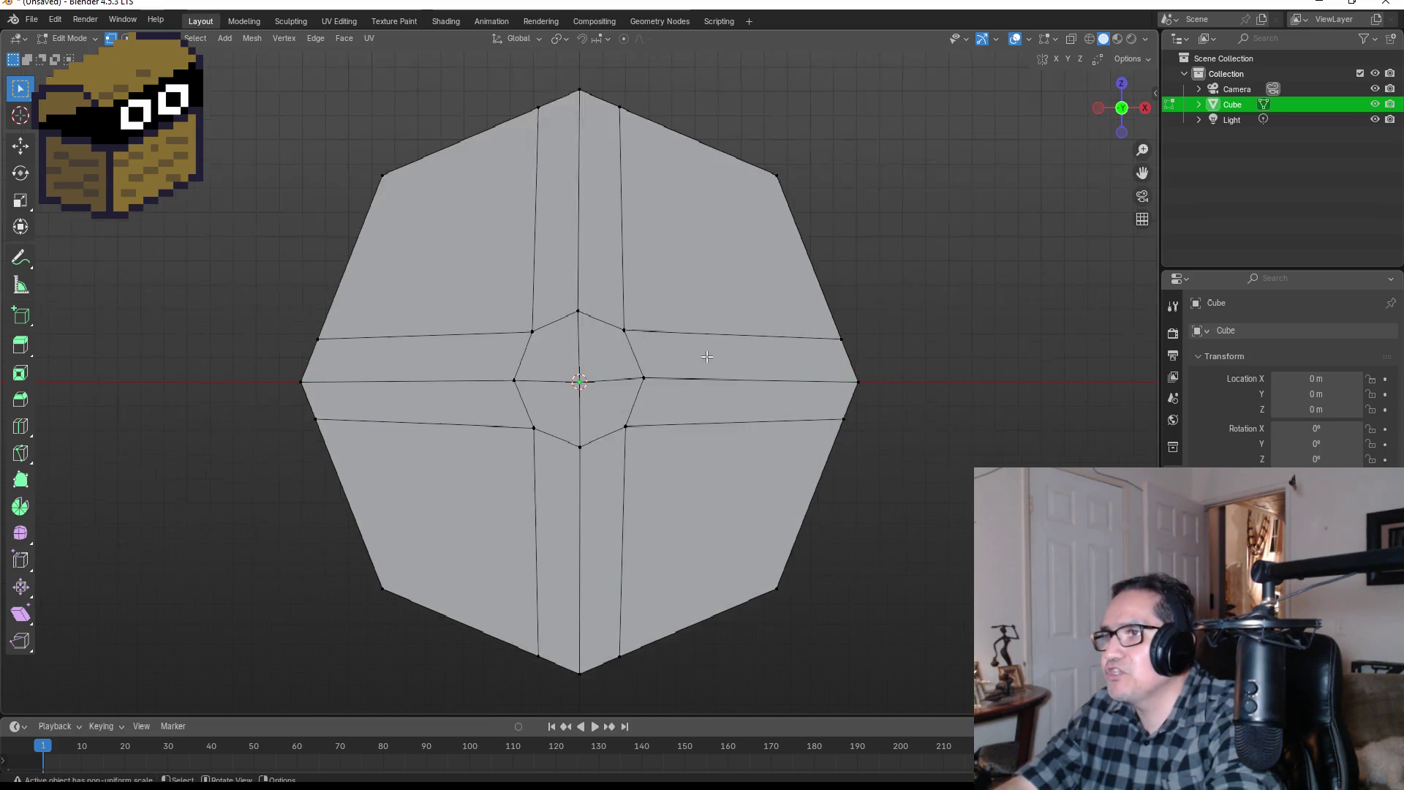
{"action": "mouse_move", "coordinate": [873, 429]}
{"action": "left_mouse_down"}
{"action": "mouse_move", "coordinate": [689, 406]}
{"action": "mouse_move", "coordinate": [761, 408]}
{"action": "left_mouse_up"}
{"action": "scroll", "coordinate": [899, 426], "scroll_direction": "down", "scroll_amount": 4}
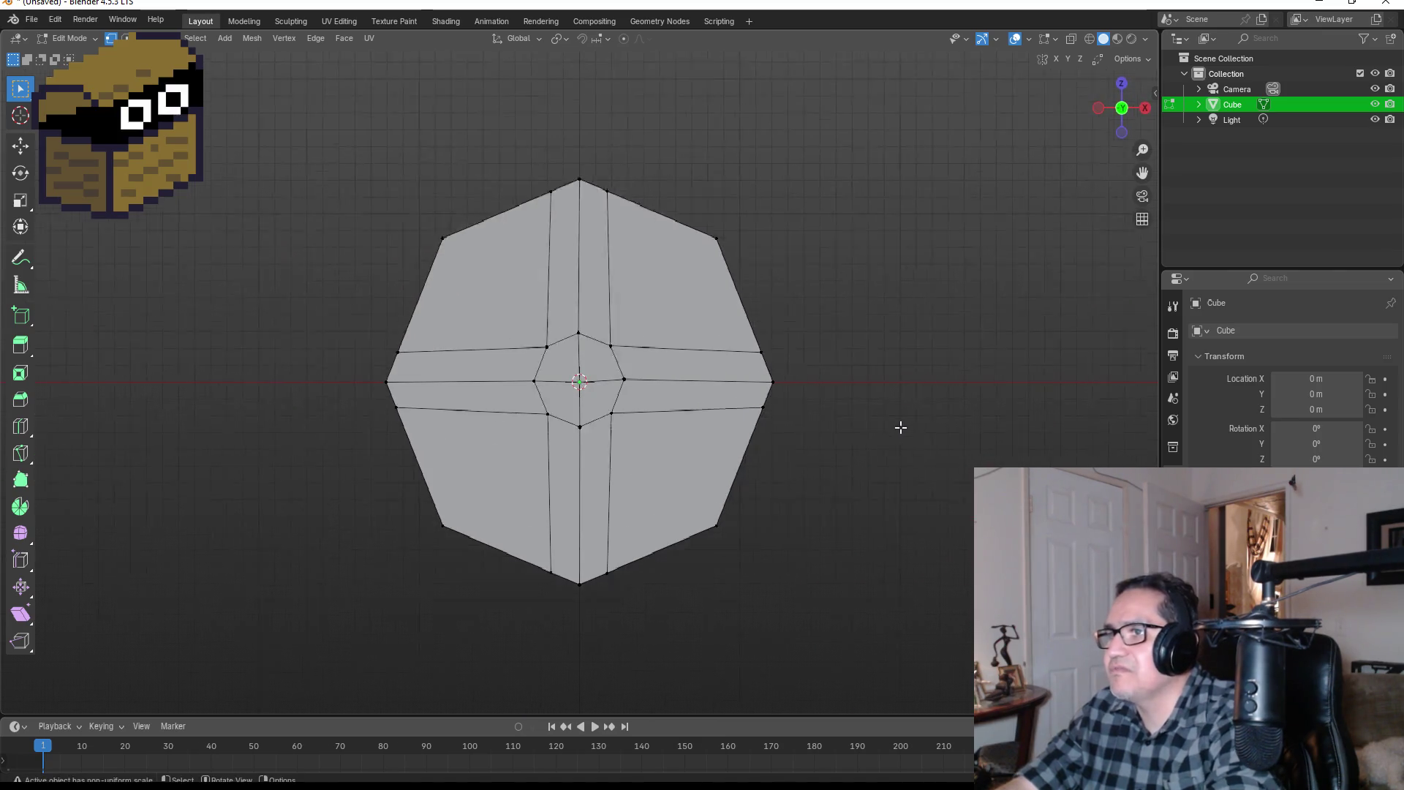
{"action": "key", "text": "Tab"}
{"action": "key", "text": "Tab"}
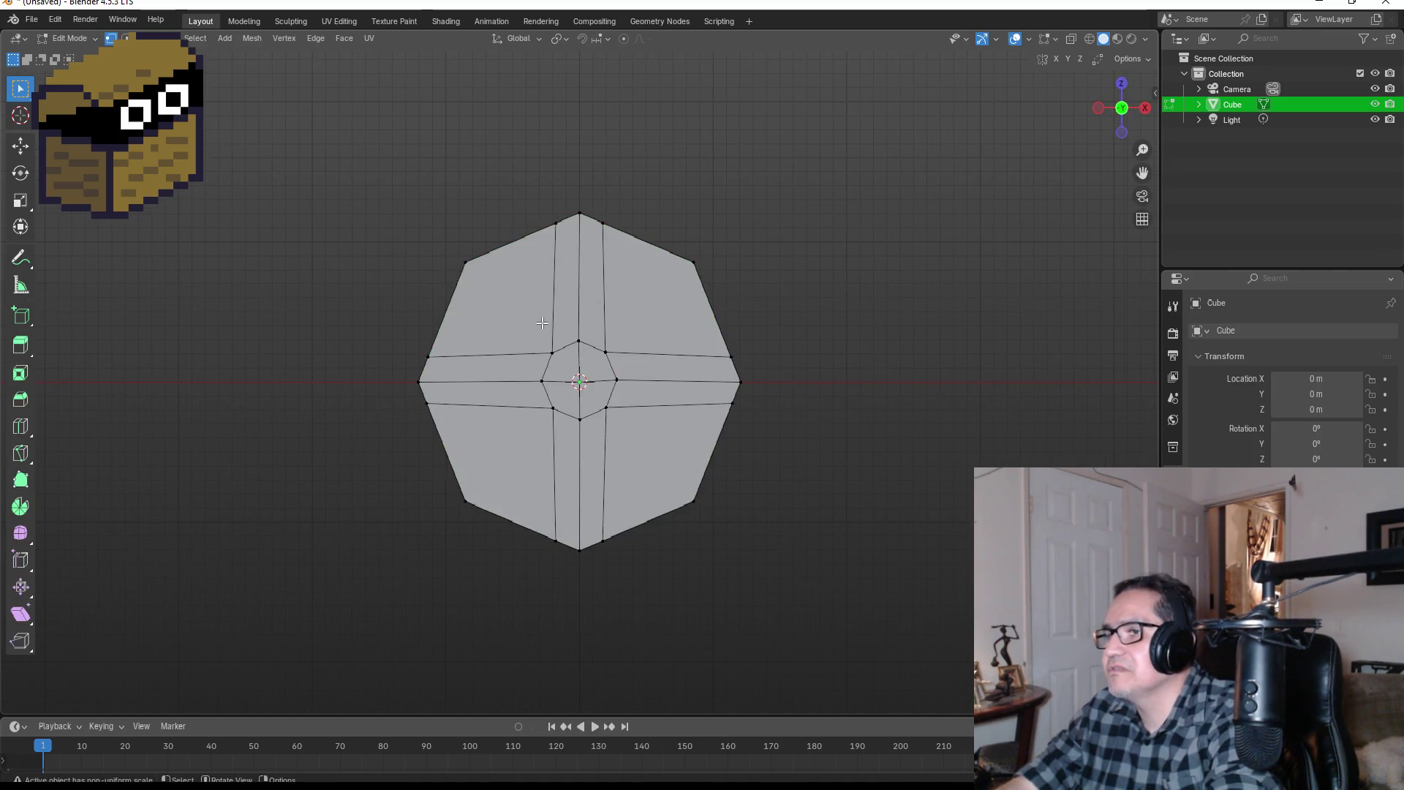
{"action": "scroll", "coordinate": [851, 413], "scroll_direction": "up", "scroll_amount": 1}
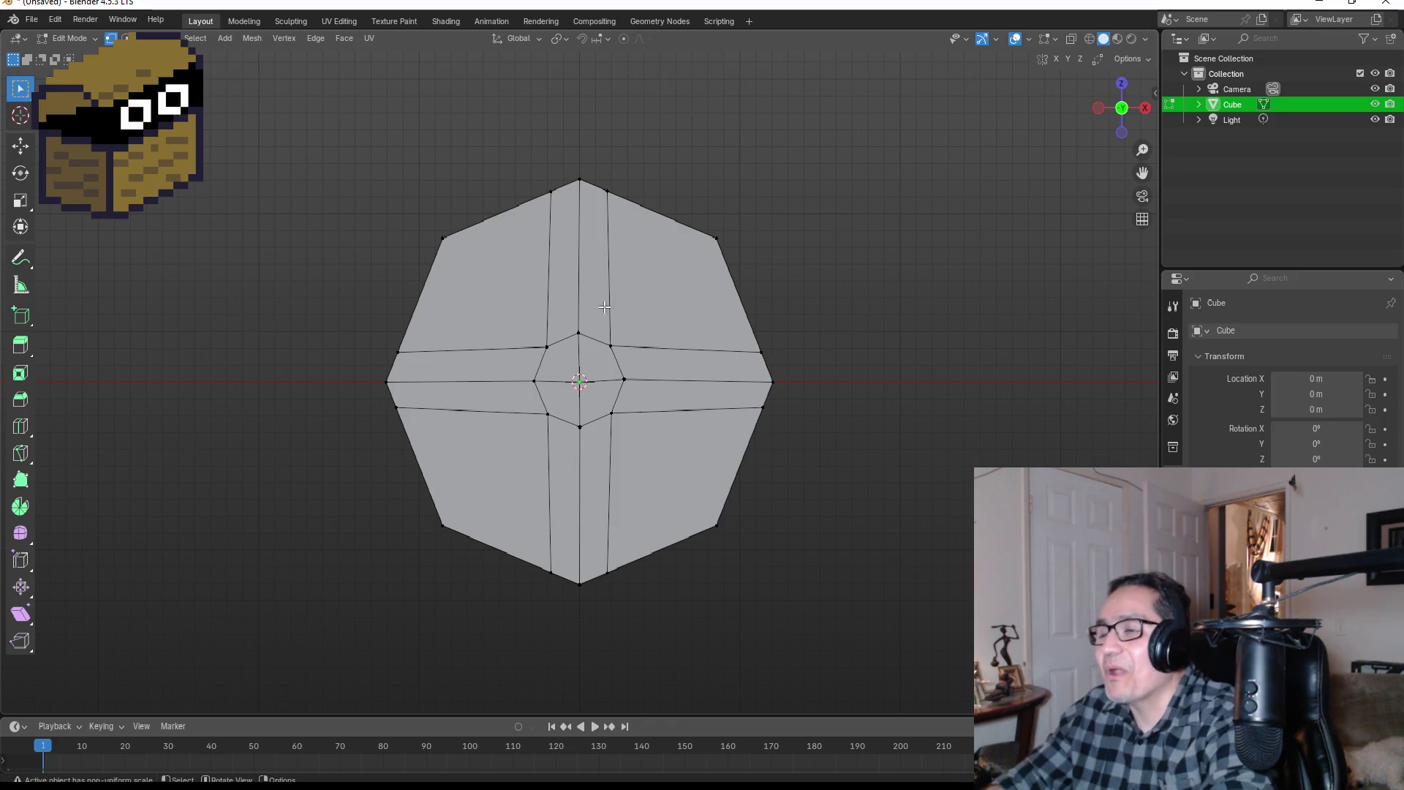
Step: In face select mode, select the top, bottom, left and right strip faces forming the cross
{"action": "scroll", "coordinate": [604, 306], "scroll_direction": "up", "scroll_amount": 3}
{"action": "scroll", "coordinate": [674, 328], "scroll_direction": "down", "scroll_amount": 2}
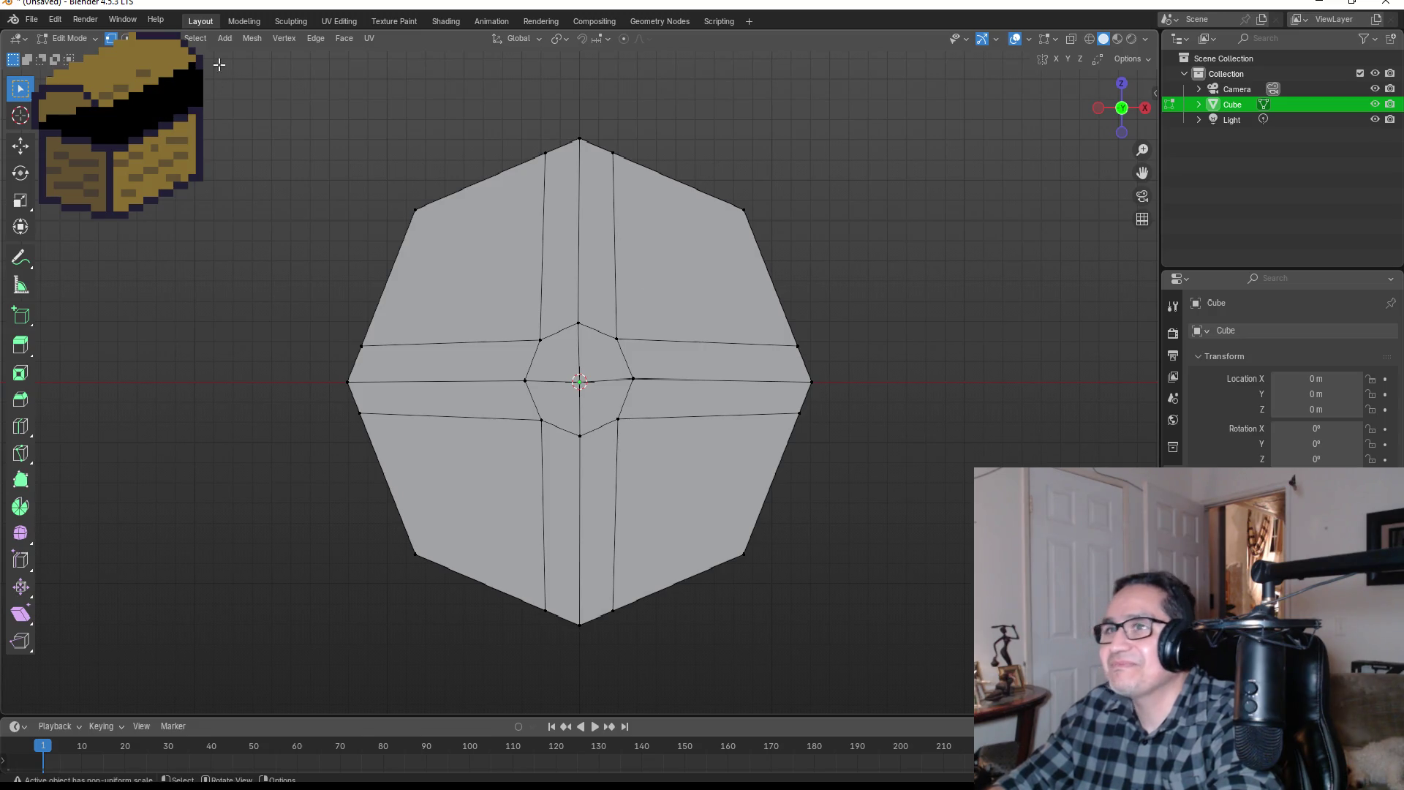
{"action": "key", "text": "3"}
{"action": "left_click", "coordinate": [617, 240]}
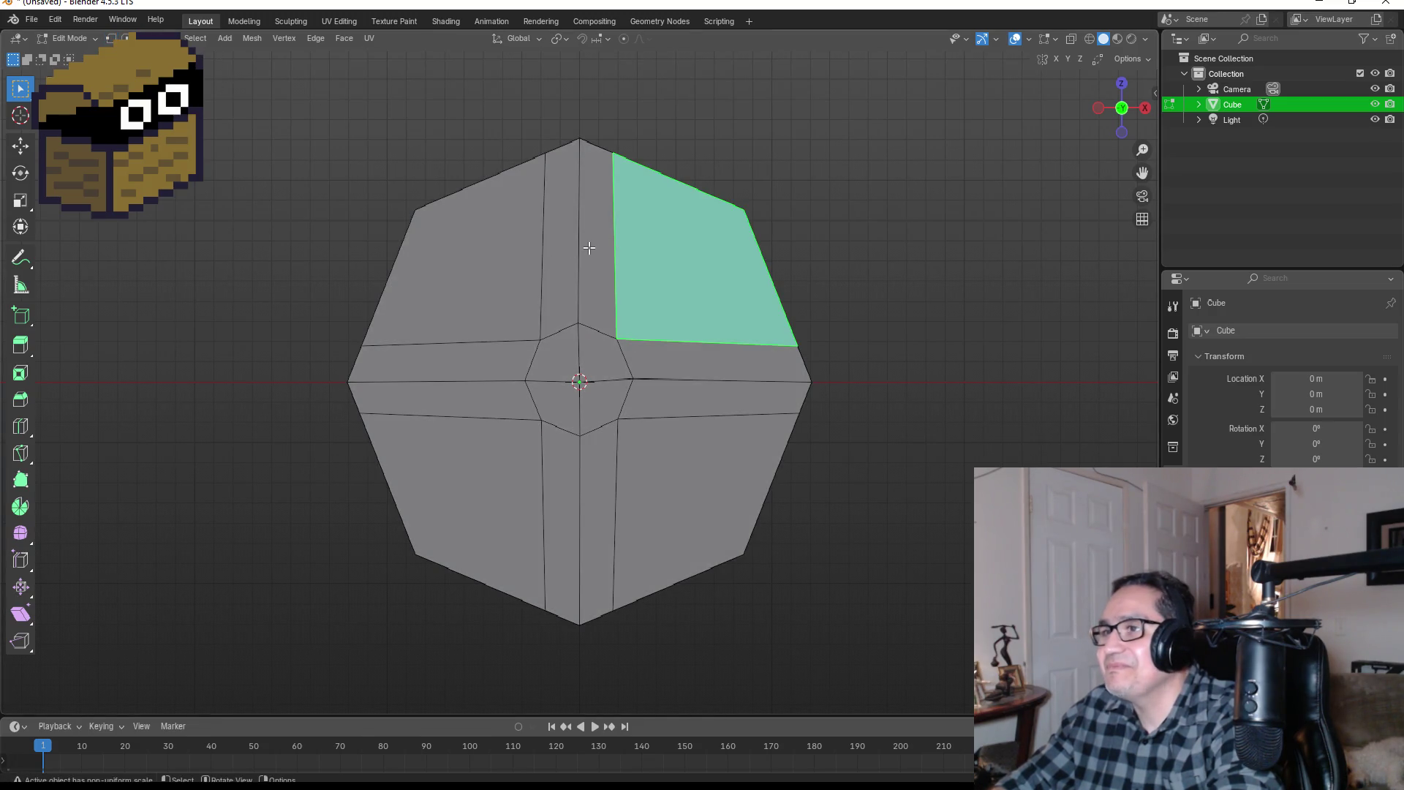
{"action": "left_click", "coordinate": [590, 248]}
{"action": "left_click", "coordinate": [555, 237], "text": "shift"}
{"action": "left_click", "coordinate": [548, 497], "text": "shift"}
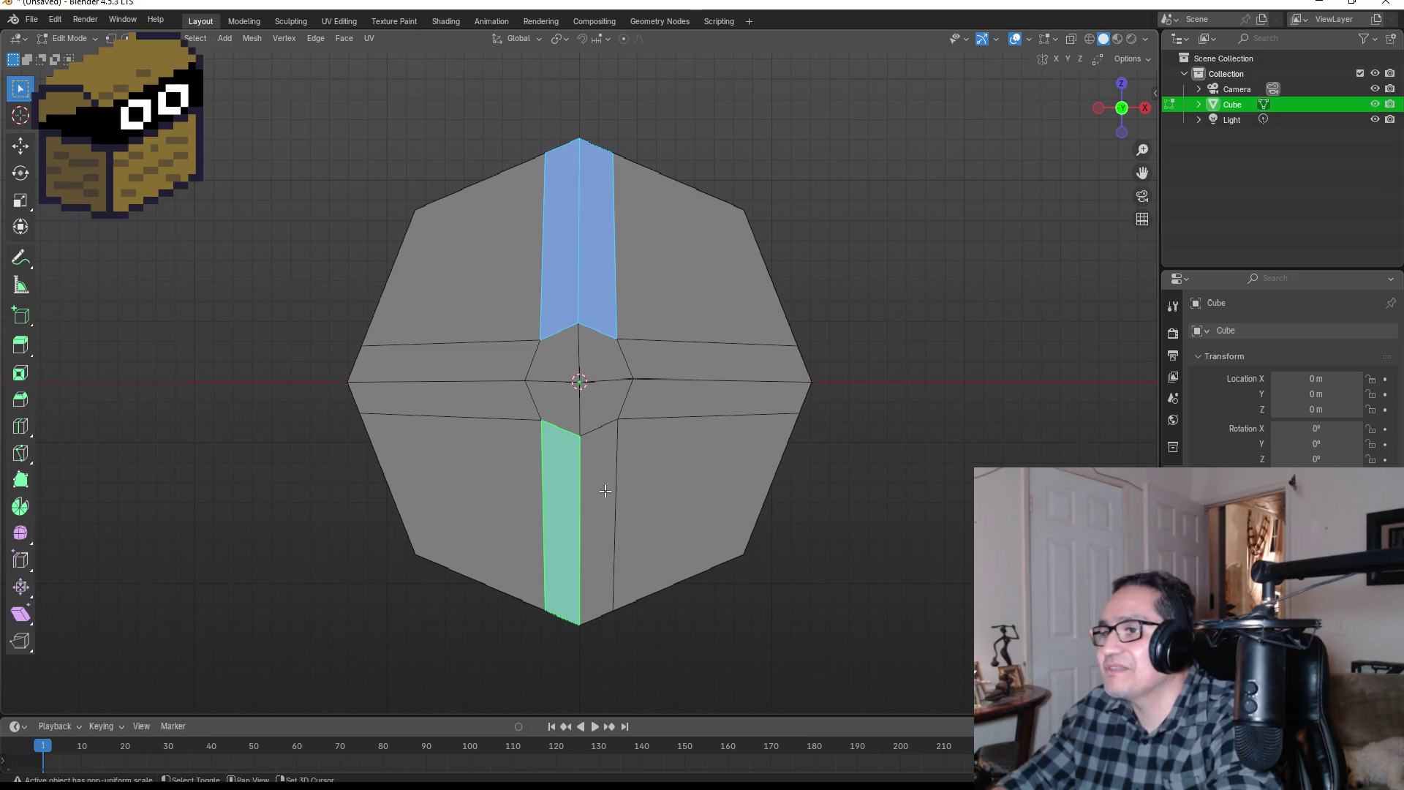
{"action": "left_click", "coordinate": [605, 501], "text": "shift"}
{"action": "left_click", "coordinate": [483, 398], "text": "shift"}
{"action": "left_click", "coordinate": [475, 362], "text": "shift"}
{"action": "left_click", "coordinate": [694, 372], "text": "shift"}
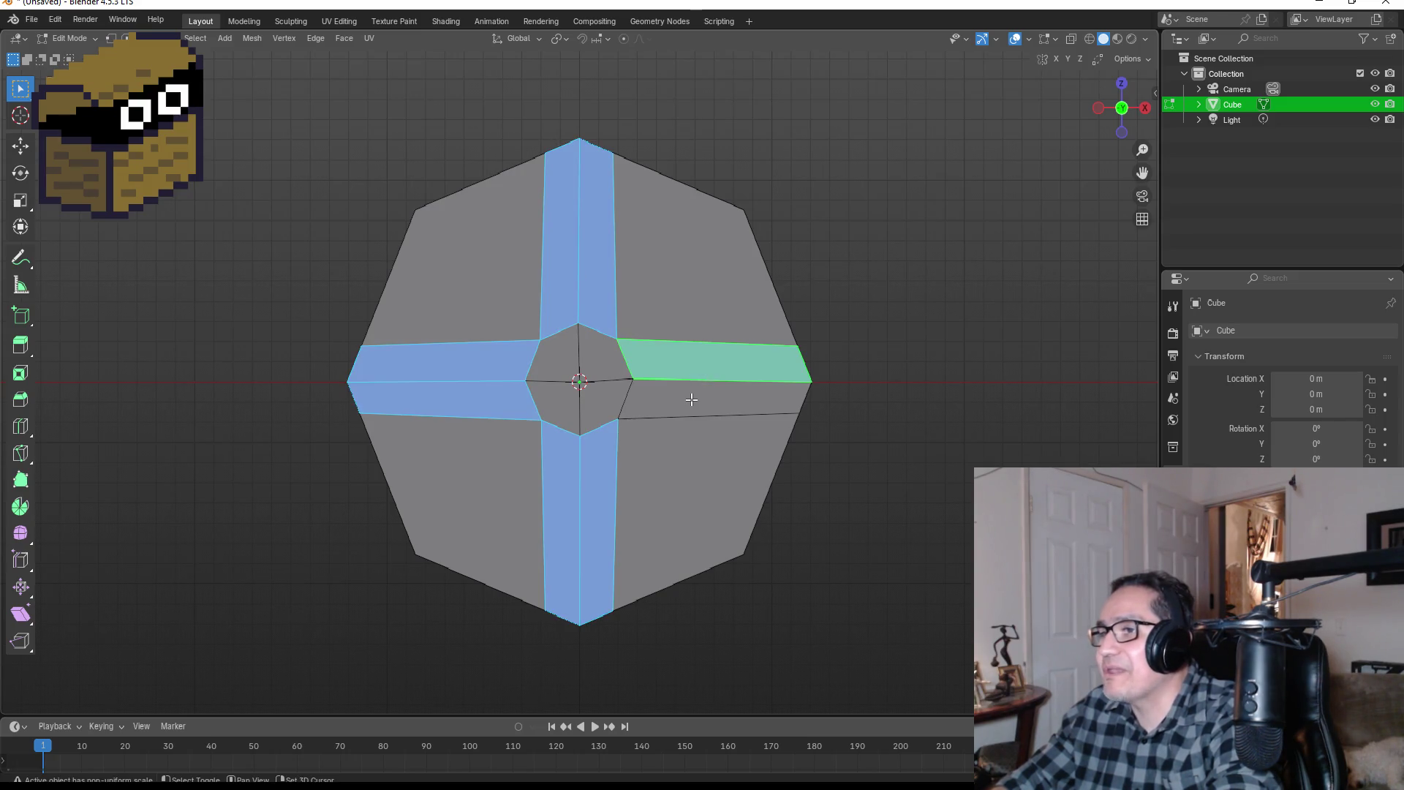
{"action": "left_click", "coordinate": [691, 399], "text": "shift"}
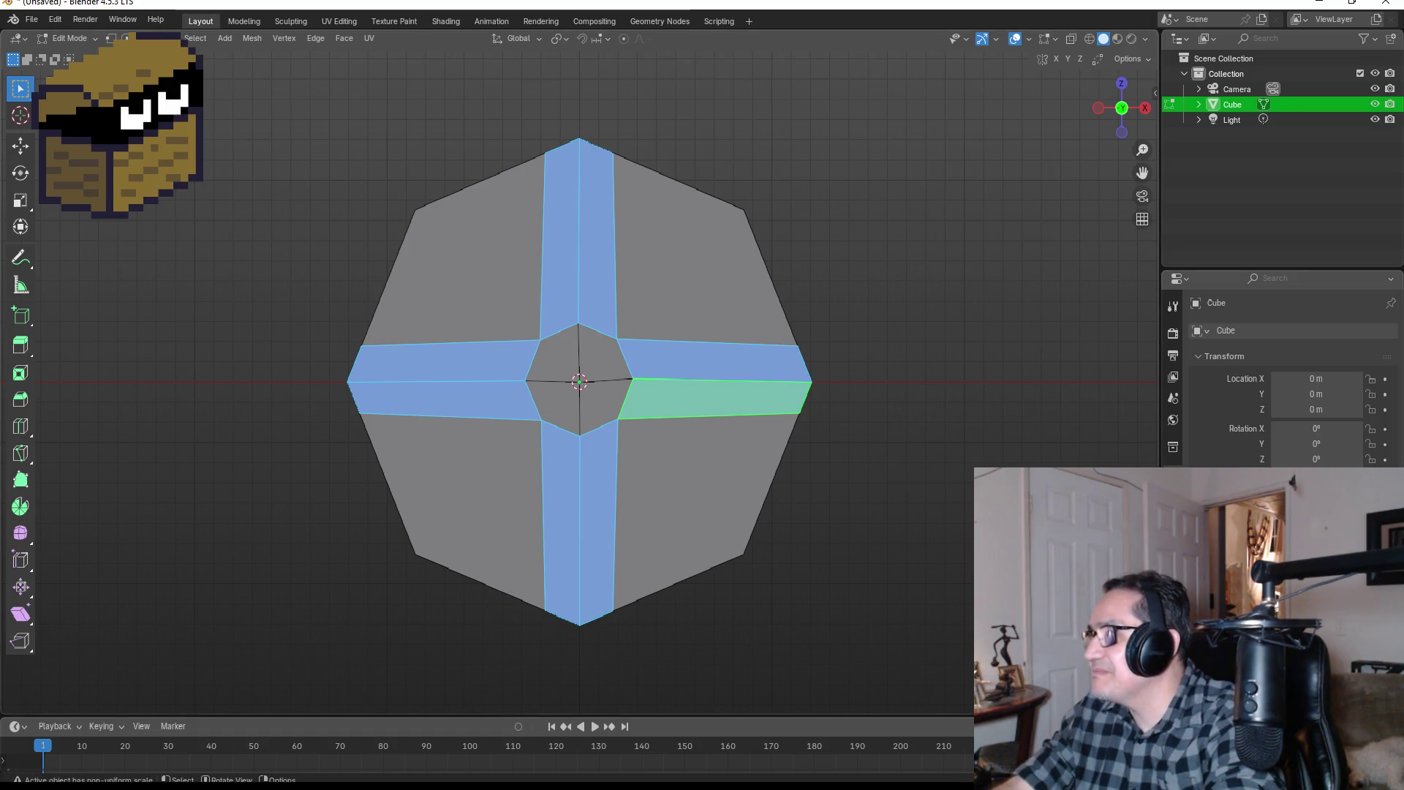
Step: Switch to Material Preview shading, assign the existing 'Material' to the disc, and check the shield references
{"action": "left_click", "coordinate": [1172, 606]}
{"action": "key", "text": "z"}
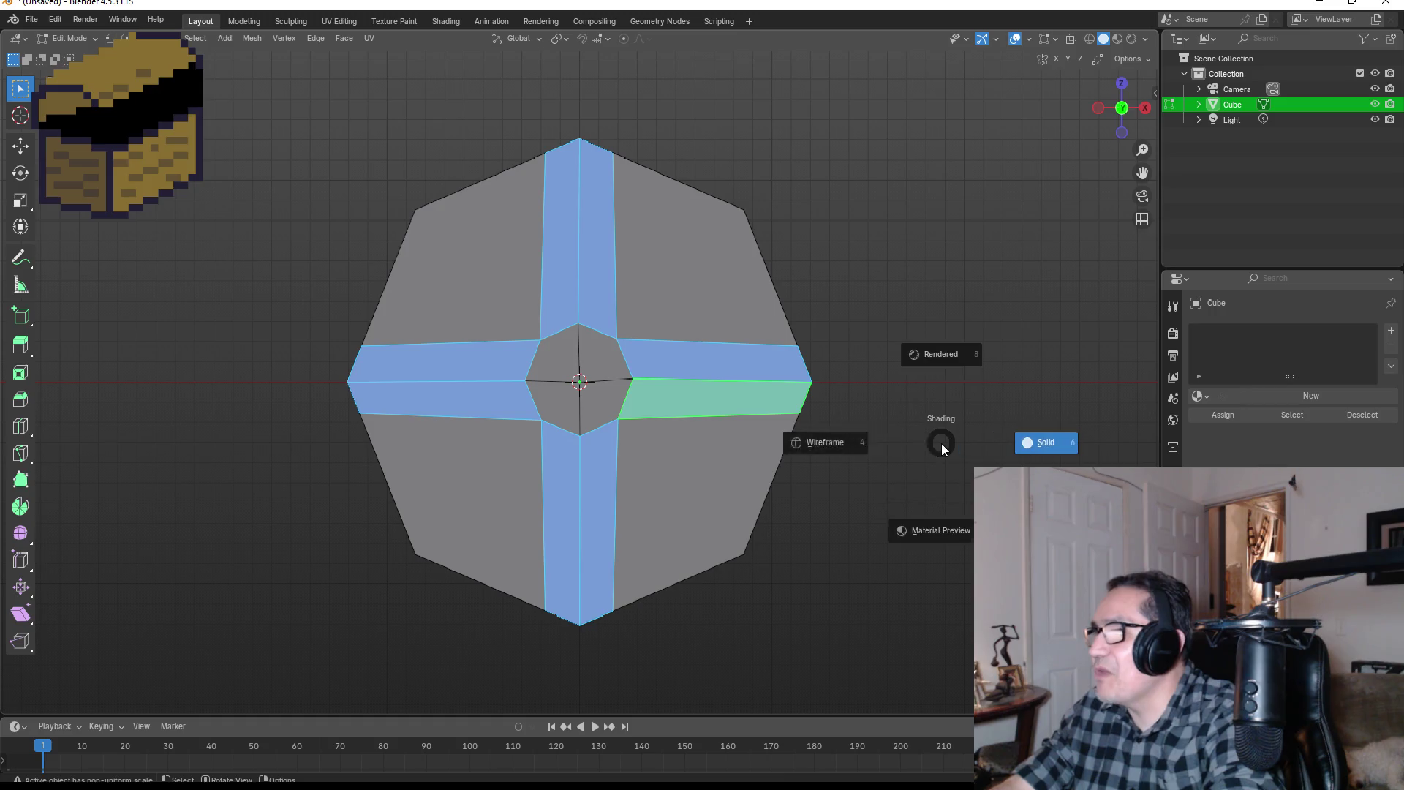
{"action": "left_click", "coordinate": [850, 451]}
{"action": "key", "text": "z"}
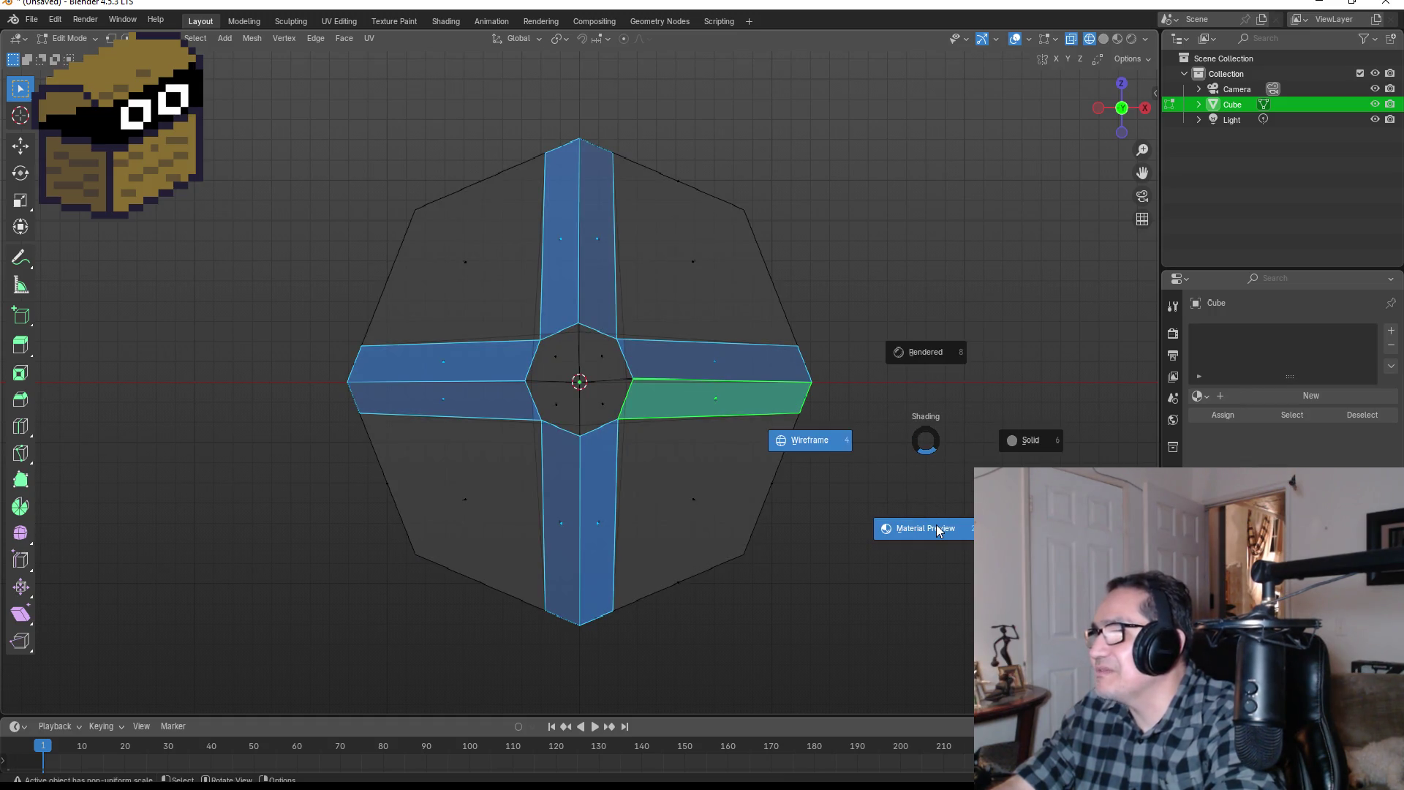
{"action": "left_click", "coordinate": [936, 527]}
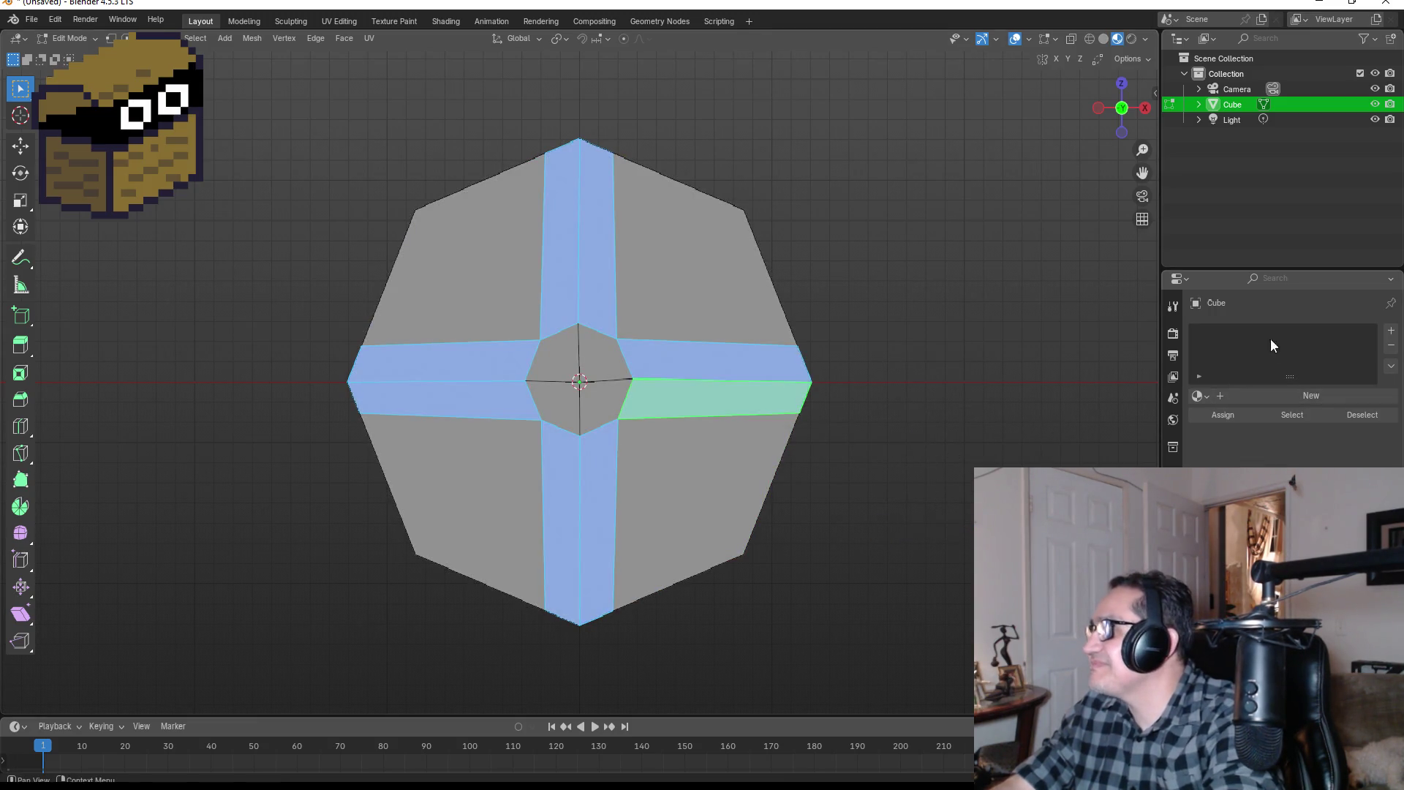
{"action": "left_click", "coordinate": [1201, 396]}
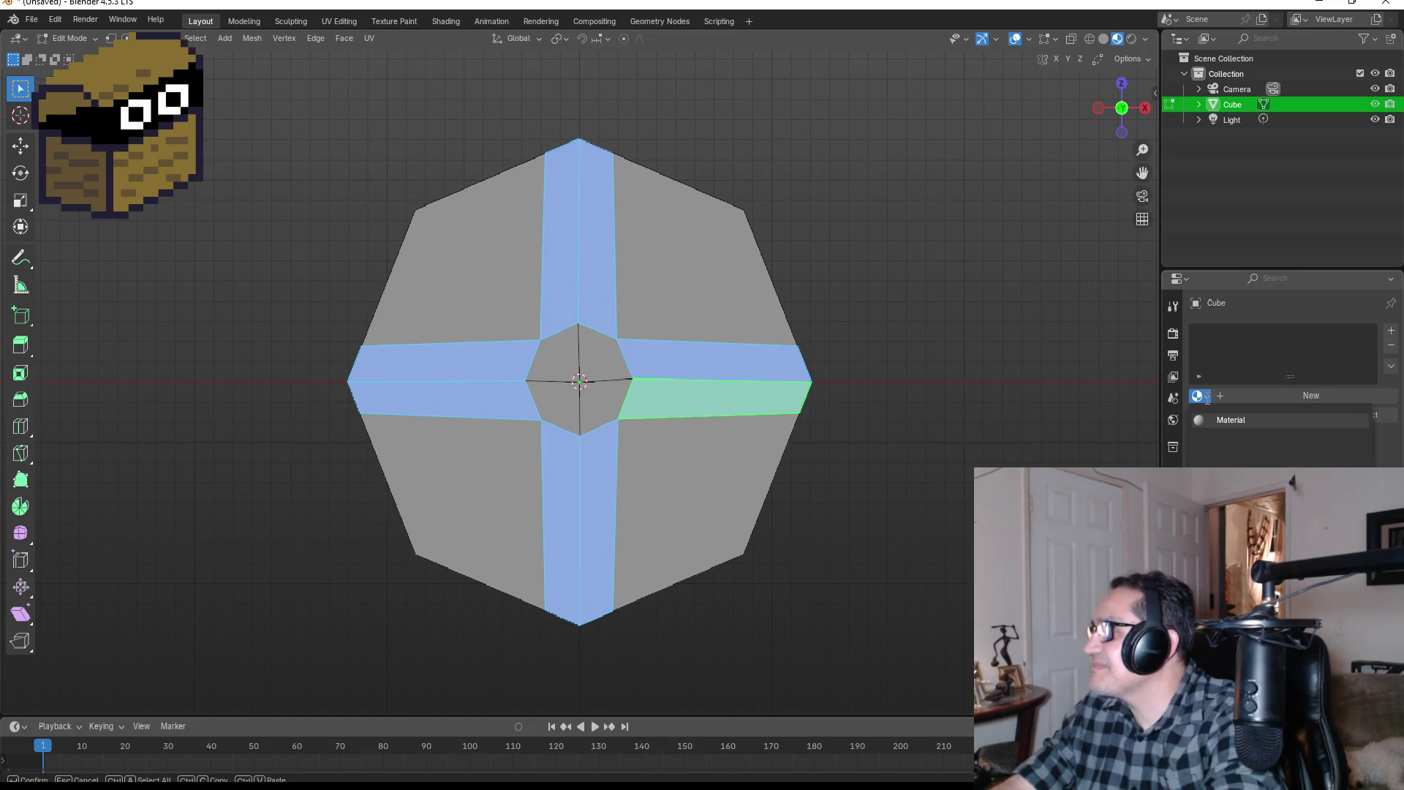
{"action": "left_click", "coordinate": [1259, 422]}
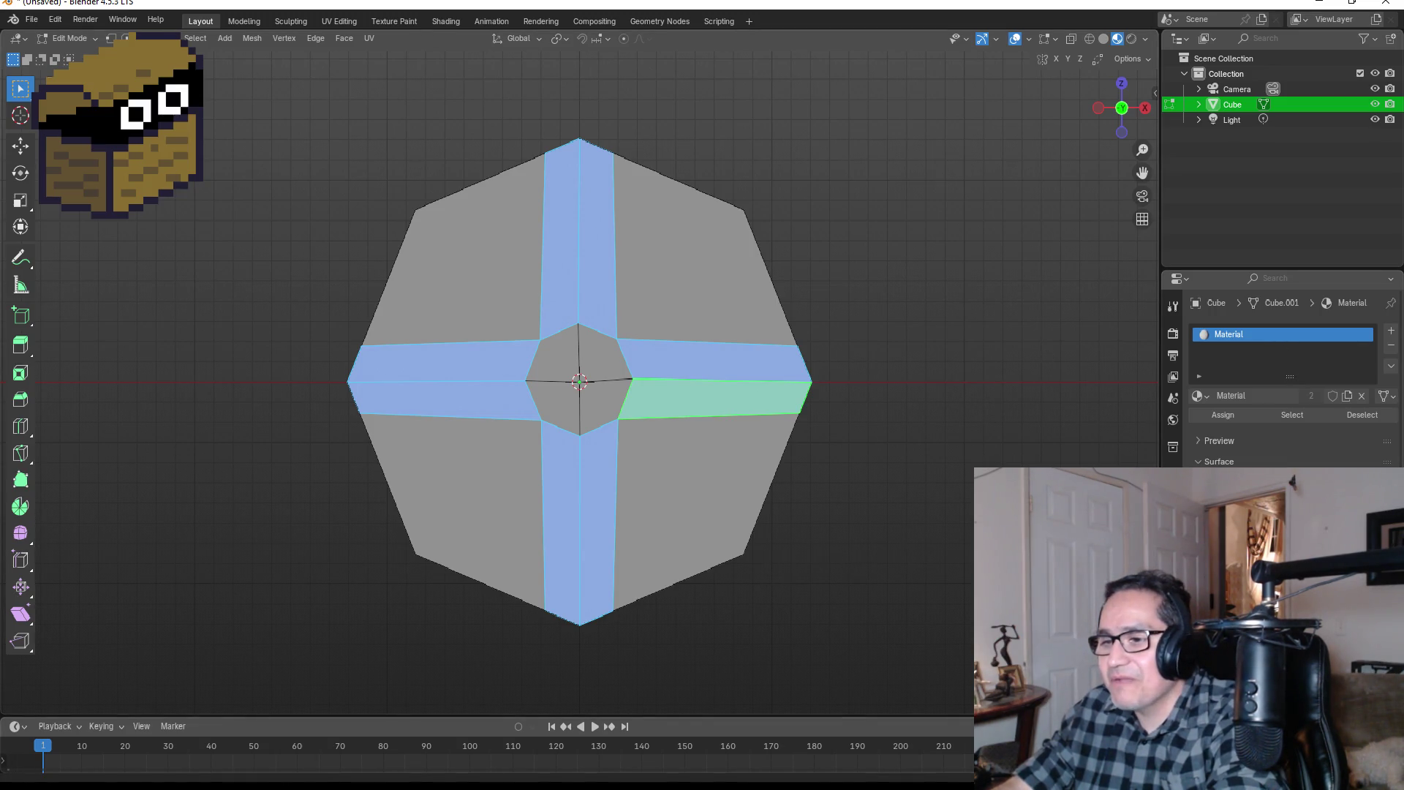
{"action": "left_click", "coordinate": [310, 772]}
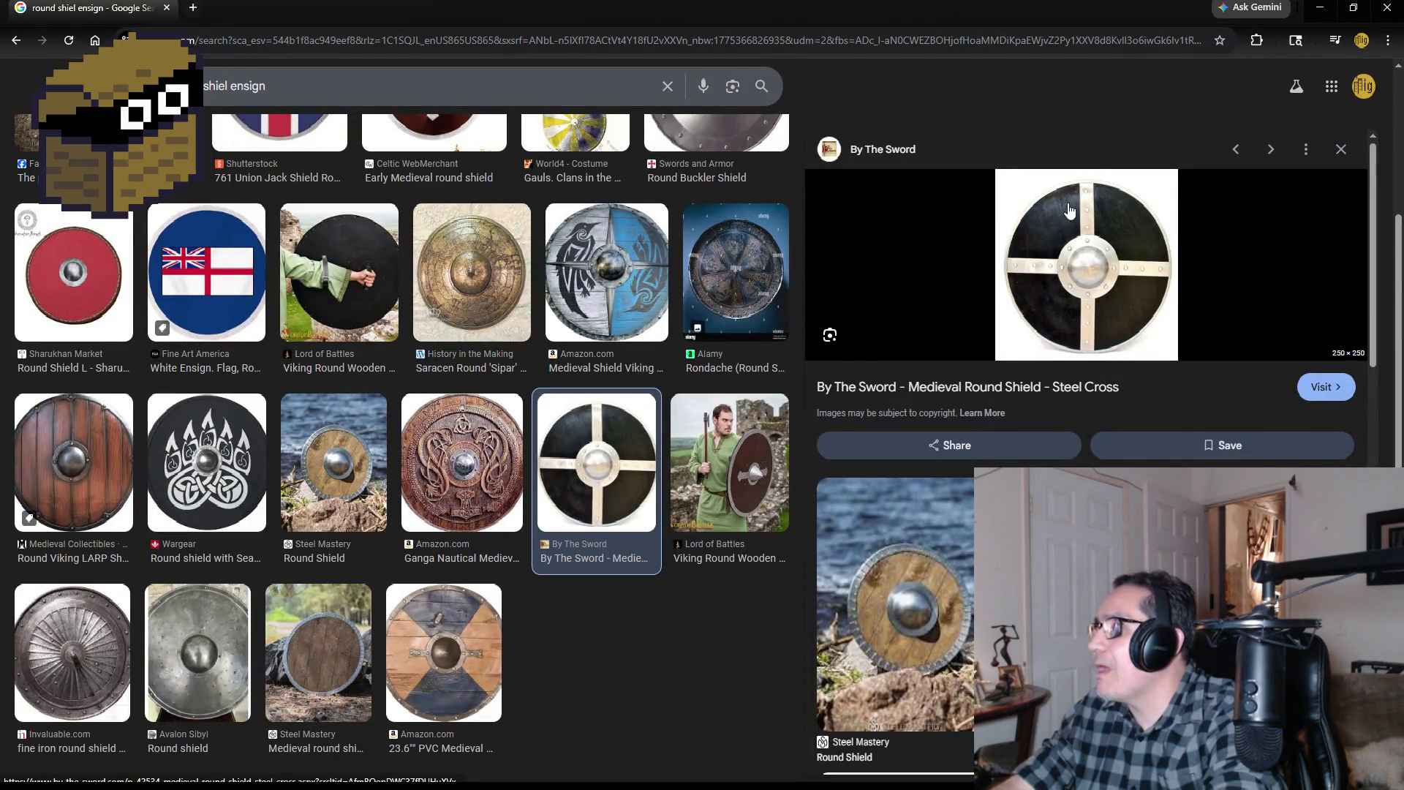
{"action": "left_click", "coordinate": [1320, 8]}
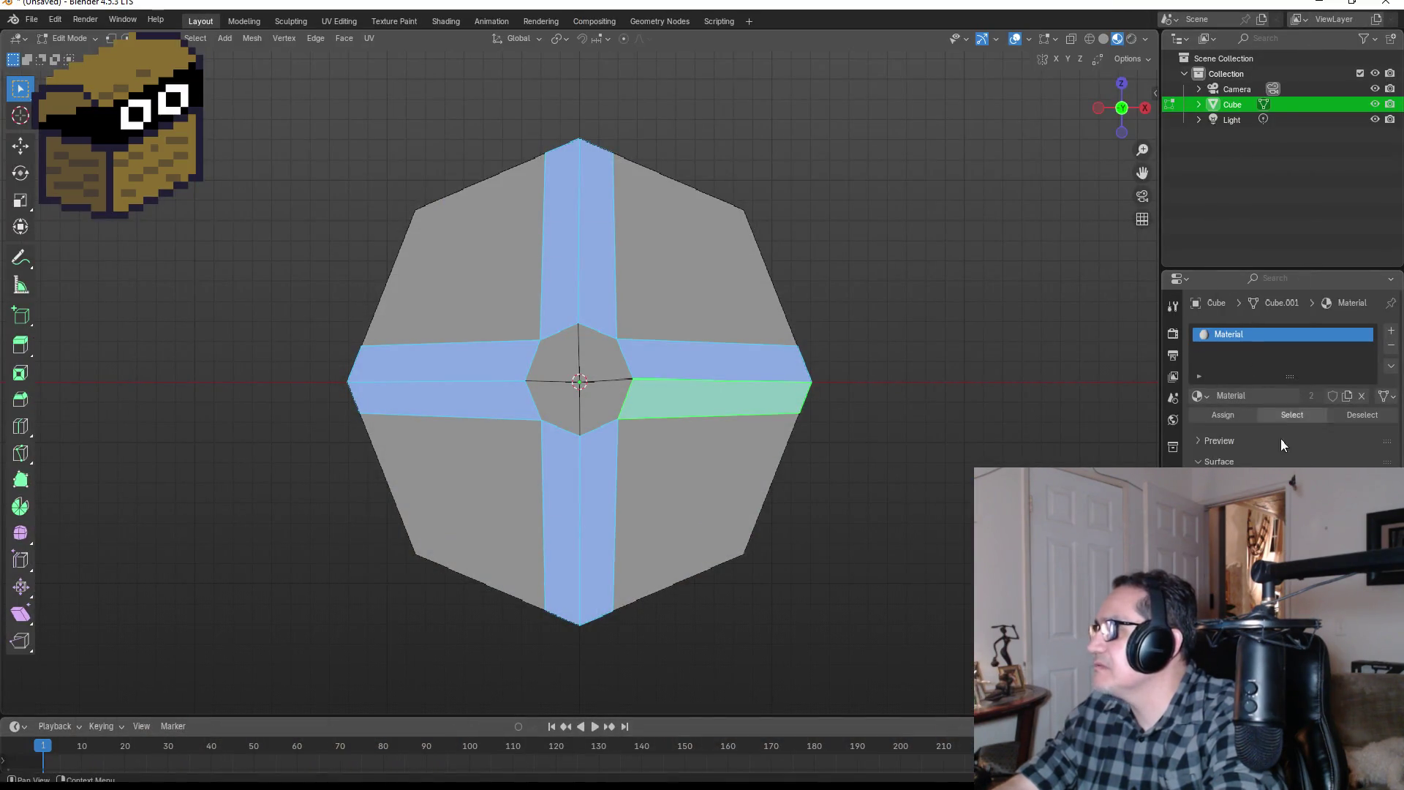
Step: Turn the disc material's base colour near-black, rename it Charcoal, and add an empty second slot
{"action": "left_click", "coordinate": [1309, 511]}
{"action": "left_click_drag", "start_coordinate": [1365, 322], "coordinate": [1364, 370]}
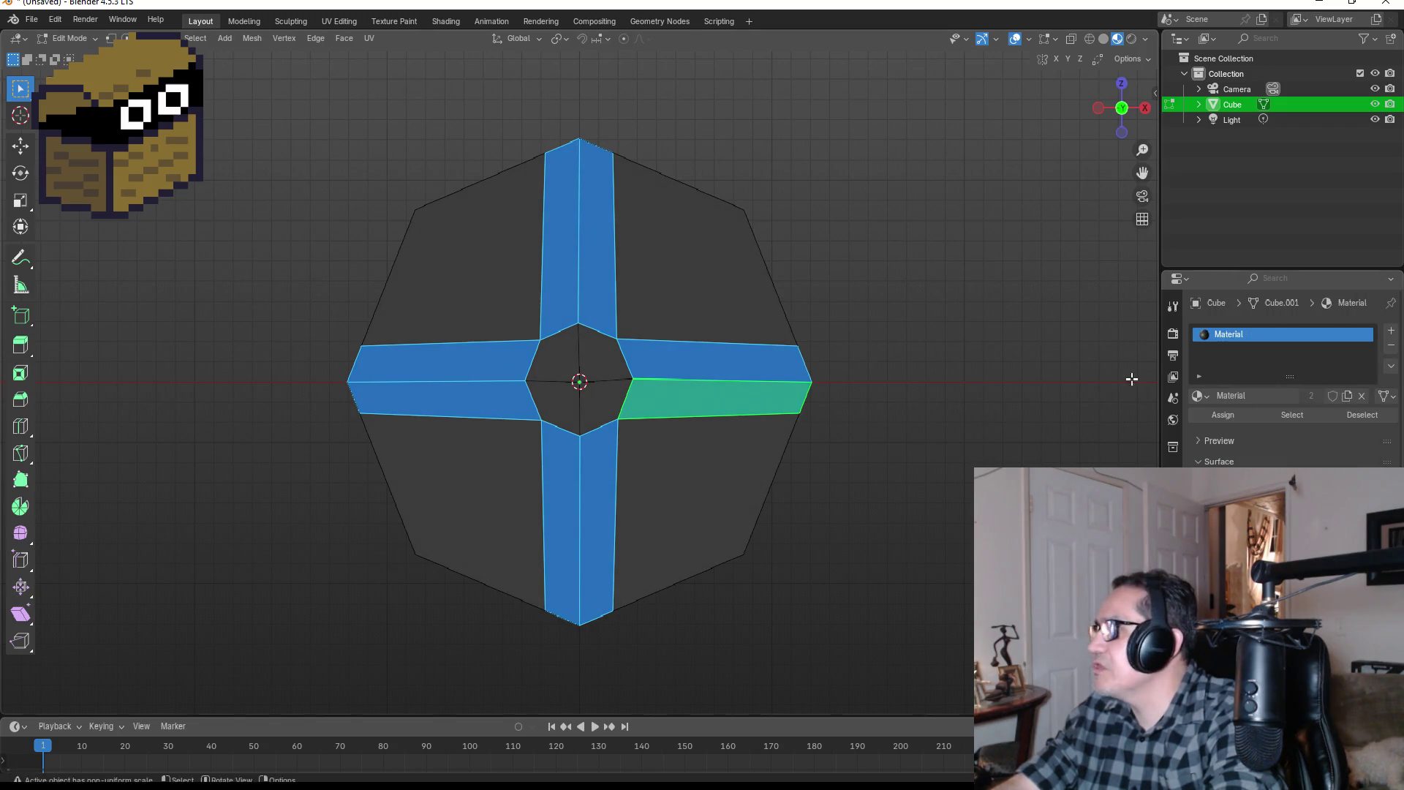
{"action": "double_click", "coordinate": [1272, 333]}
{"action": "key", "text": "BackSpace"}
{"action": "type", "text": "Charcoa"}
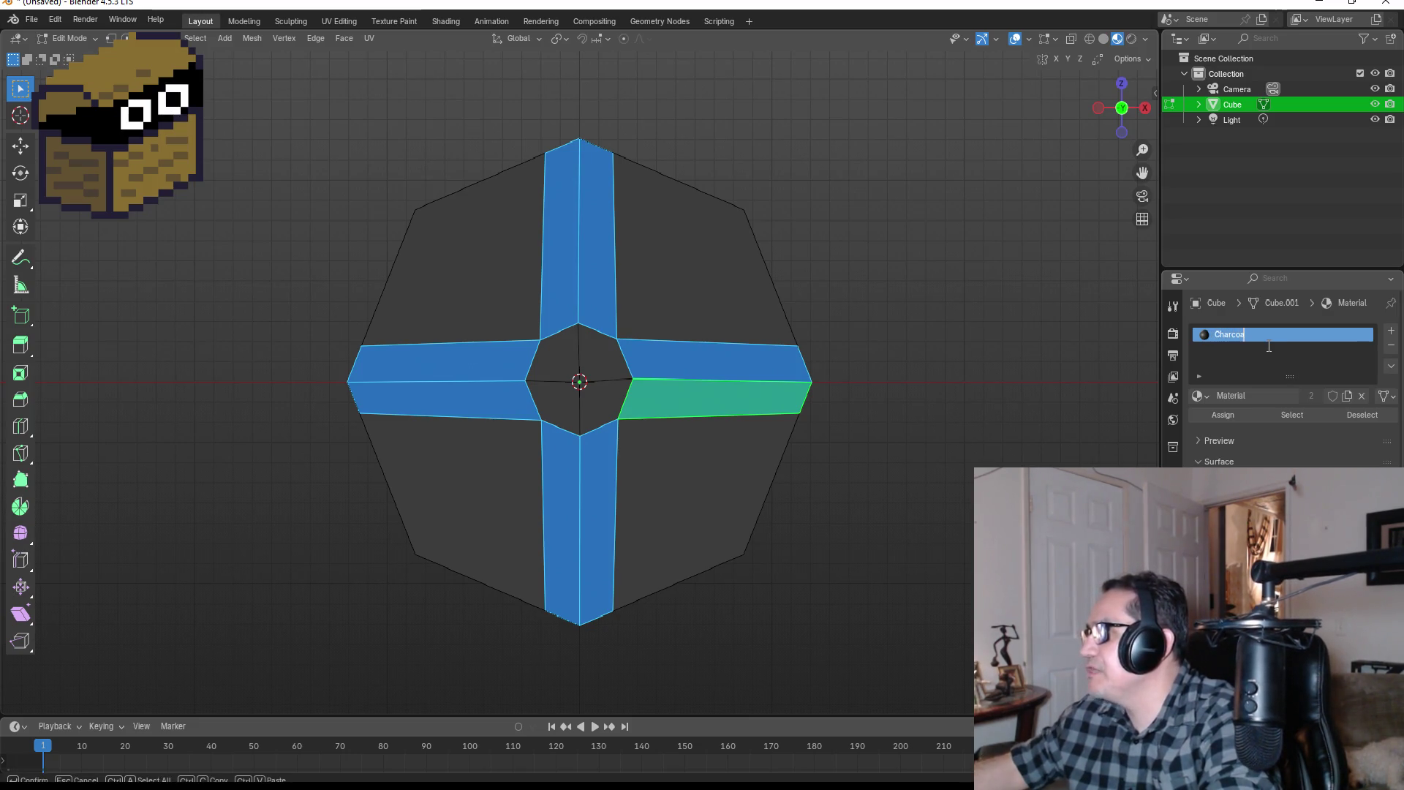
{"action": "type", "text": "l"}
{"action": "key", "text": "Return"}
{"action": "left_click", "coordinate": [1391, 333]}
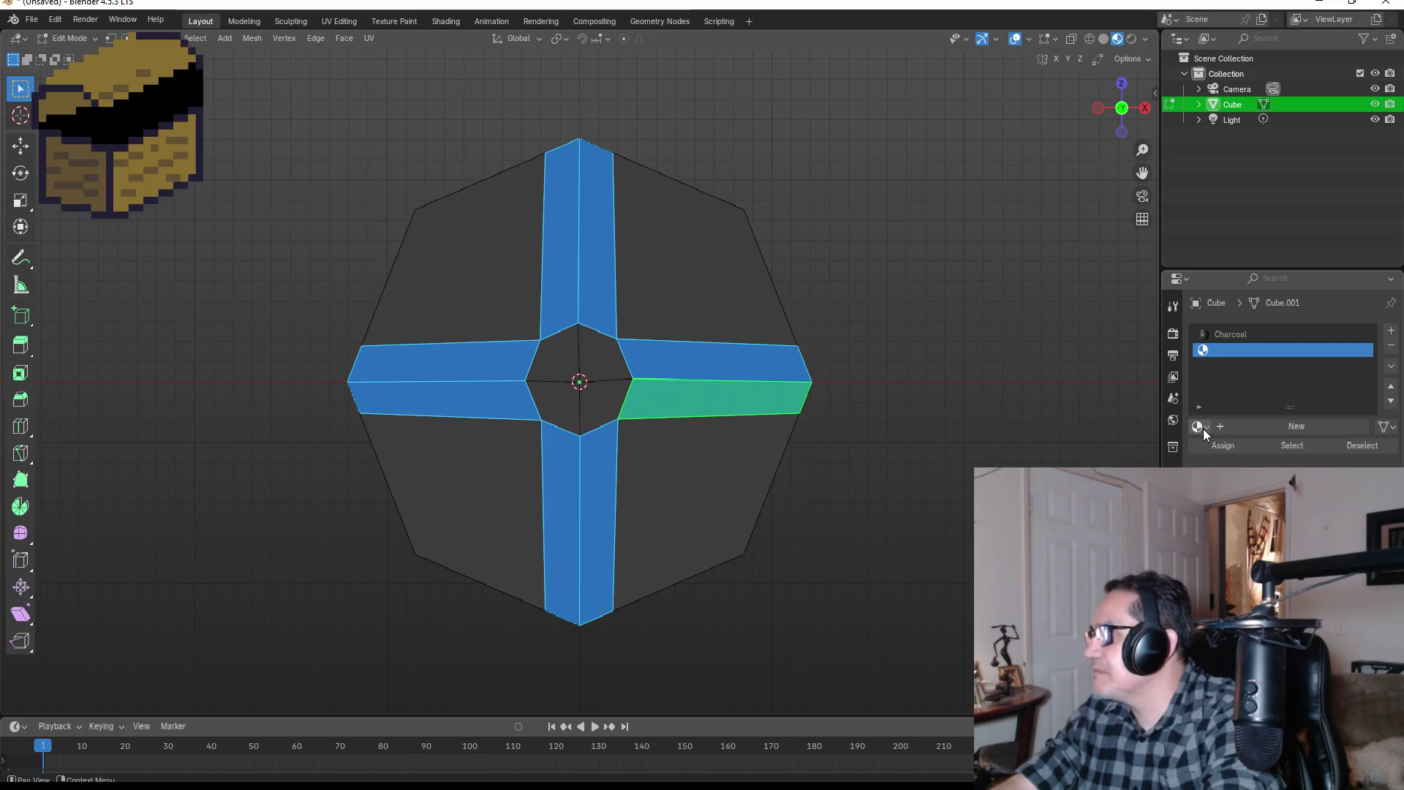
Step: Create a new material in the empty slot named Steel
{"action": "left_click", "coordinate": [1250, 426]}
{"action": "double_click", "coordinate": [1258, 348]}
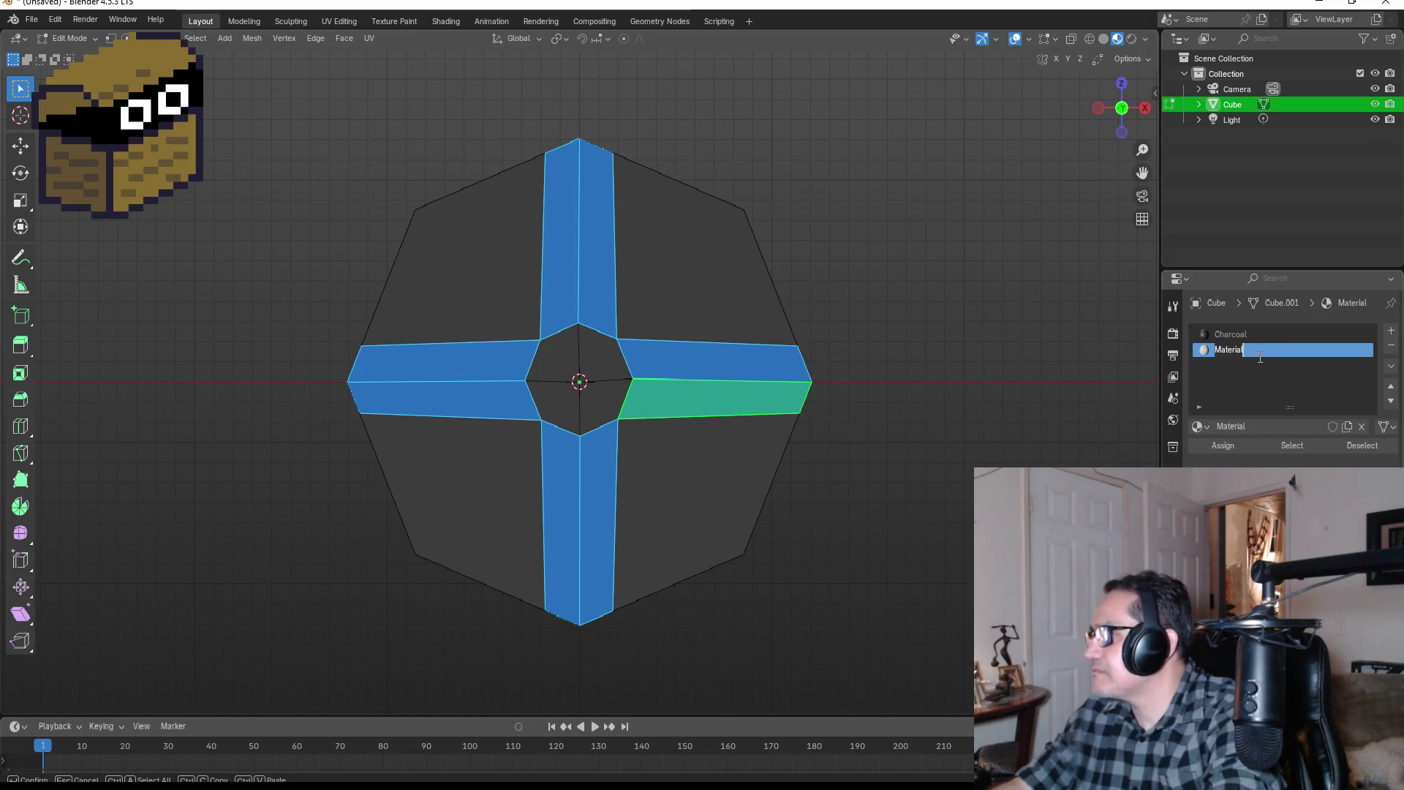
{"action": "type", "text": "Steel"}
{"action": "key", "text": "Return"}
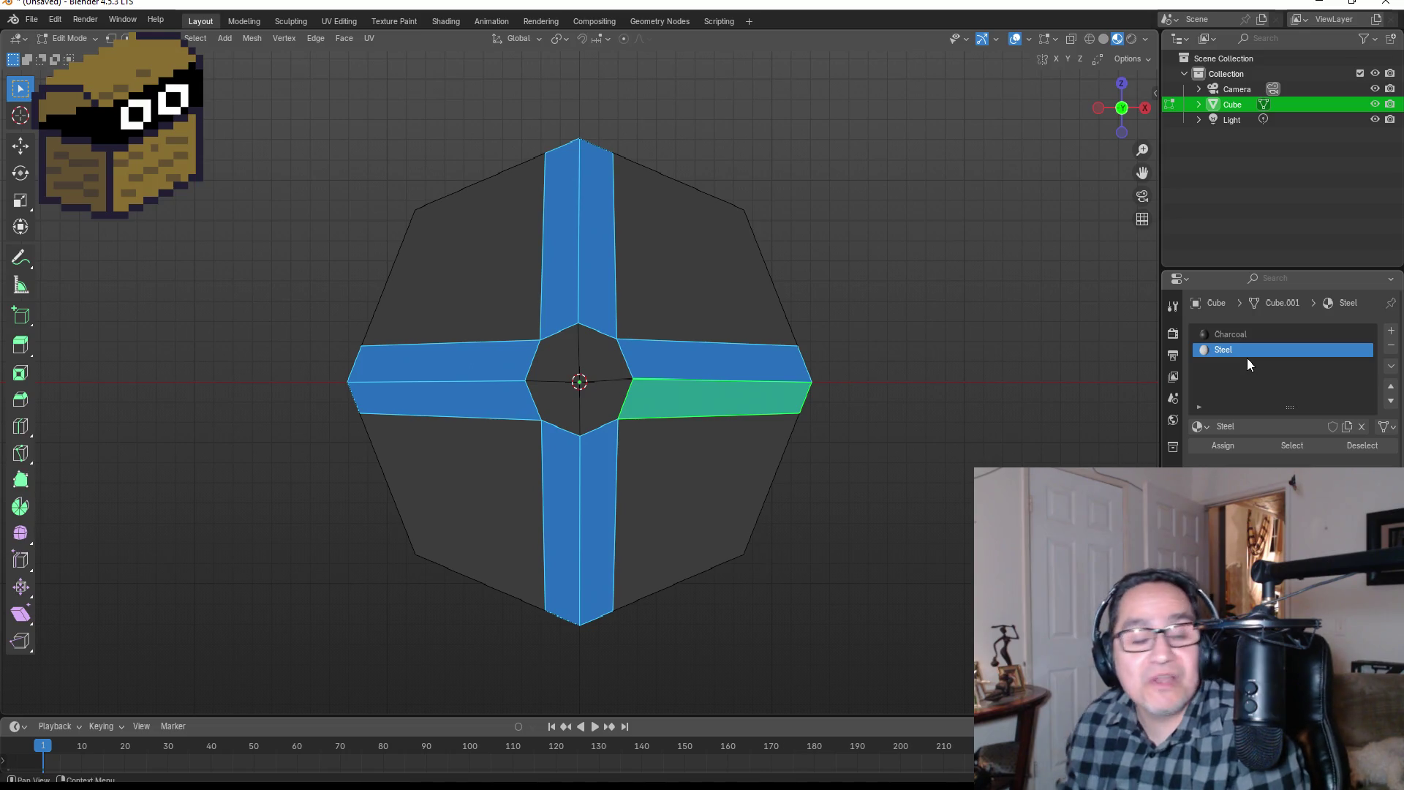
Step: Select the eight cross-strip faces and assign the Steel material to them
{"action": "left_click", "coordinate": [311, 233]}
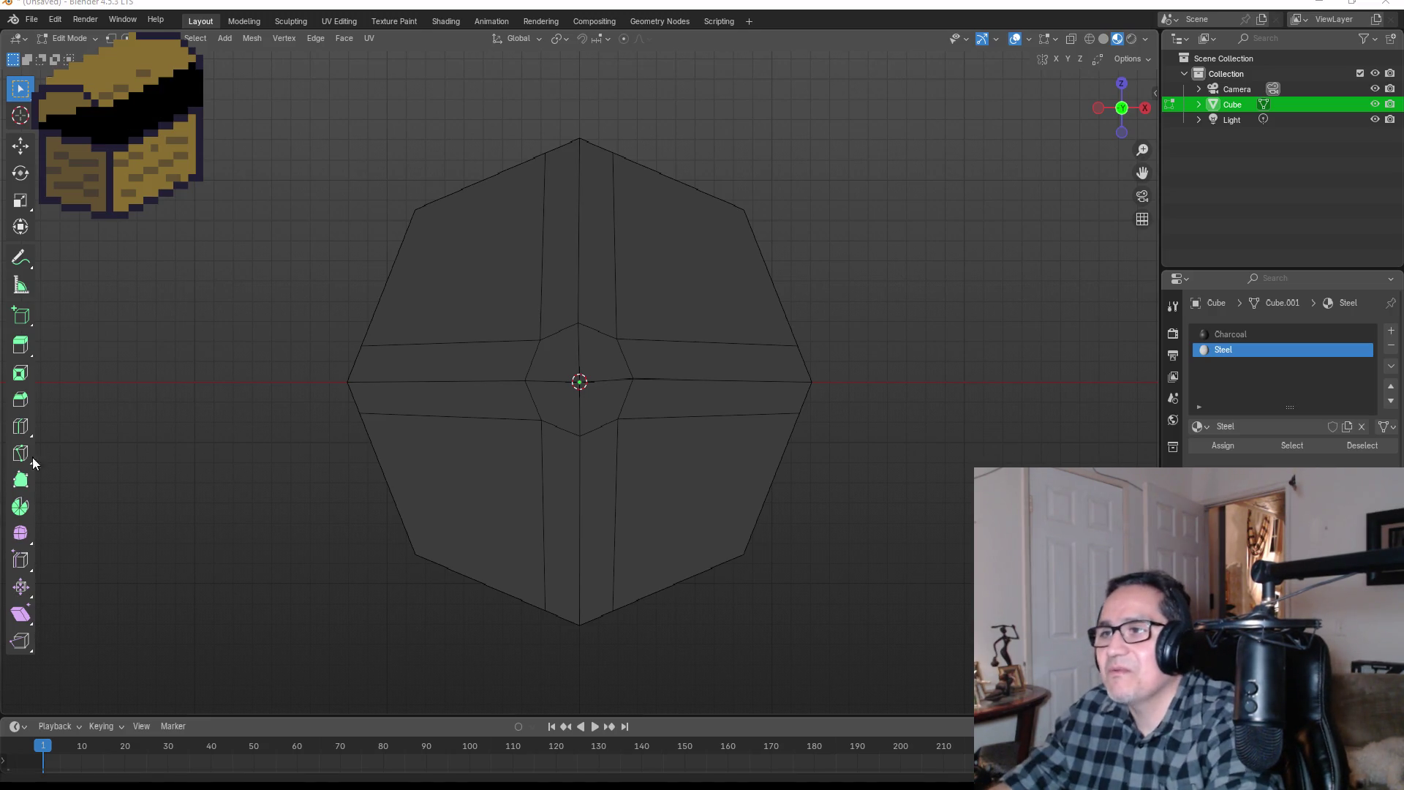
{"action": "left_click", "coordinate": [470, 360]}
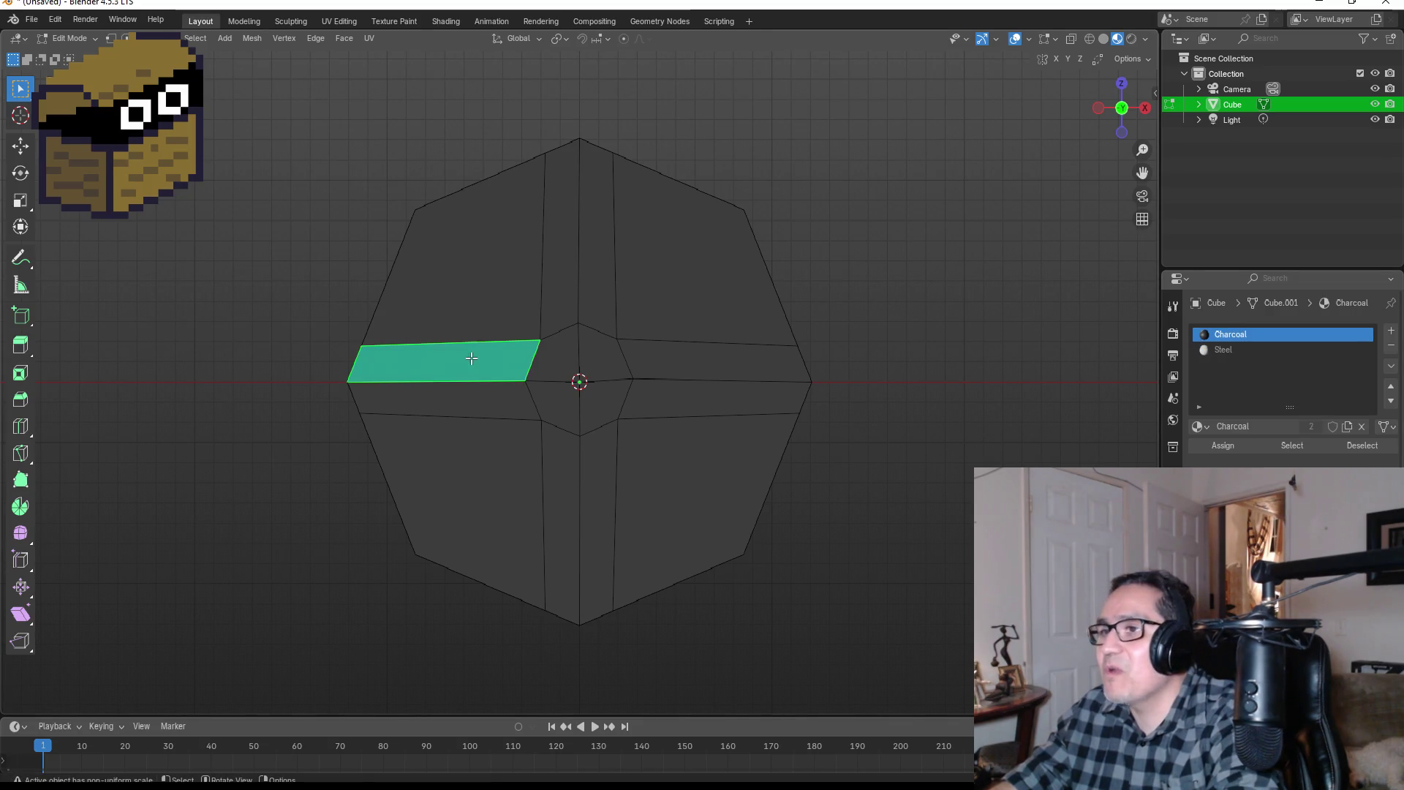
{"action": "left_click", "coordinate": [476, 398], "text": "shift"}
{"action": "left_click", "coordinate": [695, 361], "text": "shift"}
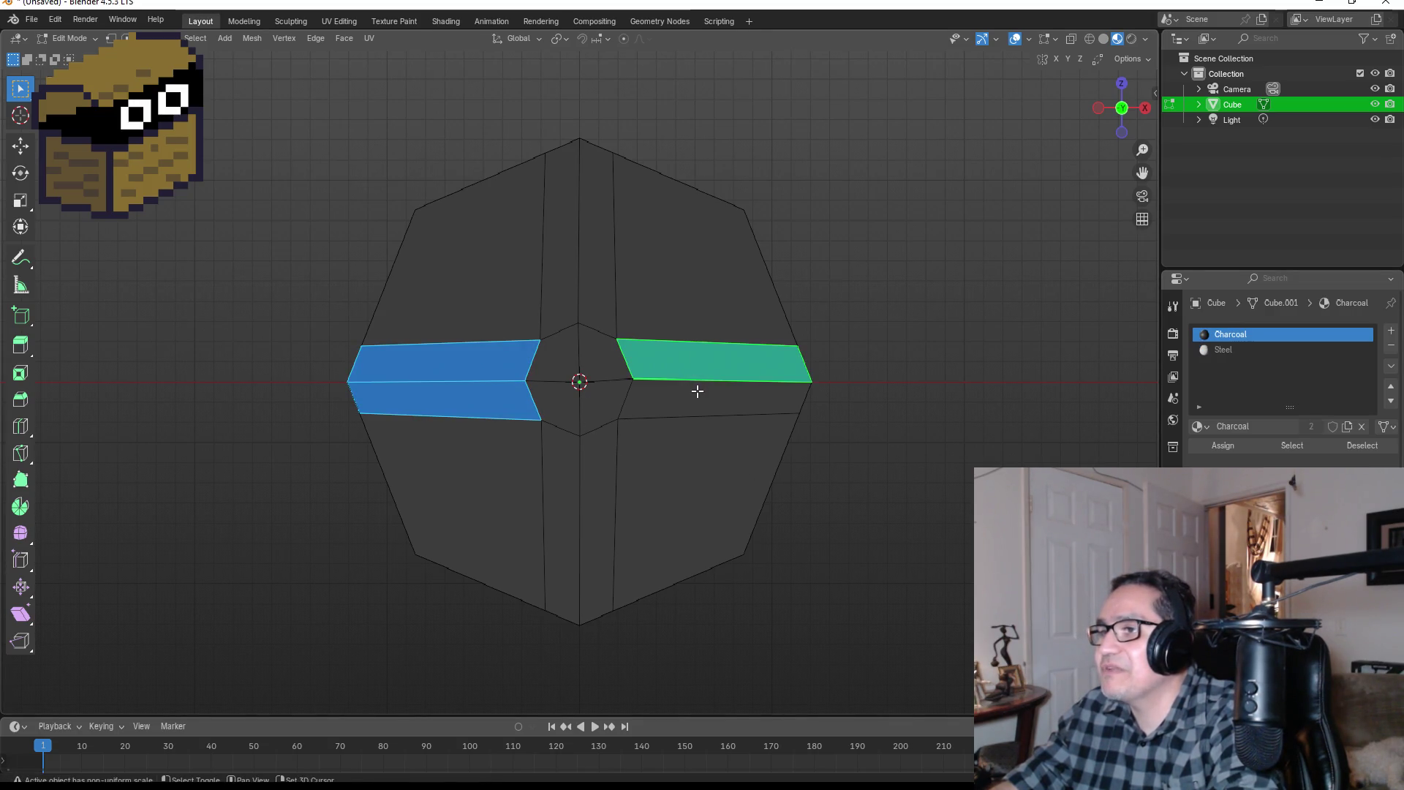
{"action": "left_click", "coordinate": [695, 392], "text": "shift"}
{"action": "left_click", "coordinate": [593, 476], "text": "shift"}
{"action": "left_click", "coordinate": [572, 476], "text": "shift"}
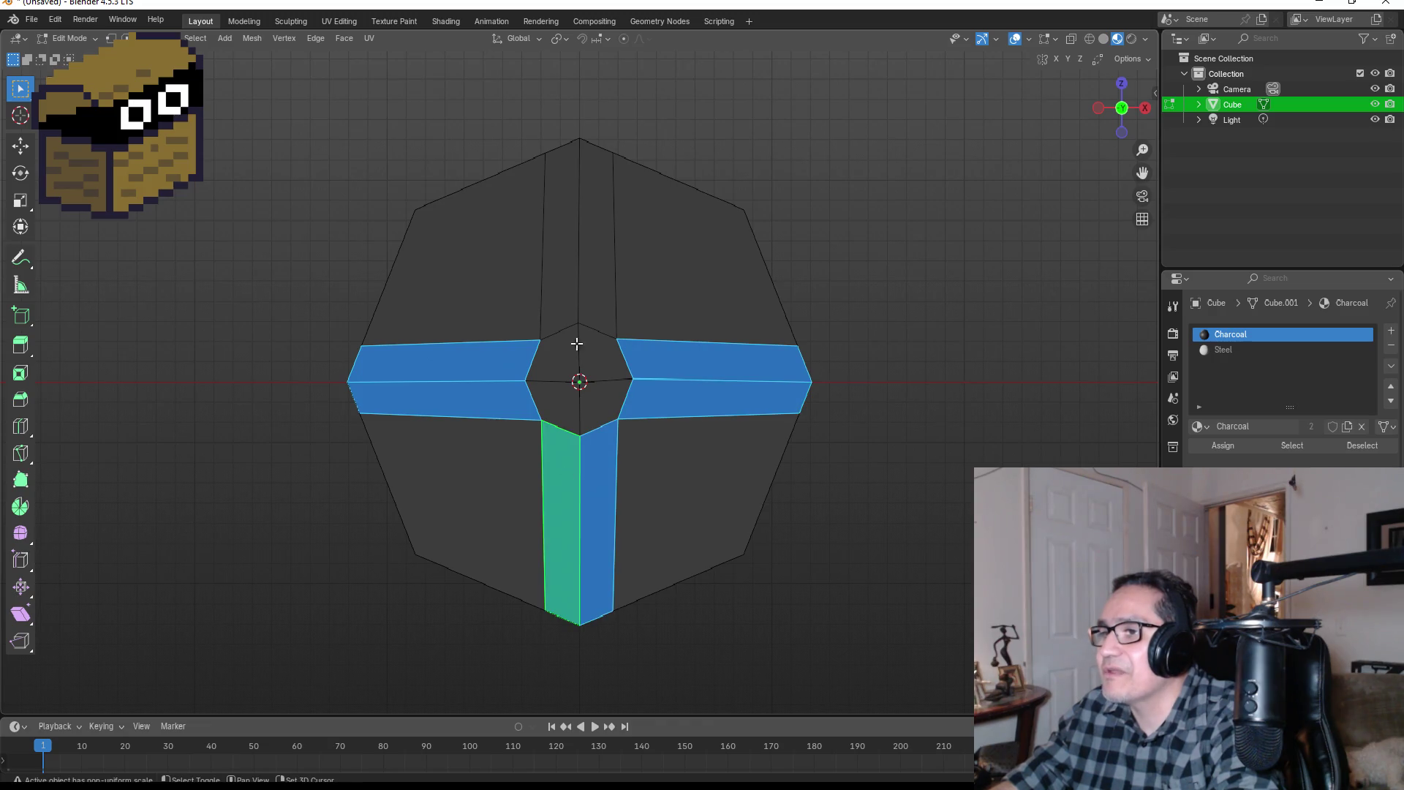
{"action": "left_click", "coordinate": [573, 267], "text": "shift"}
{"action": "left_click", "coordinate": [593, 262], "text": "shift"}
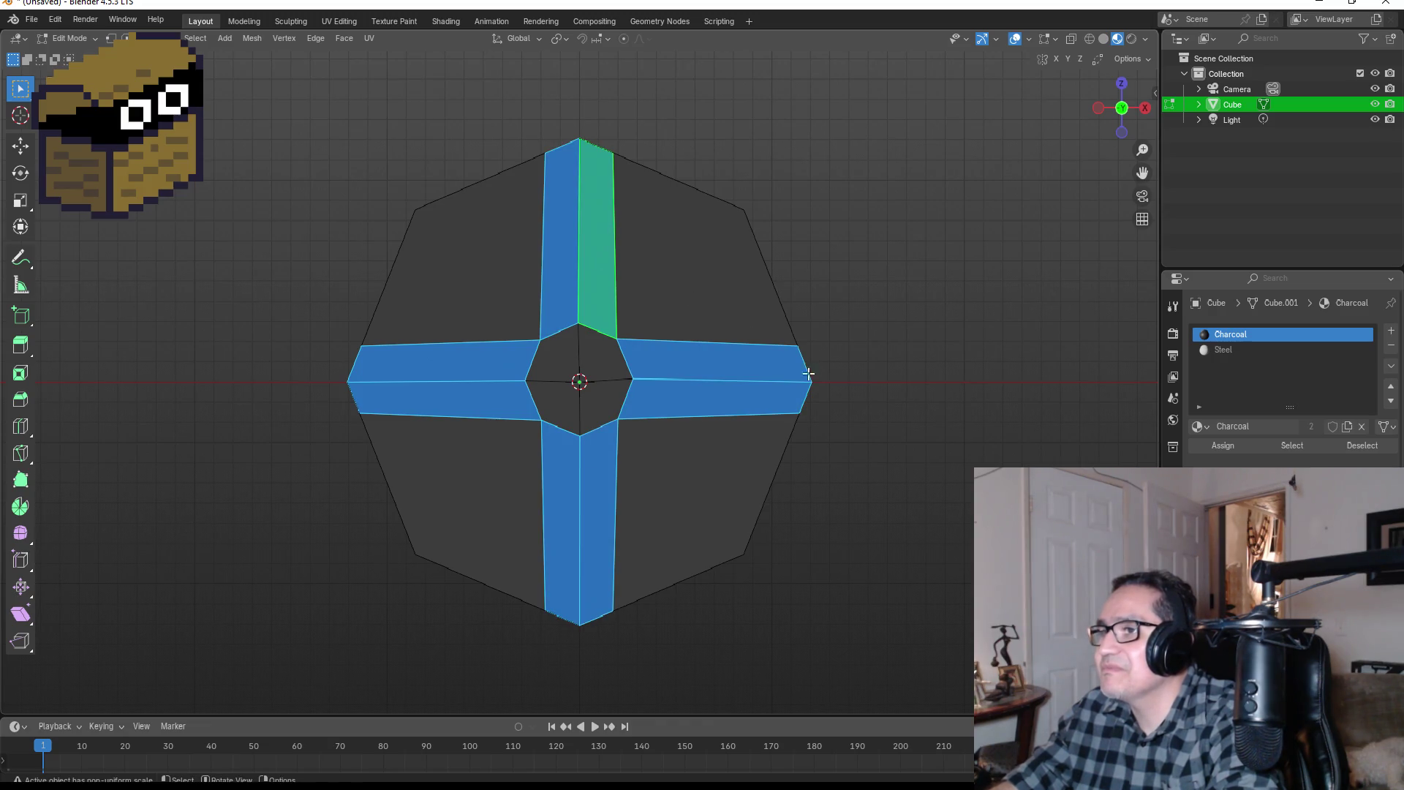
{"action": "left_click", "coordinate": [1227, 349]}
{"action": "left_click", "coordinate": [1219, 448]}
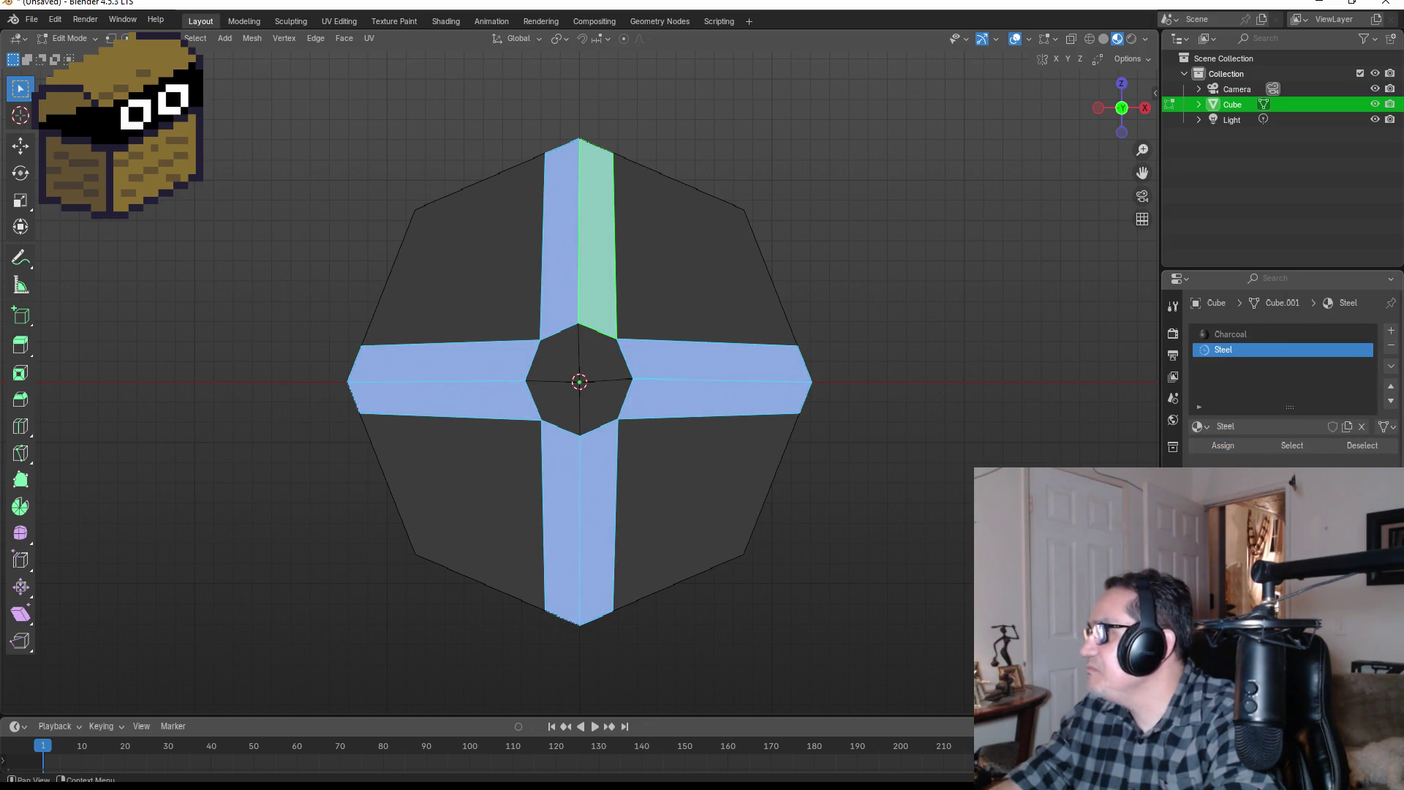
Step: Lighten the Steel base colour, then view the disc from the front in Object Mode
{"action": "left_click", "coordinate": [1305, 512]}
{"action": "left_click_drag", "start_coordinate": [1364, 317], "coordinate": [1364, 345]}
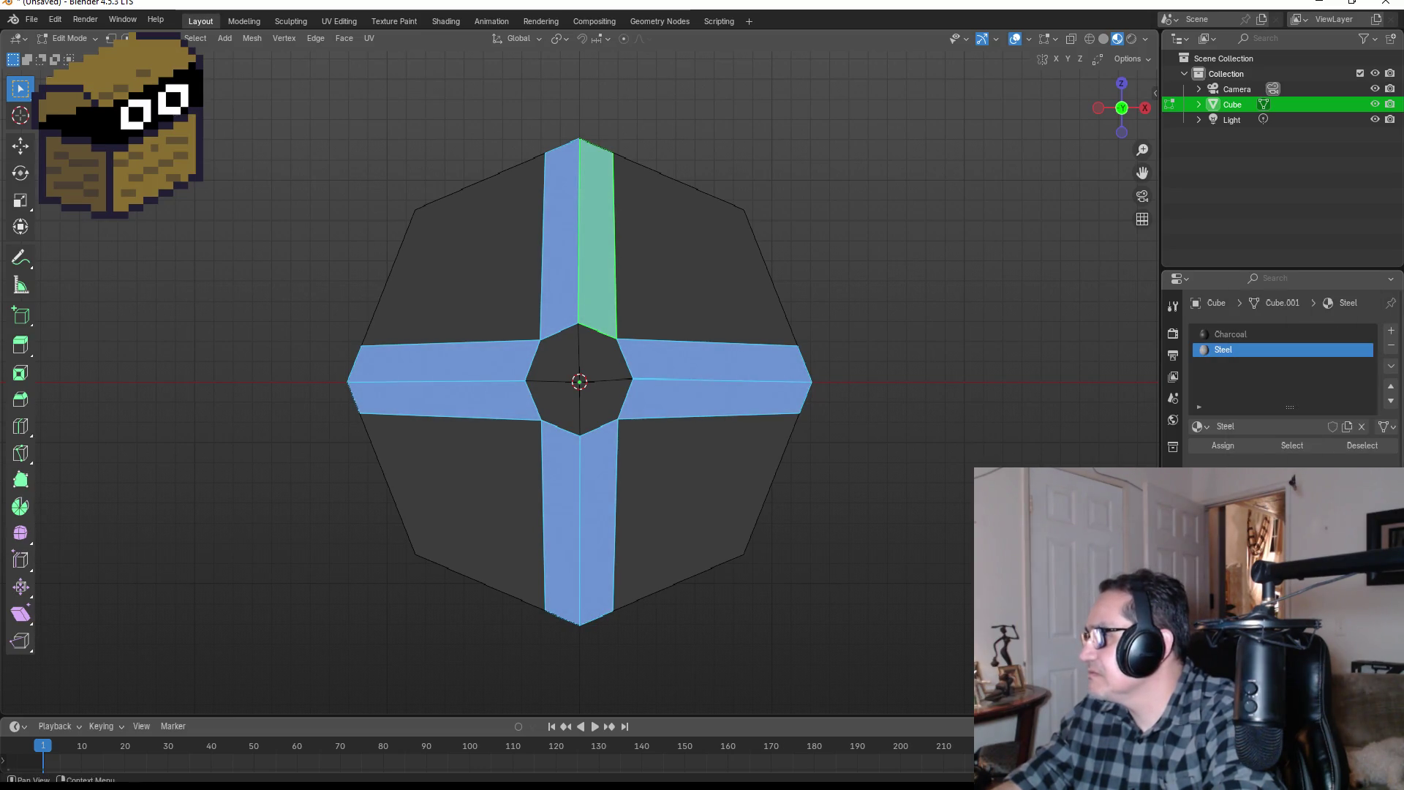
{"action": "left_click", "coordinate": [1202, 512]}
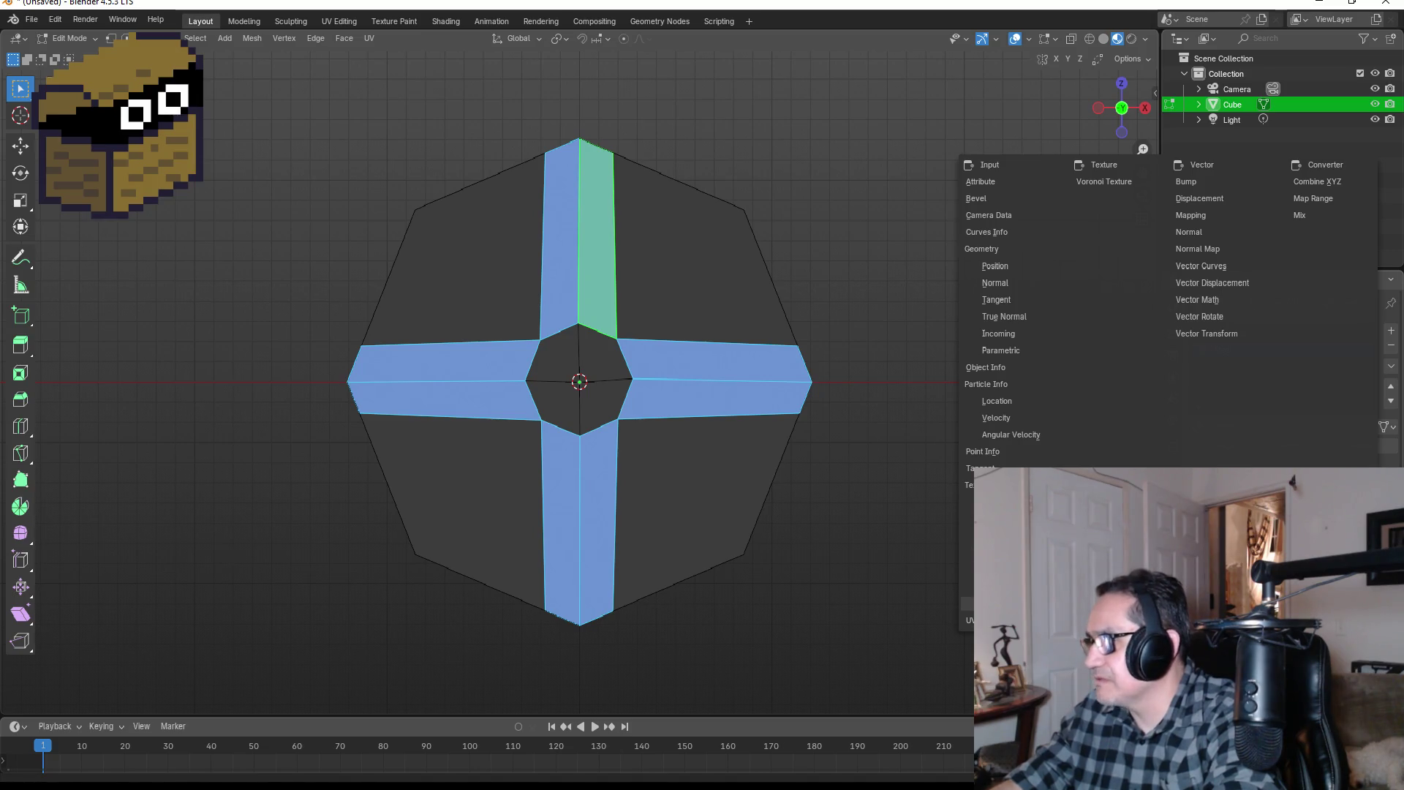
{"action": "key", "text": "alt+a"}
{"action": "mouse_move", "coordinate": [1031, 348]}
{"action": "left_mouse_down"}
{"action": "mouse_move", "coordinate": [918, 364]}
{"action": "mouse_move", "coordinate": [913, 381]}
{"action": "mouse_move", "coordinate": [861, 395]}
{"action": "mouse_move", "coordinate": [1068, 401]}
{"action": "mouse_move", "coordinate": [990, 382]}
{"action": "mouse_move", "coordinate": [796, 389]}
{"action": "mouse_move", "coordinate": [775, 405]}
{"action": "left_mouse_up"}
{"action": "key", "text": "KP_1"}
{"action": "key", "text": "Tab"}
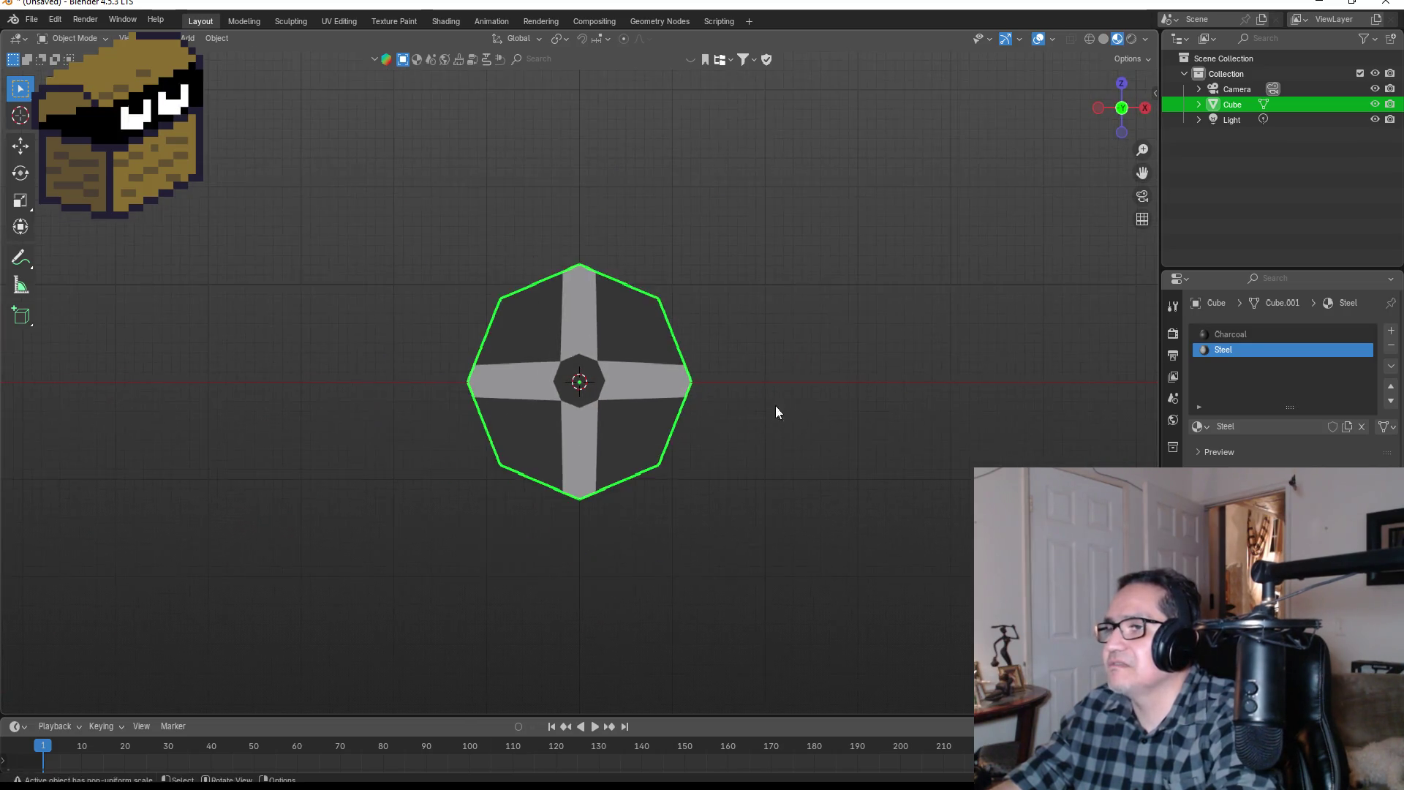
{"action": "scroll", "coordinate": [775, 405], "scroll_direction": "down", "scroll_amount": 3}
{"action": "scroll", "coordinate": [712, 378], "scroll_direction": "up", "scroll_amount": 7}
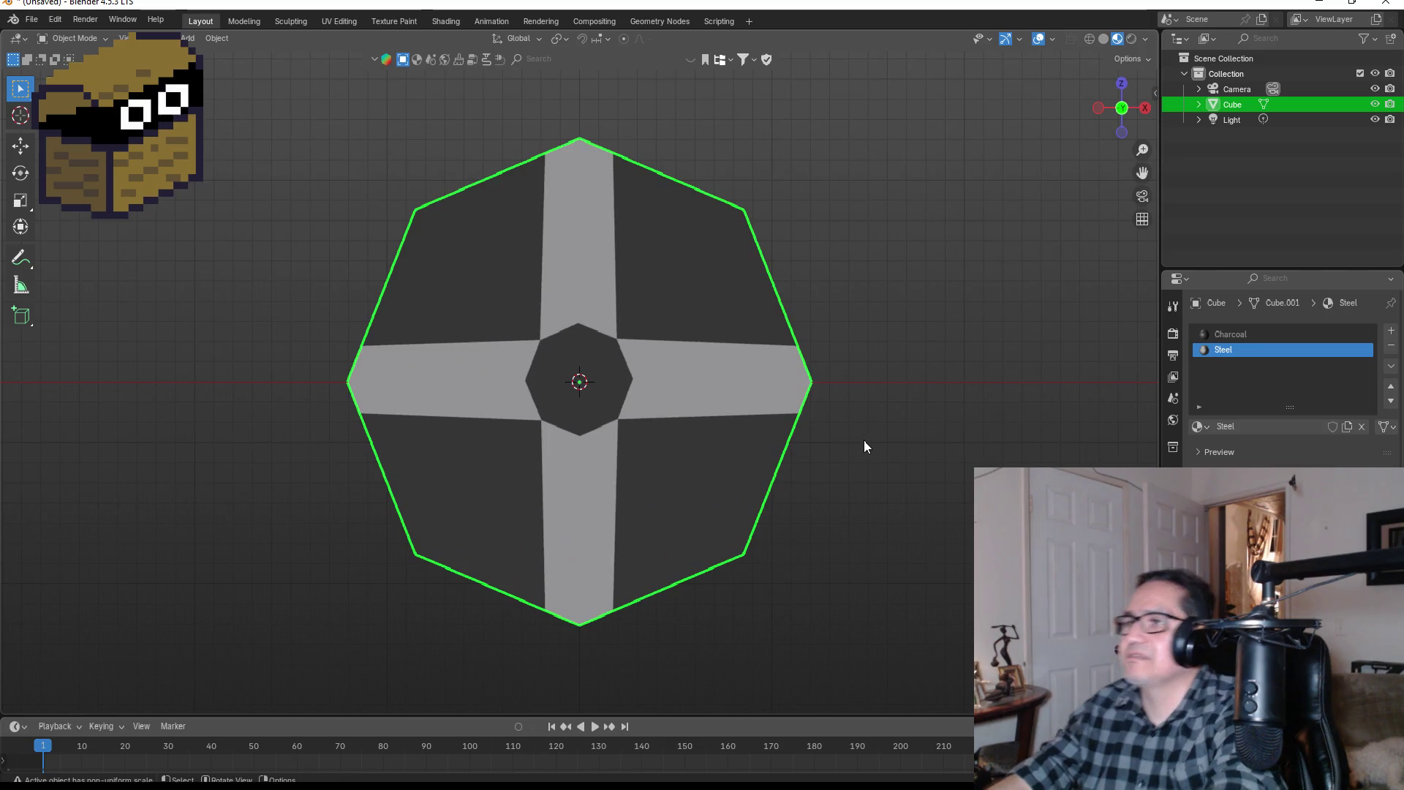
{"action": "mouse_move", "coordinate": [880, 404]}
{"action": "left_mouse_down"}
{"action": "mouse_move", "coordinate": [1024, 392]}
{"action": "mouse_move", "coordinate": [1068, 416]}
{"action": "mouse_move", "coordinate": [854, 415]}
{"action": "mouse_move", "coordinate": [933, 409]}
{"action": "left_mouse_up"}
{"action": "scroll", "coordinate": [900, 412], "scroll_direction": "down", "scroll_amount": 3}
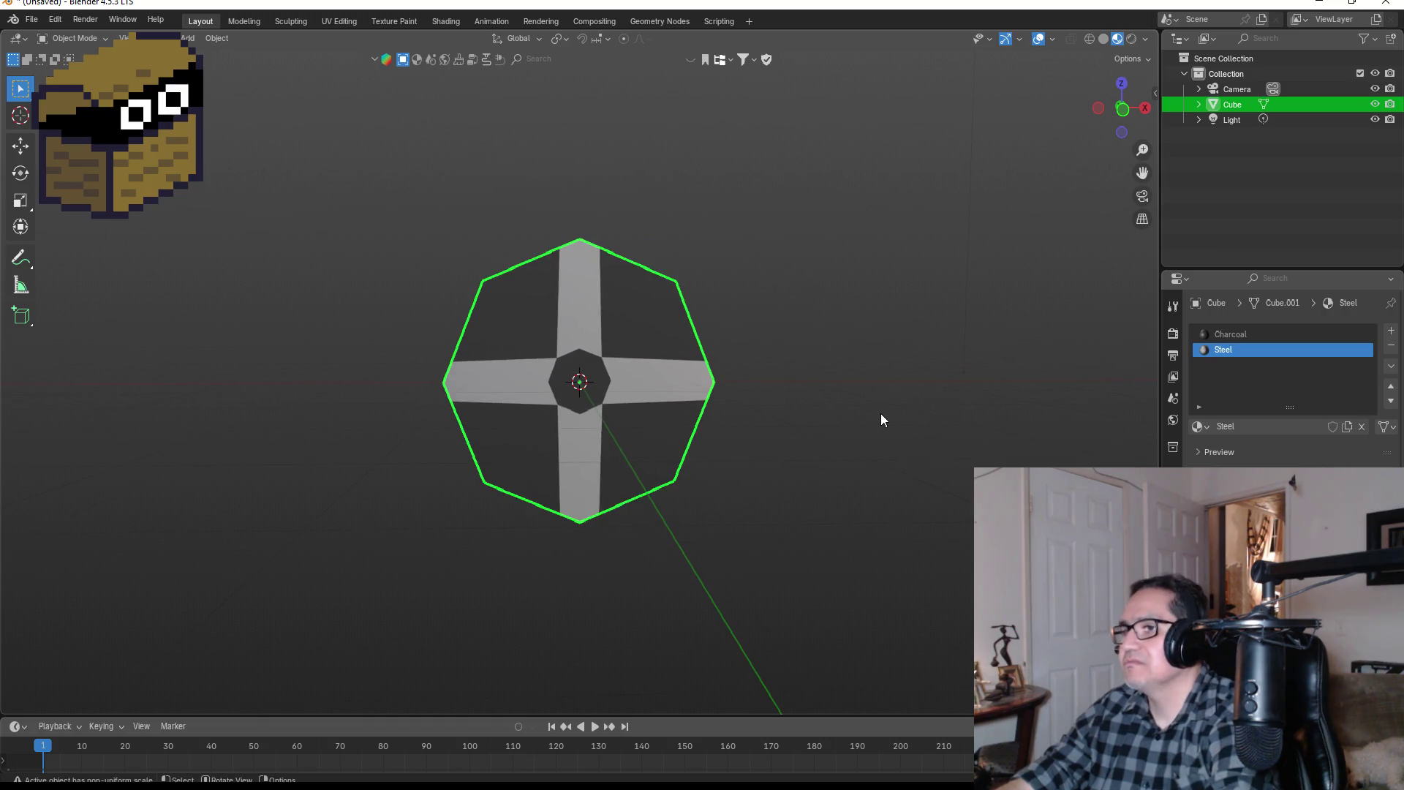
{"action": "key", "text": "KP_1"}
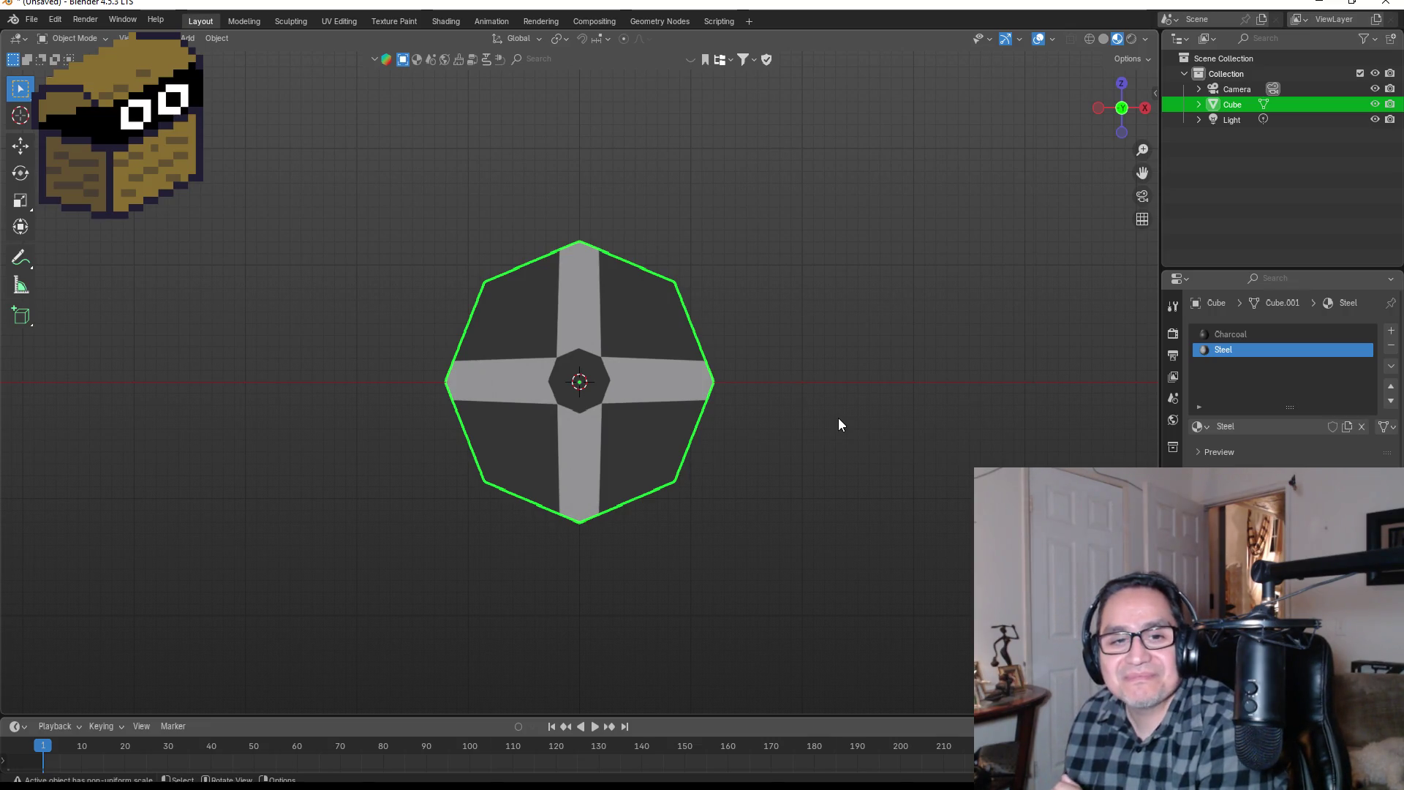
{"action": "scroll", "coordinate": [790, 313], "scroll_direction": "up", "scroll_amount": 3}
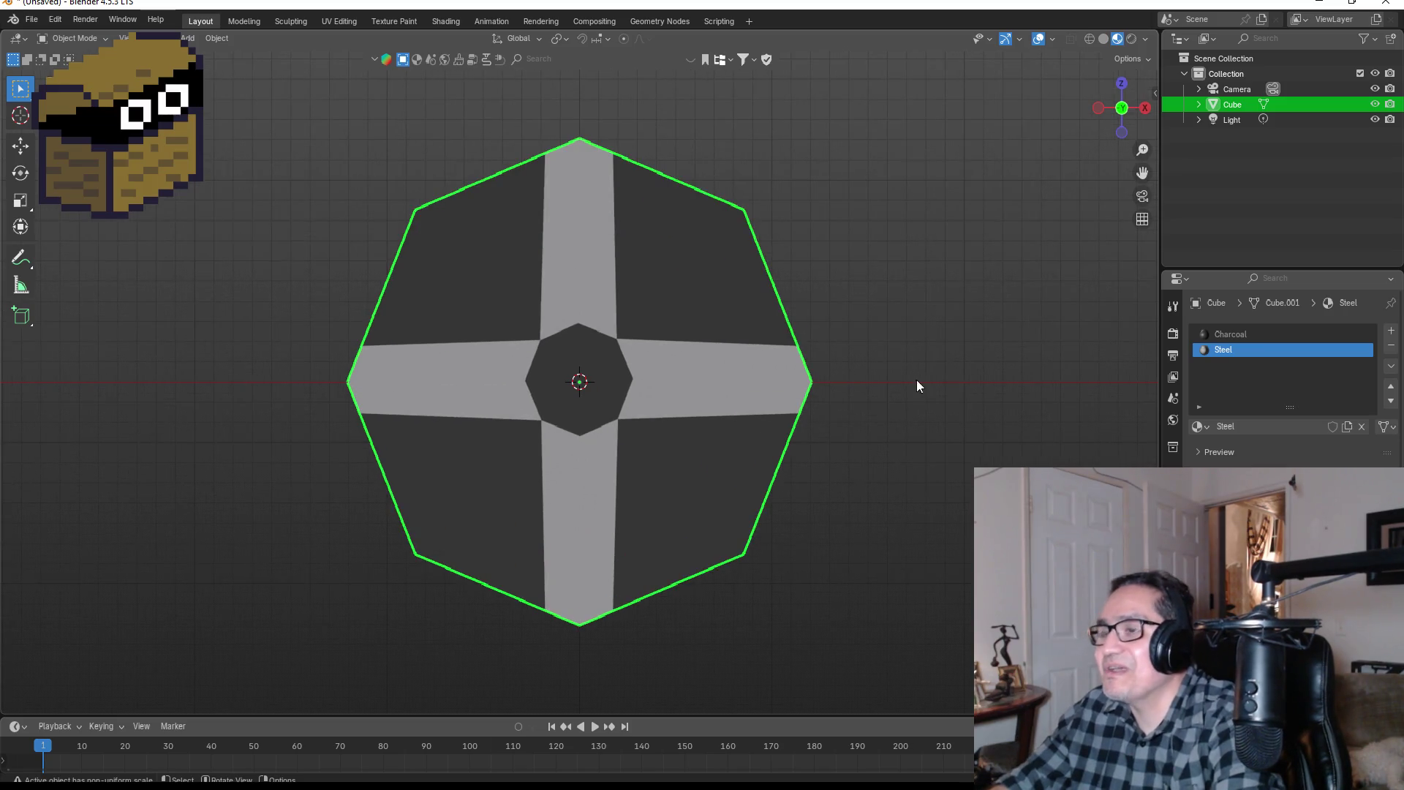
{"action": "mouse_move", "coordinate": [915, 380]}
{"action": "left_mouse_down"}
{"action": "mouse_move", "coordinate": [876, 366]}
{"action": "mouse_move", "coordinate": [884, 378]}
{"action": "left_mouse_up"}
{"action": "key", "text": "KP_1"}
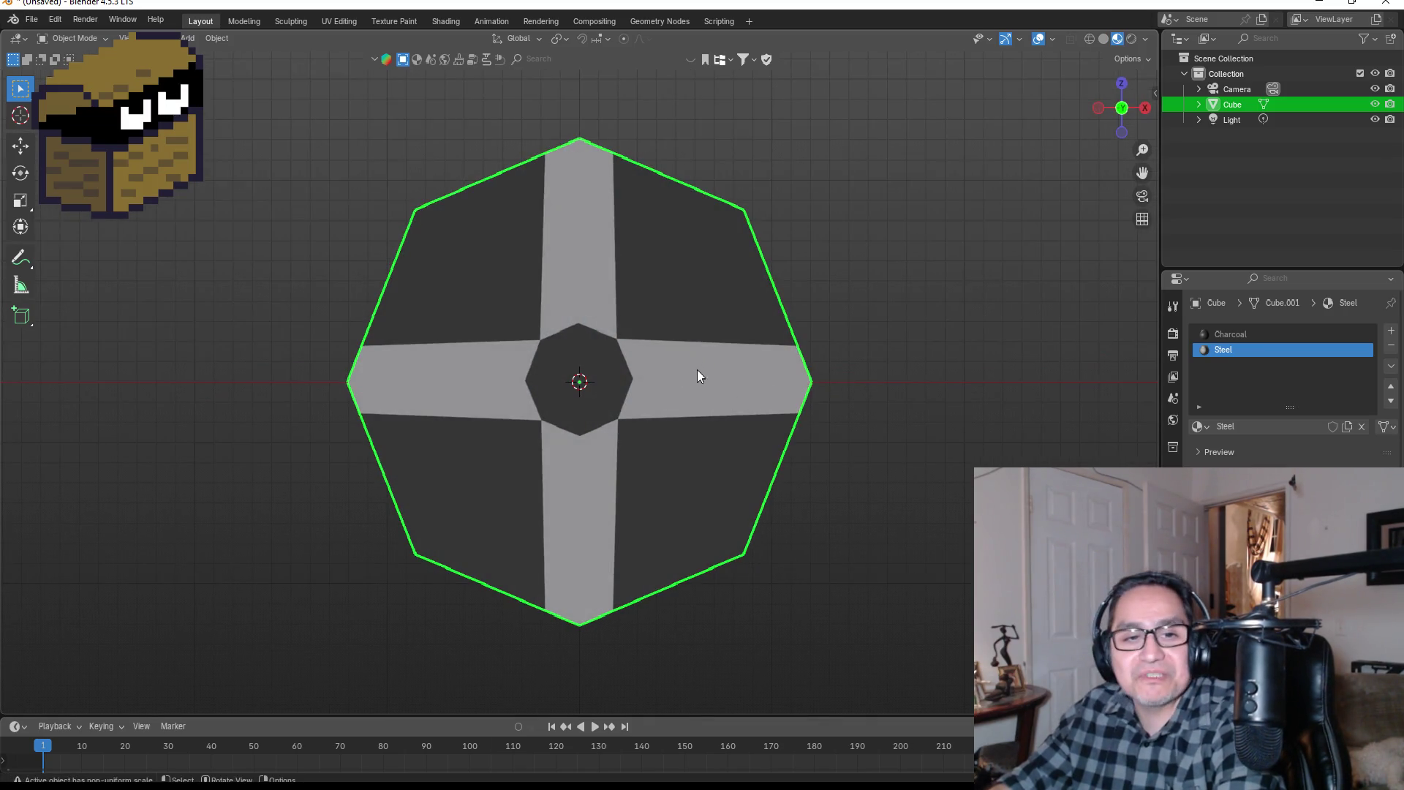
{"action": "key", "text": "KP_5"}
{"action": "key", "text": "Tab"}
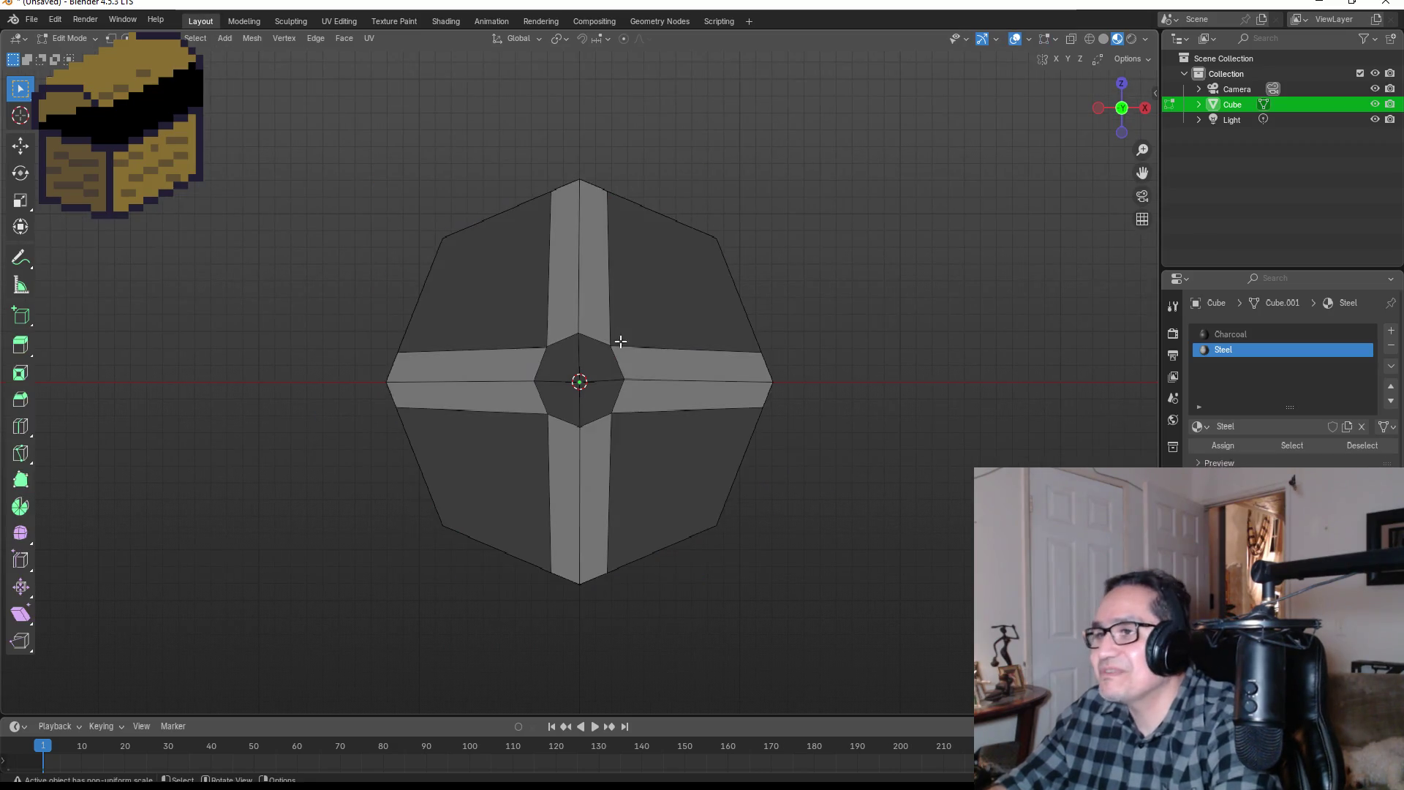
{"action": "key", "text": "Tab"}
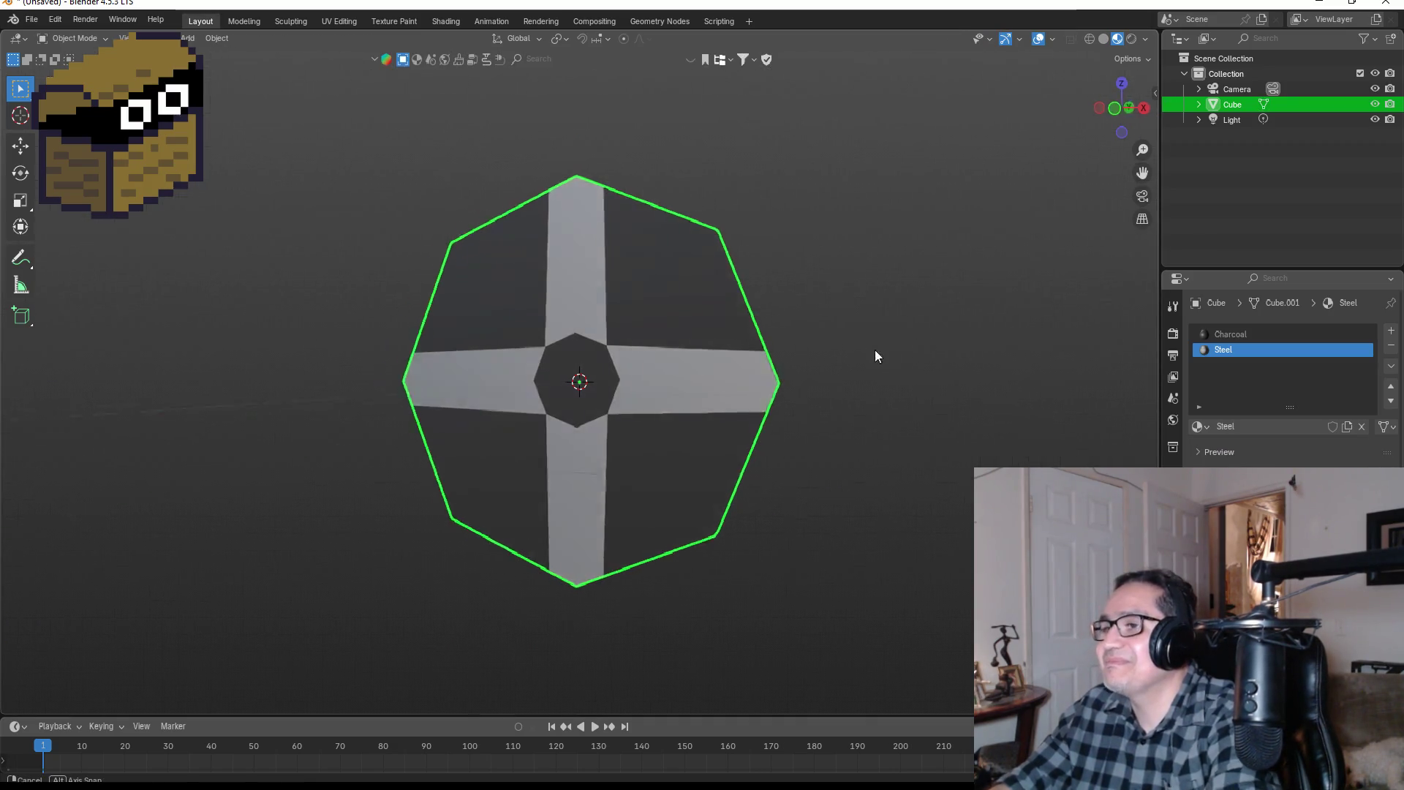
{"action": "scroll", "coordinate": [731, 351], "scroll_direction": "up", "scroll_amount": 2}
{"action": "scroll", "coordinate": [701, 362], "scroll_direction": "up", "scroll_amount": 1}
{"action": "scroll", "coordinate": [696, 377], "scroll_direction": "down", "scroll_amount": 3}
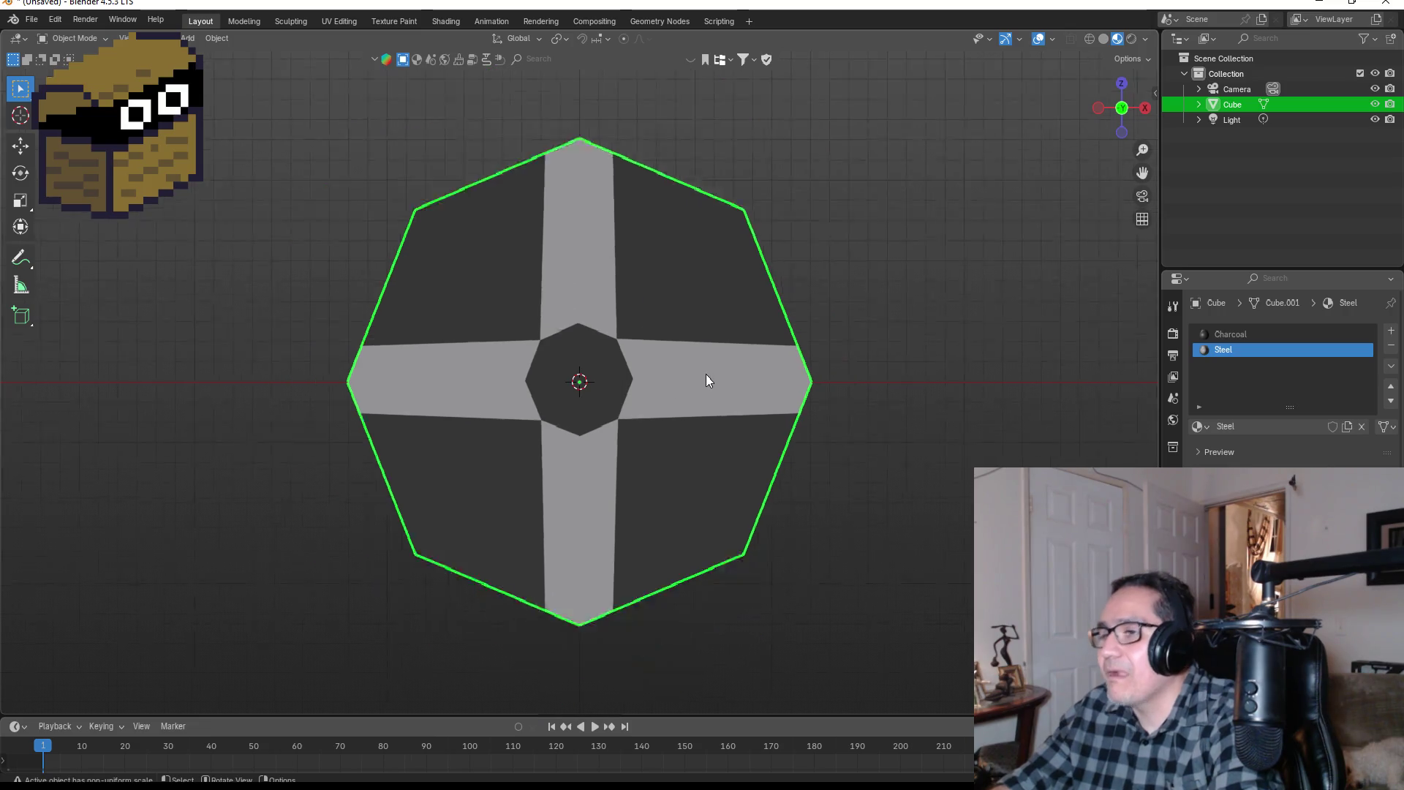
{"action": "mouse_move", "coordinate": [268, 777]}
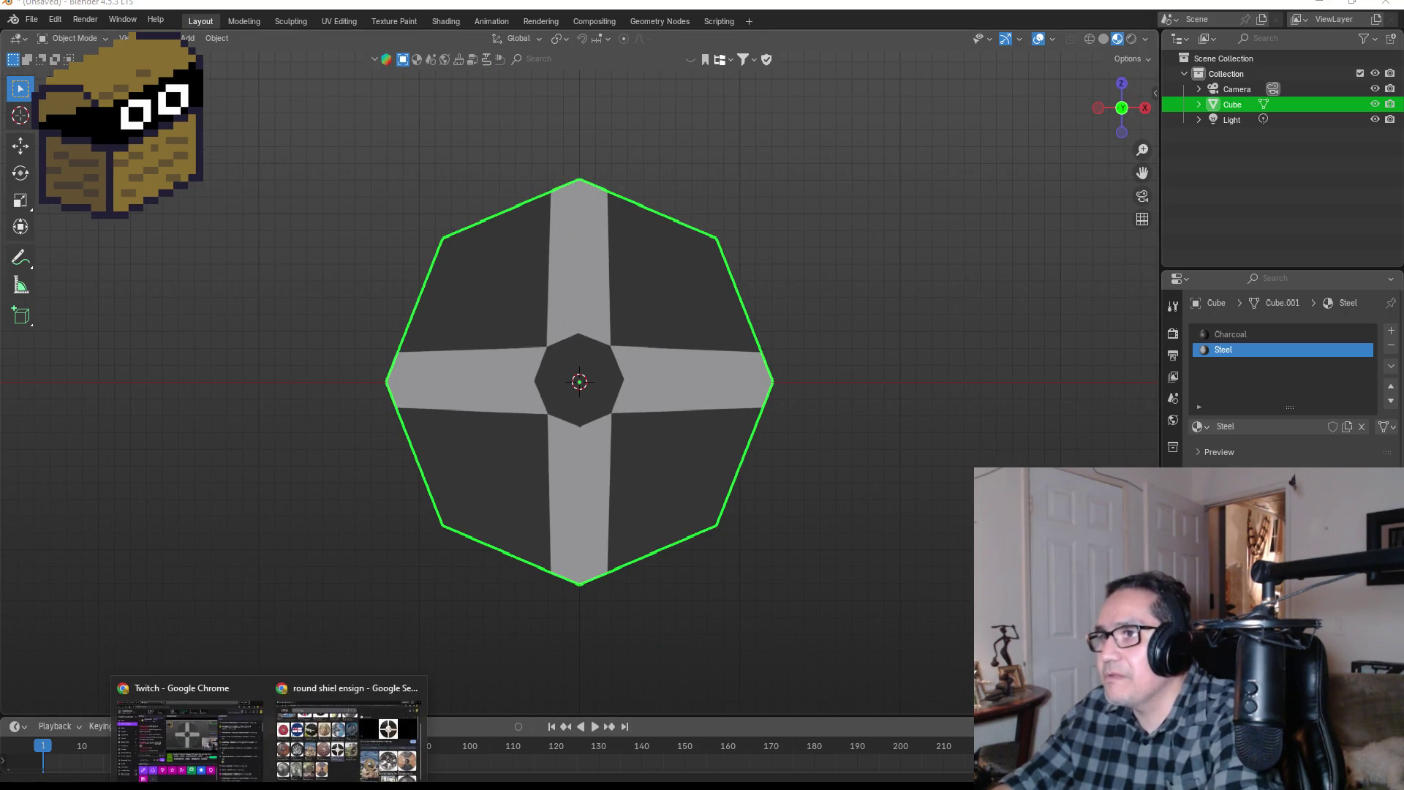
{"action": "left_click", "coordinate": [354, 735]}
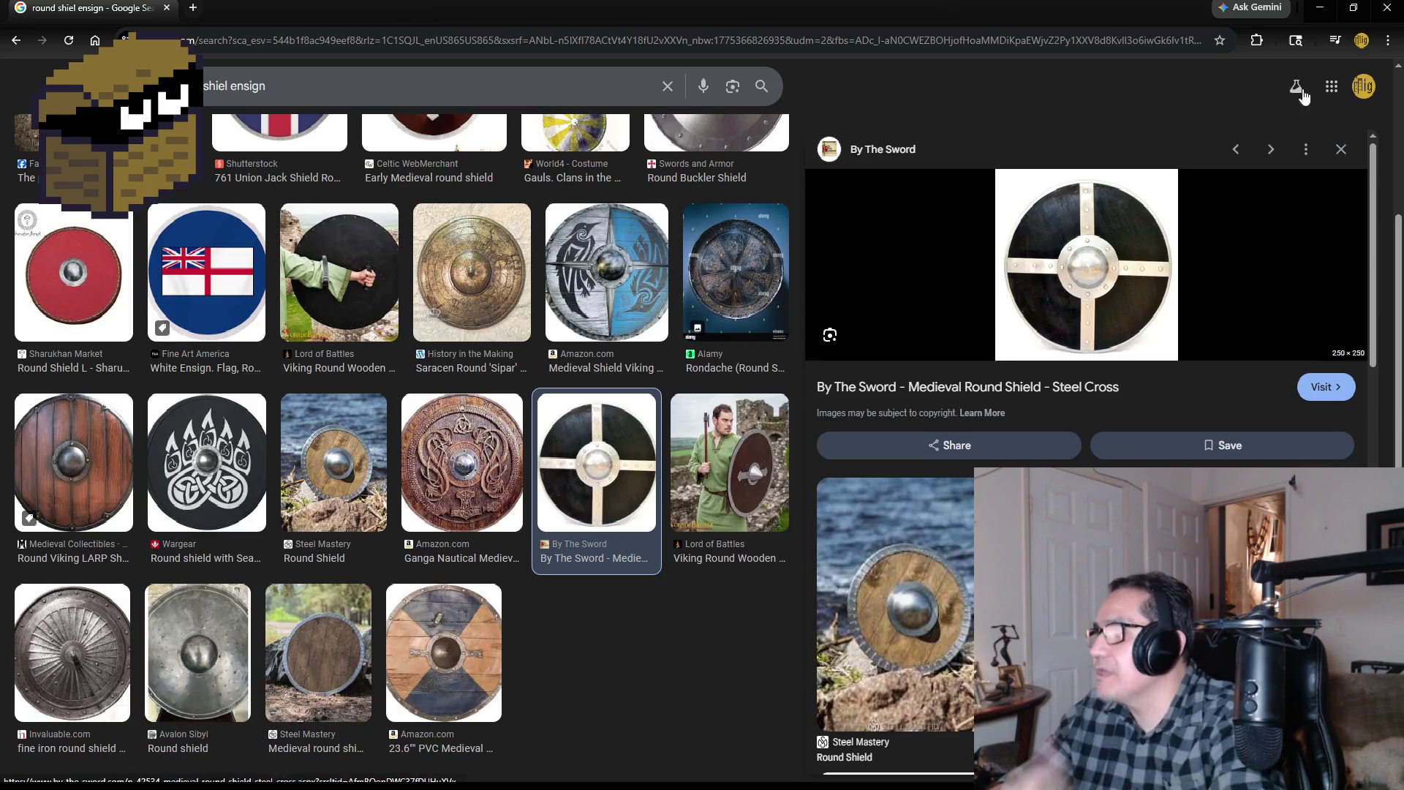
Step: Select the five centre octagon faces and scale them up about 1.33 times
{"action": "left_click", "coordinate": [1319, 8]}
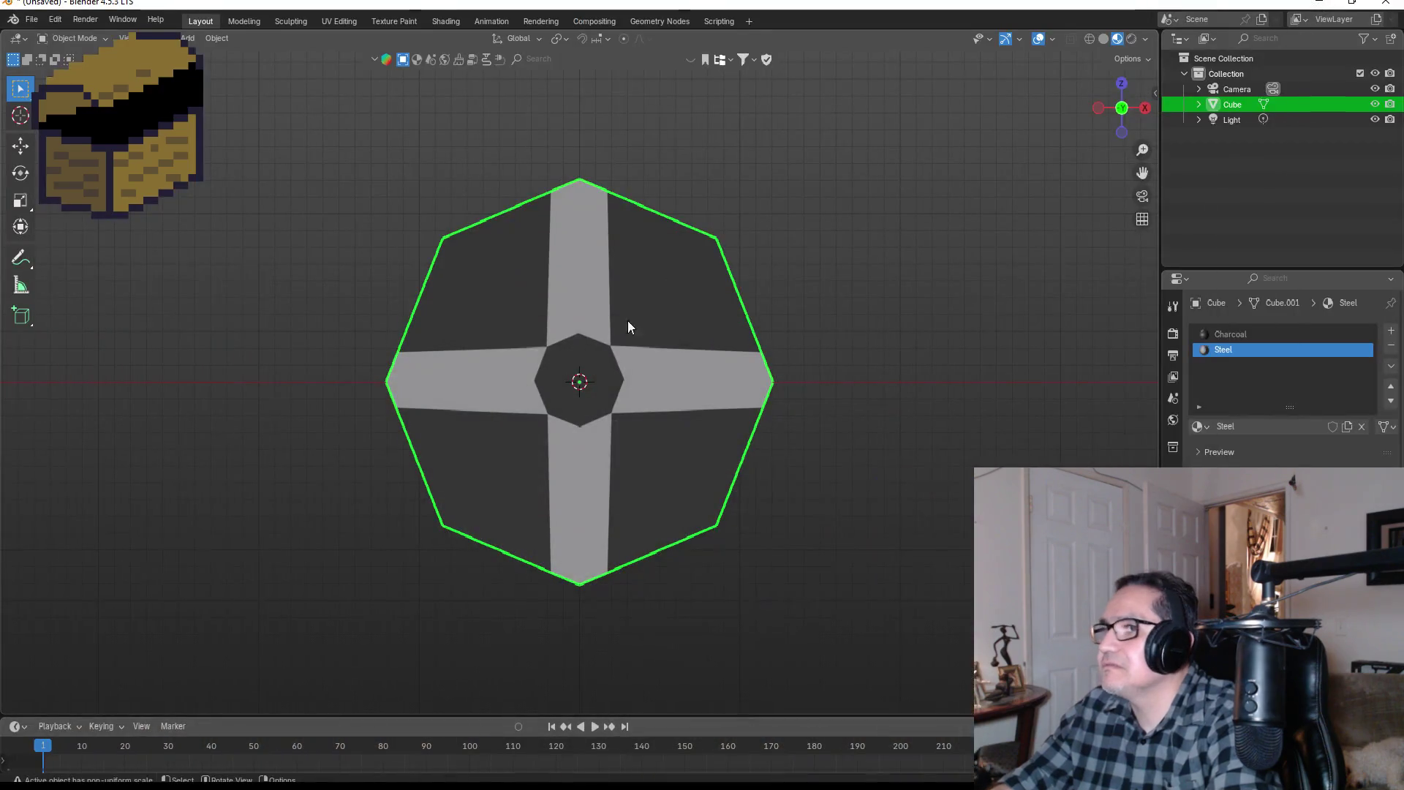
{"action": "scroll", "coordinate": [630, 337], "scroll_direction": "up", "scroll_amount": 3}
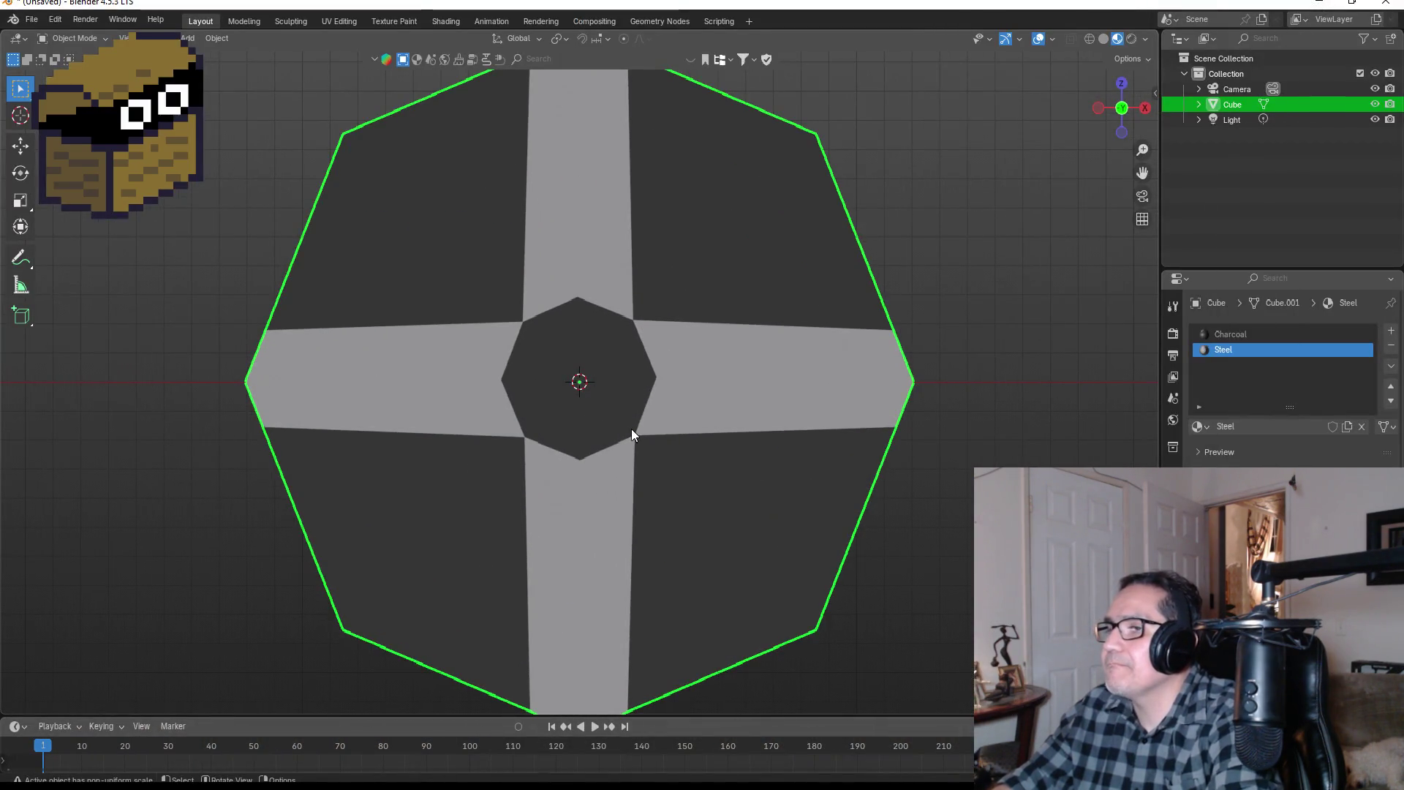
{"action": "key", "text": "Tab"}
{"action": "left_click", "coordinate": [584, 339]}
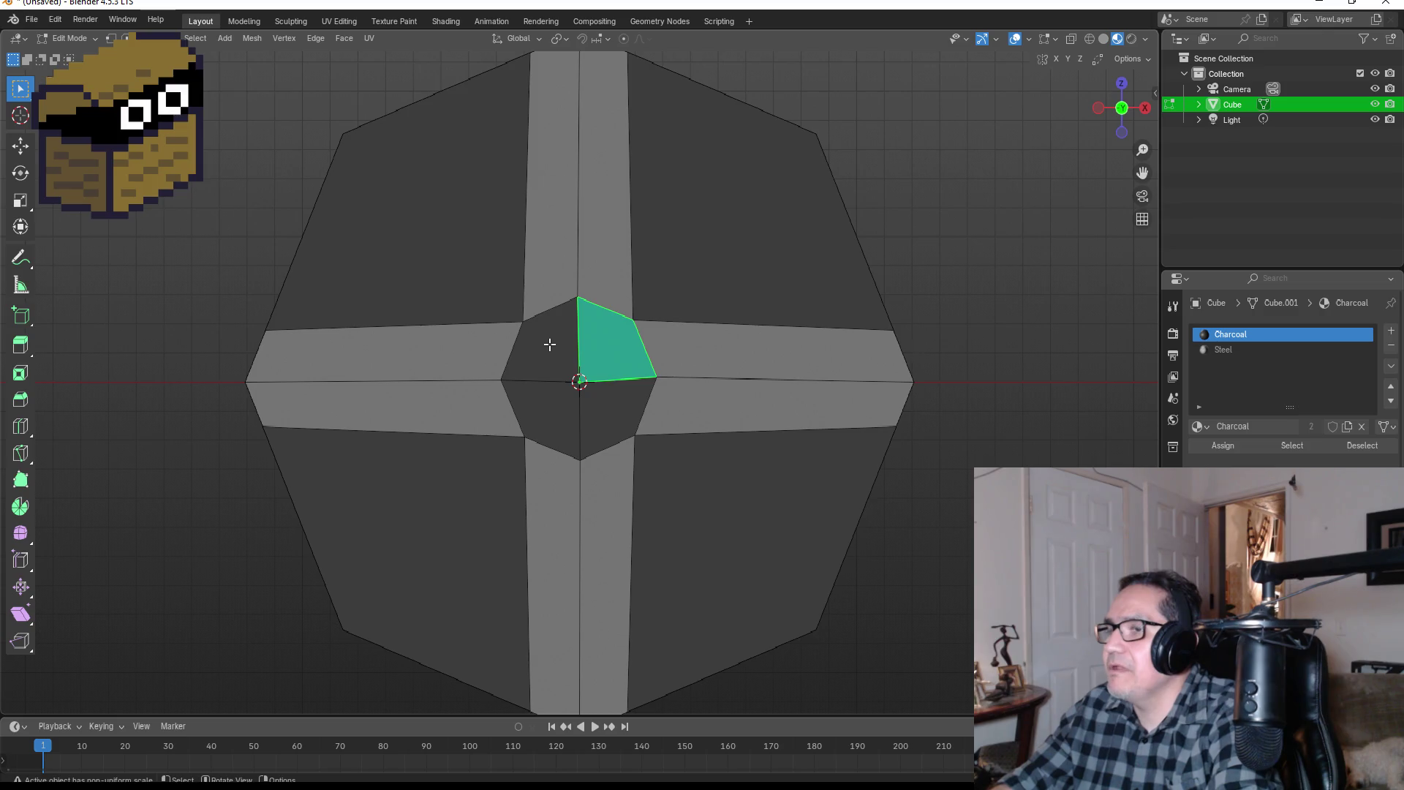
{"action": "left_click", "coordinate": [550, 344]}
{"action": "left_click", "coordinate": [539, 421], "text": "shift"}
{"action": "left_click", "coordinate": [636, 410], "text": "shift"}
{"action": "left_click", "coordinate": [633, 364], "text": "shift"}
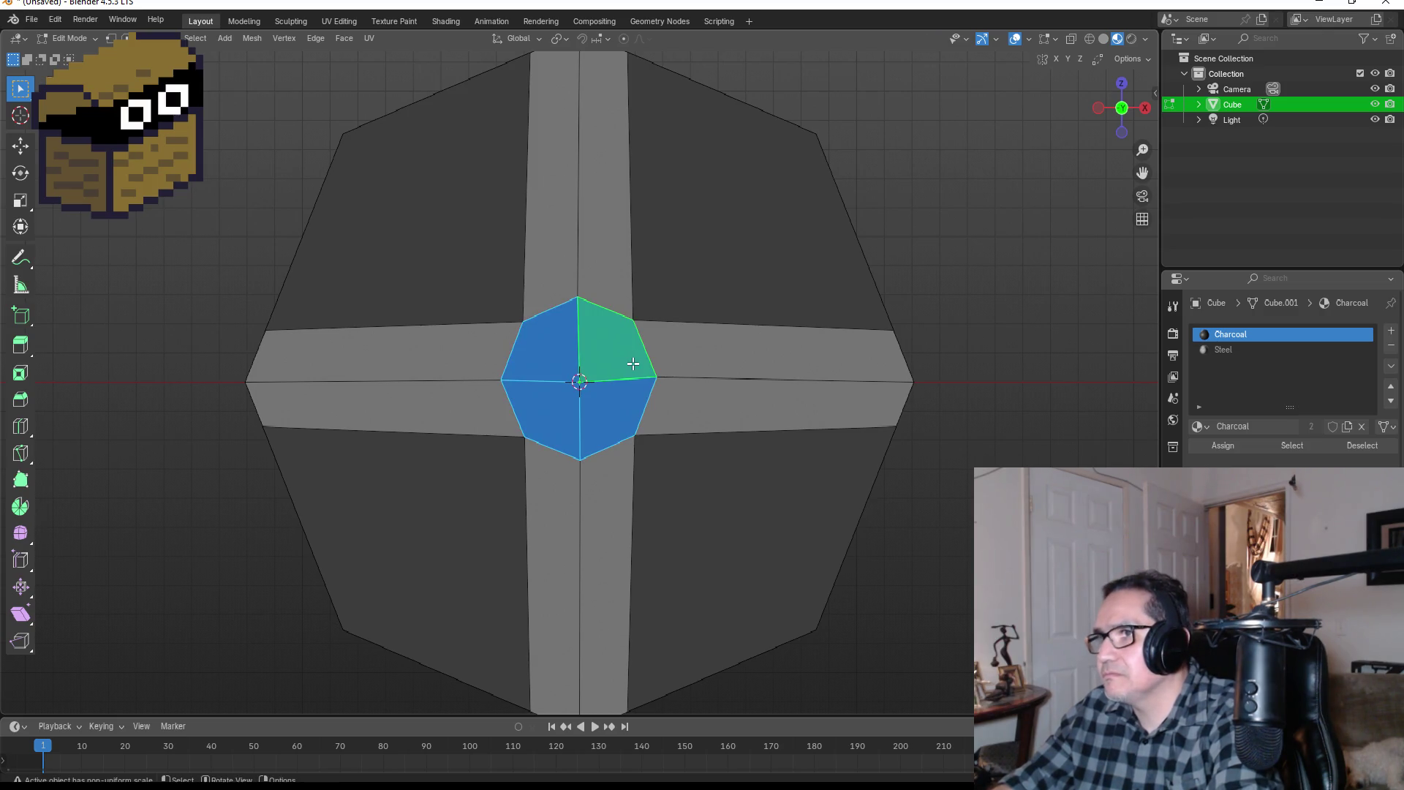
{"action": "key", "text": "s"}
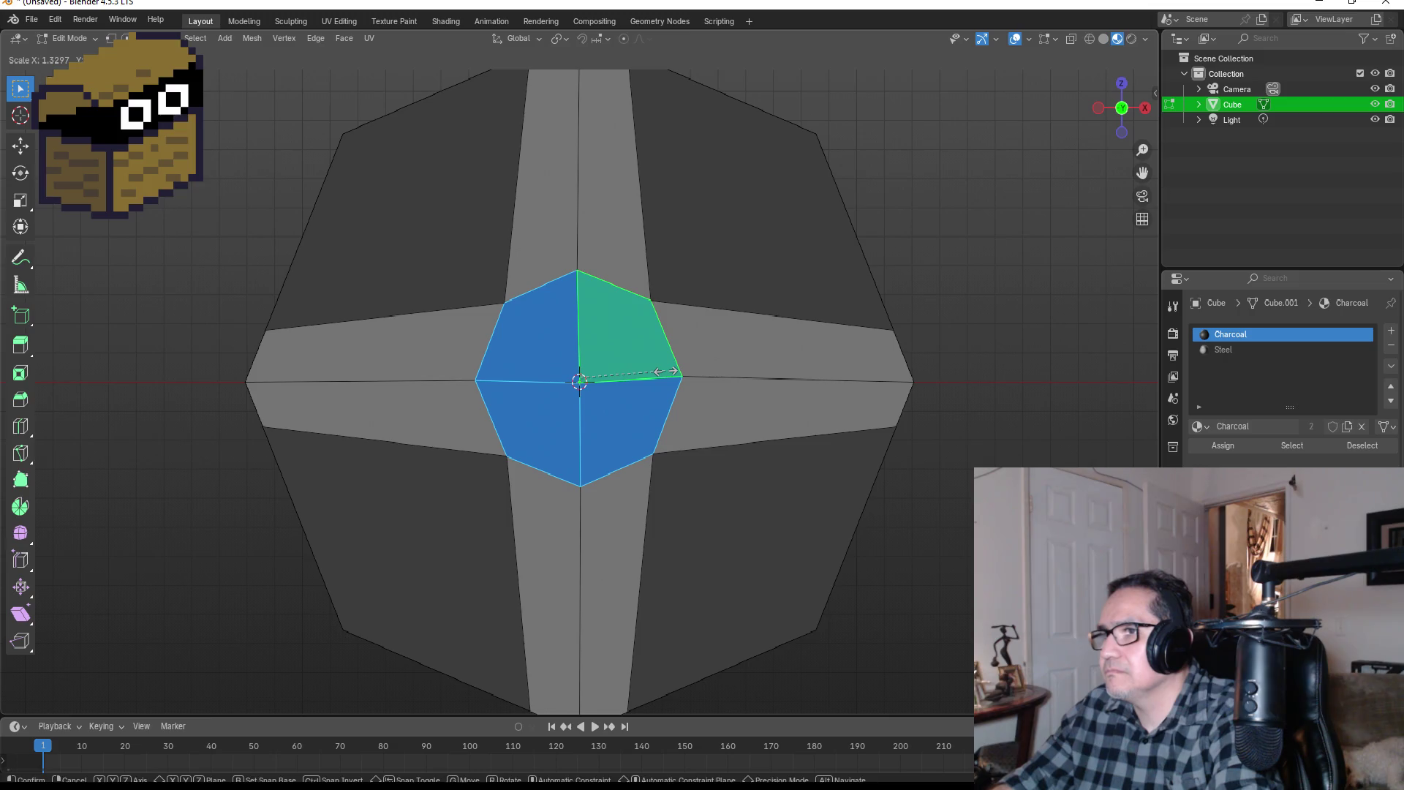
{"action": "left_click", "coordinate": [673, 371]}
Step: Push the centre faces outward about 0.18 along Y to form a raised boss
{"action": "scroll", "coordinate": [804, 409], "scroll_direction": "down", "scroll_amount": 2}
{"action": "key", "text": "KP_3"}
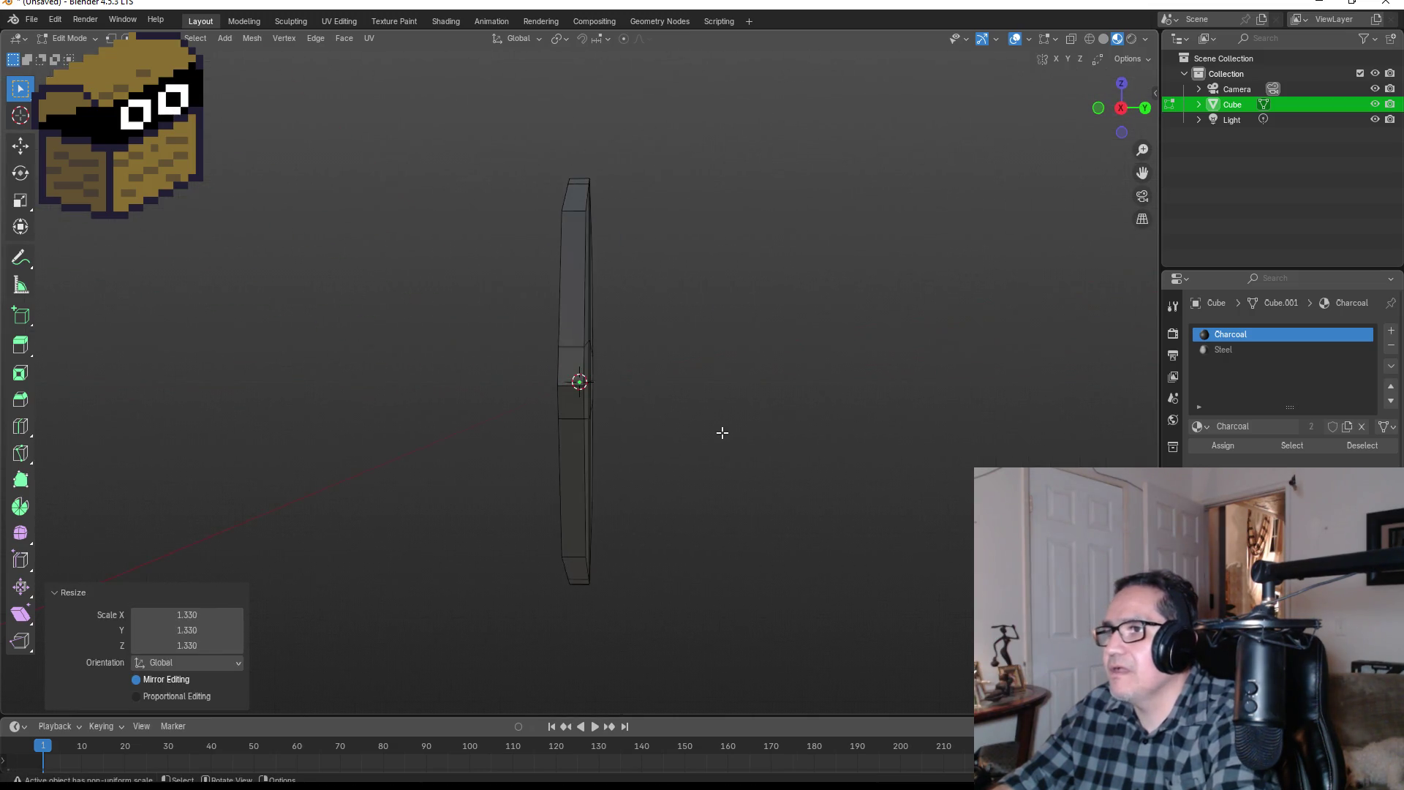
{"action": "key", "text": "g"}
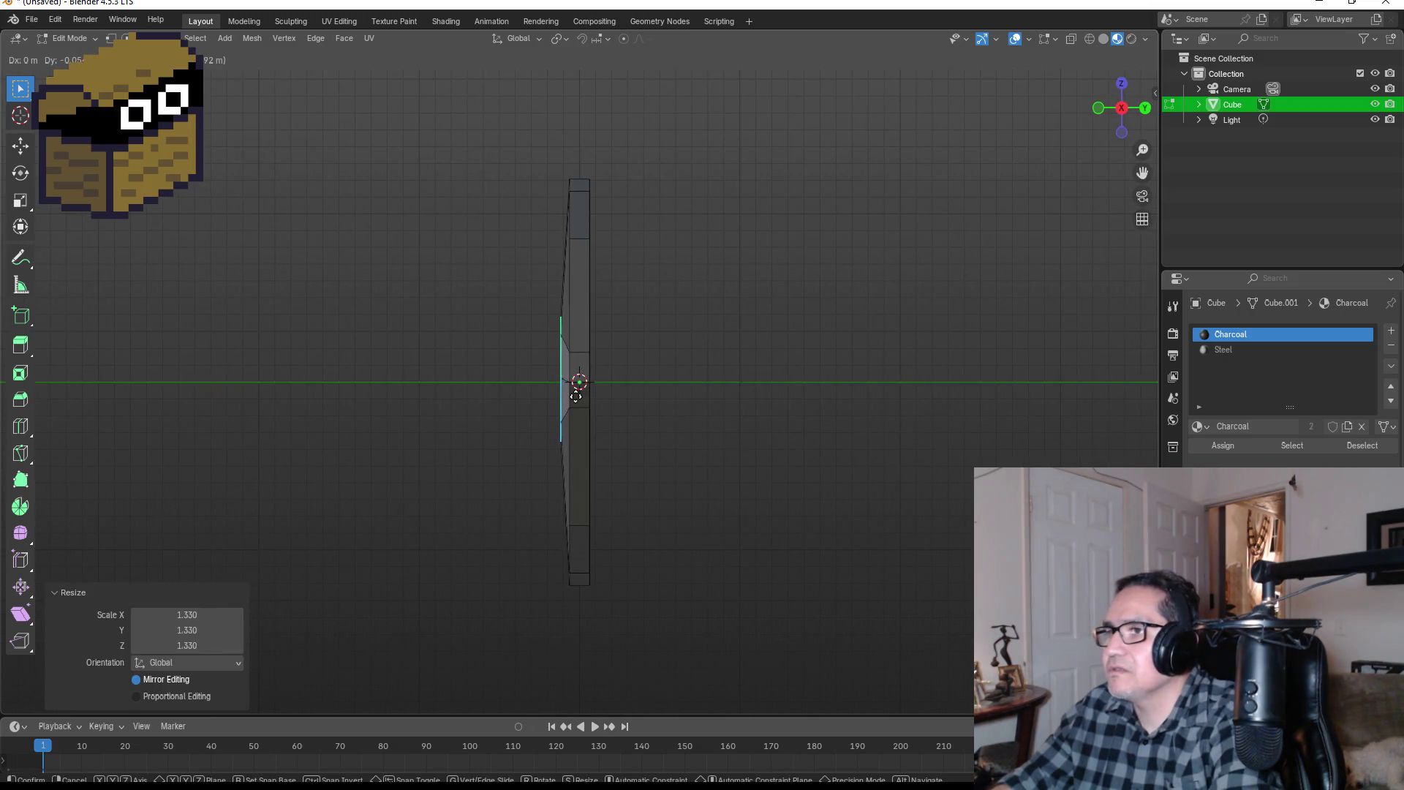
{"action": "key", "text": "y"}
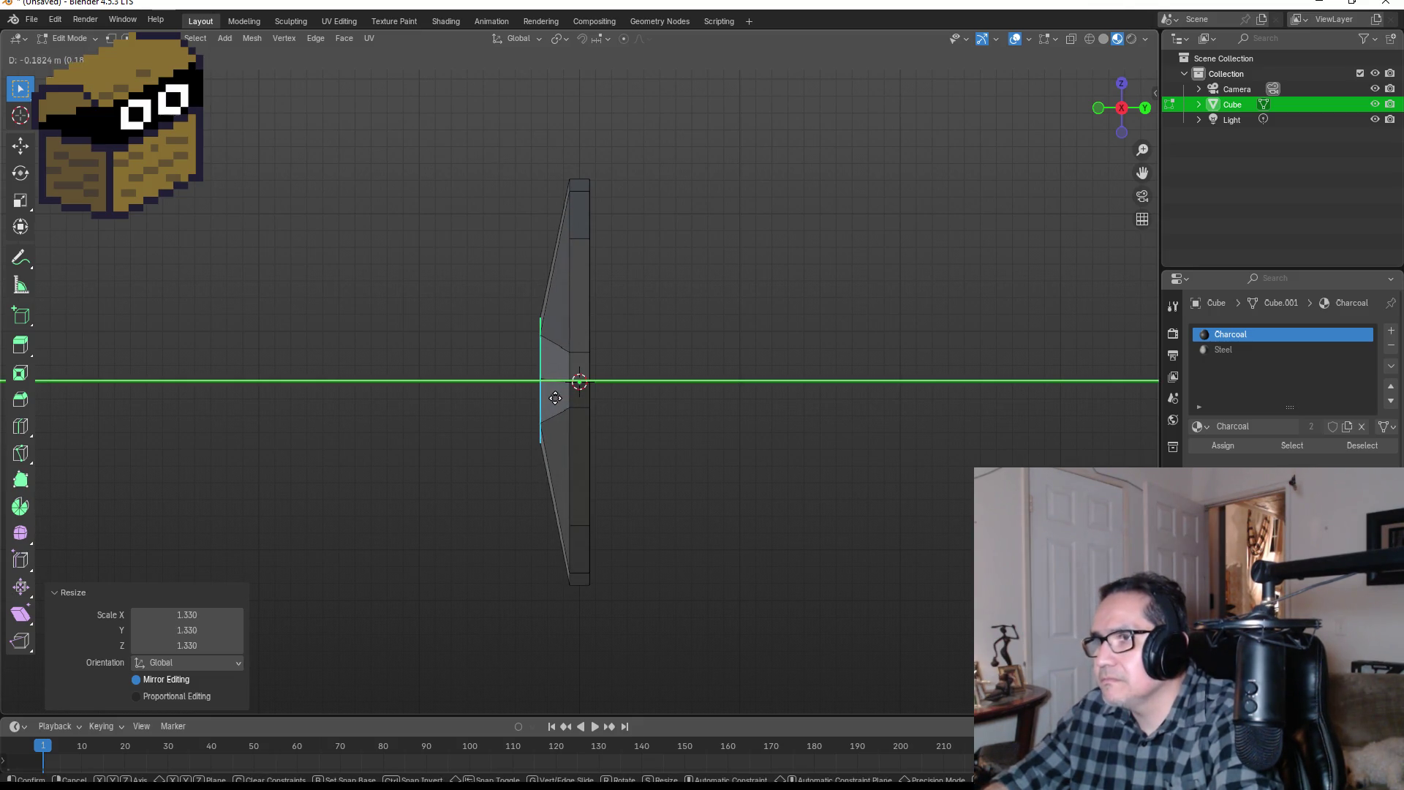
{"action": "left_click", "coordinate": [555, 397]}
{"action": "left_click_drag", "start_coordinate": [661, 426], "coordinate": [680, 417]}
{"action": "key", "text": "KP_1"}
{"action": "key", "text": "Tab"}
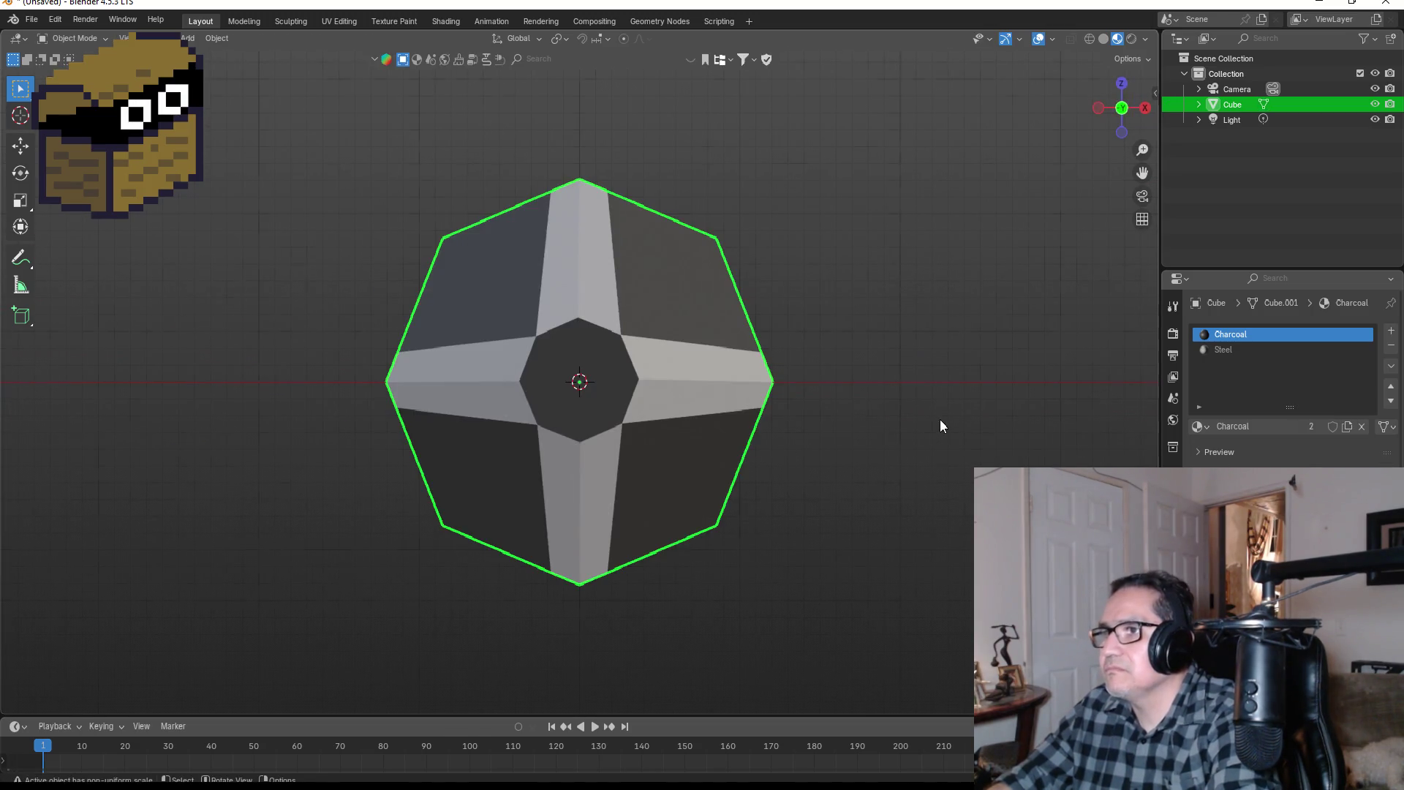
{"action": "mouse_move", "coordinate": [941, 419]}
{"action": "left_mouse_down"}
{"action": "mouse_move", "coordinate": [753, 427]}
{"action": "mouse_move", "coordinate": [949, 436]}
{"action": "left_mouse_up"}
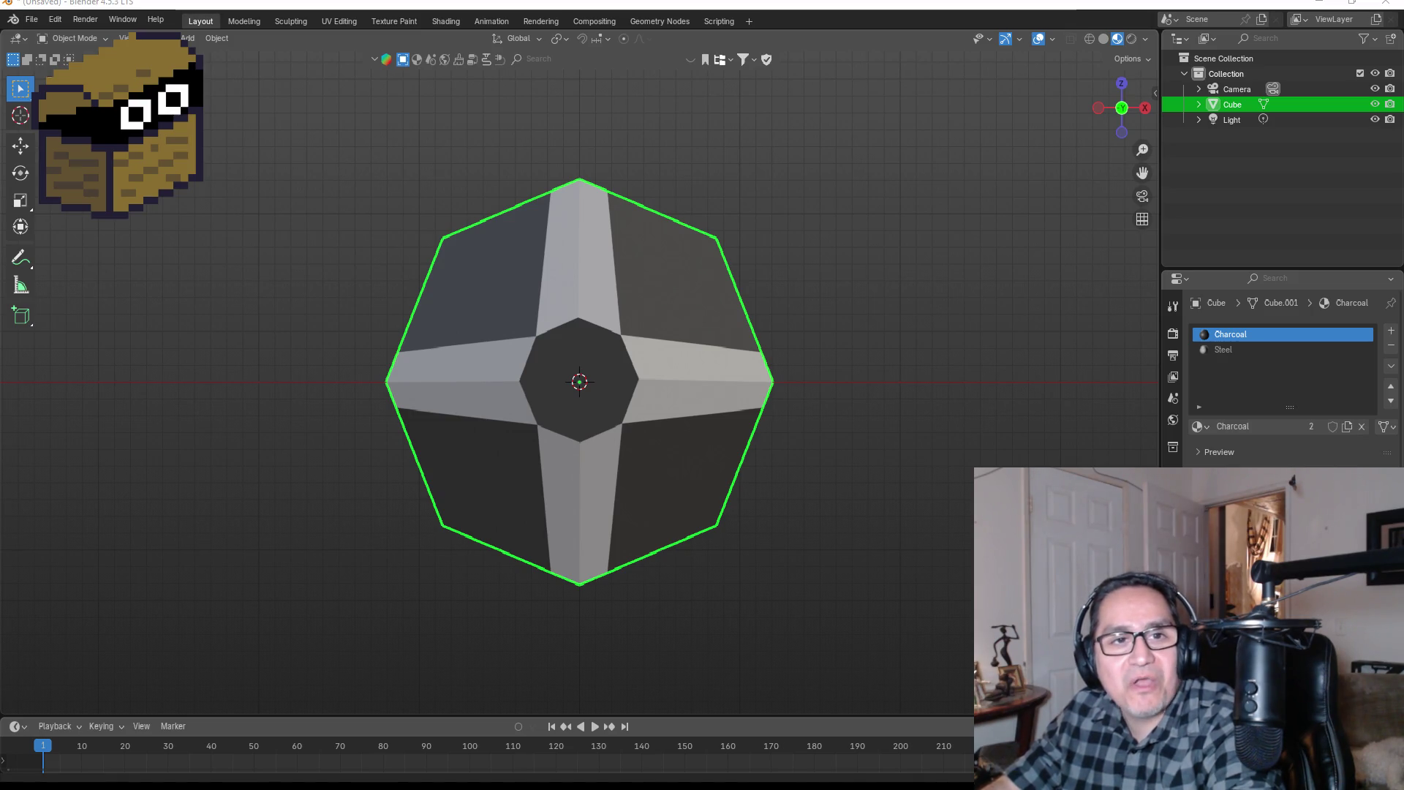
Step: Open Extreme's 'More Than Words (Official Music Video)' from the extreme band song results
{"action": "key", "text": "alt+Tab"}
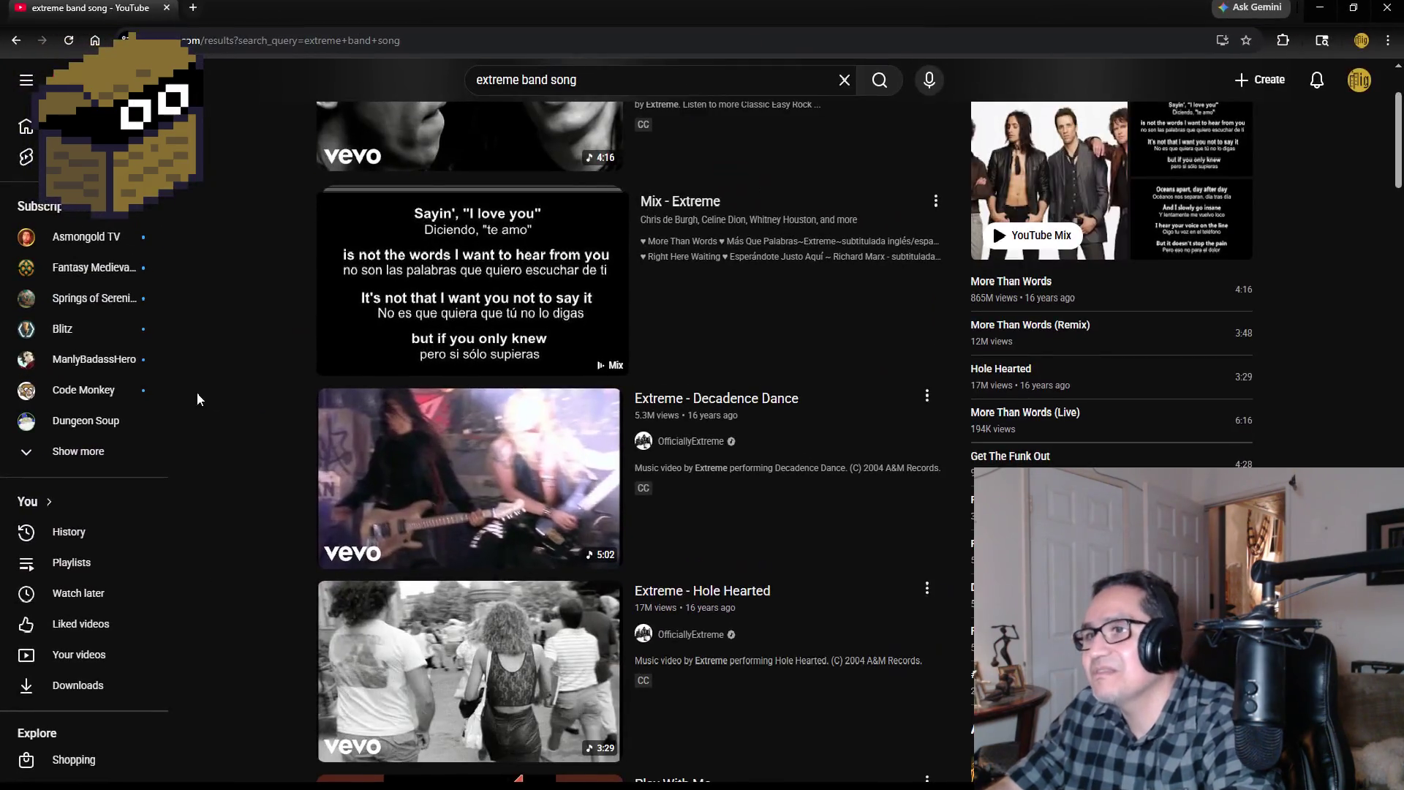
{"action": "mouse_move", "coordinate": [357, 408]}
{"action": "scroll", "coordinate": [358, 408], "scroll_direction": "up", "scroll_amount": 2}
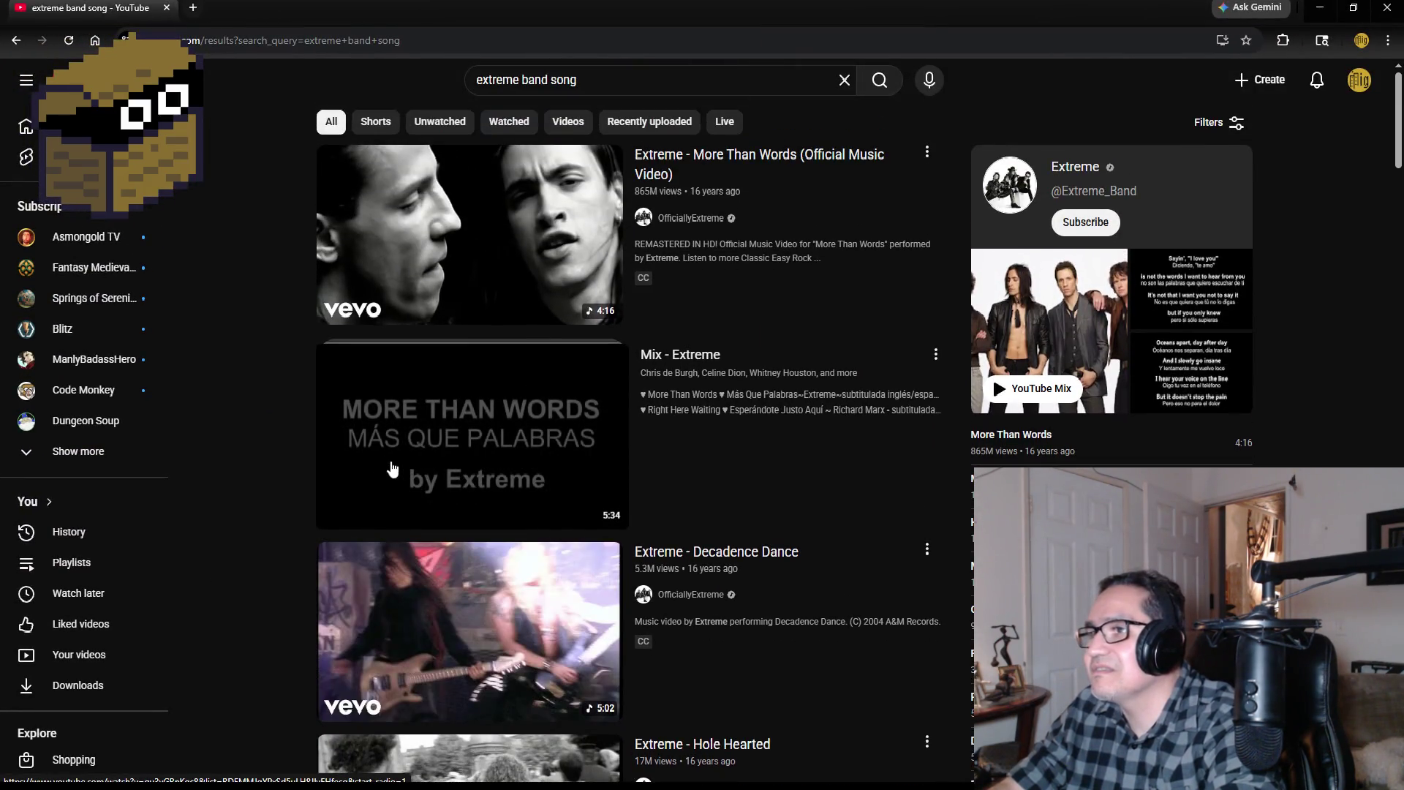
{"action": "mouse_move", "coordinate": [470, 258]}
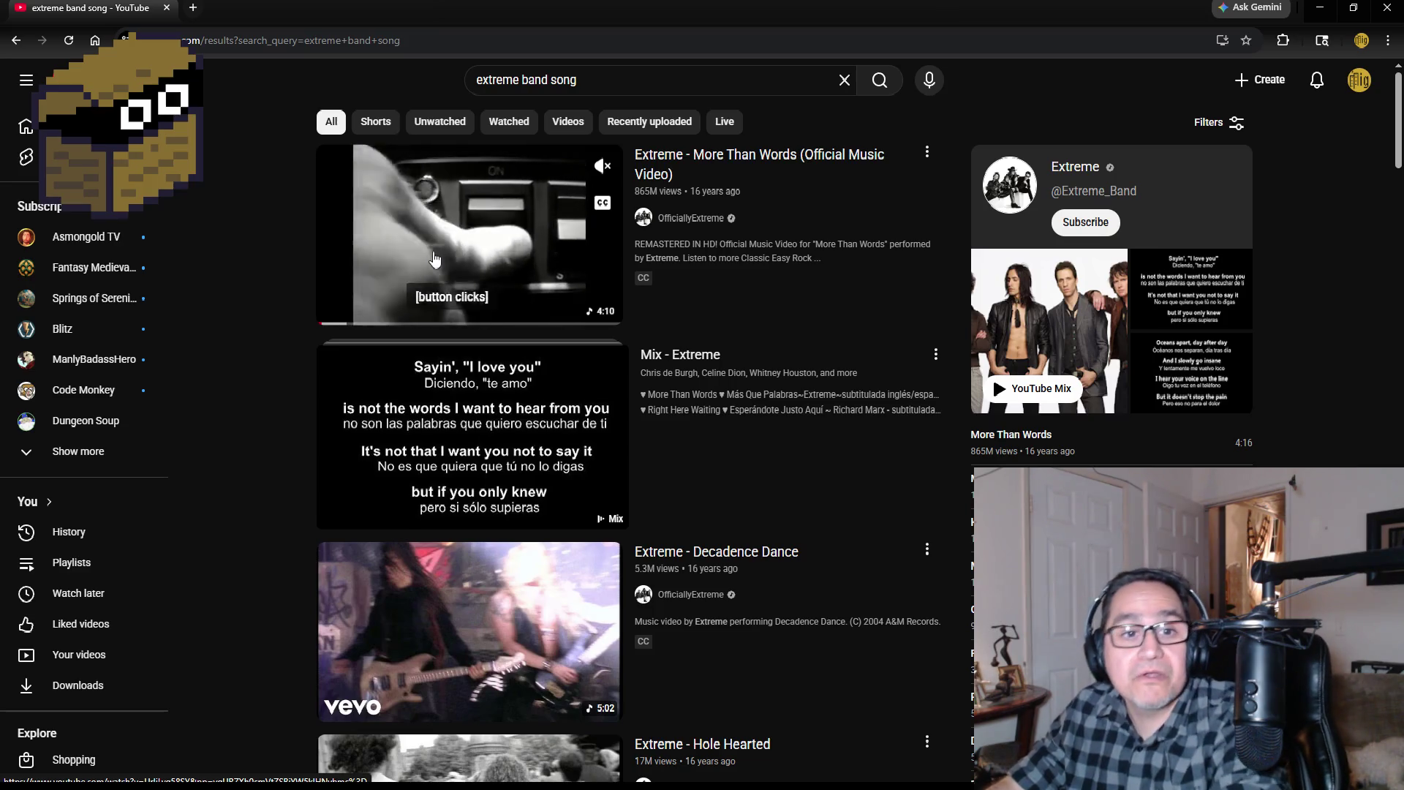
{"action": "scroll", "coordinate": [262, 420], "scroll_direction": "down", "scroll_amount": 2}
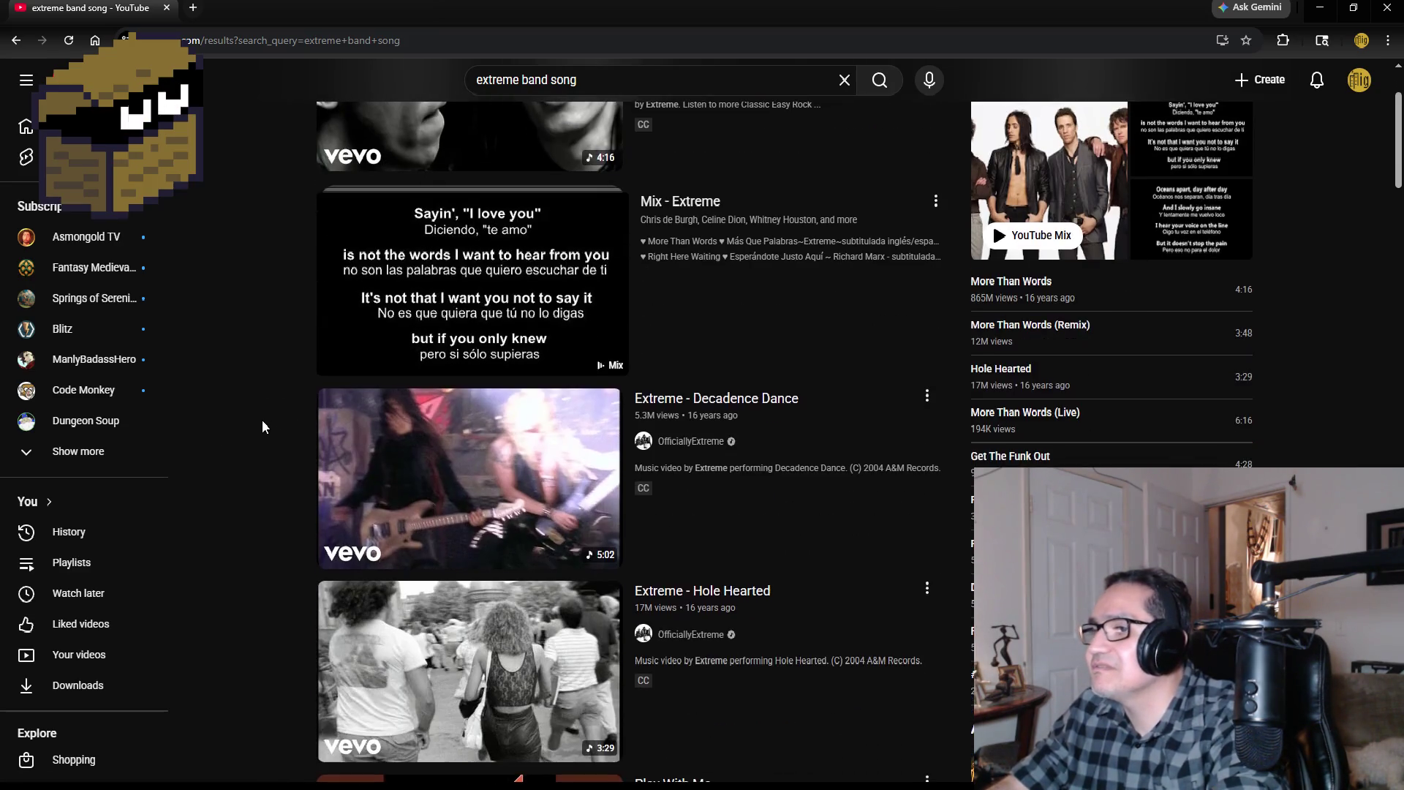
{"action": "scroll", "coordinate": [257, 414], "scroll_direction": "up", "scroll_amount": 2}
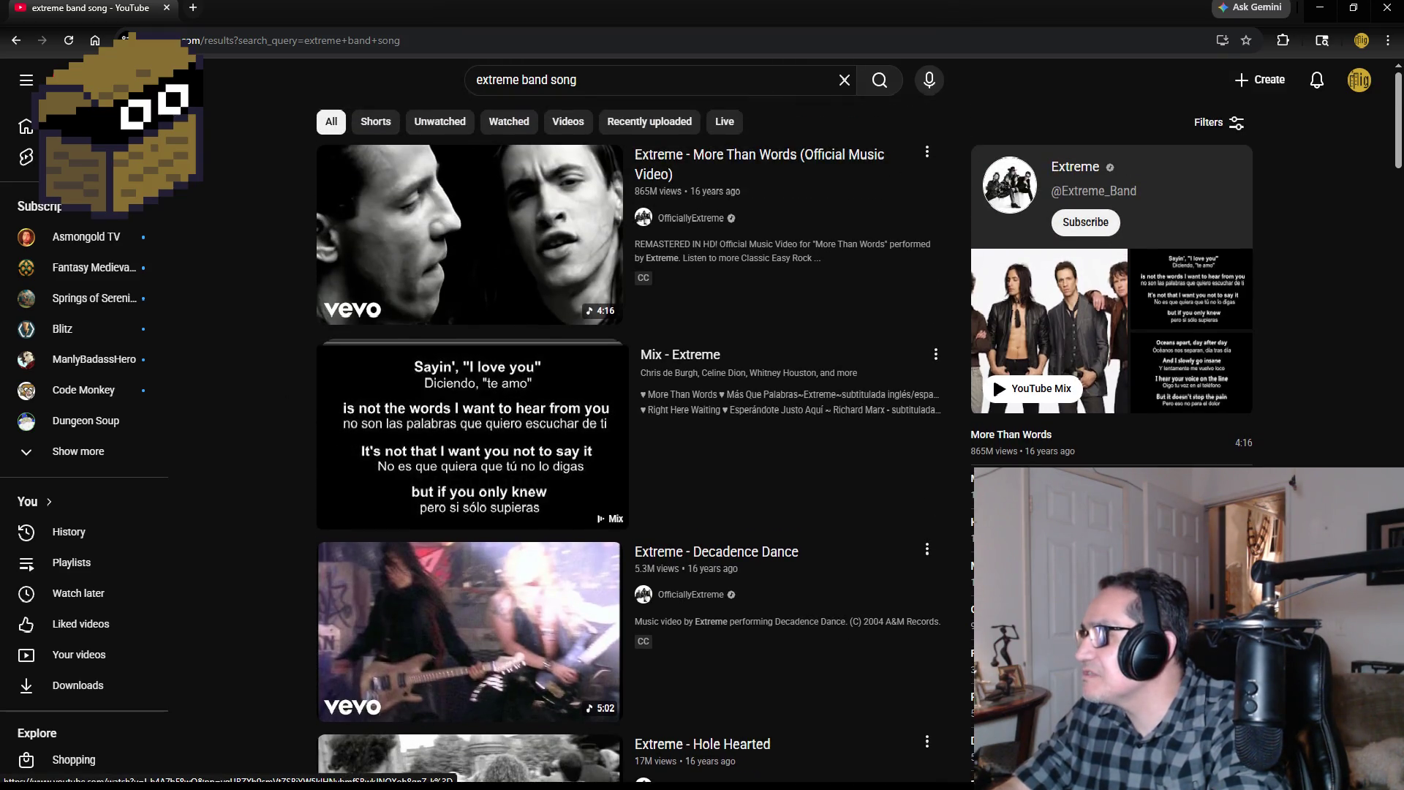
{"action": "scroll", "coordinate": [468, 688], "scroll_direction": "down", "scroll_amount": 1}
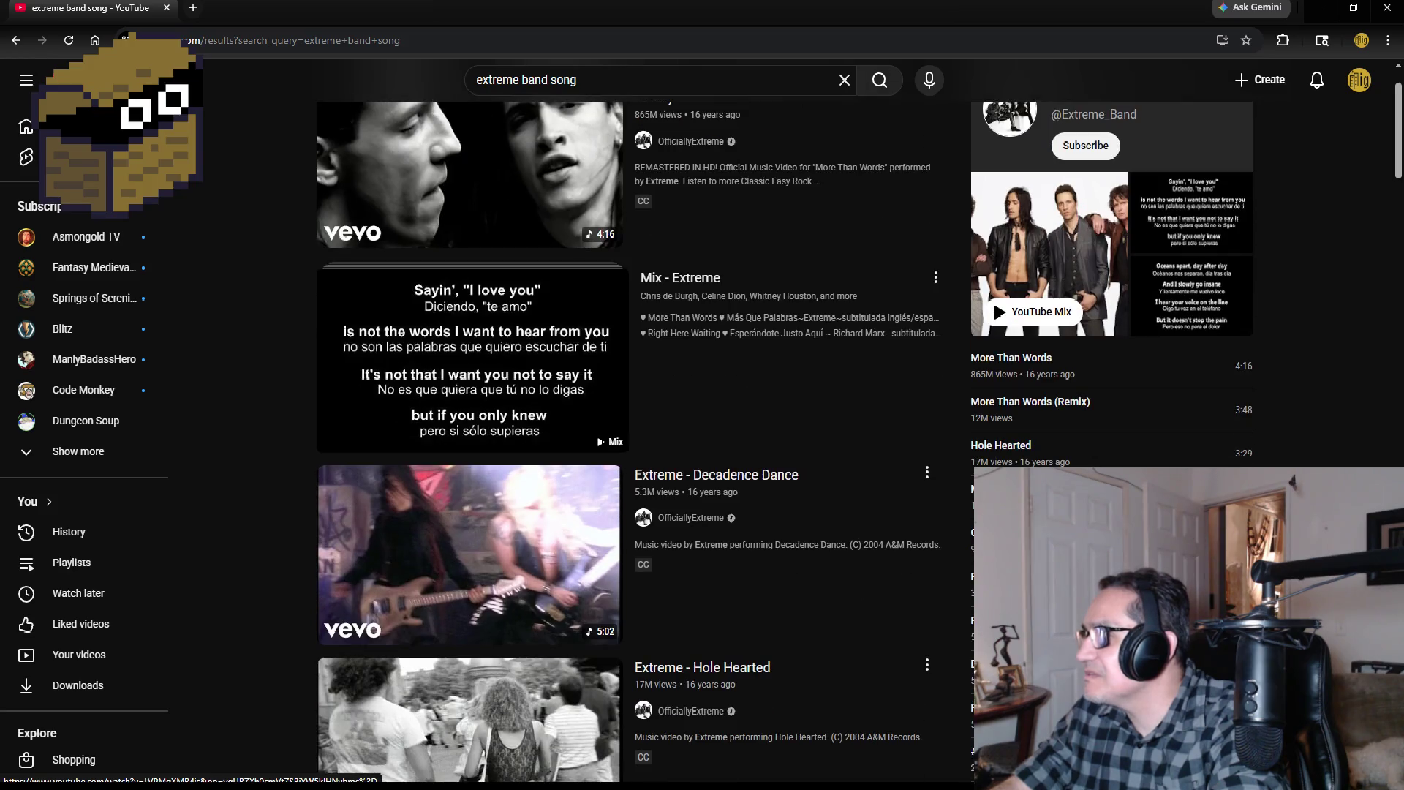
{"action": "scroll", "coordinate": [468, 688], "scroll_direction": "down", "scroll_amount": 1}
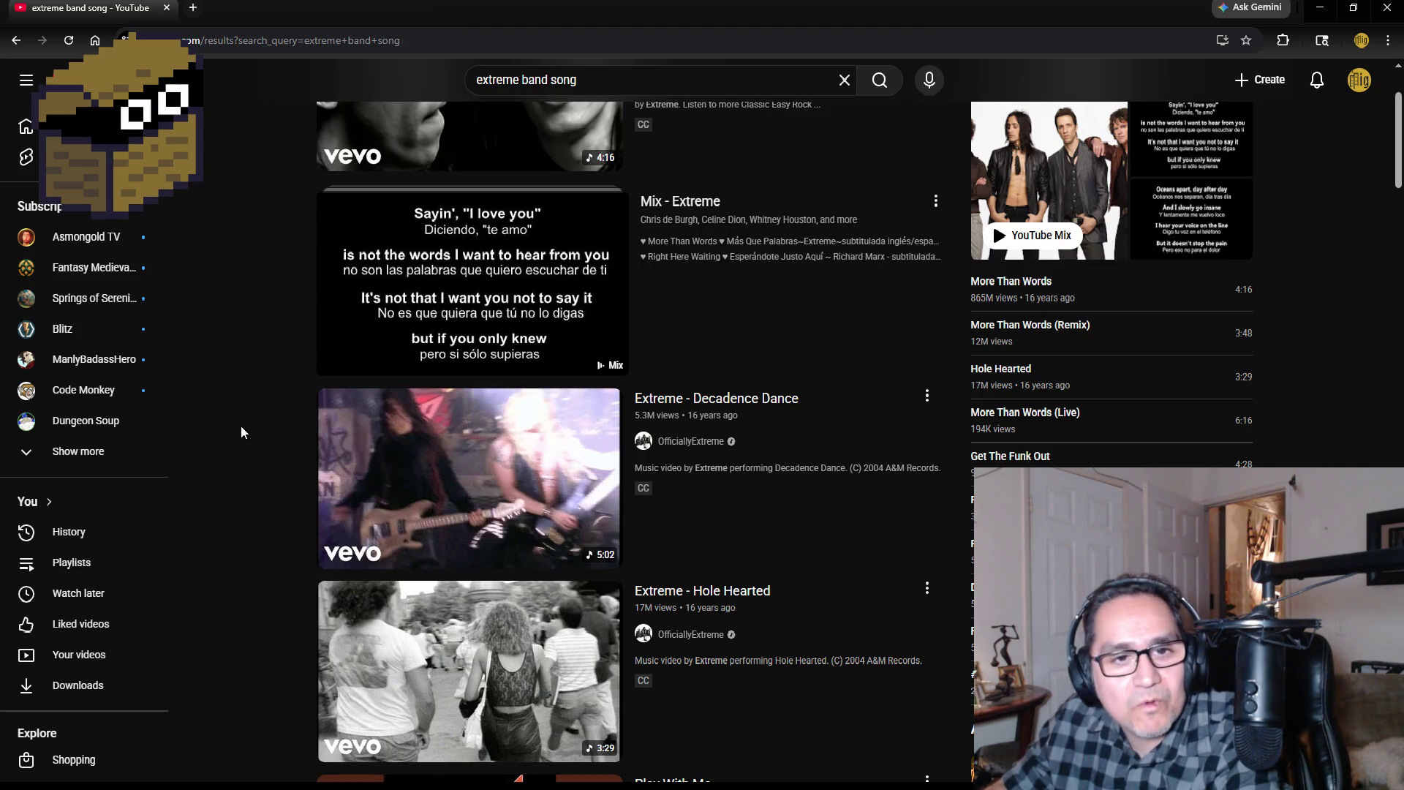
{"action": "scroll", "coordinate": [243, 420], "scroll_direction": "up", "scroll_amount": 2}
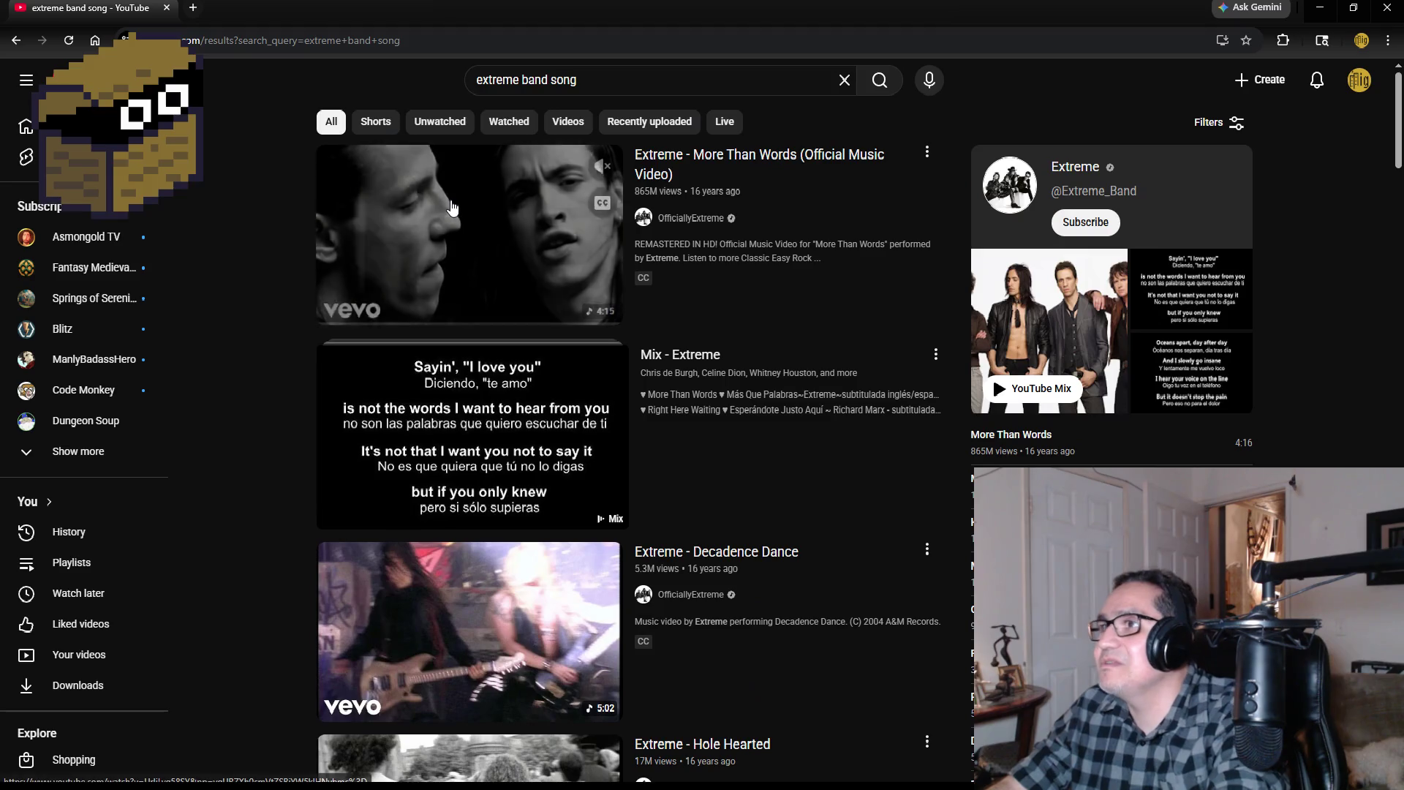
{"action": "left_click", "coordinate": [479, 241]}
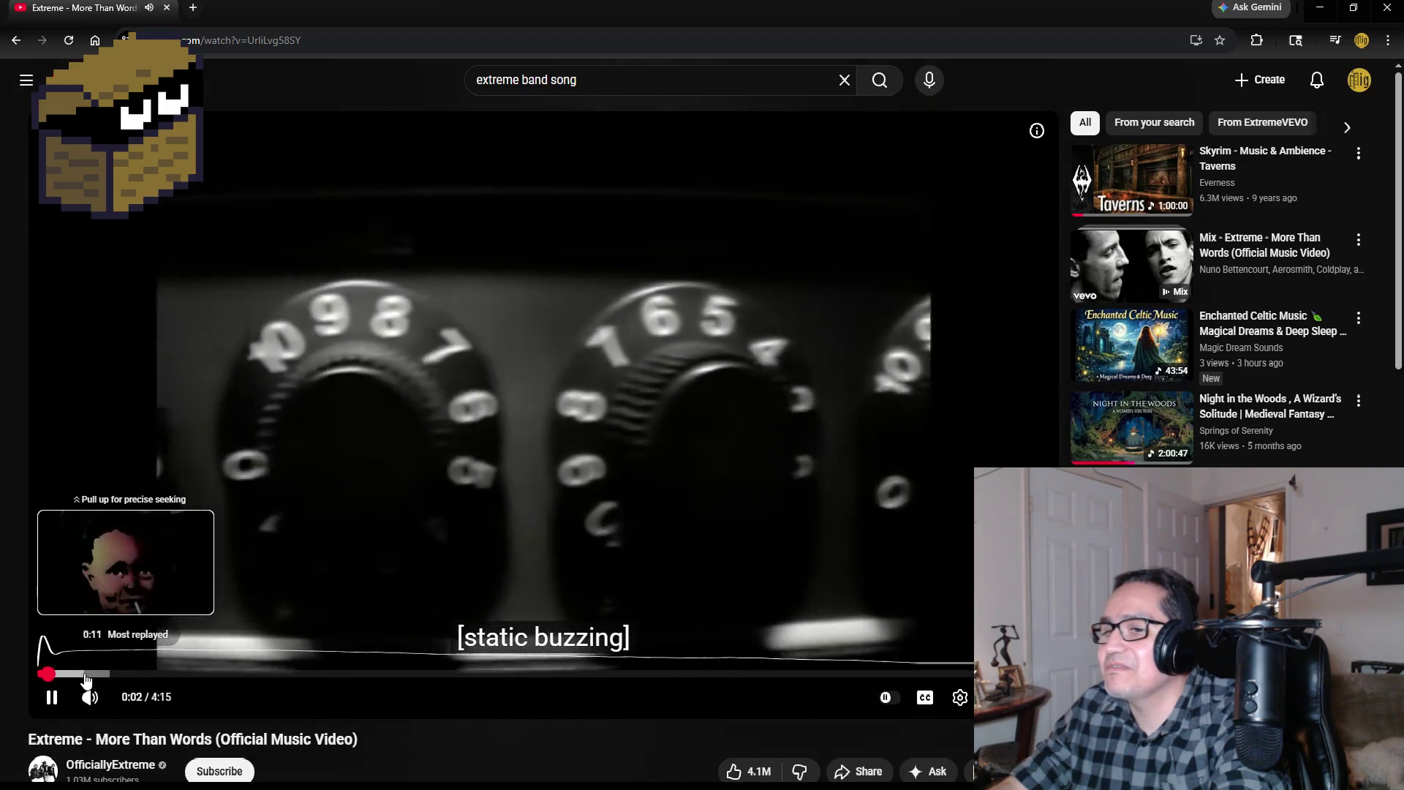
Step: Skip the video to 0:12, turn off captions, pause it, and close the browser
{"action": "left_click", "coordinate": [91, 673]}
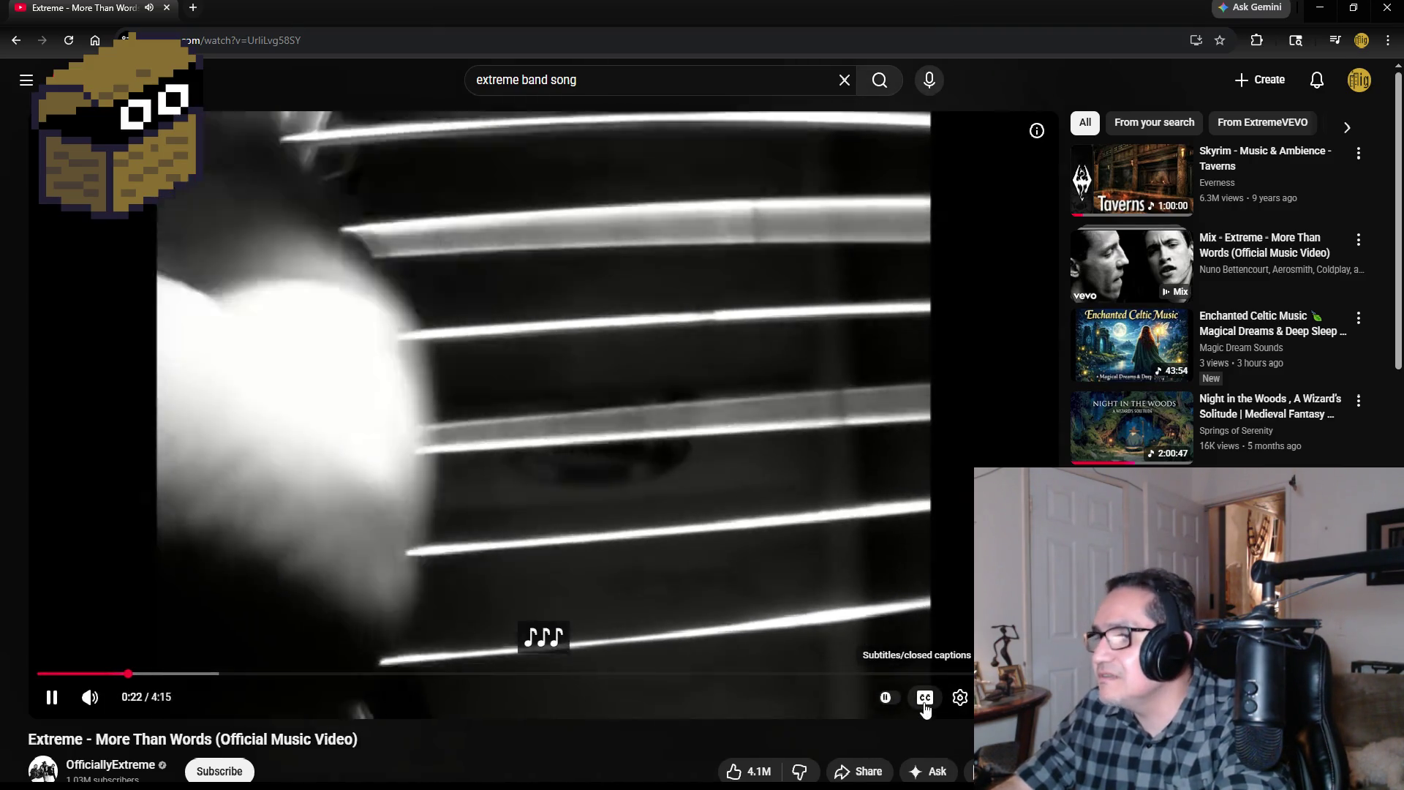
{"action": "left_click", "coordinate": [925, 699]}
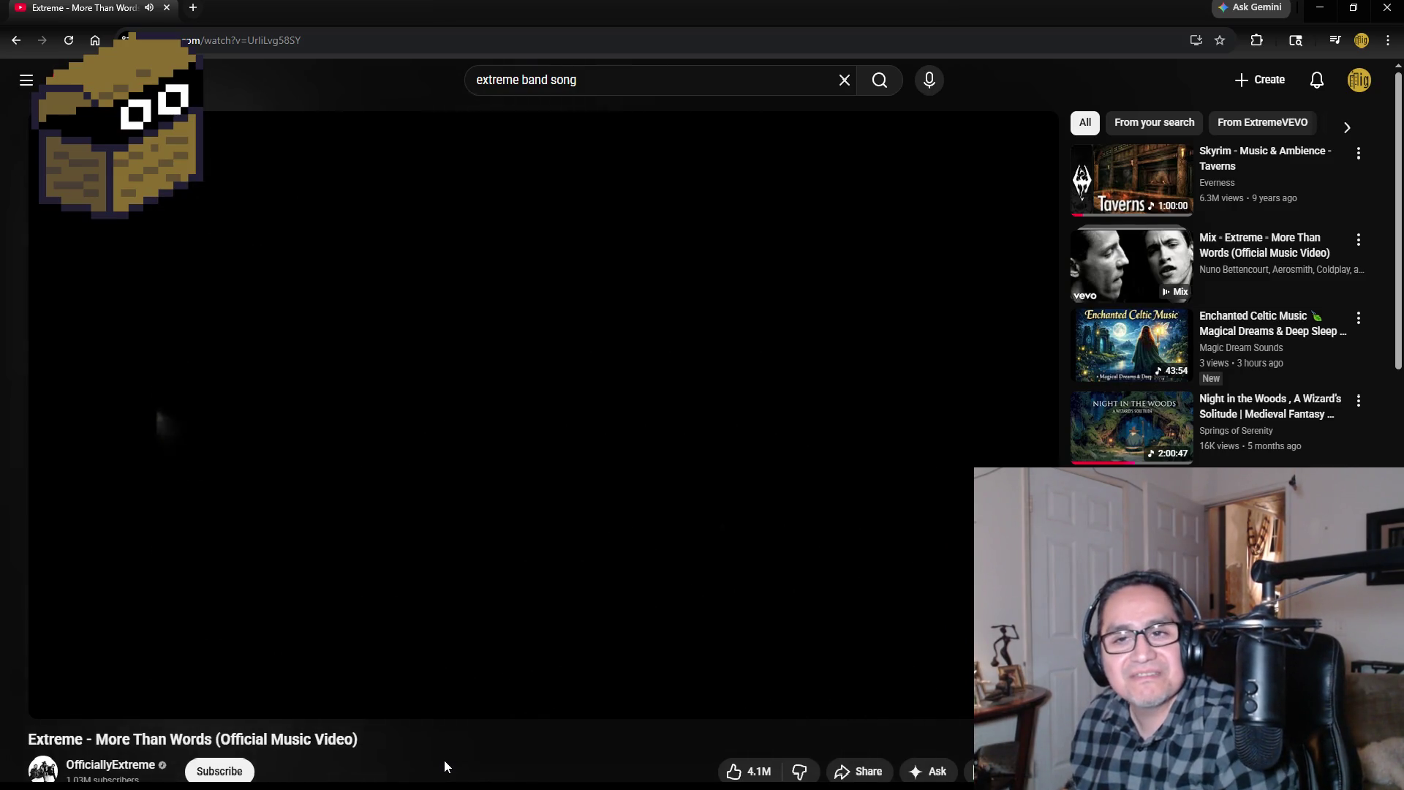
{"action": "mouse_move", "coordinate": [507, 405]}
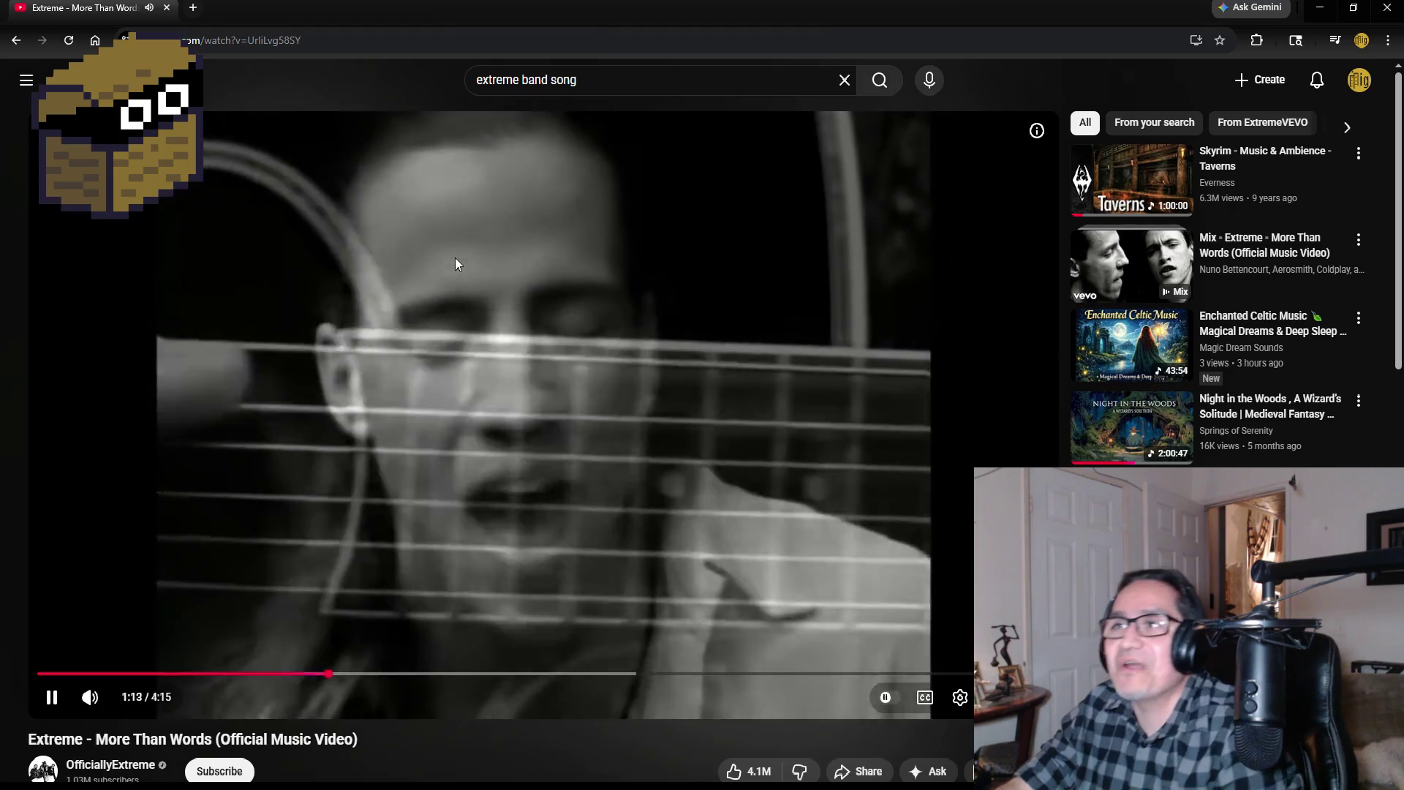
{"action": "left_click", "coordinate": [455, 258]}
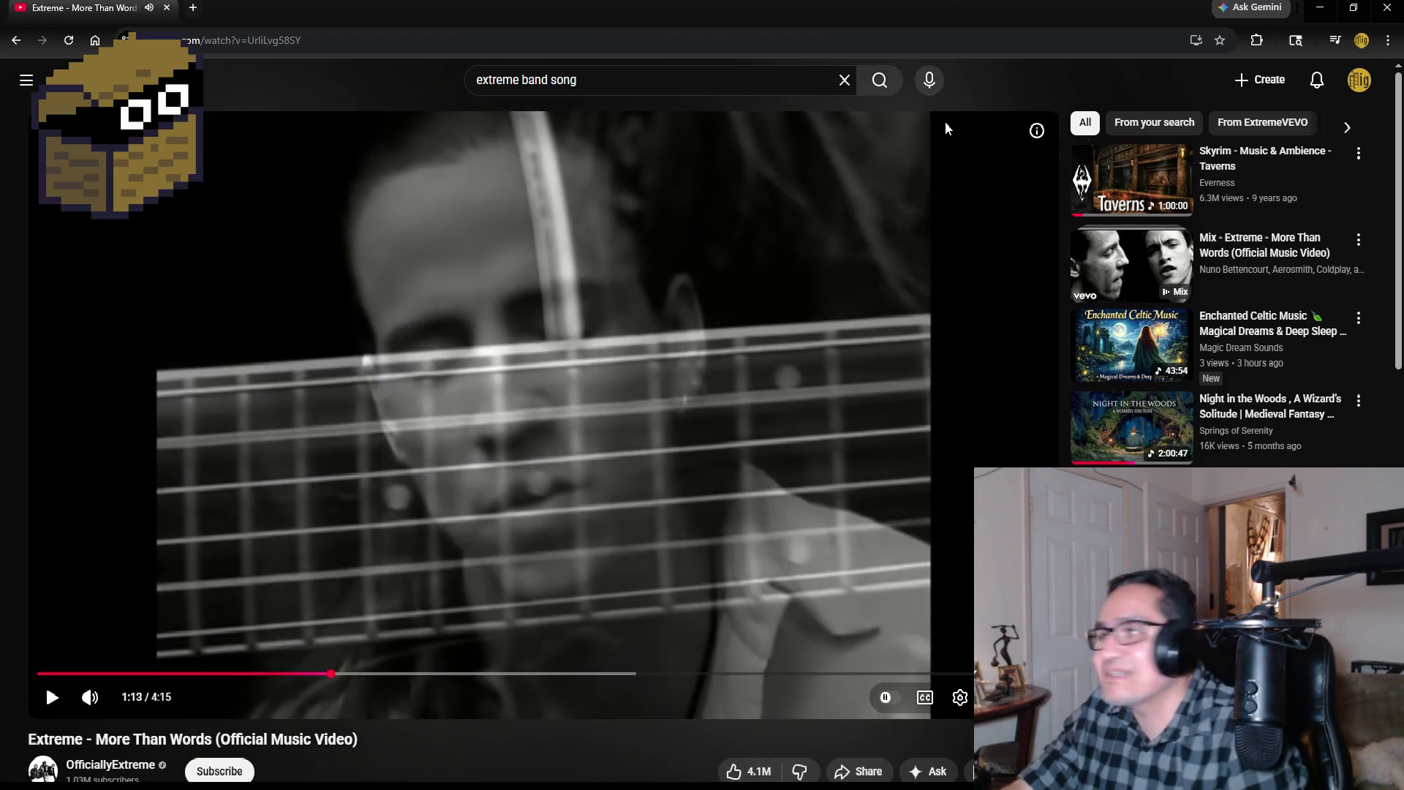
{"action": "left_click", "coordinate": [1379, 15]}
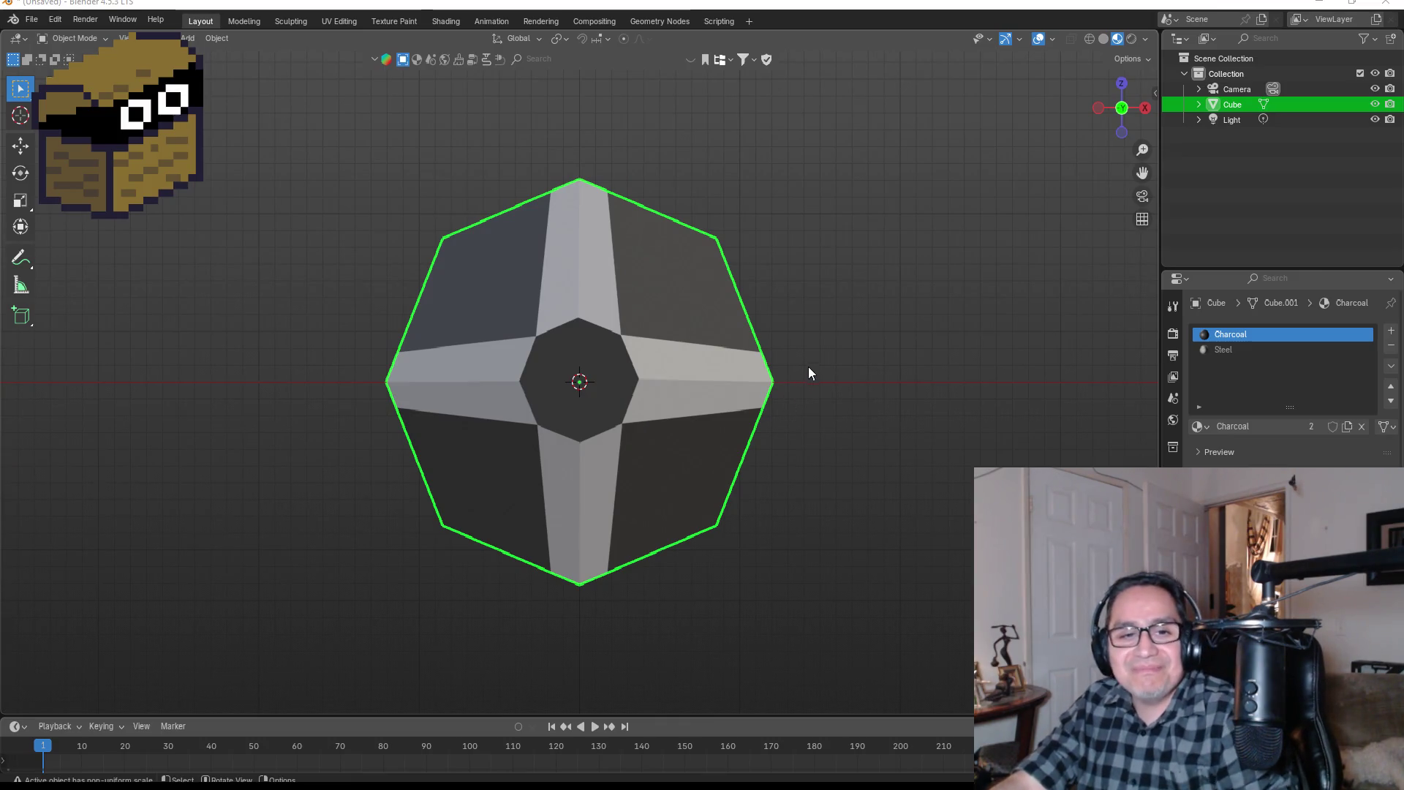
Step: Check the shield's side profile and front view, then open the File menu
{"action": "left_click_drag", "start_coordinate": [913, 360], "coordinate": [717, 376]}
{"action": "key", "text": "KP_1"}
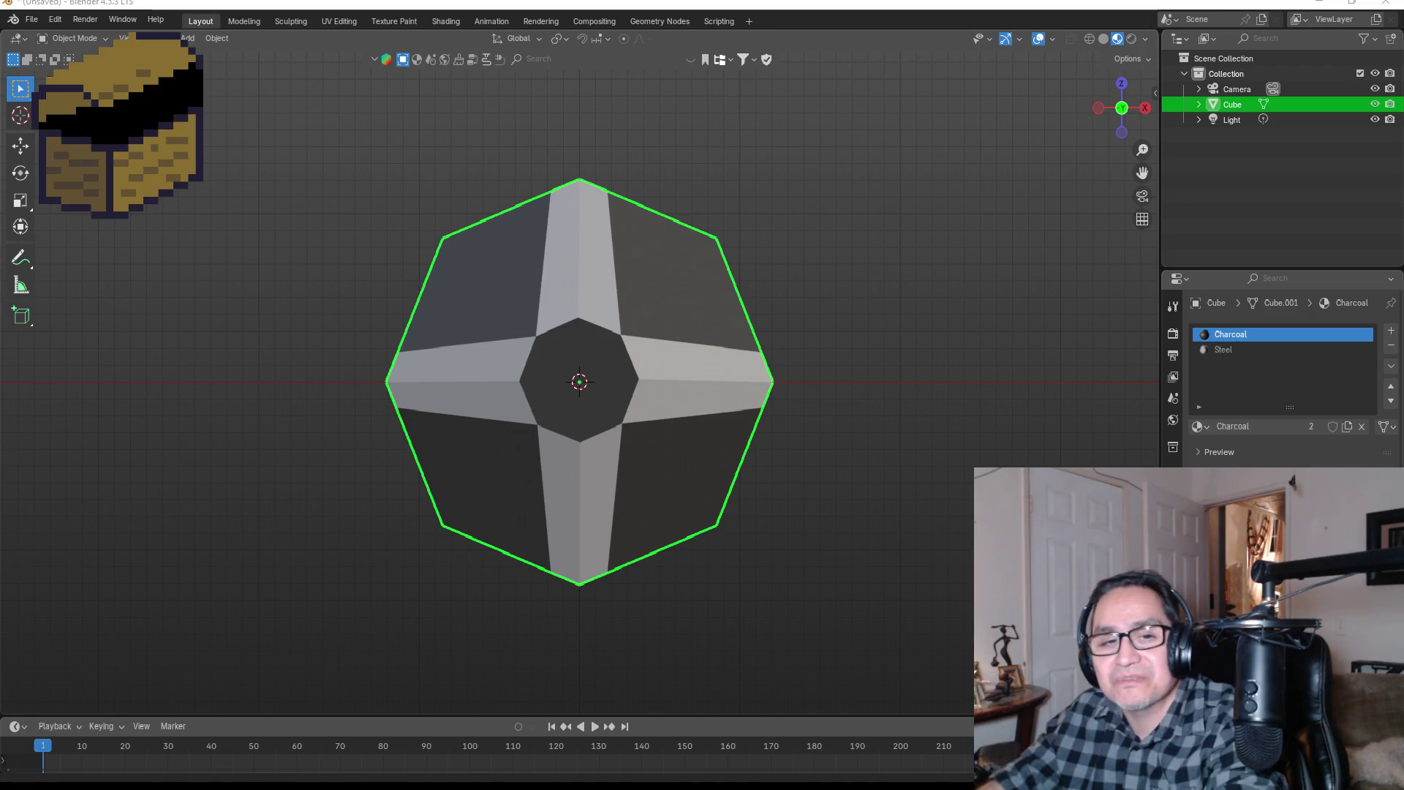
{"action": "key", "text": "KP_3"}
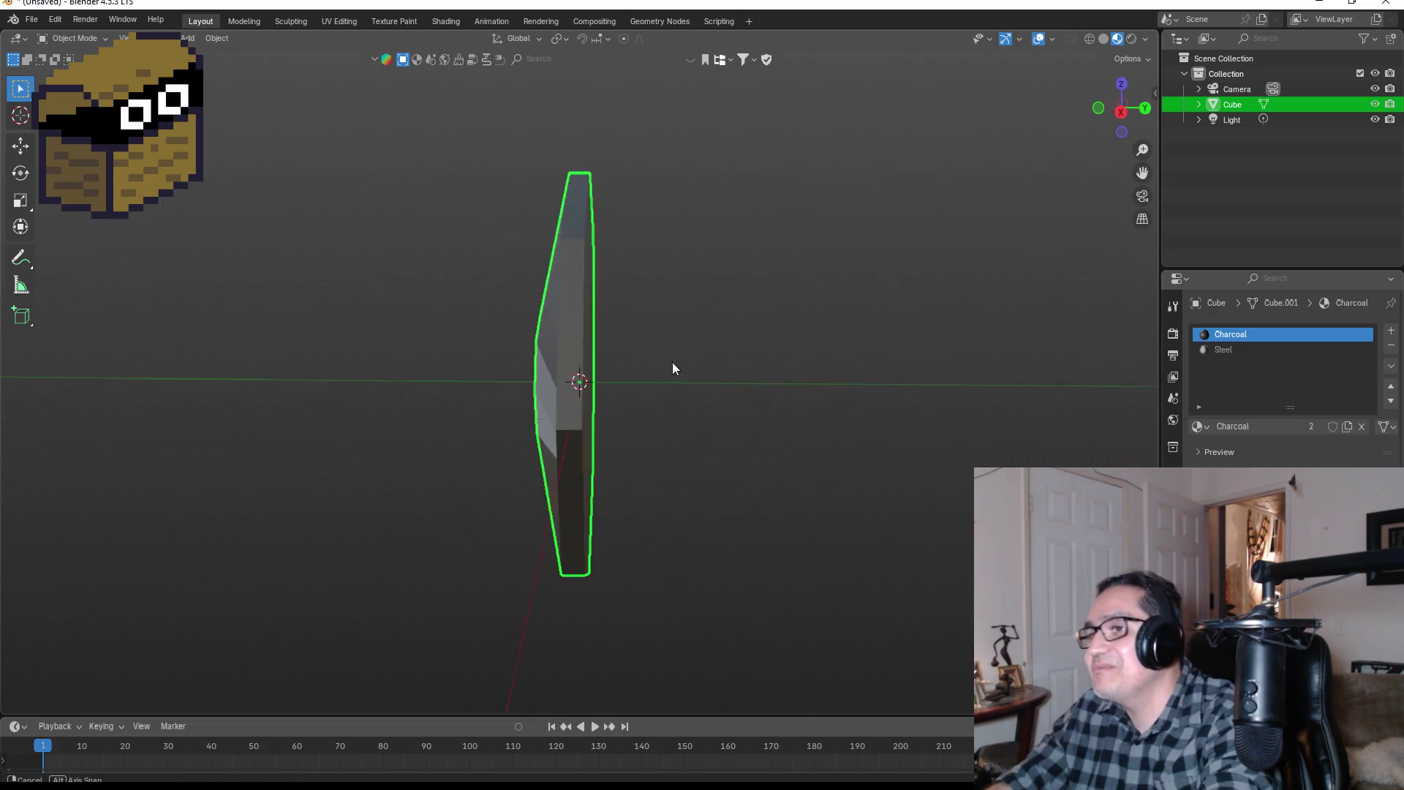
{"action": "key", "text": "KP_1"}
{"action": "left_click", "coordinate": [36, 22]}
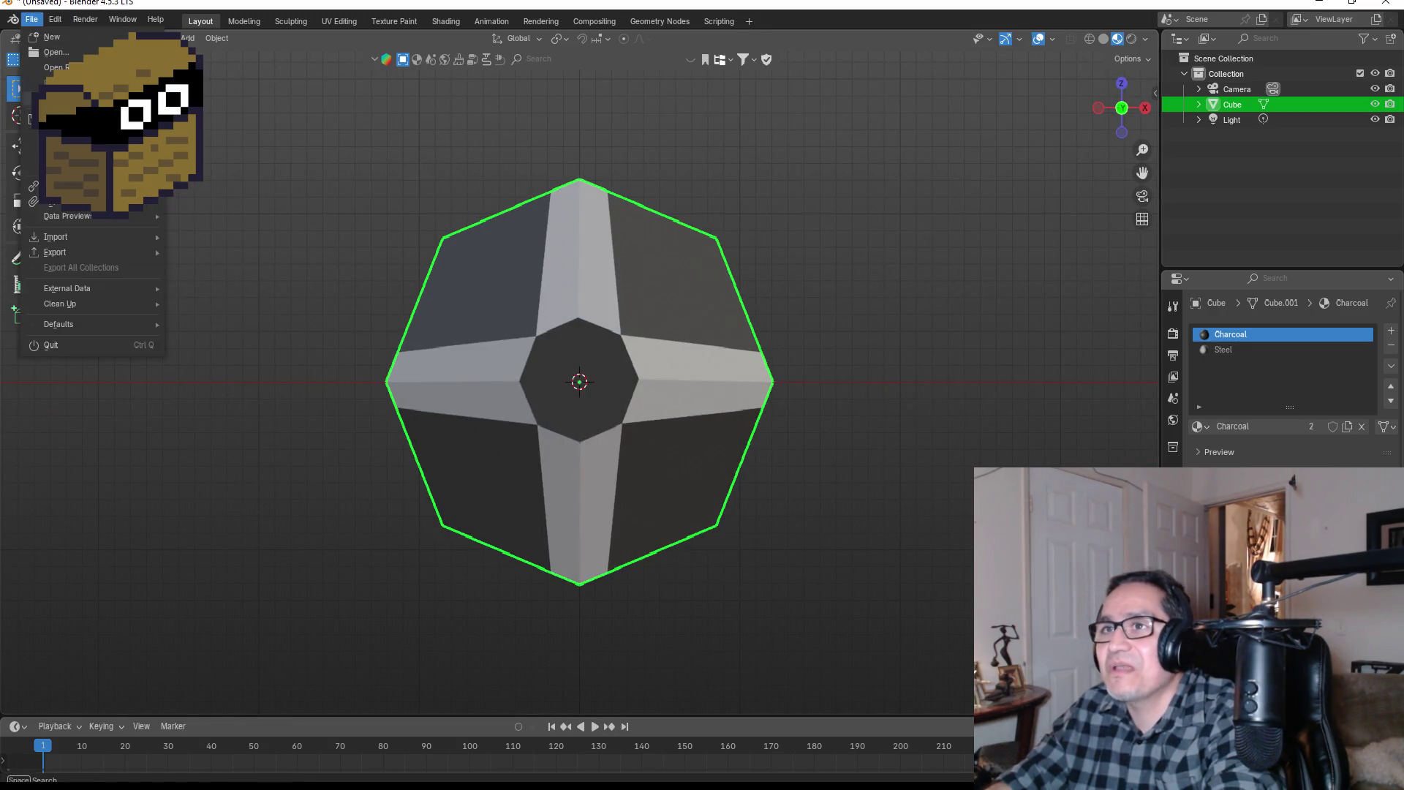
Step: Save the model as Shield.blend in the Blender folder
{"action": "left_click", "coordinate": [65, 134]}
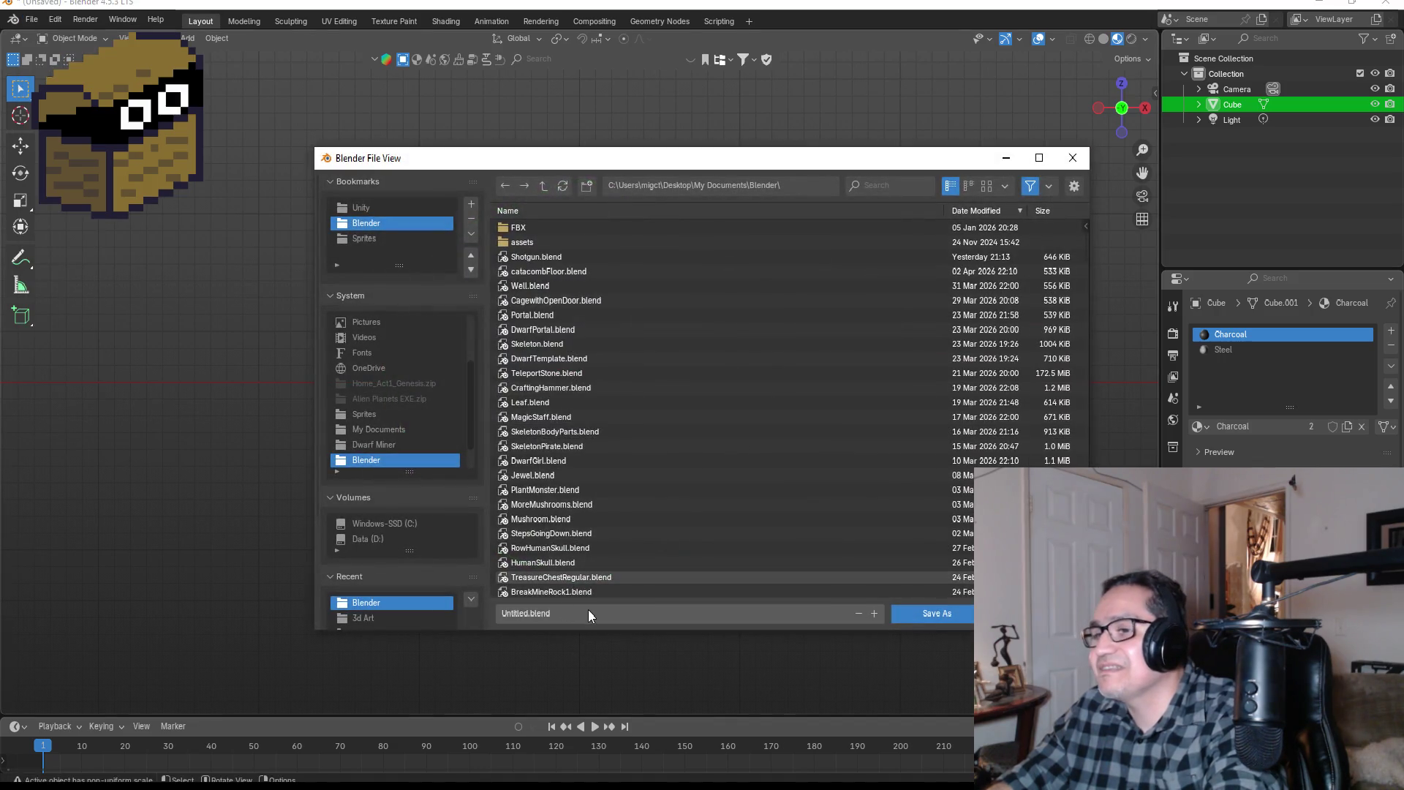
{"action": "left_click", "coordinate": [589, 612]}
{"action": "key", "text": "BackSpace"}
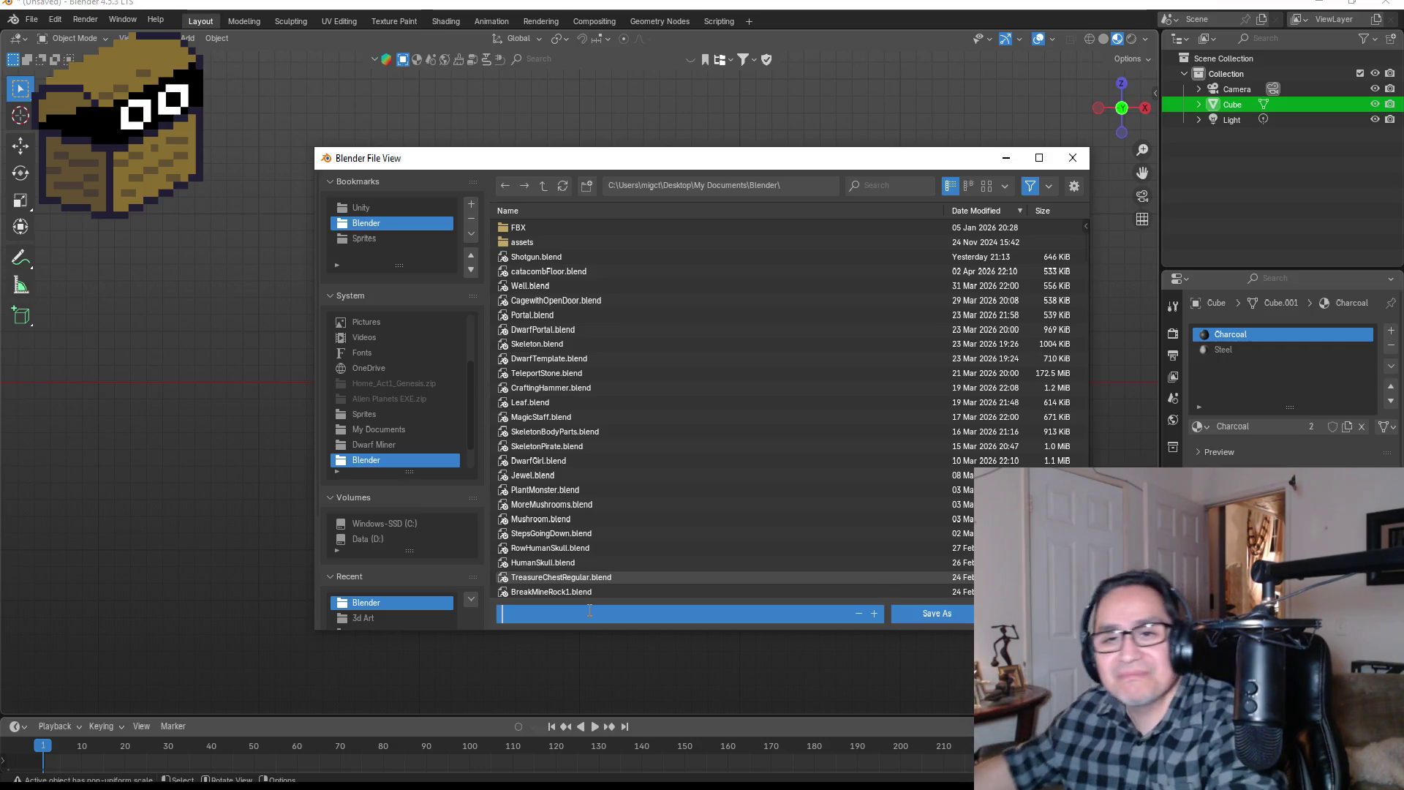
{"action": "type", "text": "Shield"}
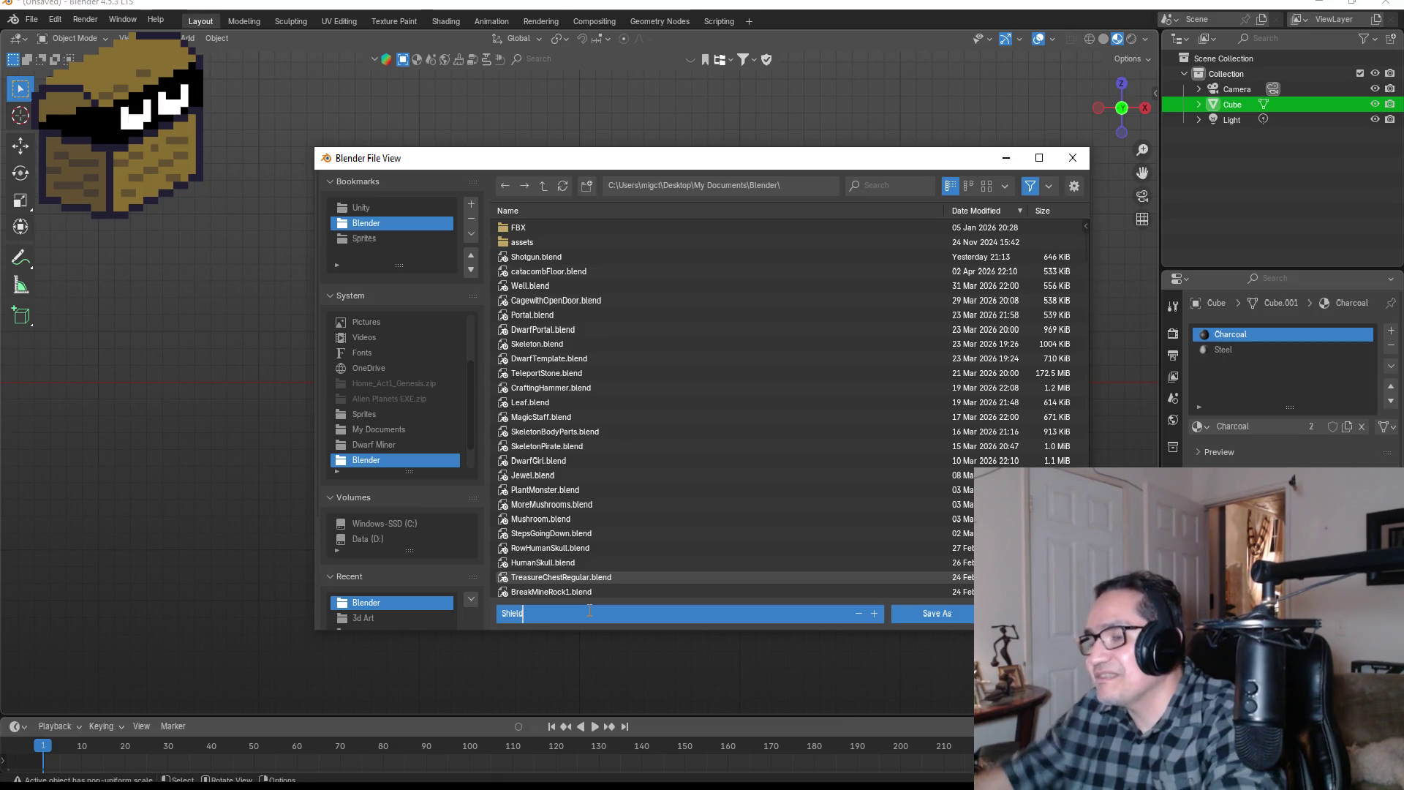
{"action": "left_click", "coordinate": [932, 616]}
{"action": "left_click", "coordinate": [932, 616]}
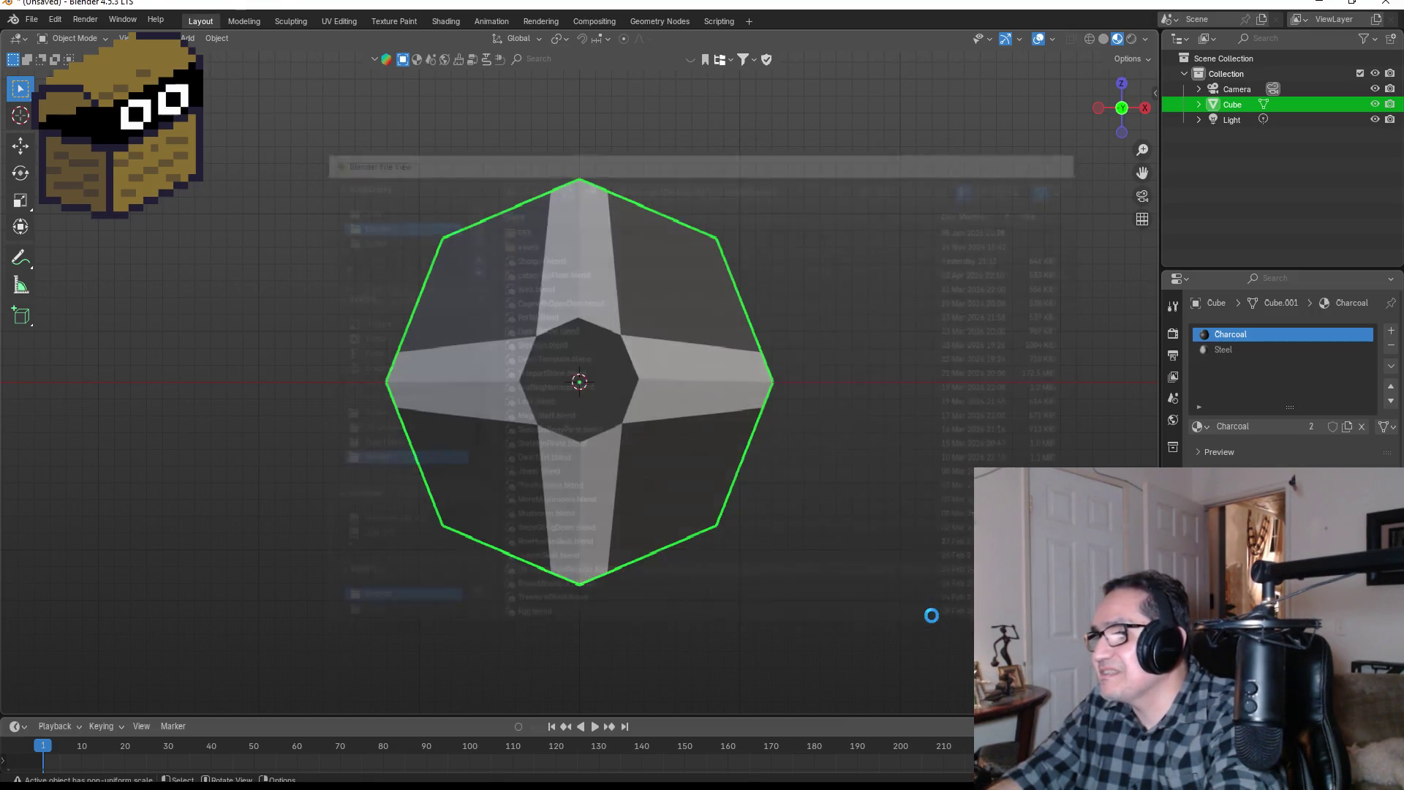
{"action": "left_click", "coordinate": [32, 20]}
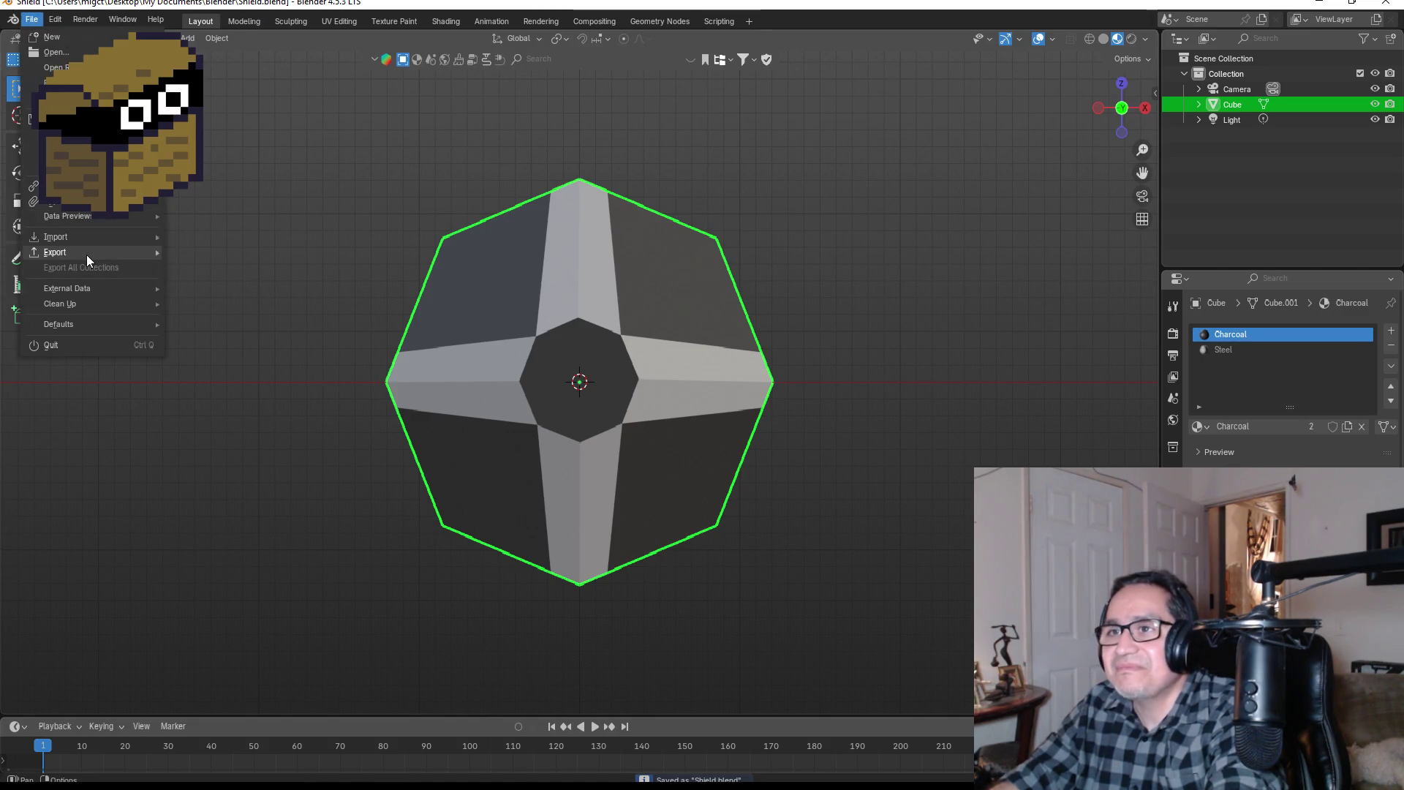
Step: Start an FBX export and browse to the Dwarf Miner project's Assets/3d Art folder
{"action": "mouse_move", "coordinate": [86, 254]}
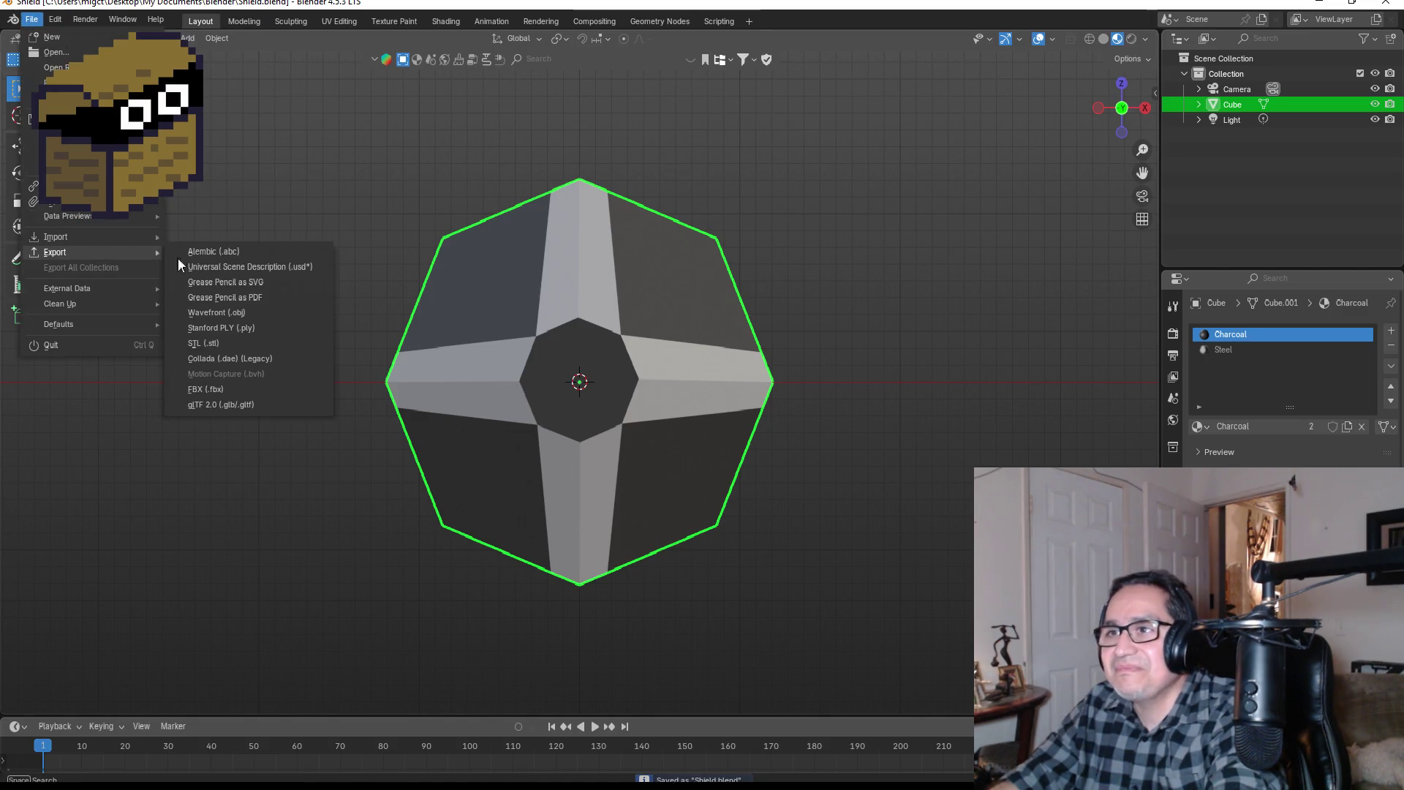
{"action": "left_click", "coordinate": [229, 393]}
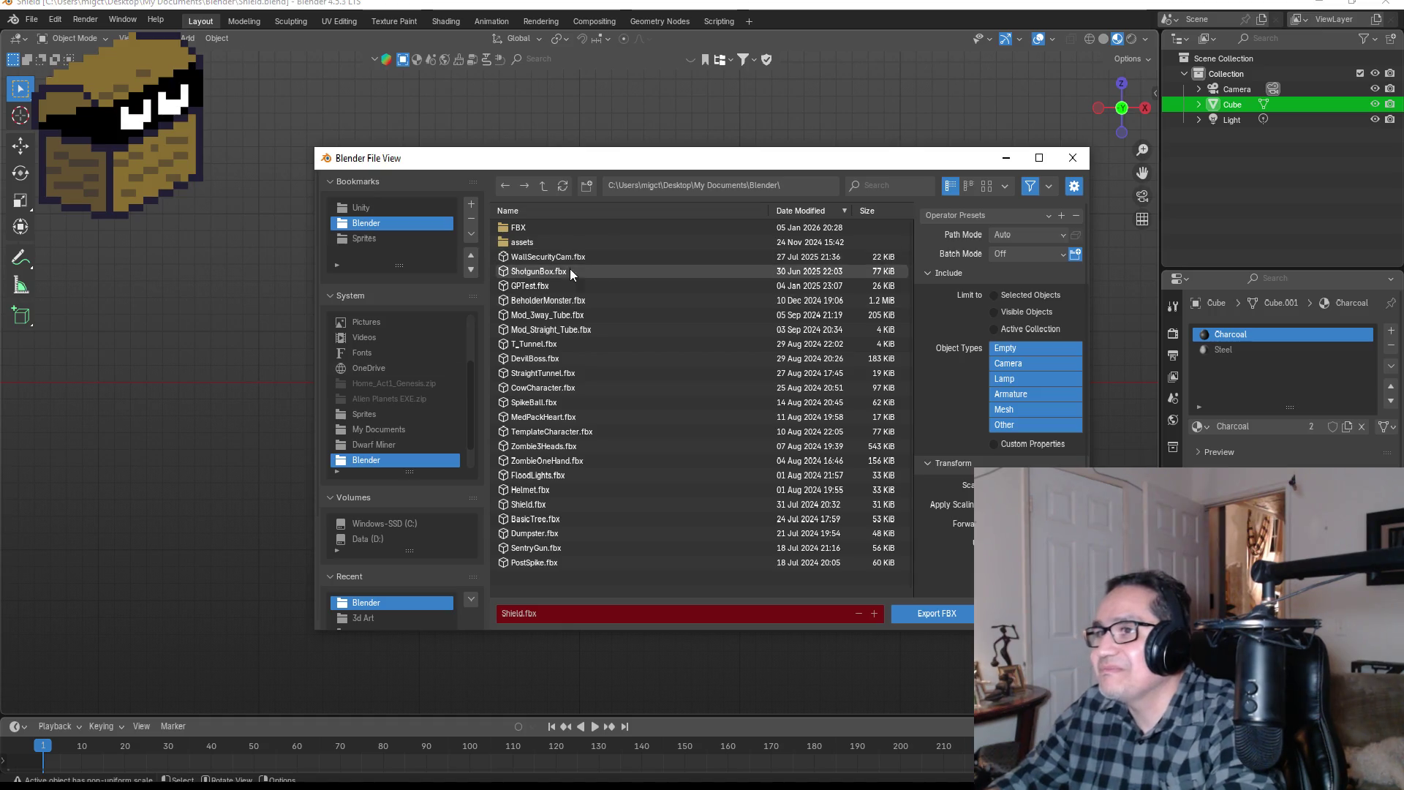
{"action": "left_click", "coordinate": [369, 207]}
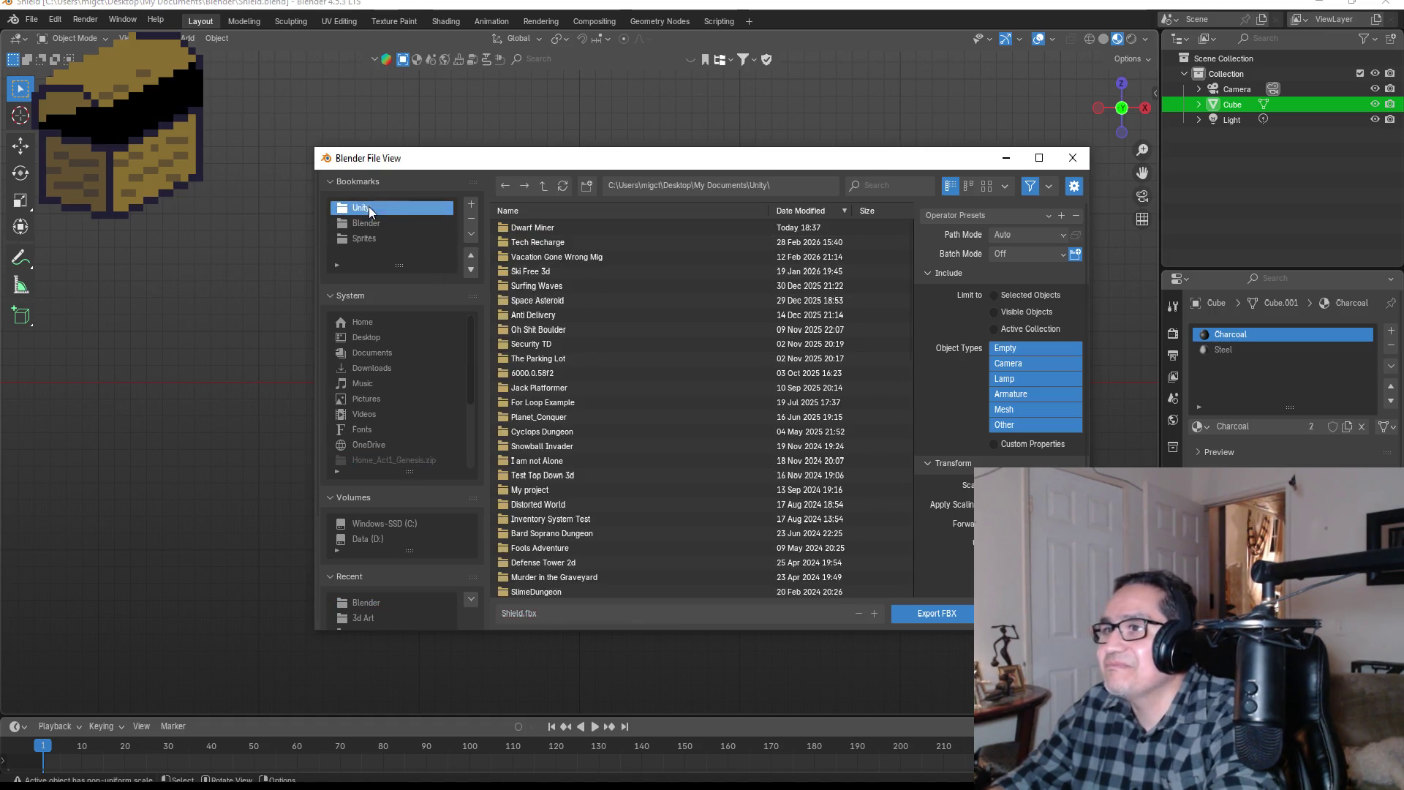
{"action": "left_click", "coordinate": [546, 229]}
{"action": "double_click", "coordinate": [546, 230]}
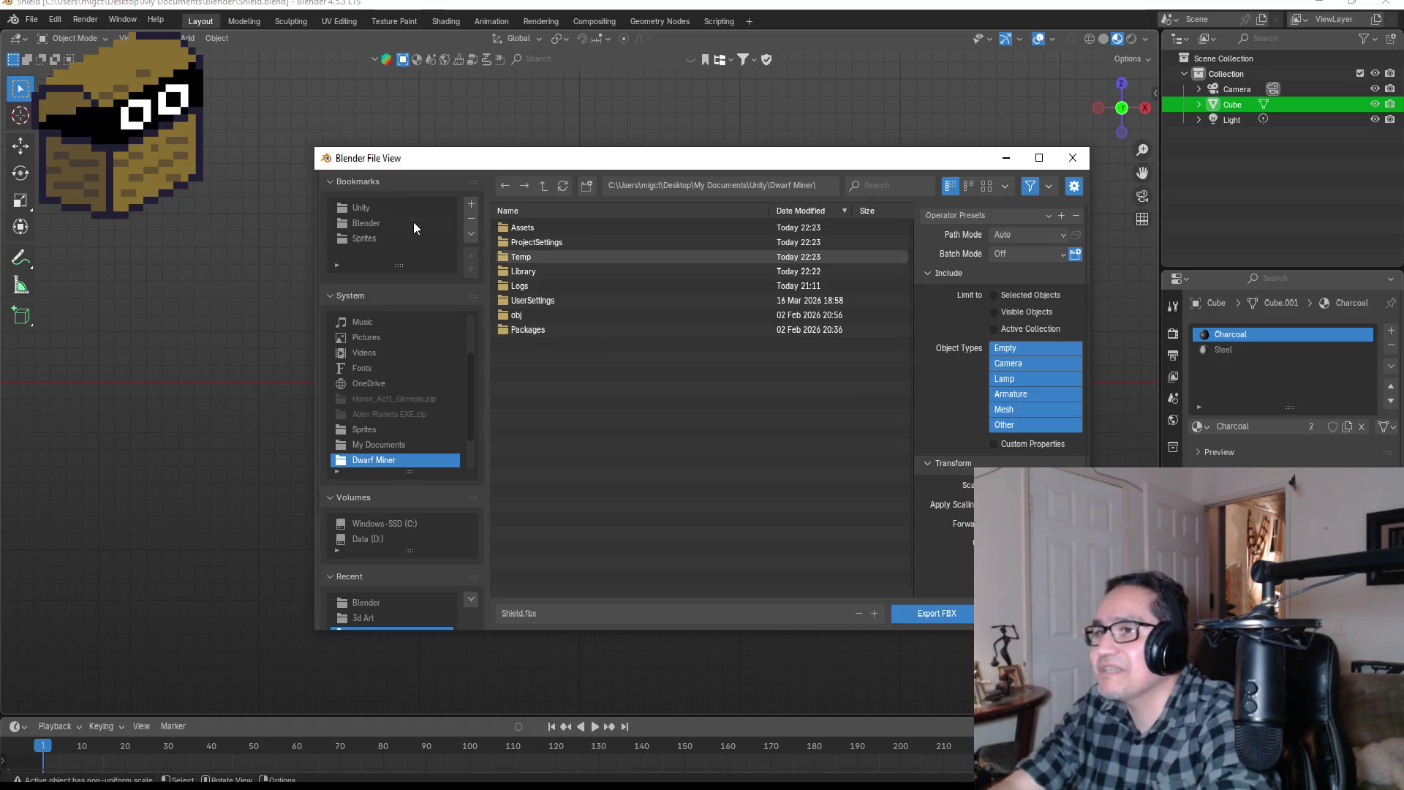
{"action": "left_click", "coordinate": [380, 207]}
{"action": "double_click", "coordinate": [535, 228]}
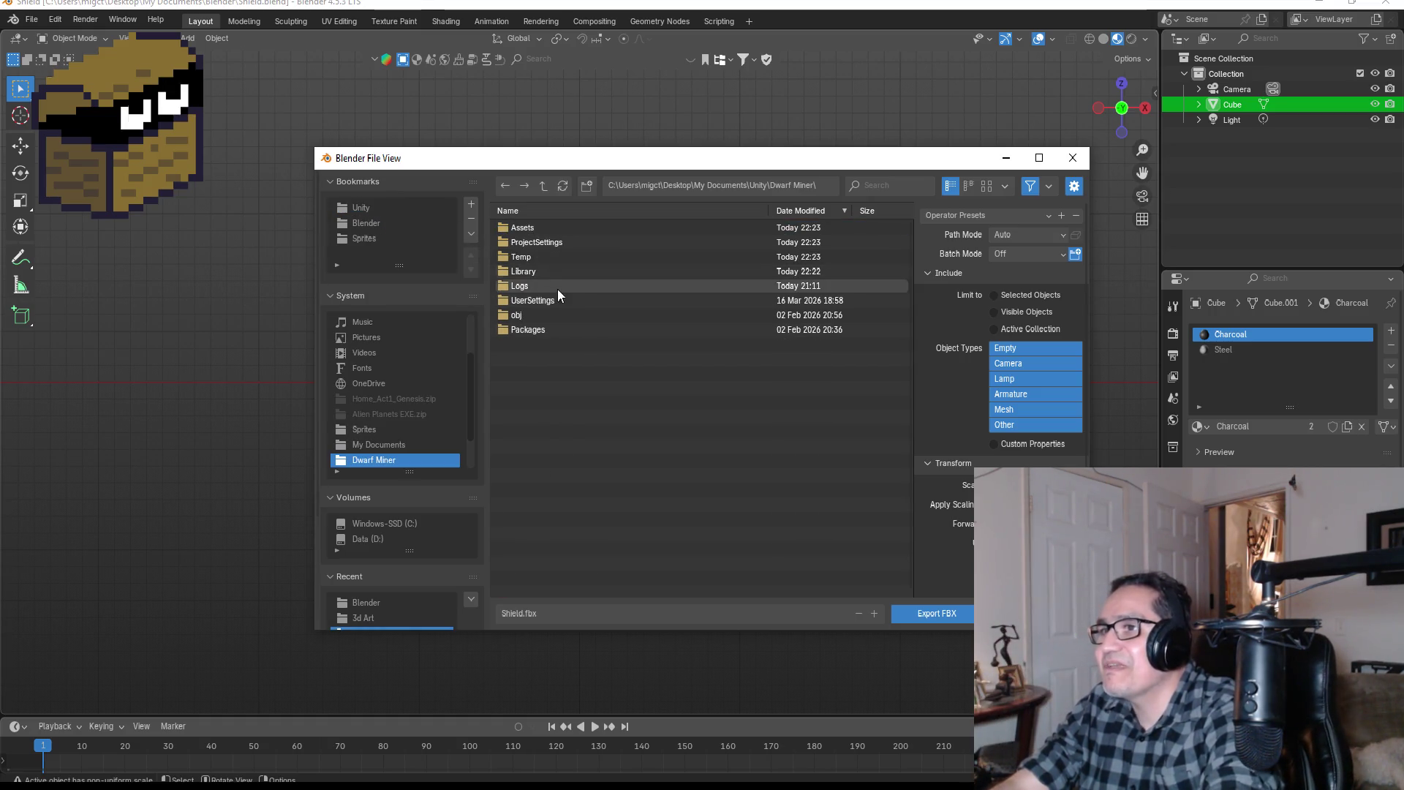
{"action": "double_click", "coordinate": [543, 230]}
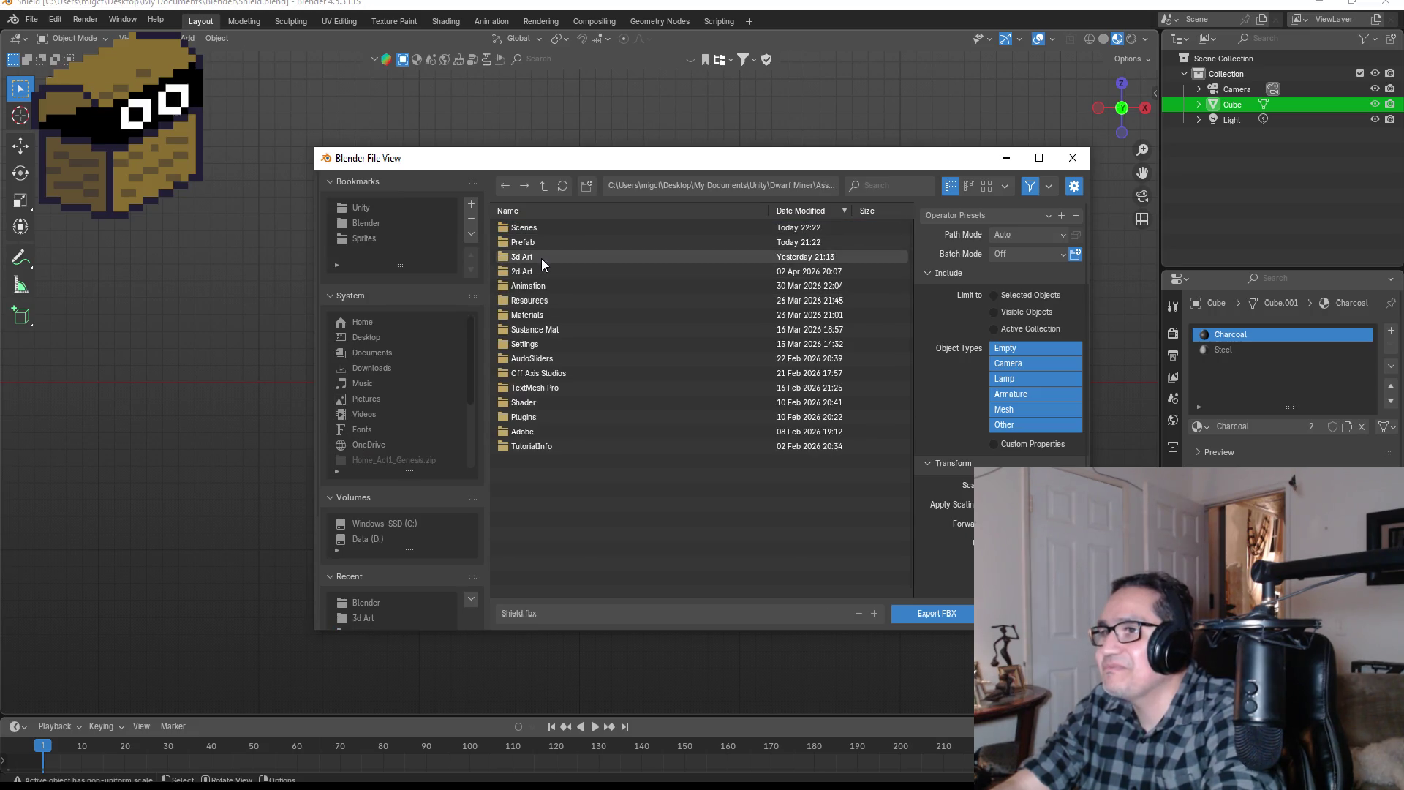
{"action": "double_click", "coordinate": [541, 258]}
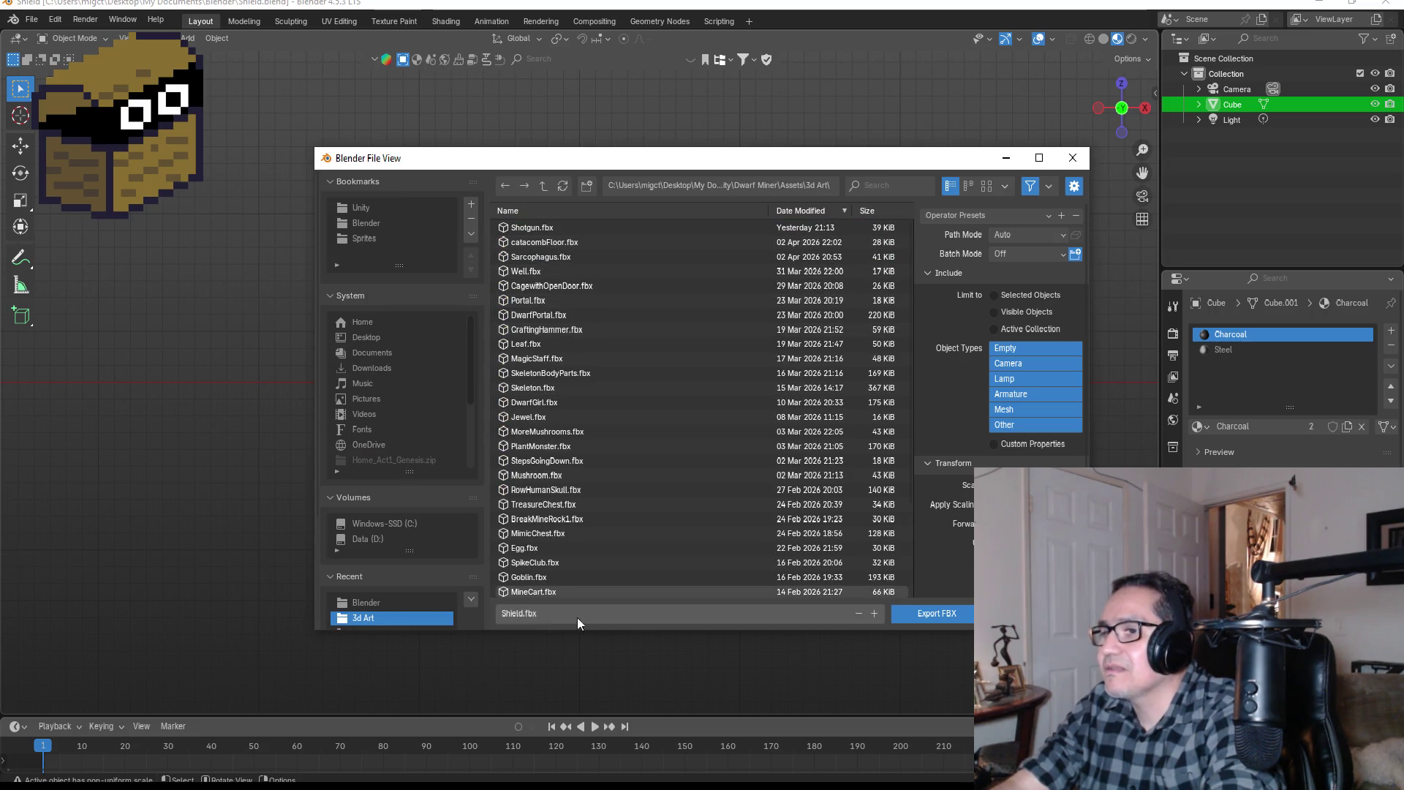
Step: Apply the ExportUnity preset, export Shield.fbx there, and hide Blender
{"action": "left_click", "coordinate": [966, 213]}
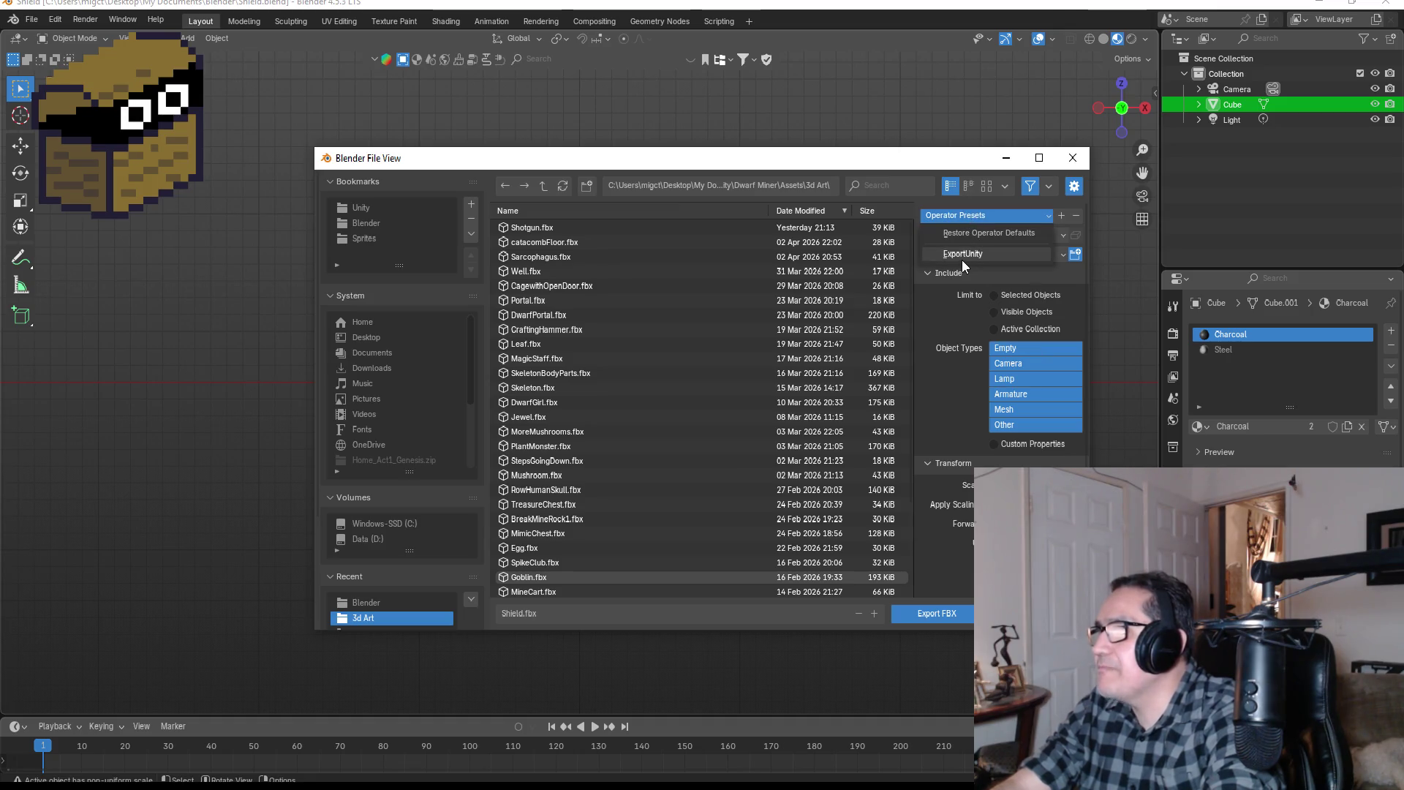
{"action": "left_click", "coordinate": [962, 260]}
{"action": "left_click", "coordinate": [946, 617]}
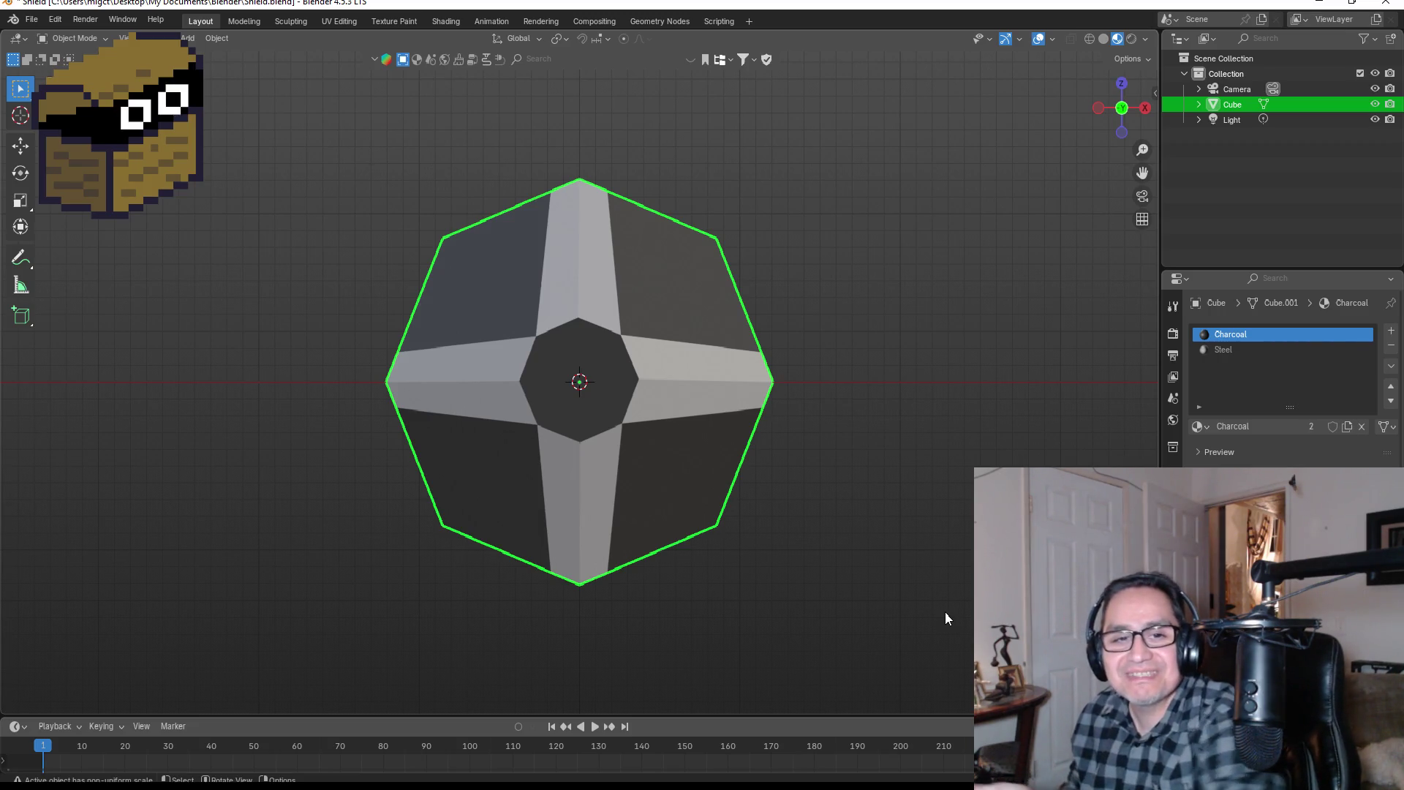
{"action": "left_click", "coordinate": [1318, 4]}
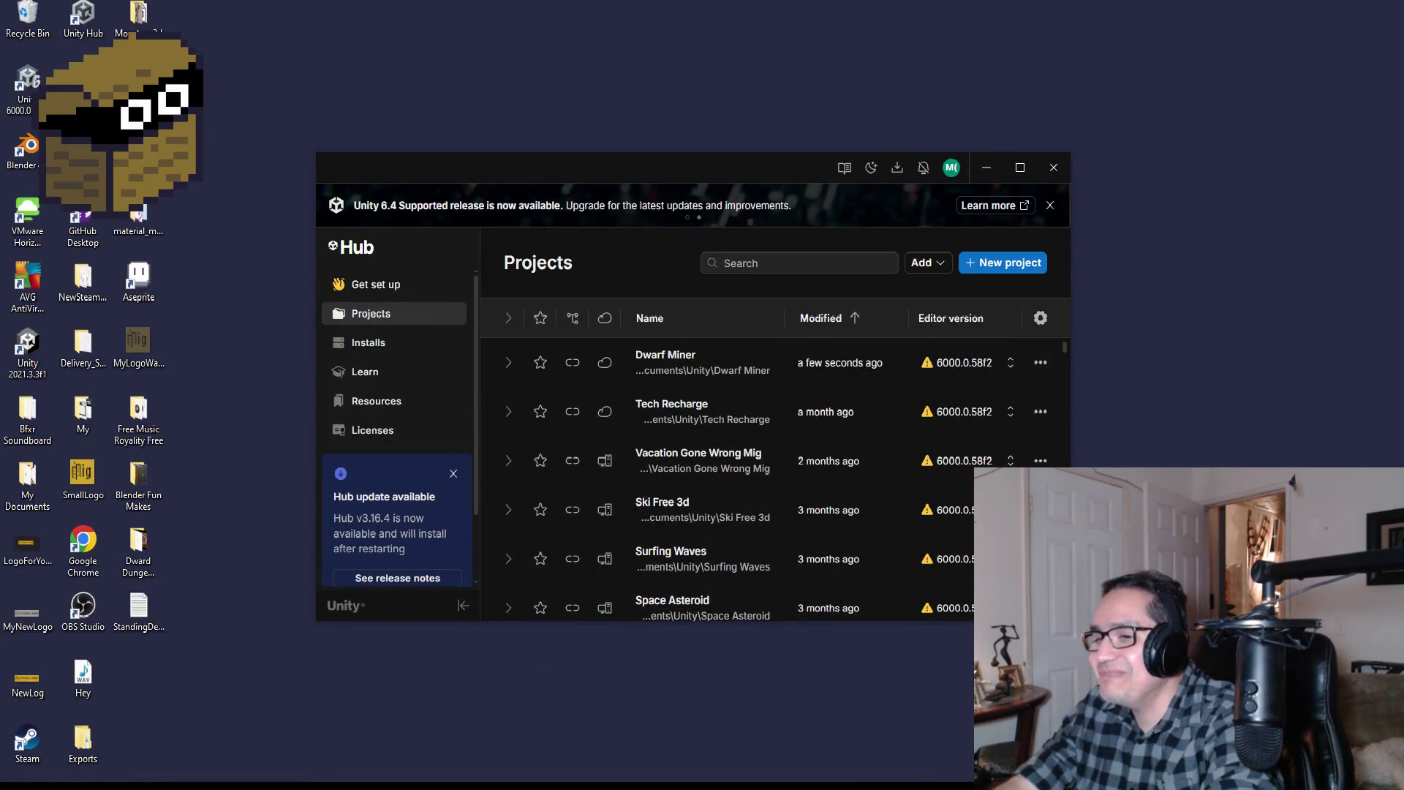
Step: Collapse the Sarcophagus, StepsGoingUp, GroupHardWall and GroupSarcophagus foldouts and show the Prefab folder
{"action": "key", "text": "alt+Tab"}
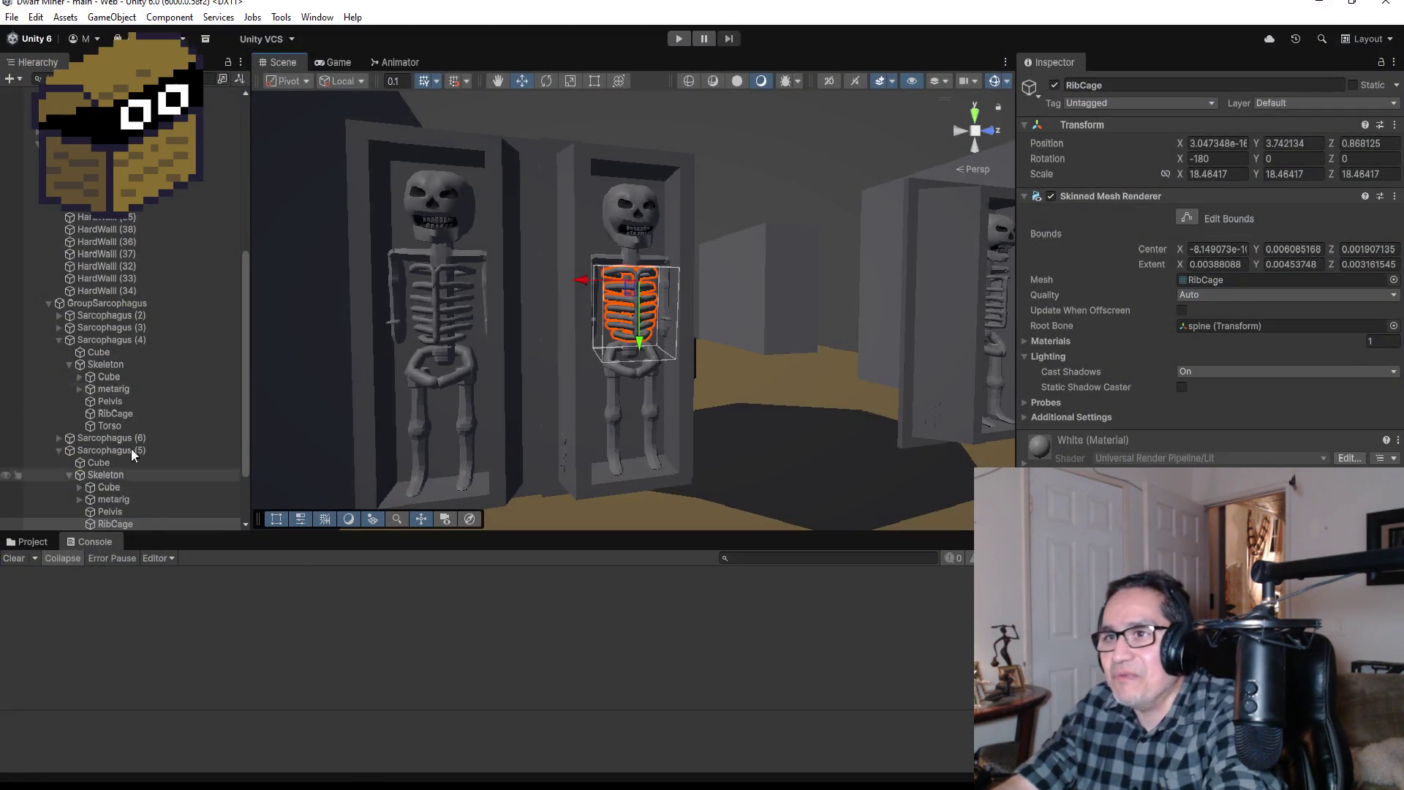
{"action": "left_click", "coordinate": [60, 340]}
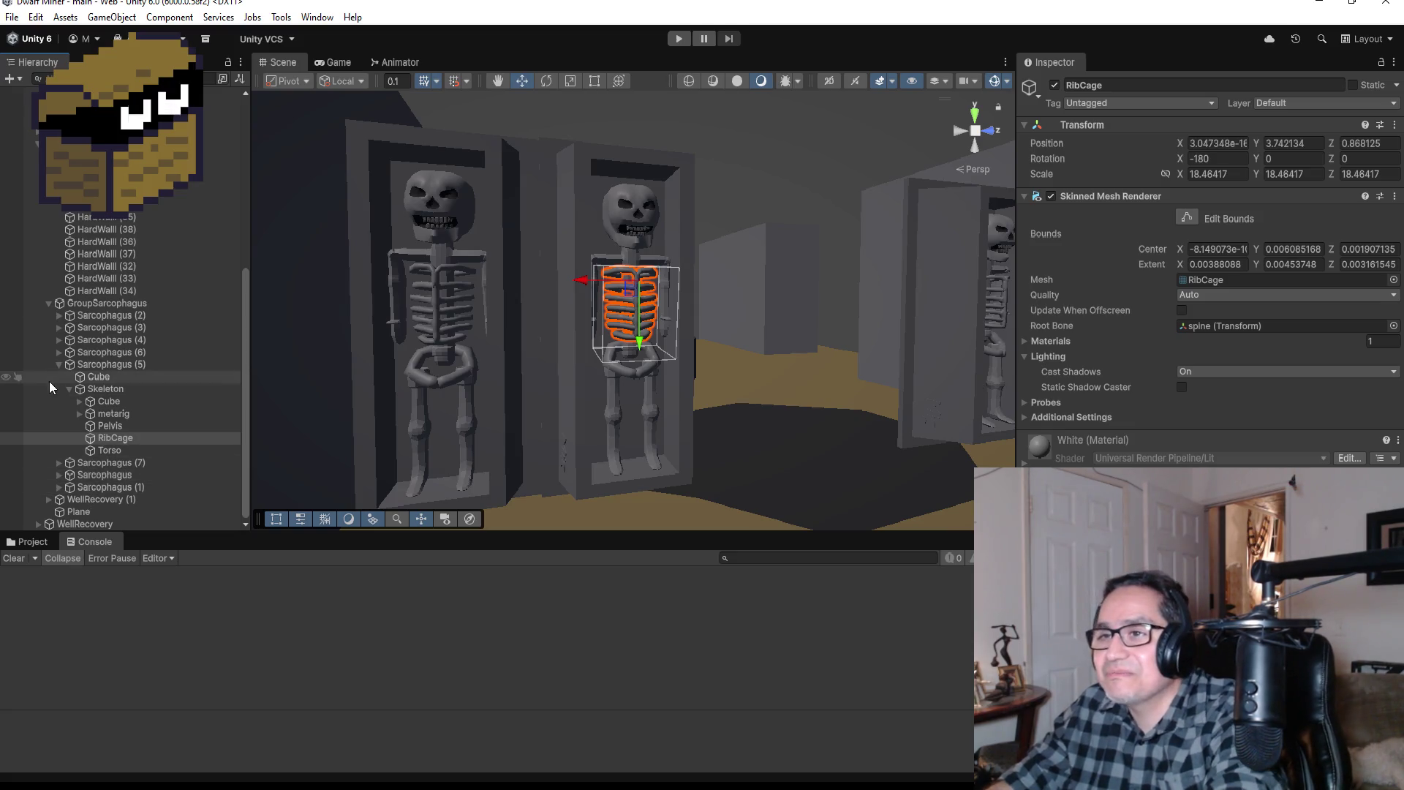
{"action": "left_click", "coordinate": [69, 389]}
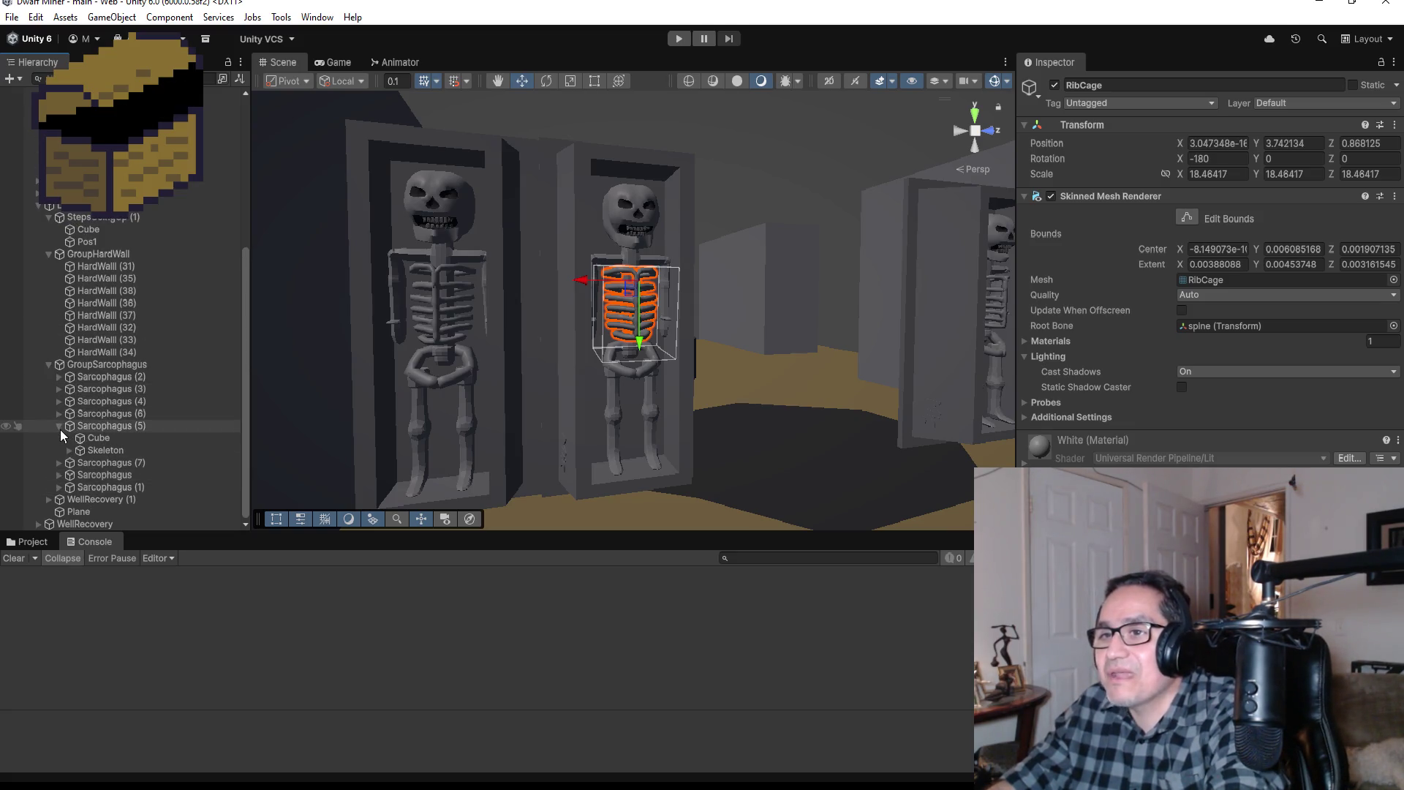
{"action": "left_click", "coordinate": [60, 425]}
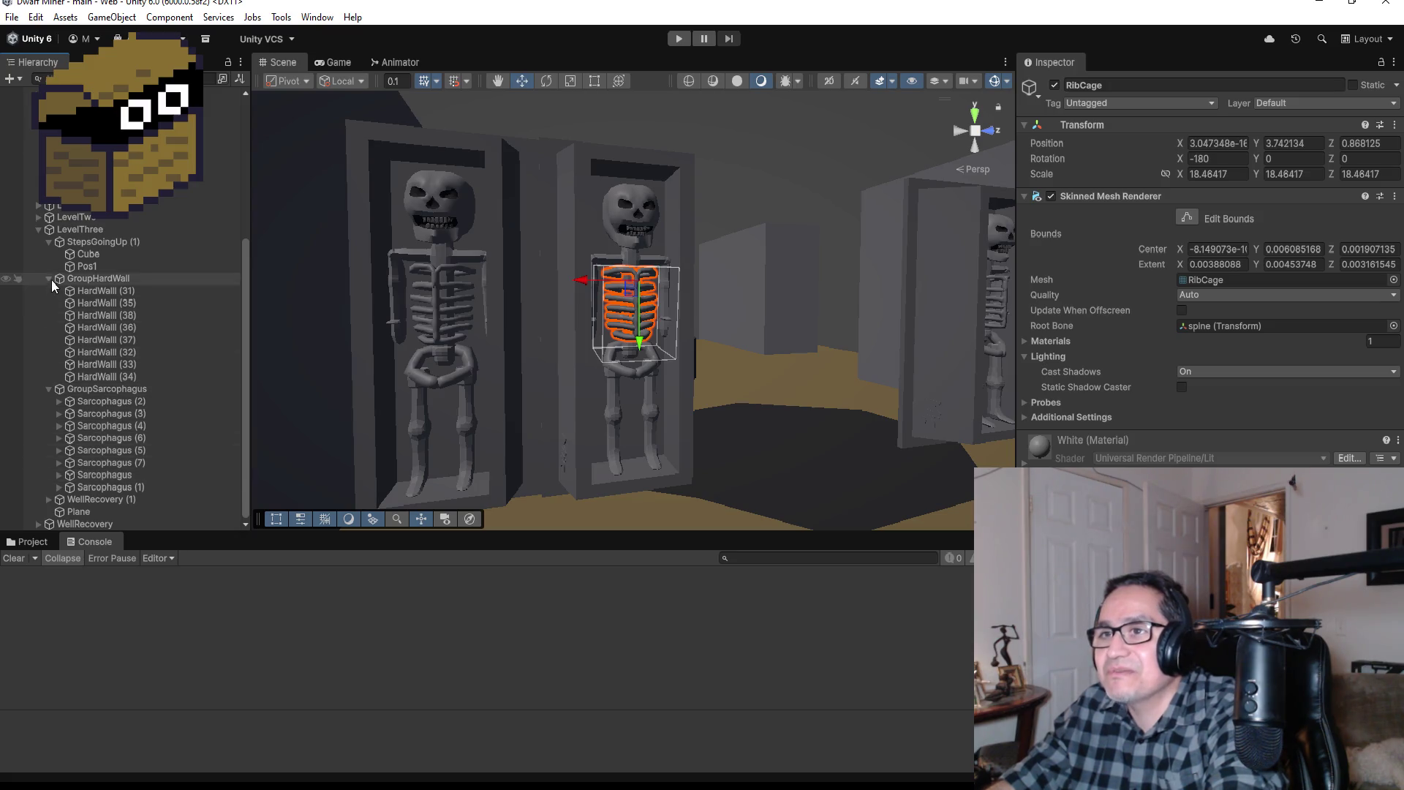
{"action": "left_click", "coordinate": [46, 242]}
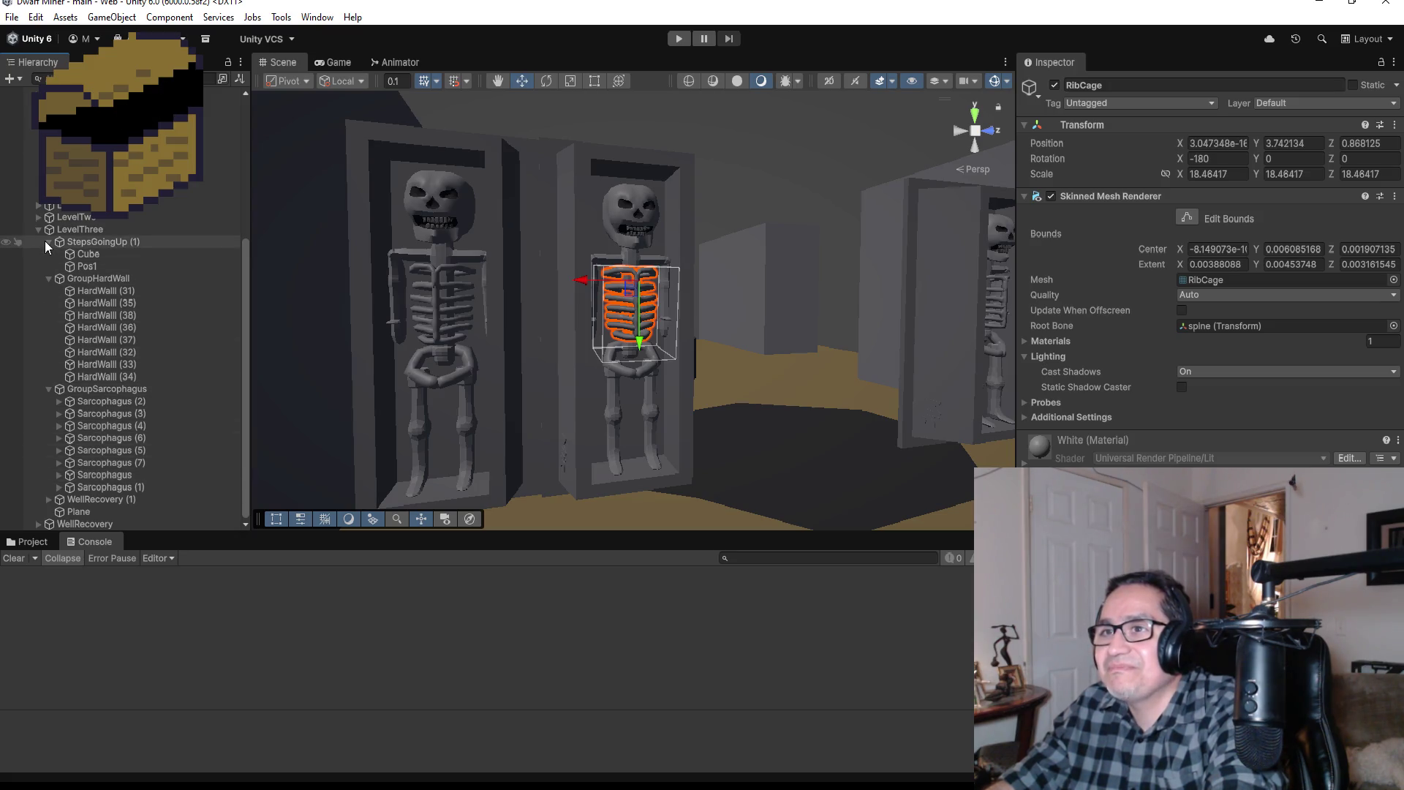
{"action": "left_click", "coordinate": [48, 278]}
{"action": "left_click", "coordinate": [47, 390]}
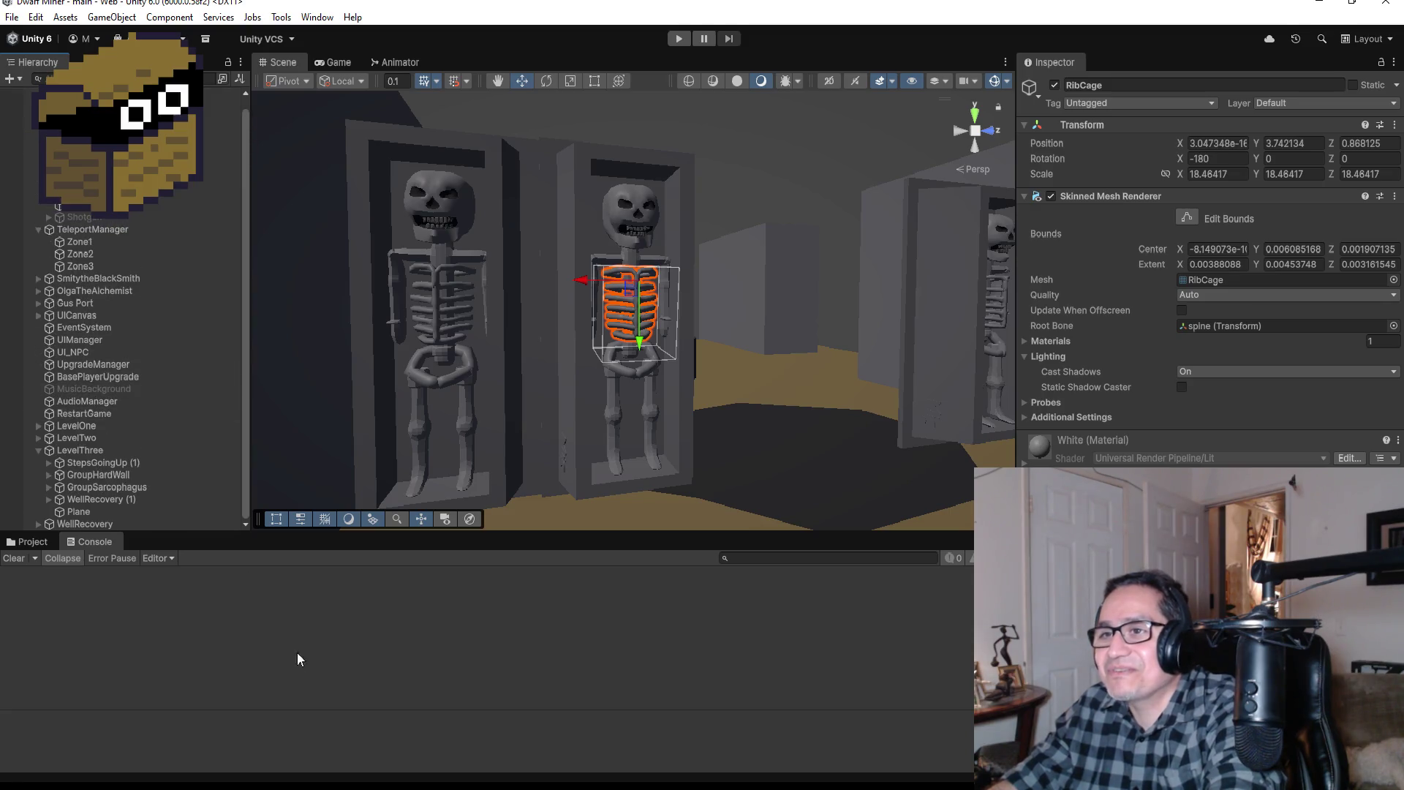
{"action": "left_click", "coordinate": [33, 542]}
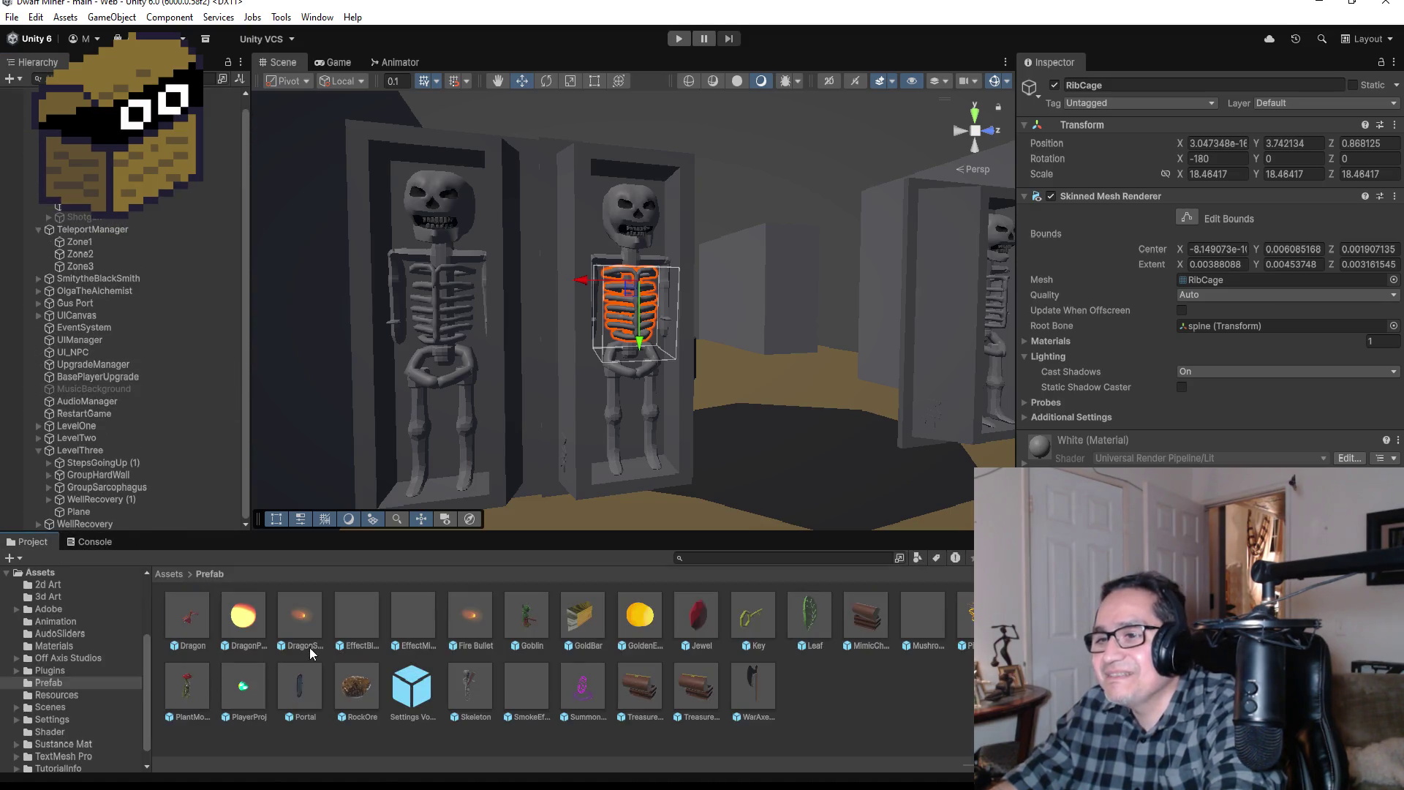
Step: Return the Project browser to the Assets root listing 3d Art and Prefab
{"action": "left_click", "coordinate": [176, 576]}
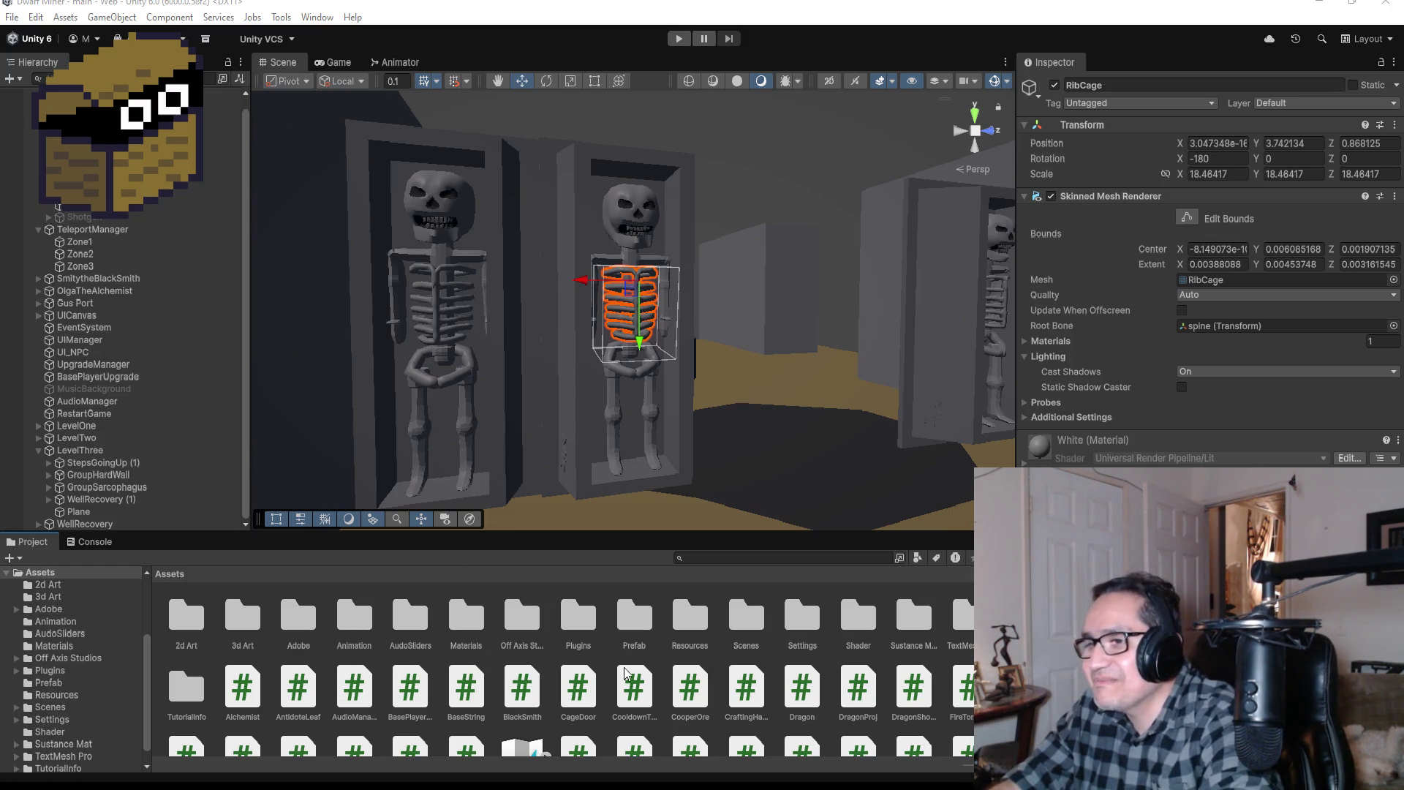
Step: Open the Assets > 3d Art folder and select the imported Shield model
{"action": "double_click", "coordinate": [634, 618]}
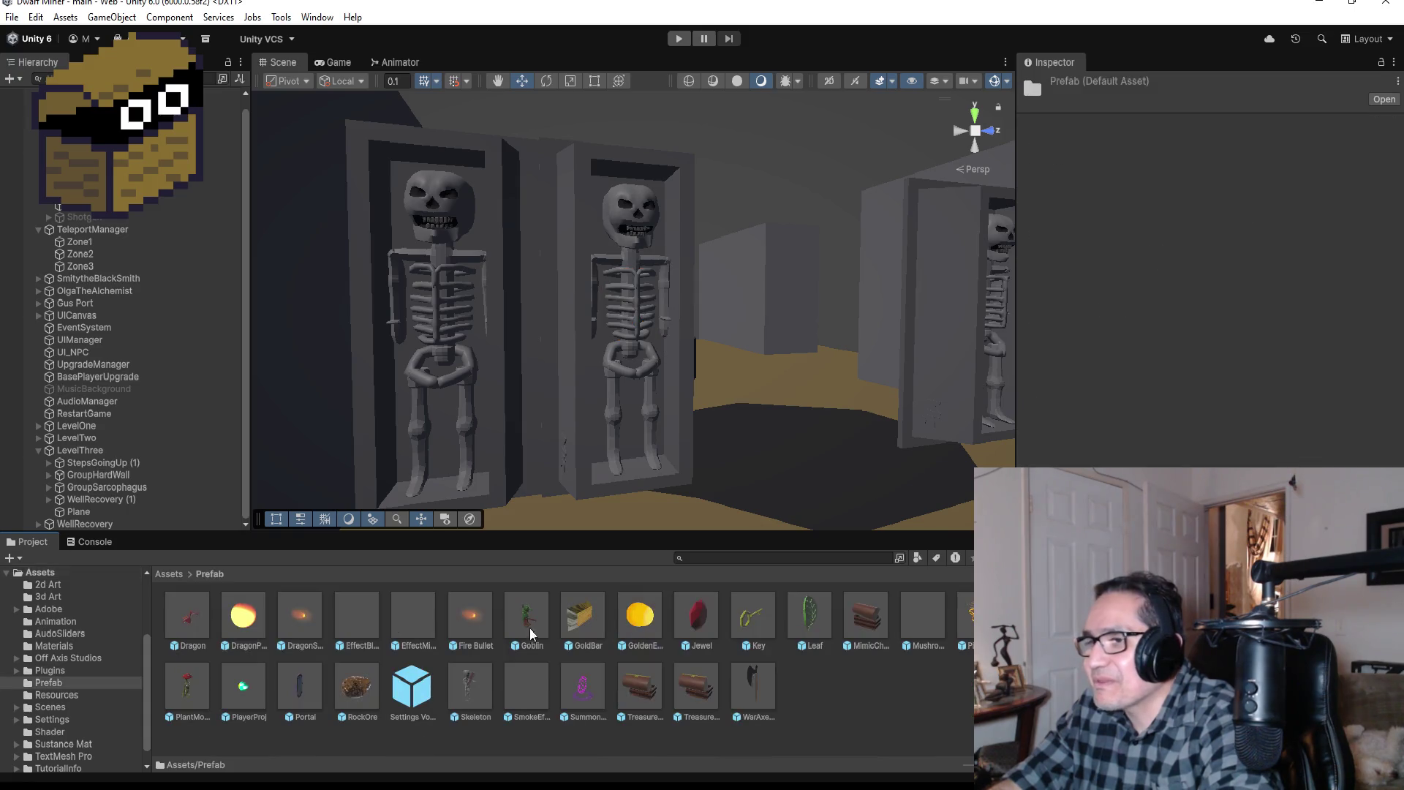
{"action": "left_click", "coordinate": [176, 577]}
{"action": "double_click", "coordinate": [252, 623]}
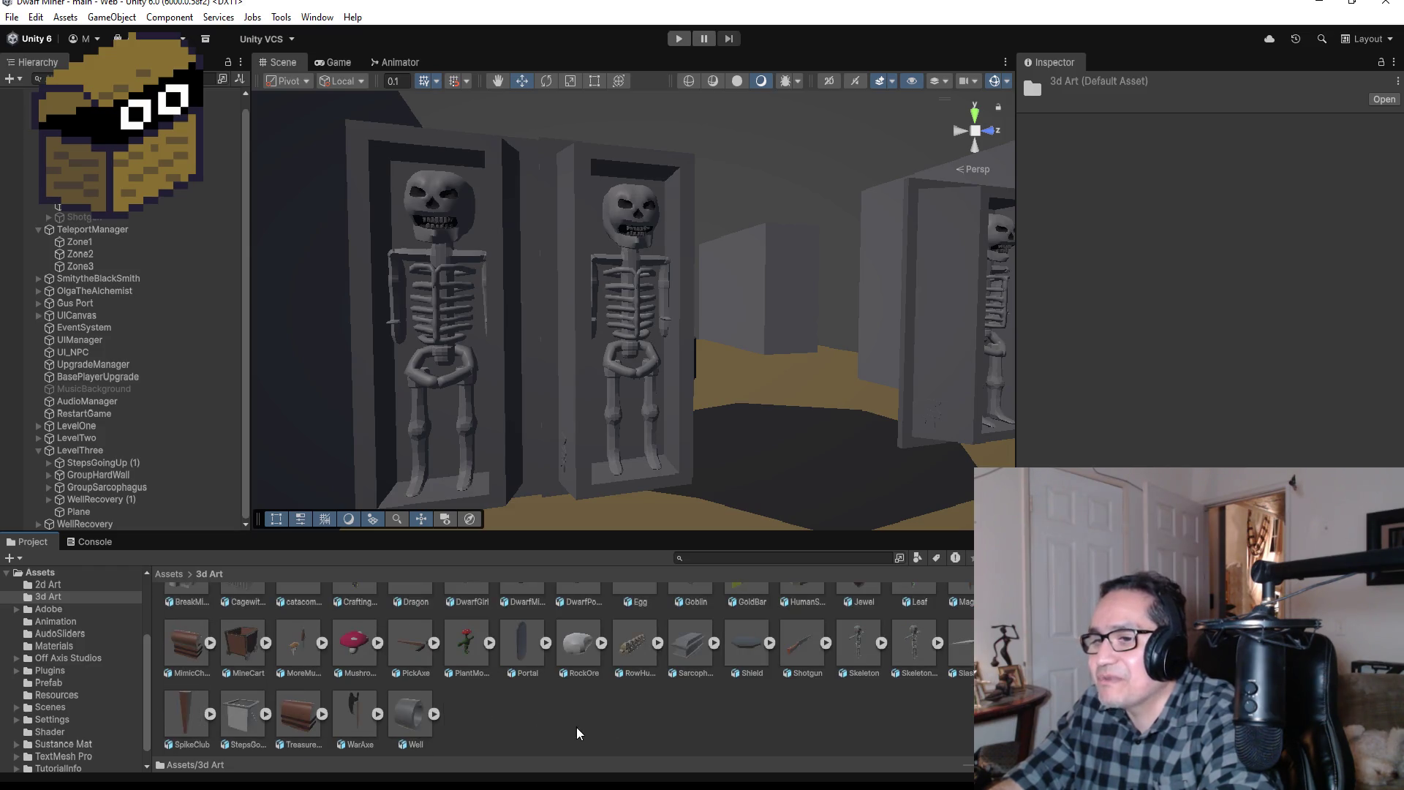
{"action": "left_click", "coordinate": [757, 683]}
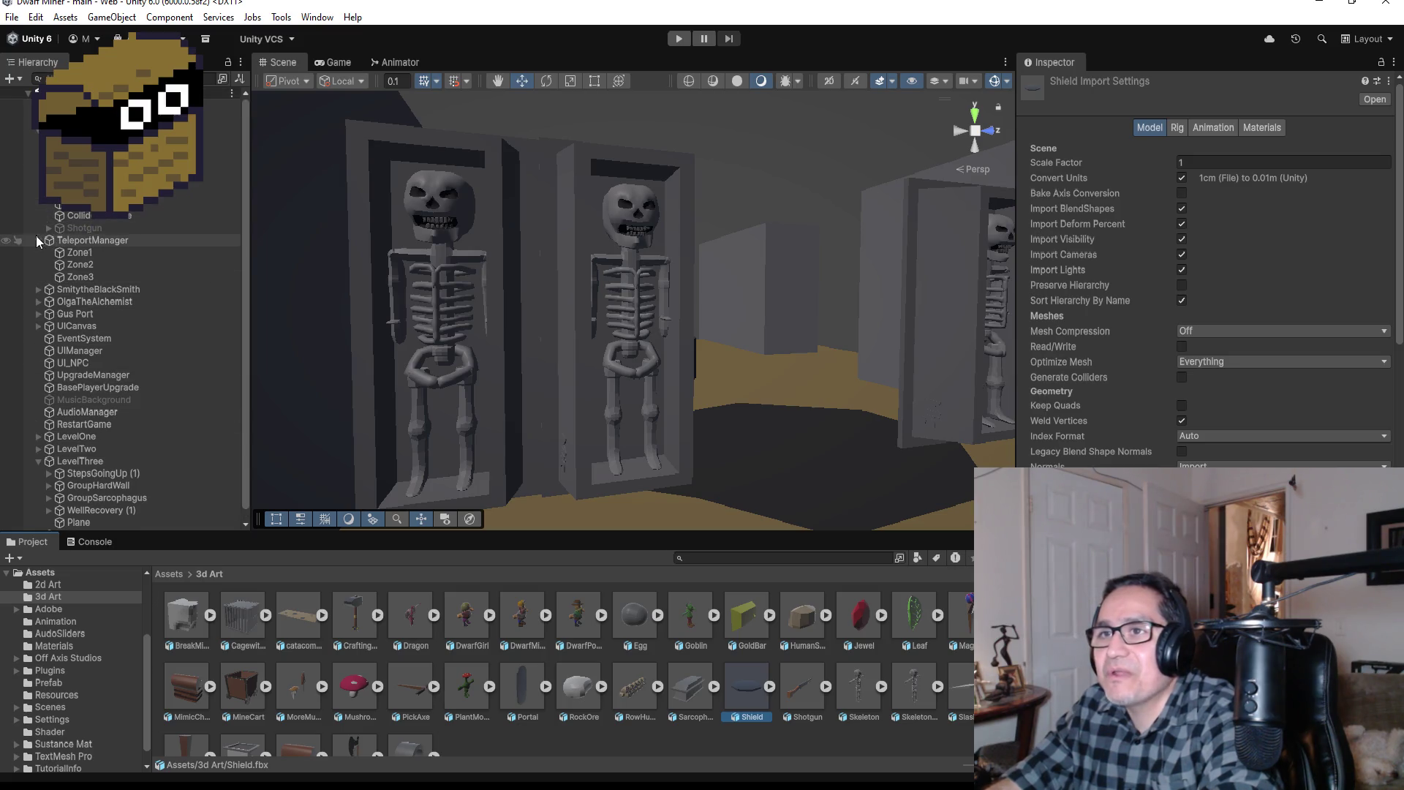
Step: Collapse LevelThree in the Hierarchy and drop the Shield into the scene beside the skeletons
{"action": "left_click", "coordinate": [37, 234]}
{"action": "scroll", "coordinate": [36, 219], "scroll_direction": "down", "scroll_amount": 3}
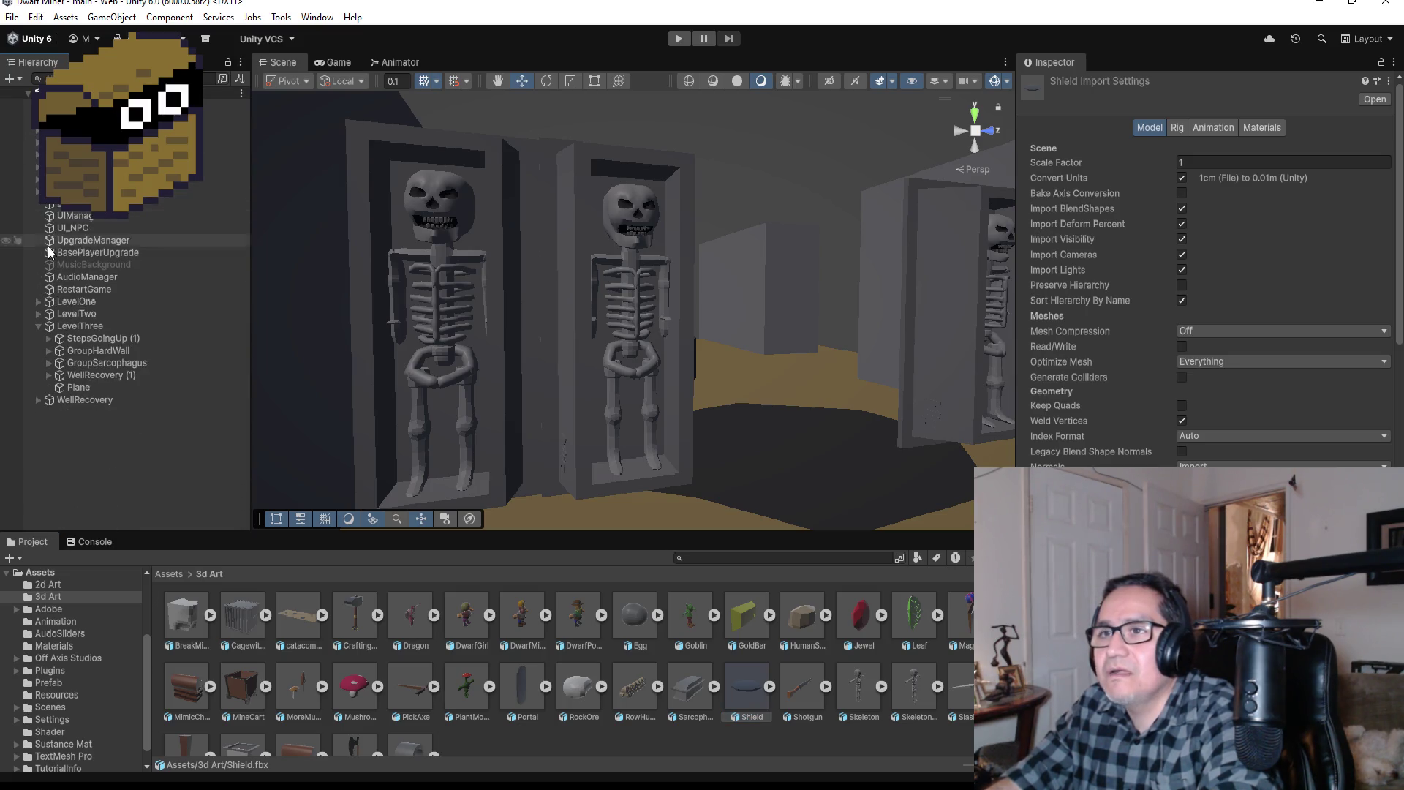
{"action": "left_click", "coordinate": [33, 323]}
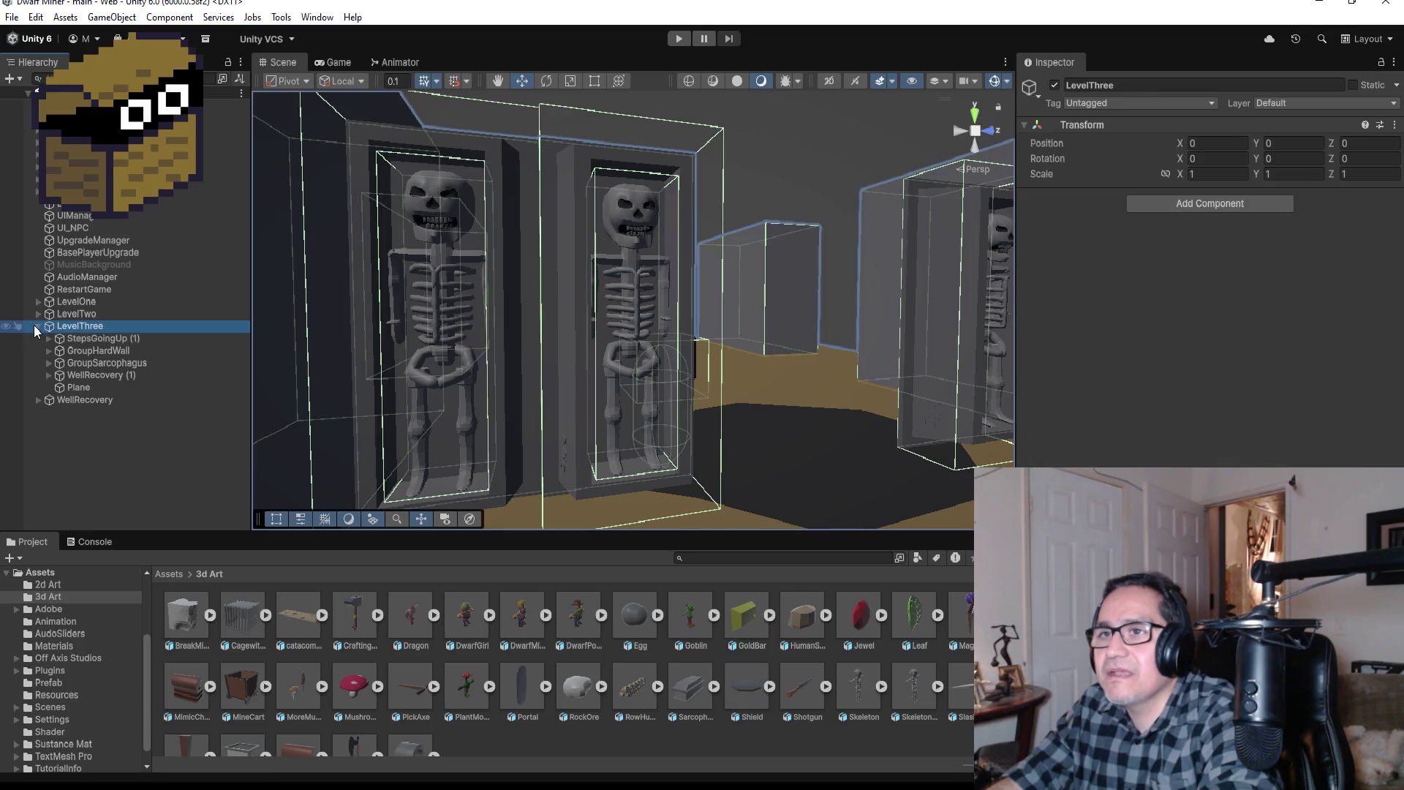
{"action": "left_click", "coordinate": [36, 326]}
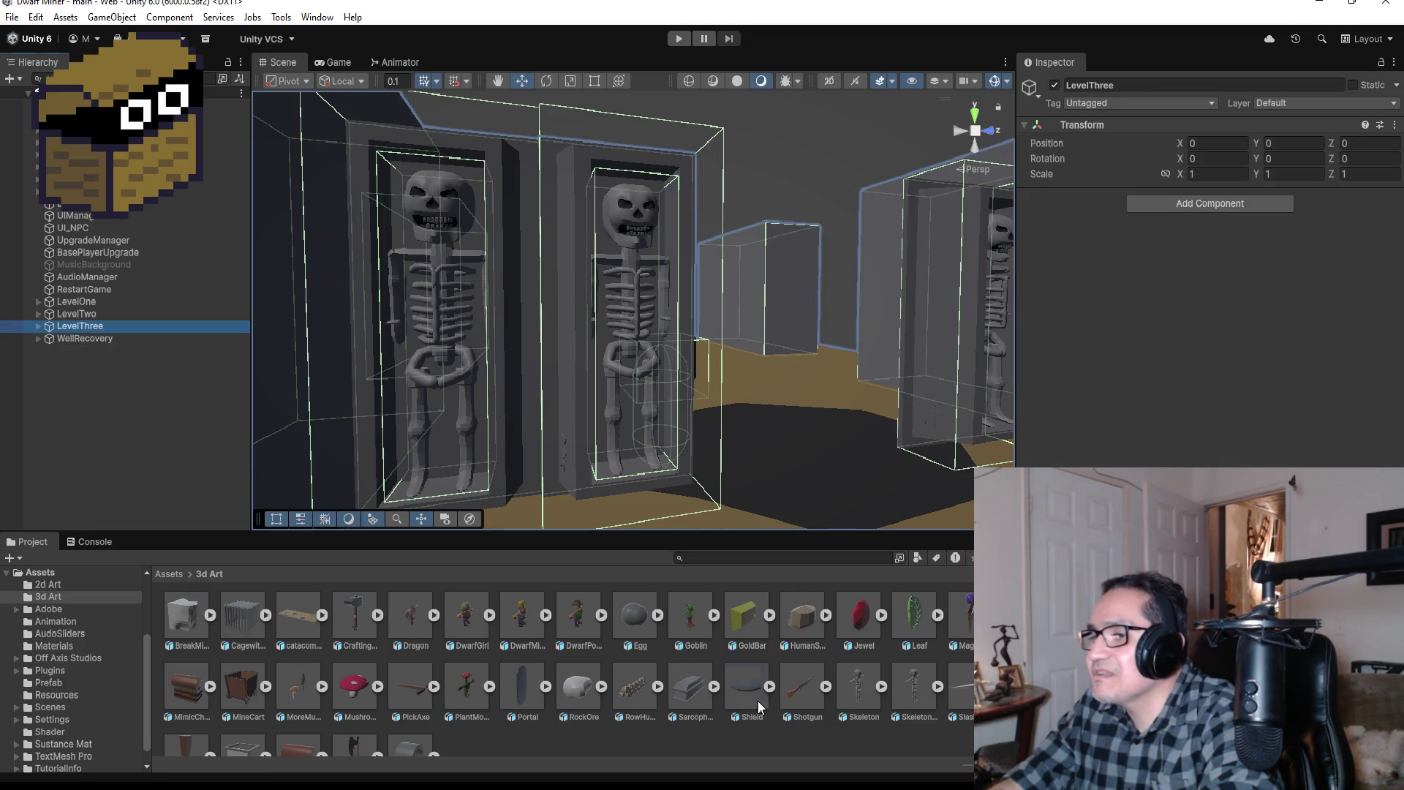
{"action": "mouse_move", "coordinate": [742, 688]}
{"action": "left_mouse_down"}
{"action": "mouse_move", "coordinate": [673, 558]}
{"action": "mouse_move", "coordinate": [455, 334]}
{"action": "mouse_move", "coordinate": [478, 343]}
{"action": "mouse_move", "coordinate": [245, 354]}
{"action": "mouse_move", "coordinate": [472, 314]}
{"action": "mouse_move", "coordinate": [479, 329]}
{"action": "left_mouse_up"}
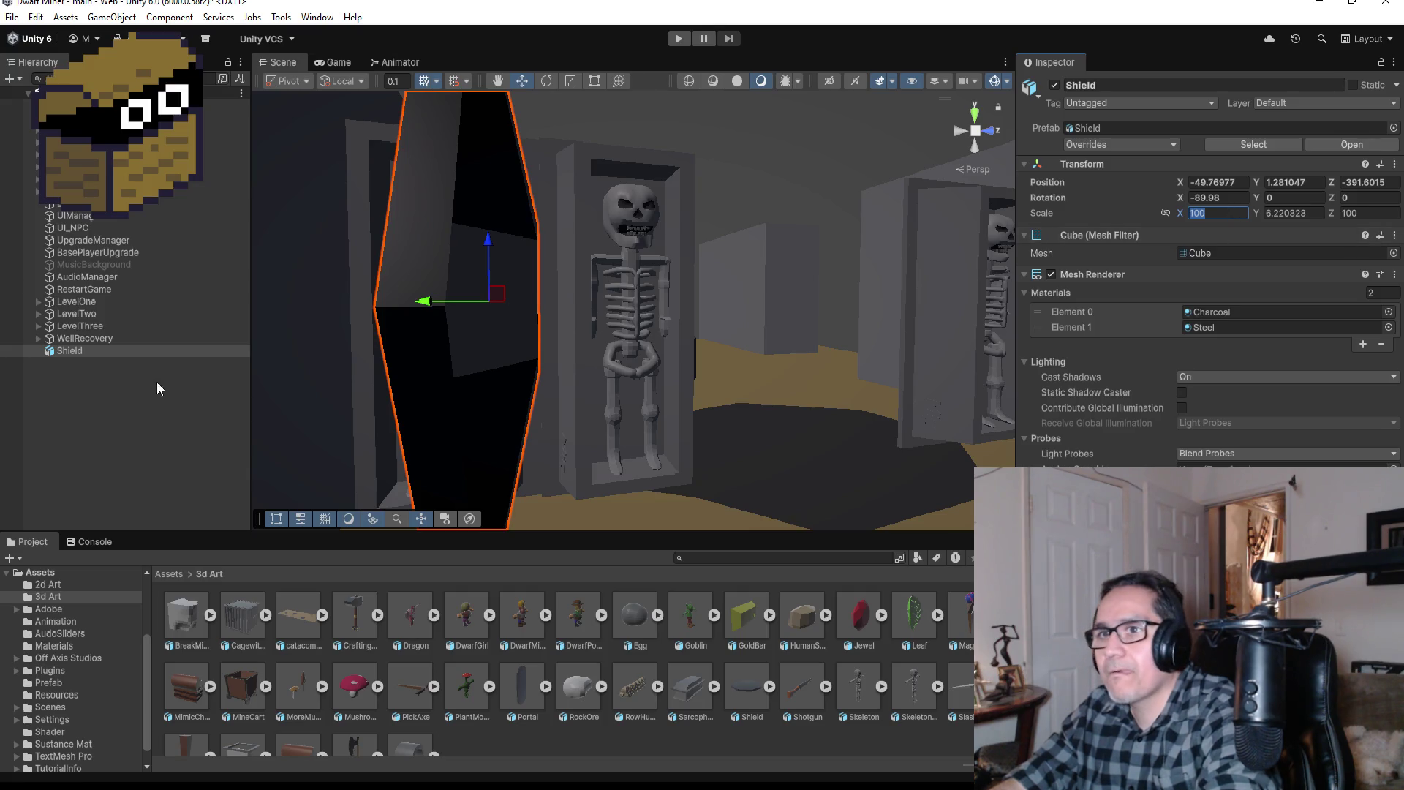
Step: Unpack the Shield object so it is no longer a prefab
{"action": "left_click", "coordinate": [96, 349]}
{"action": "right_click", "coordinate": [95, 350]}
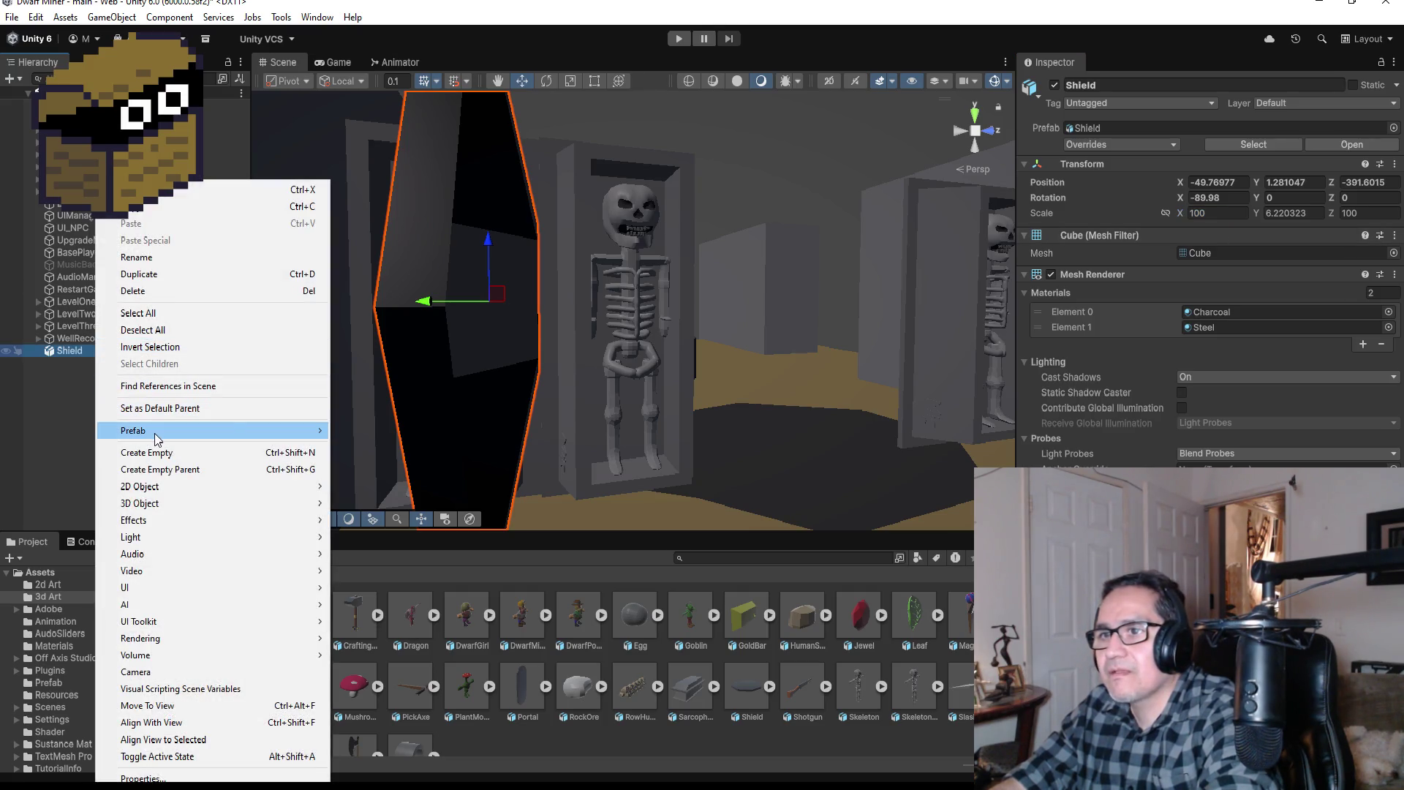
{"action": "mouse_move", "coordinate": [155, 432]}
{"action": "left_click", "coordinate": [402, 548]}
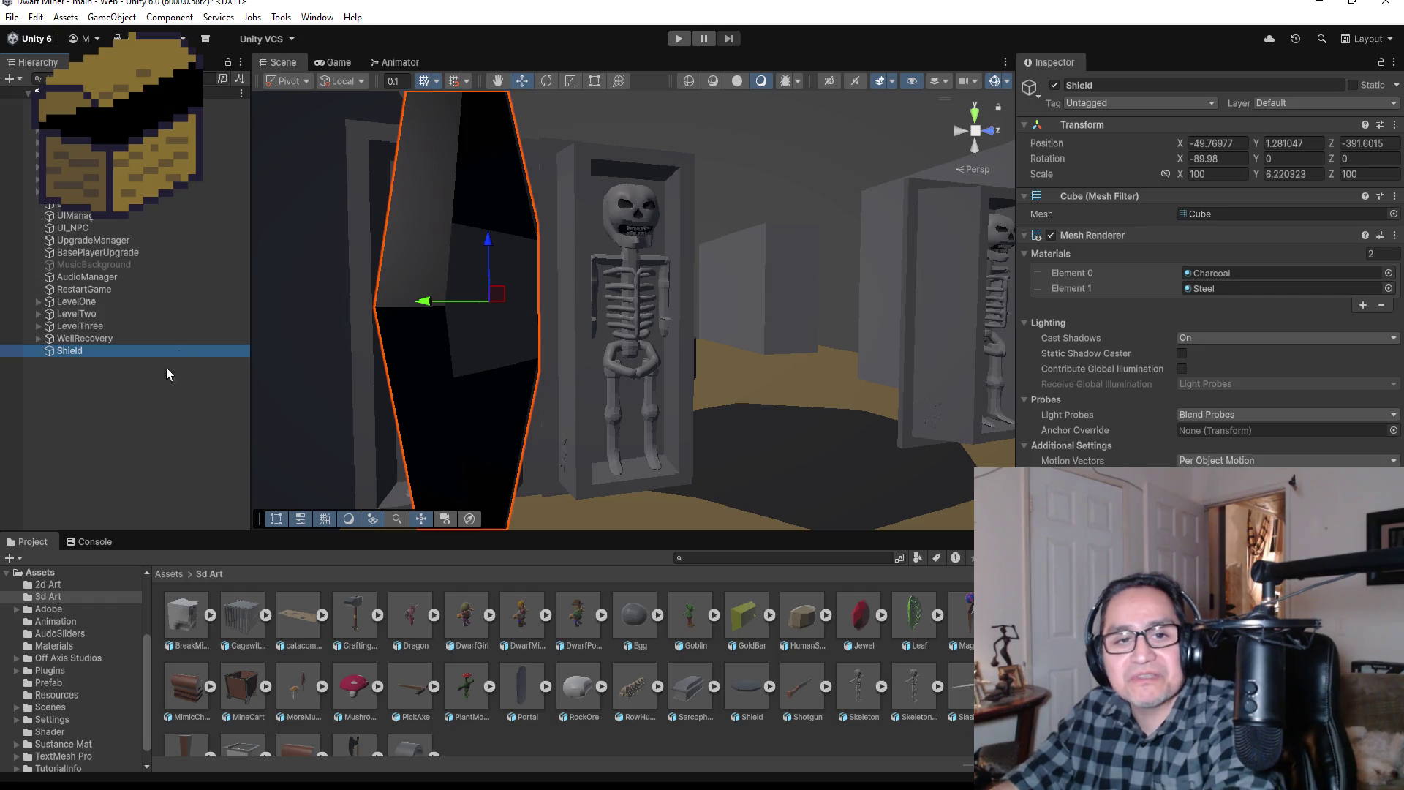
Step: Set the shield's rotation to 90, 0, 90
{"action": "left_click", "coordinate": [1232, 160]}
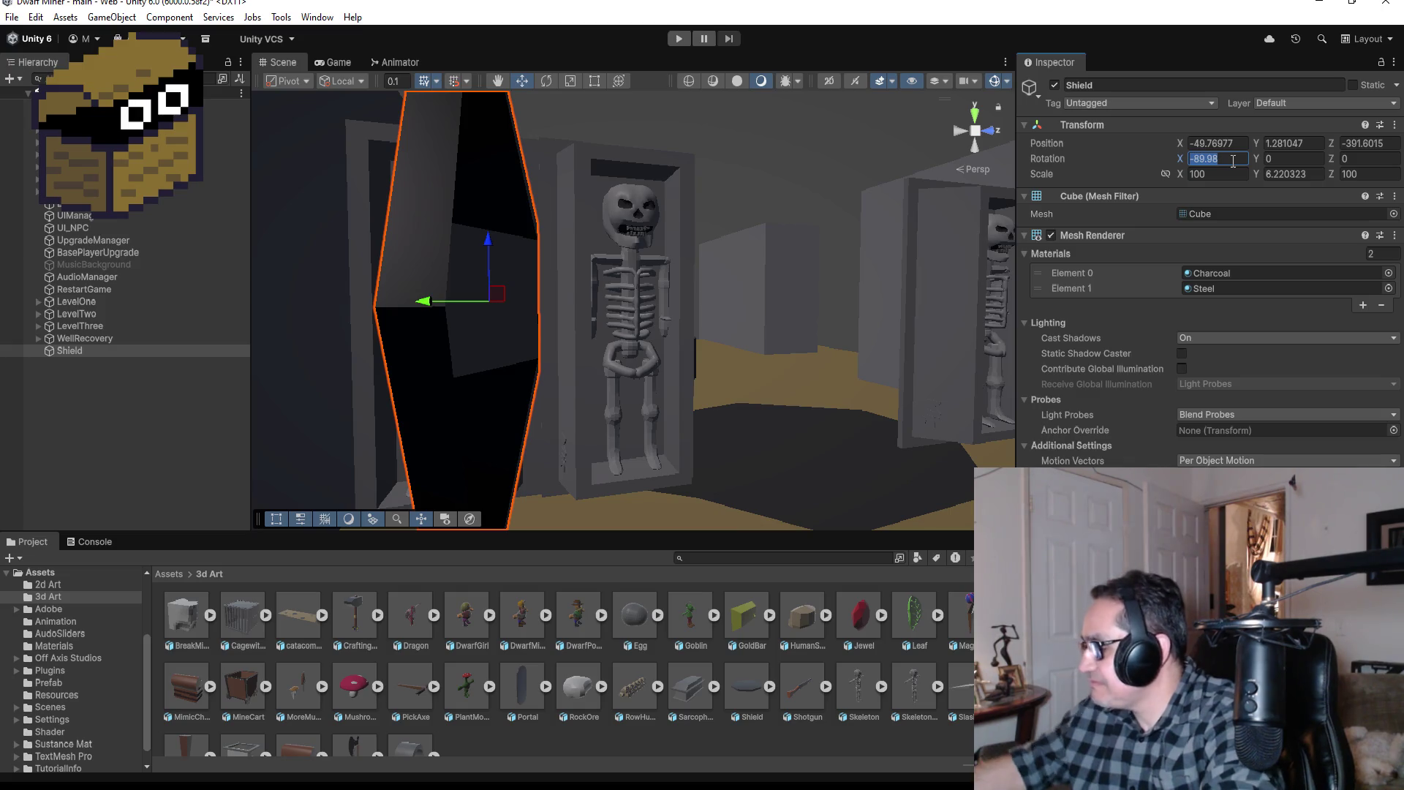
{"action": "type", "text": "90"}
{"action": "key", "text": "BackSpace"}
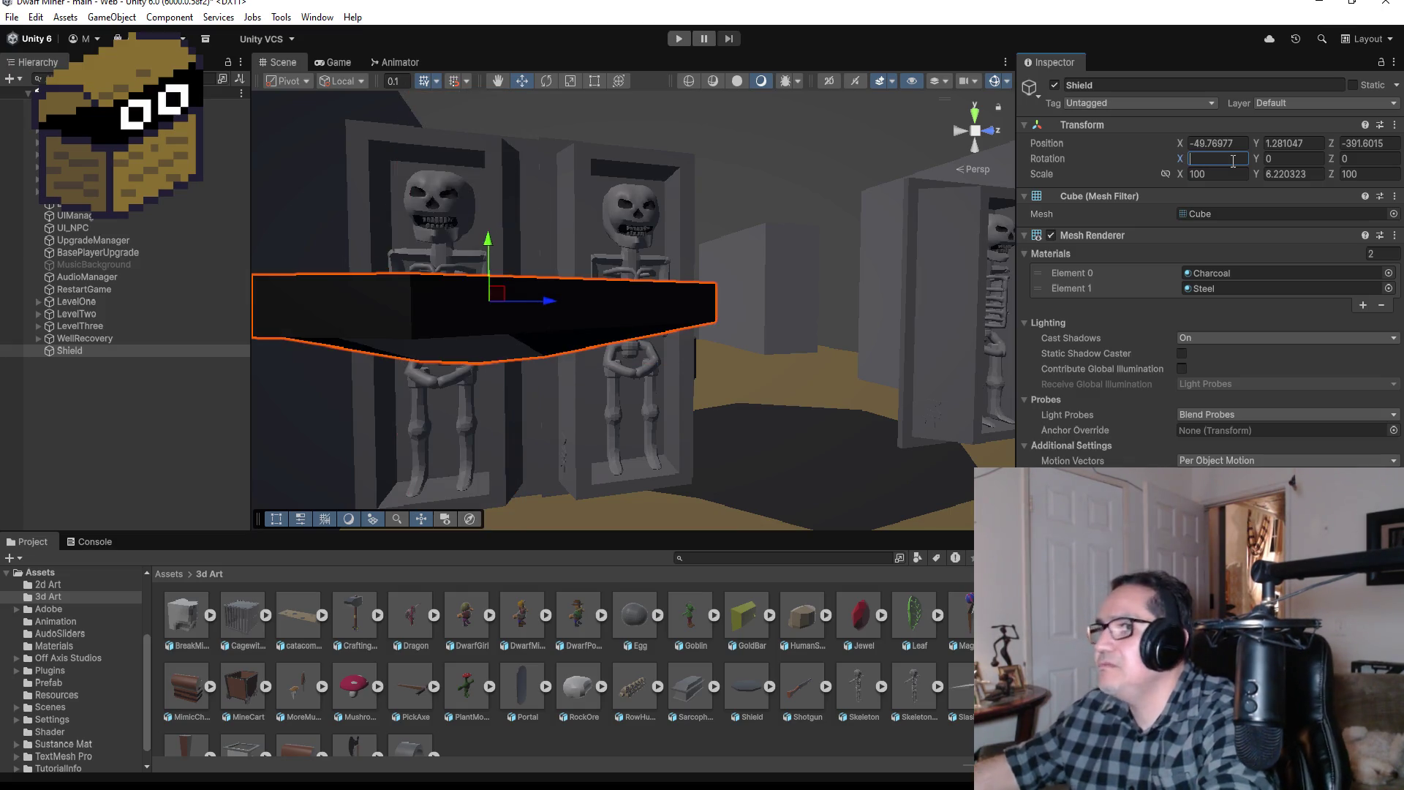
{"action": "type", "text": "90"}
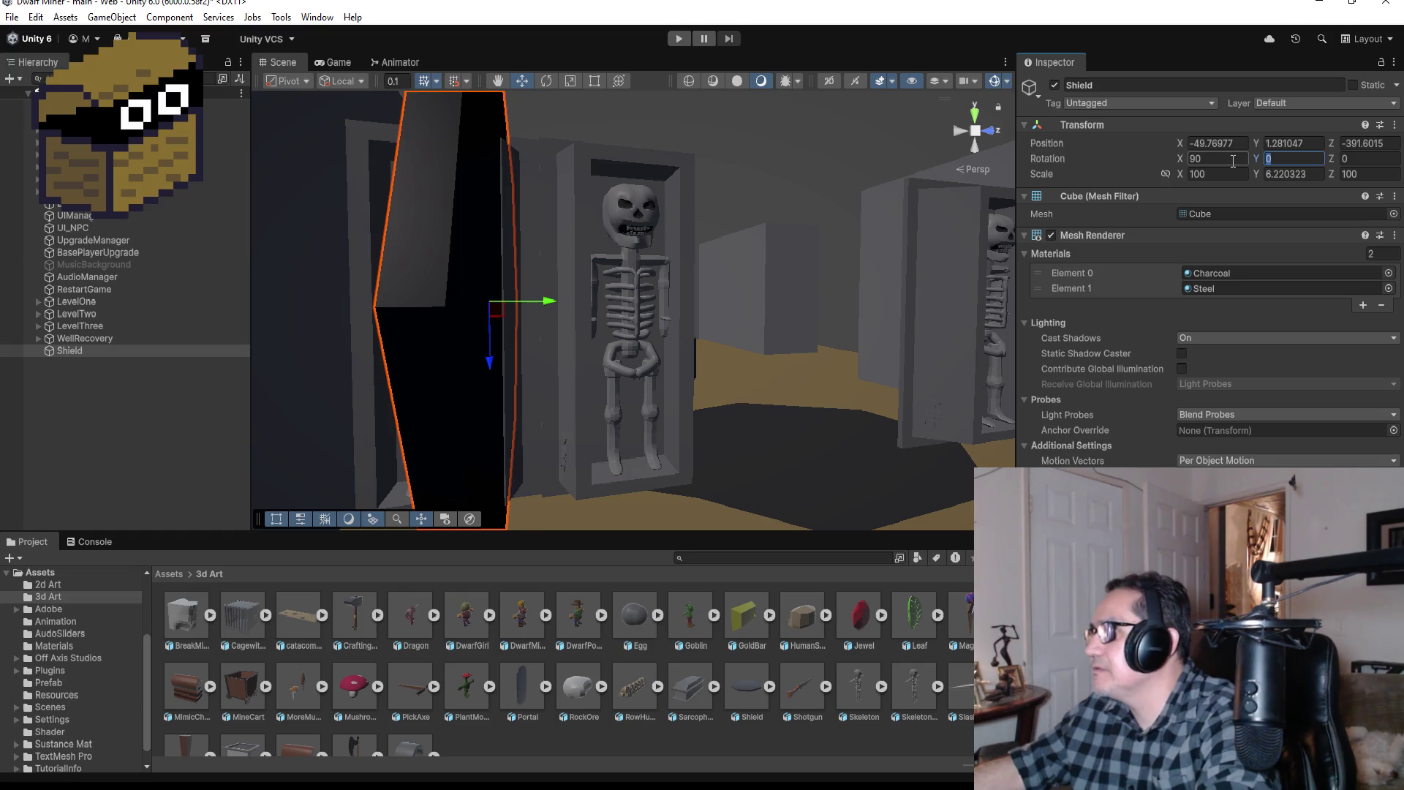
{"action": "key", "text": "Tab"}
{"action": "type", "text": "90"}
{"action": "key", "text": "BackSpace"}
{"action": "key", "text": "BackSpace"}
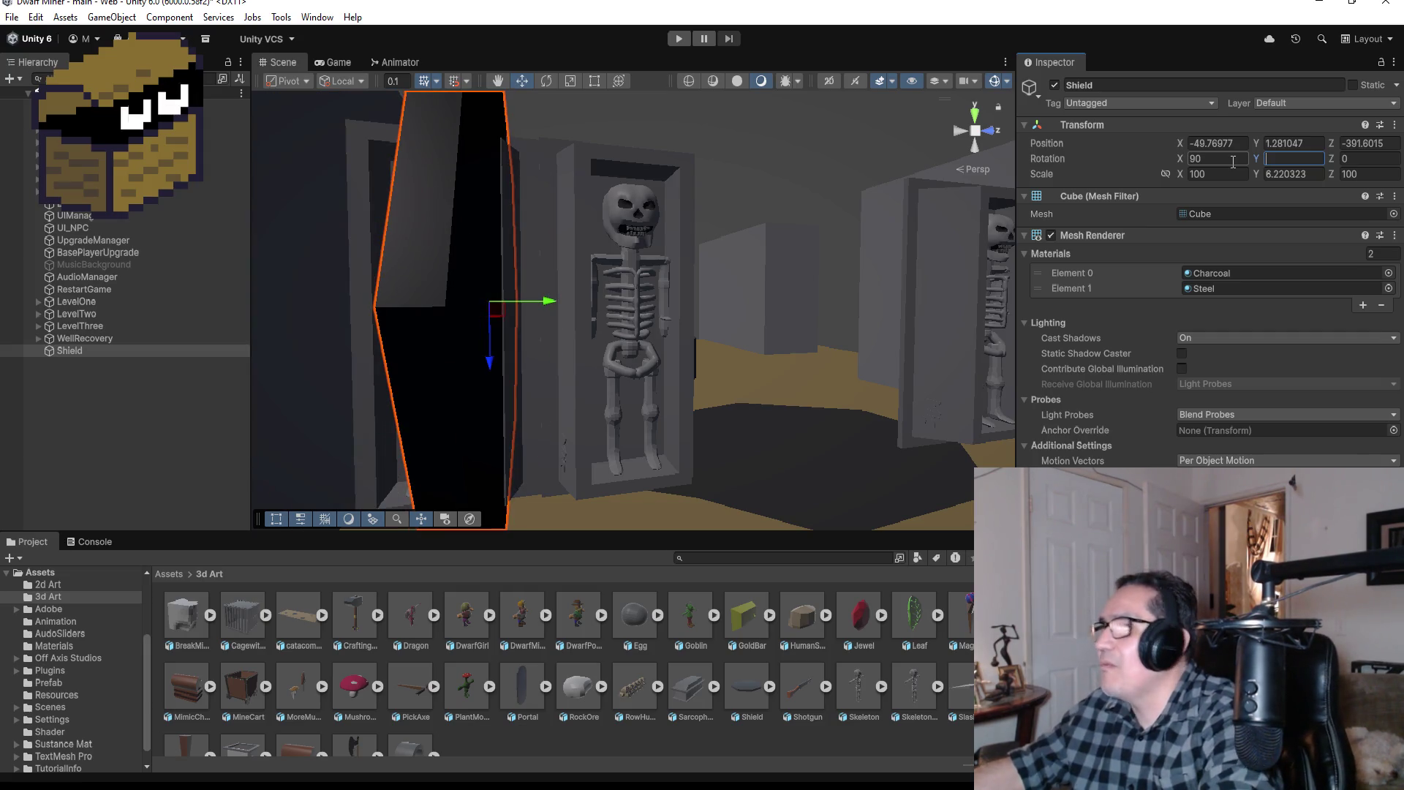
{"action": "key", "text": "Tab"}
{"action": "type", "text": "90"}
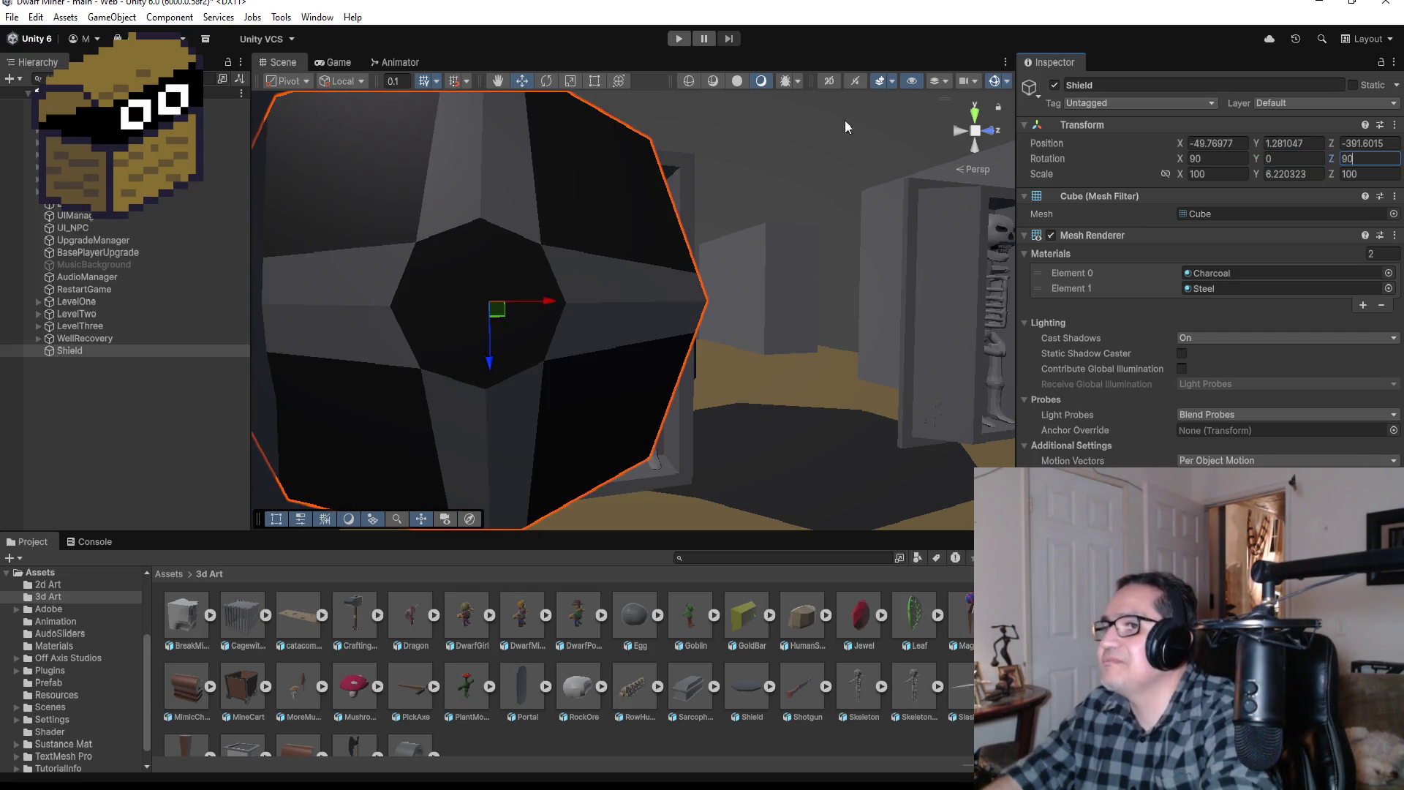
{"action": "key", "text": "Tab"}
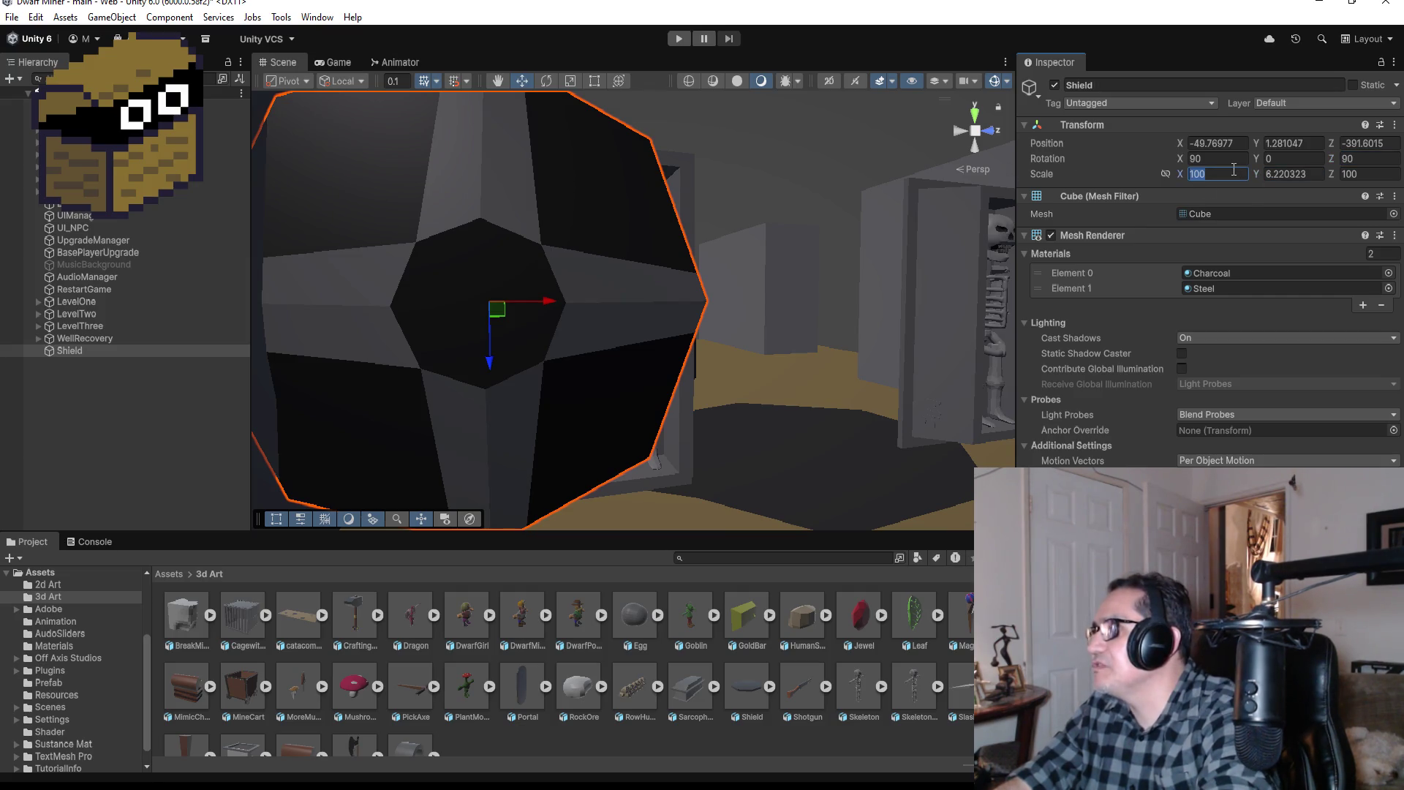
Step: Try scale 50, then 25 on X and Z, and slide the shield left
{"action": "scroll", "coordinate": [871, 215], "scroll_direction": "down", "scroll_amount": 4}
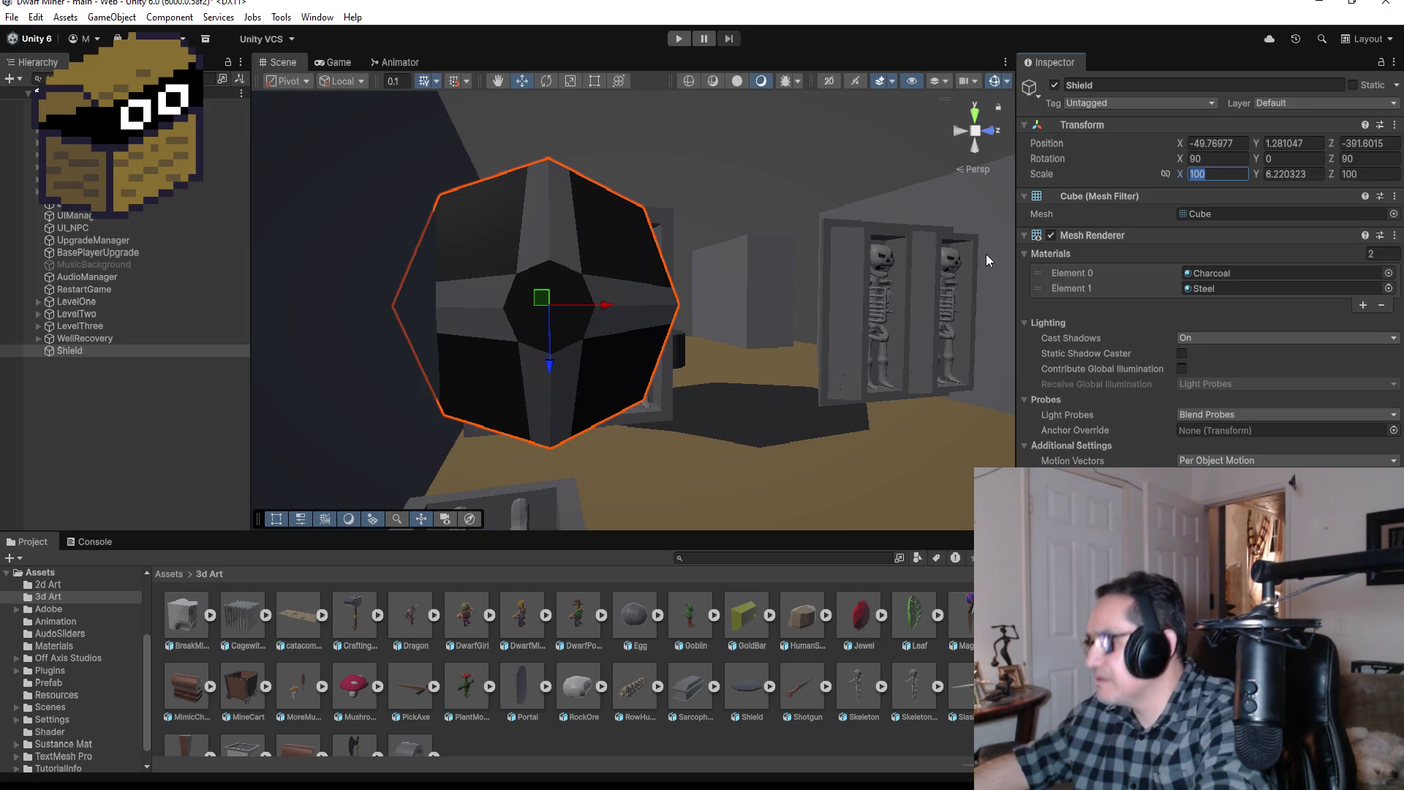
{"action": "type", "text": "50"}
{"action": "key", "text": "Tab"}
{"action": "key", "text": "Tab"}
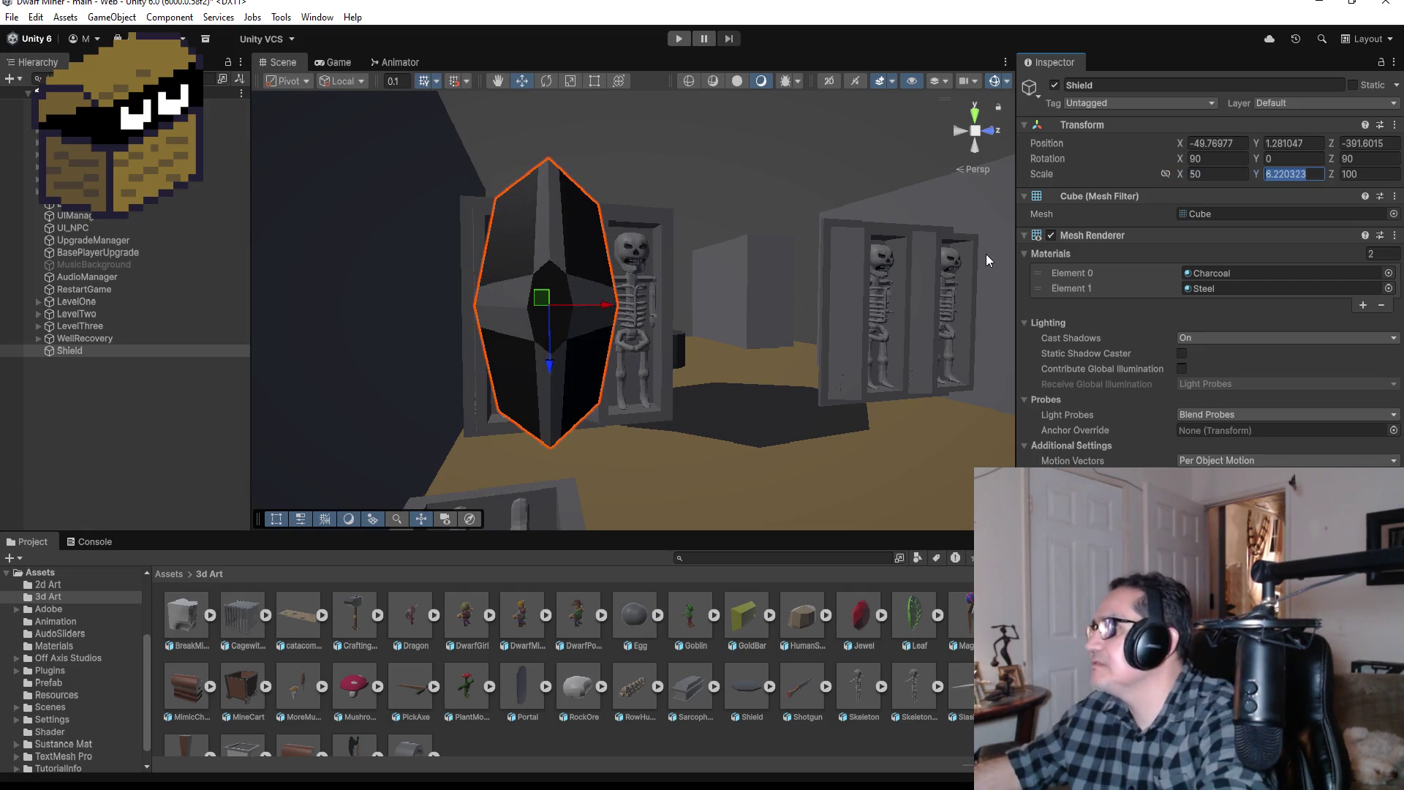
{"action": "type", "text": "50"}
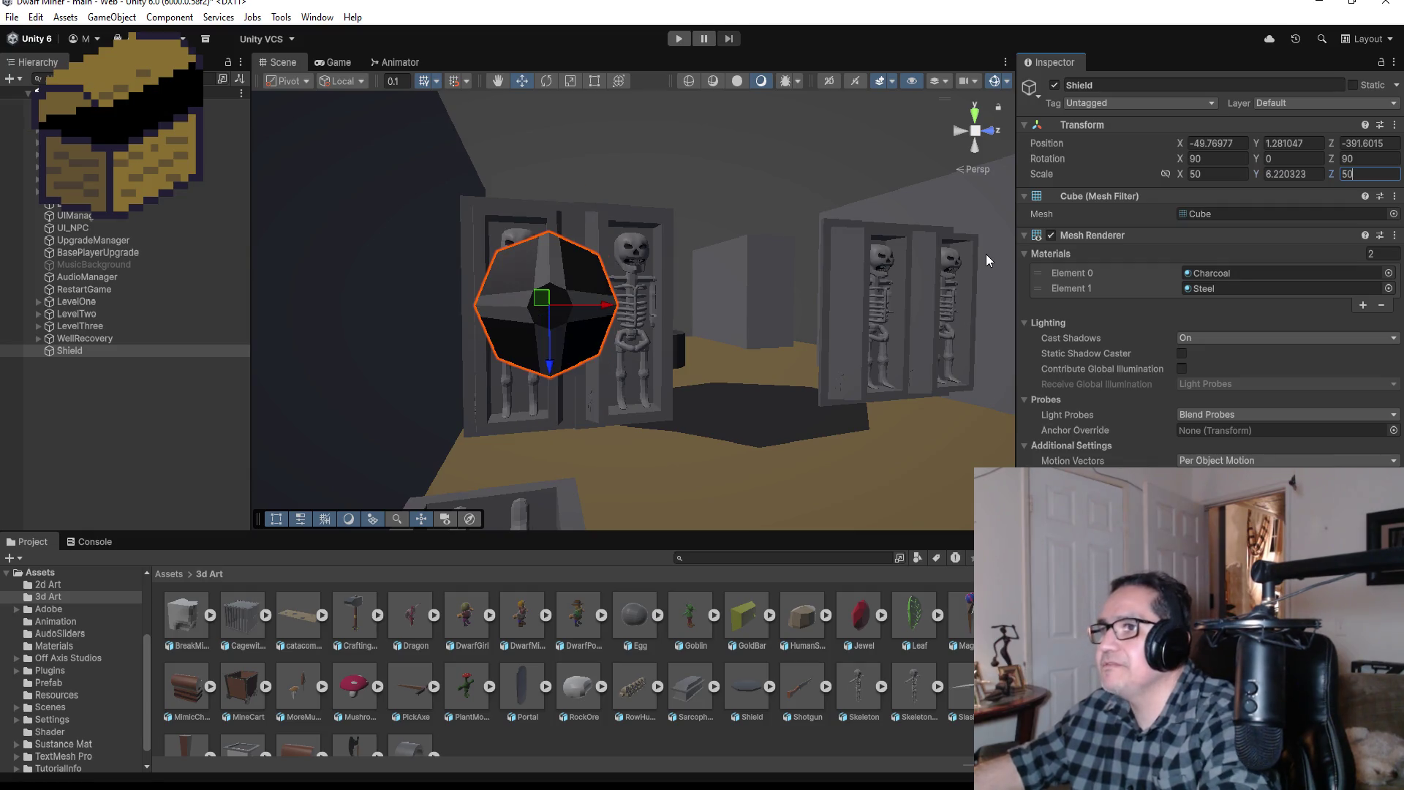
{"action": "left_click", "coordinate": [1213, 171]}
{"action": "type", "text": "25"}
{"action": "key", "text": "Tab"}
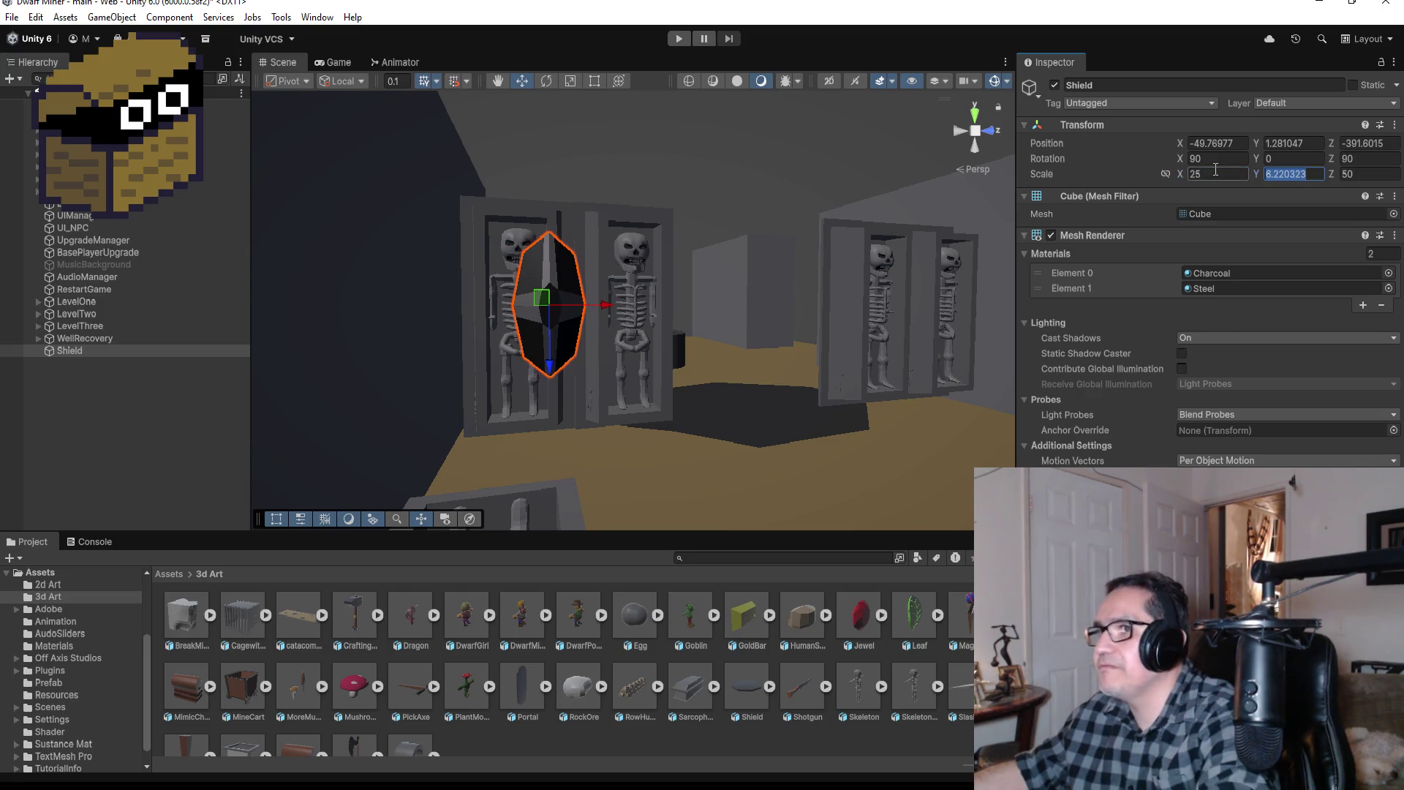
{"action": "key", "text": "Tab"}
{"action": "type", "text": "2"}
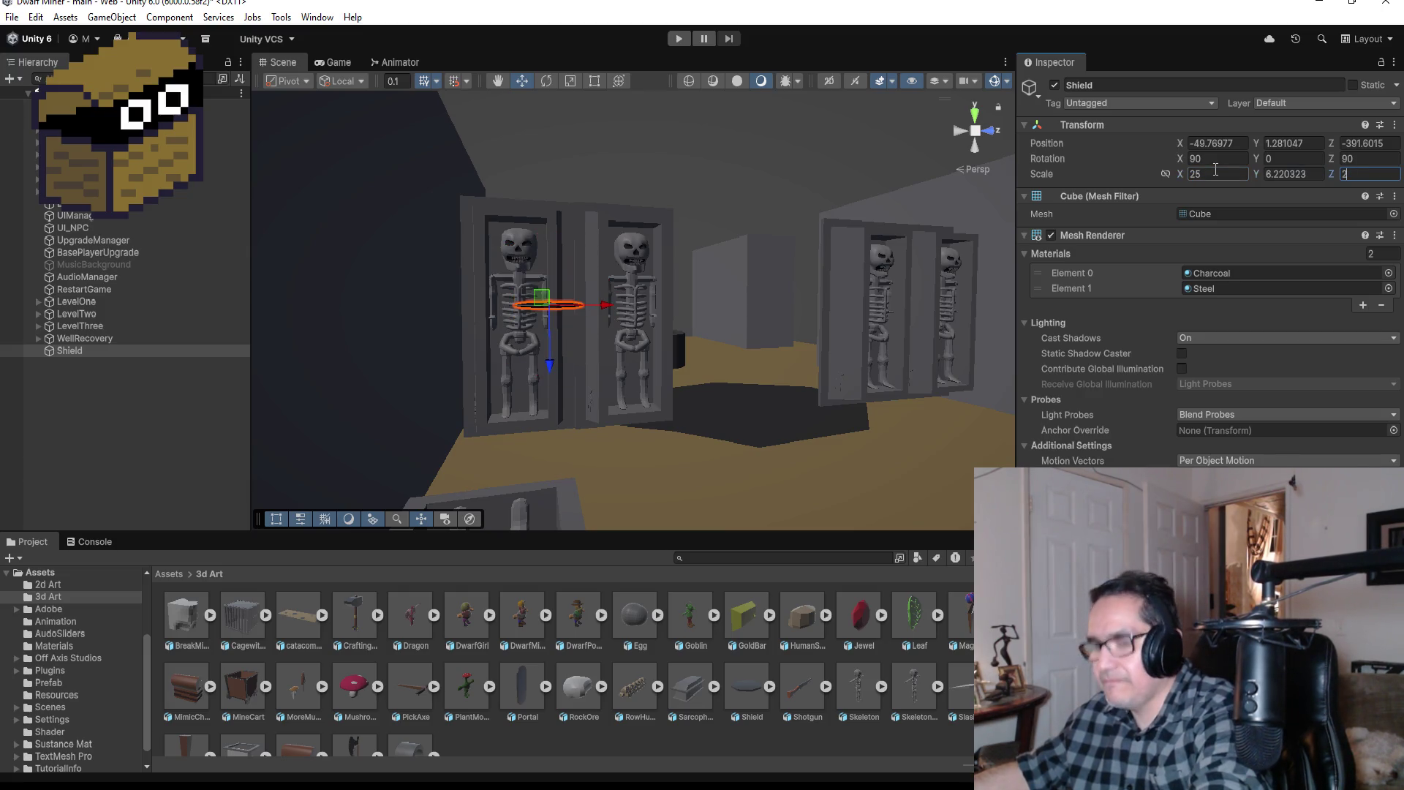
{"action": "type", "text": "5"}
{"action": "scroll", "coordinate": [585, 317], "scroll_direction": "up", "scroll_amount": 5}
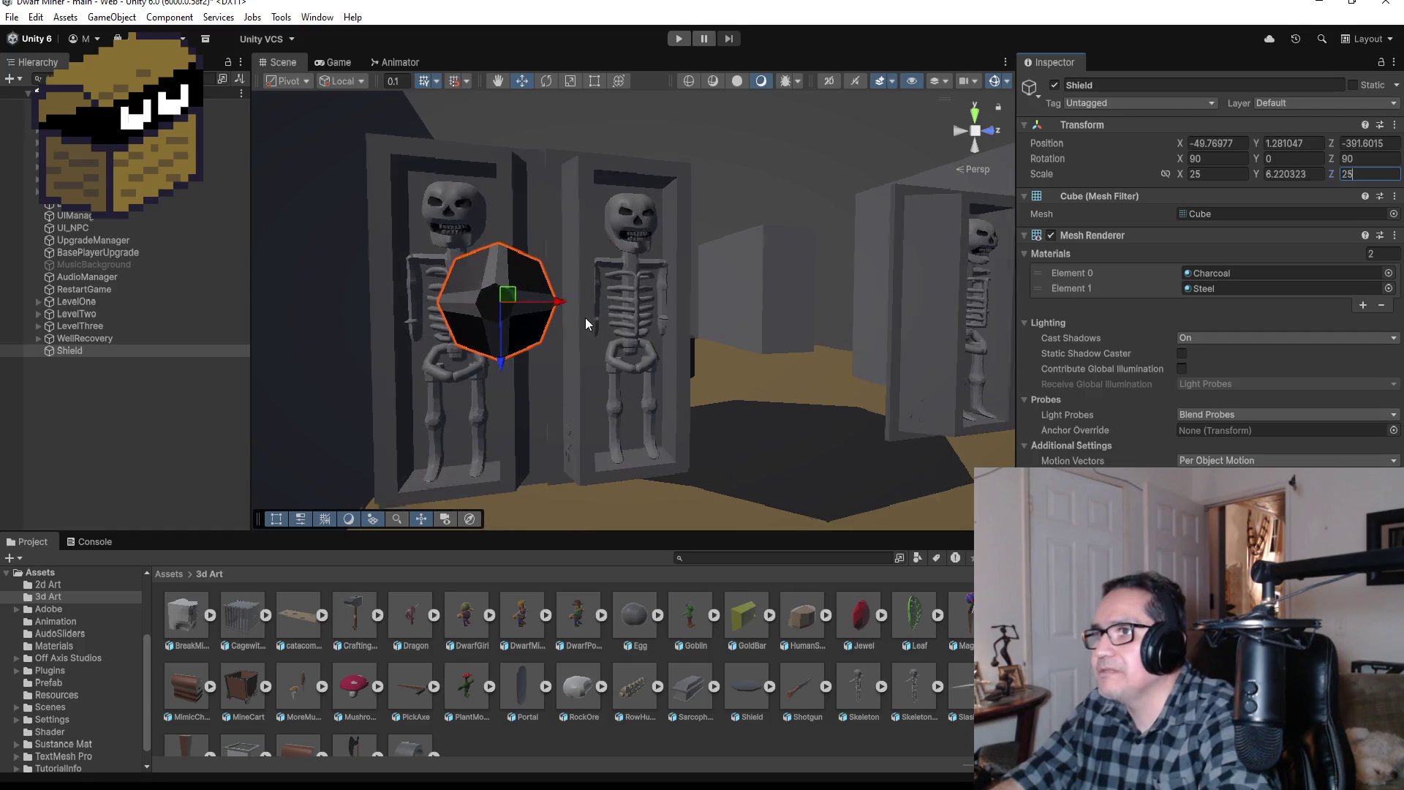
{"action": "left_click_drag", "start_coordinate": [549, 304], "coordinate": [487, 307]}
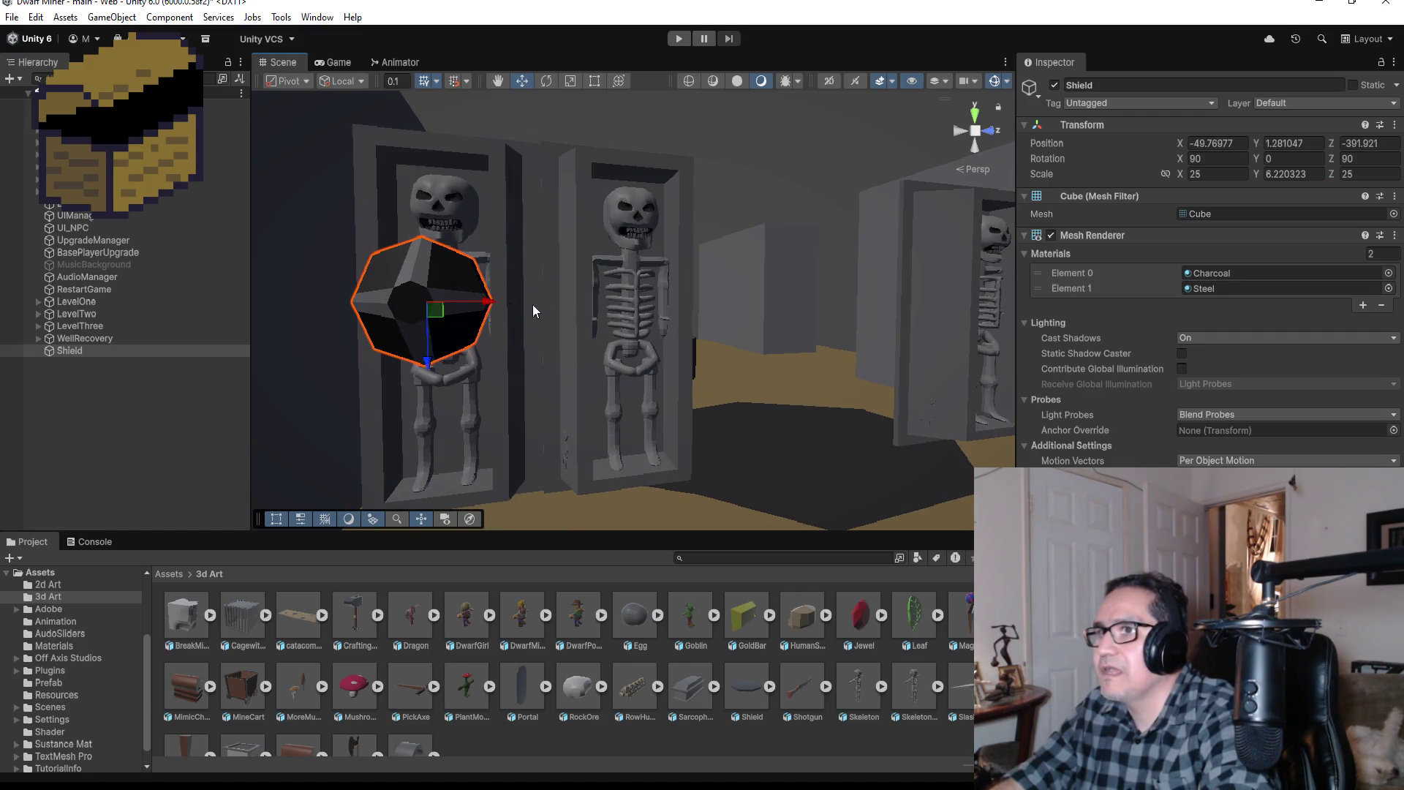
Step: Reduce the shield's X and Z scale to 20
{"action": "left_click", "coordinate": [1212, 174]}
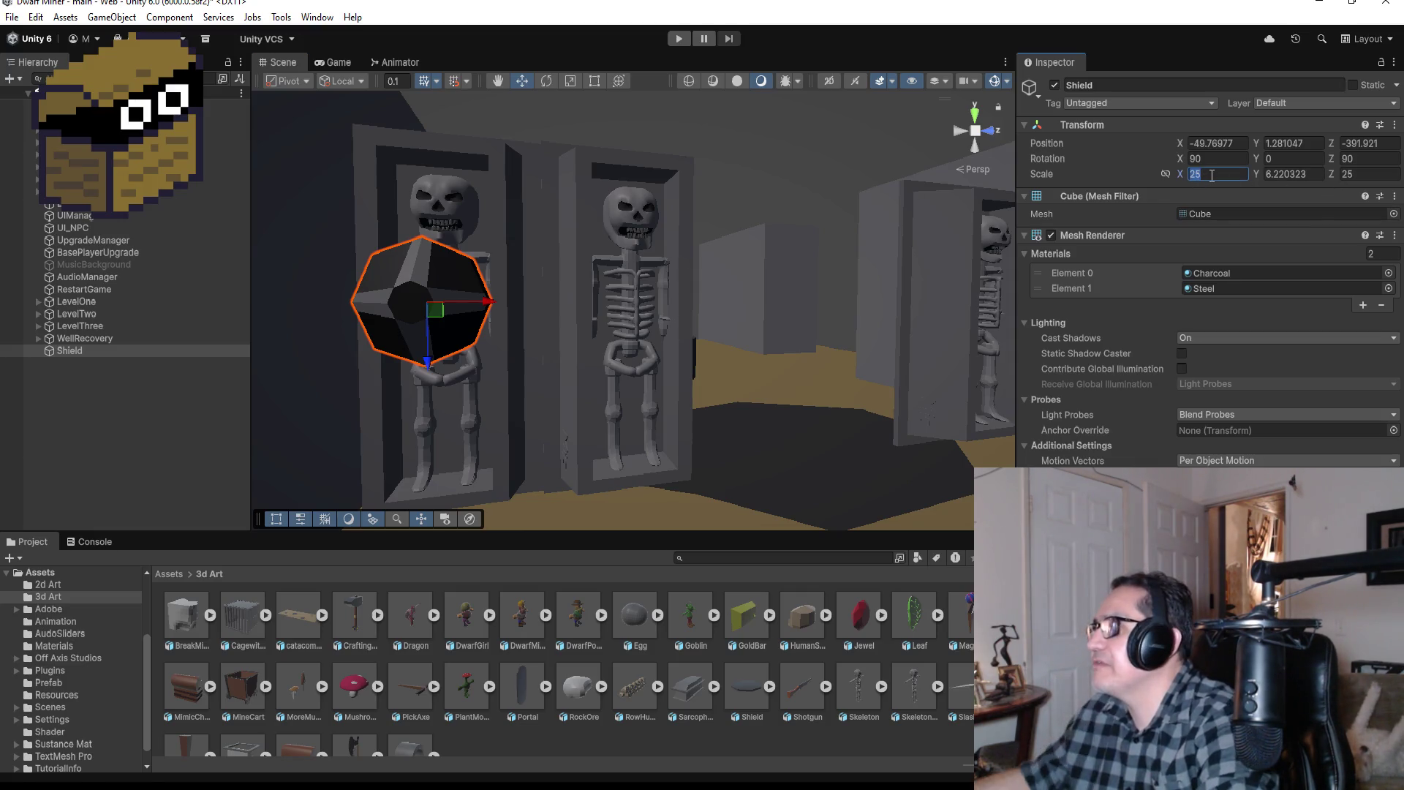
{"action": "type", "text": "2"}
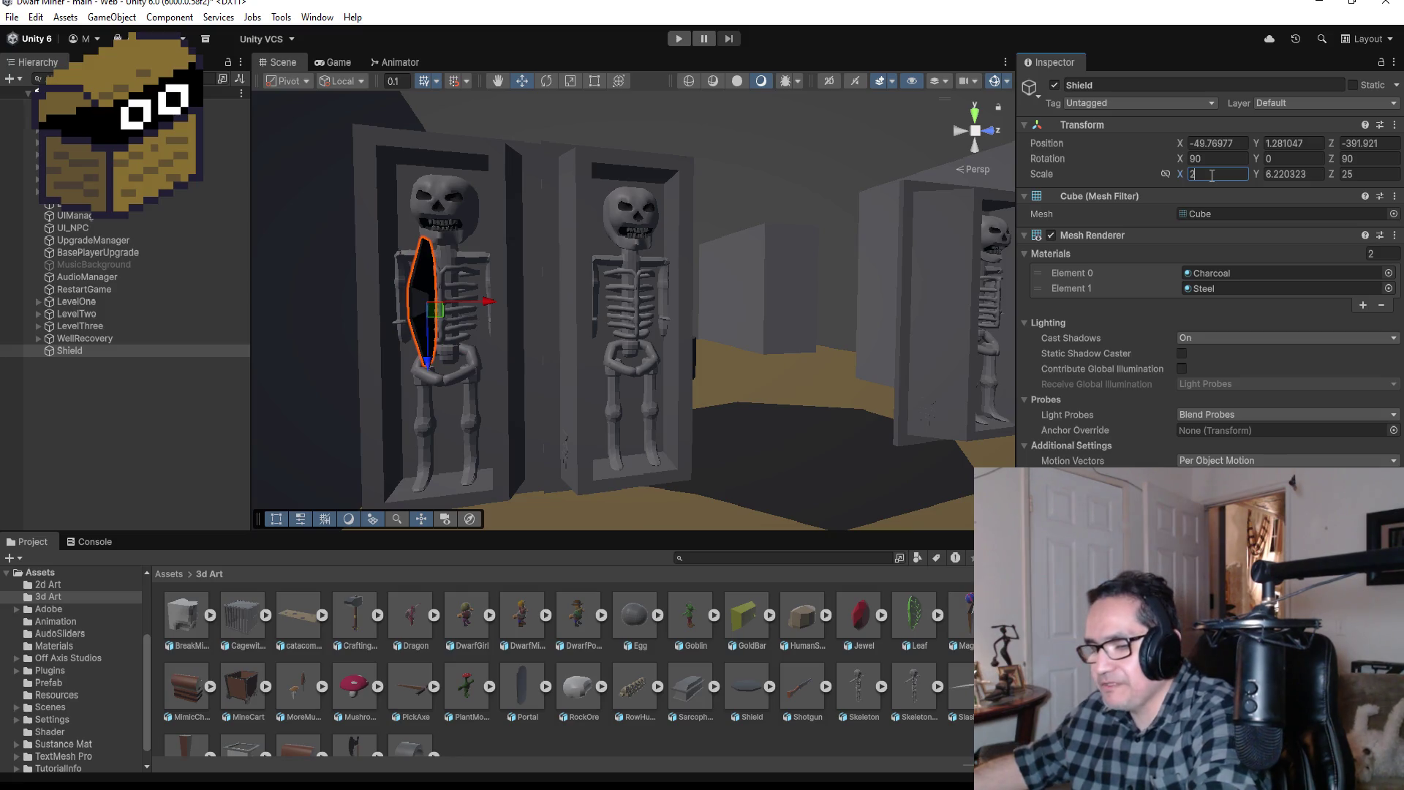
{"action": "type", "text": "5"}
{"action": "key", "text": "Tab"}
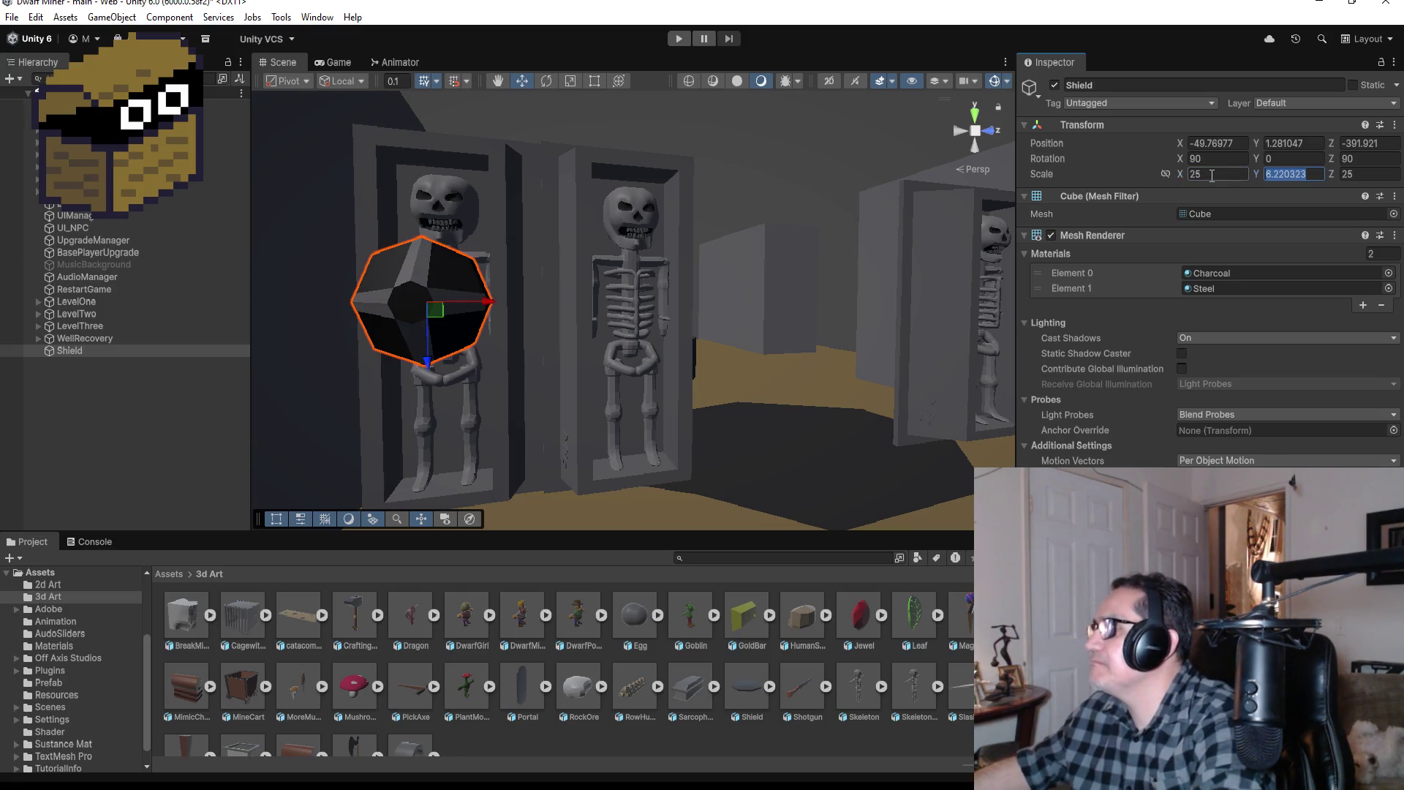
{"action": "left_click", "coordinate": [1222, 174]}
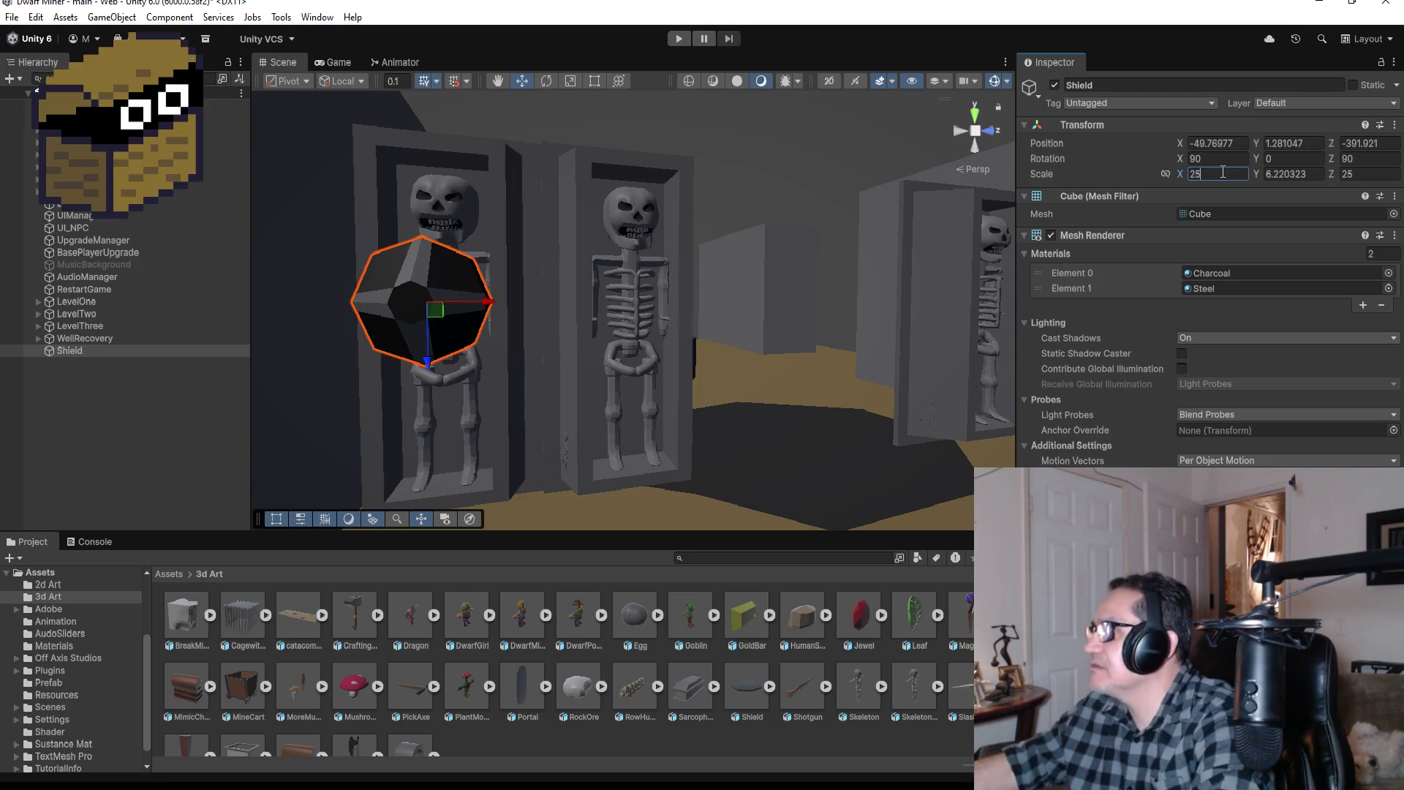
{"action": "type", "text": "20"}
{"action": "key", "text": "Tab"}
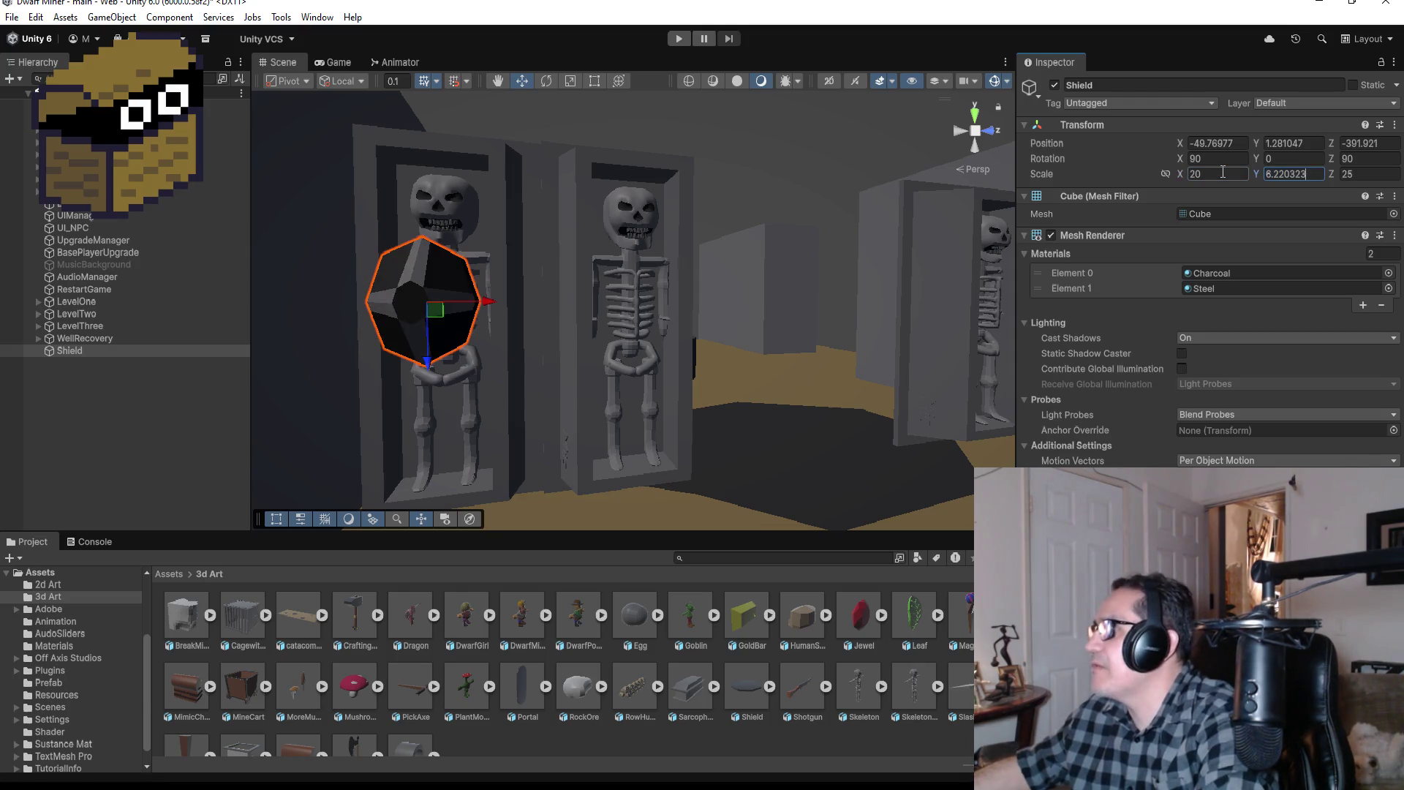
{"action": "key", "text": "Tab"}
{"action": "key", "text": "BackSpace"}
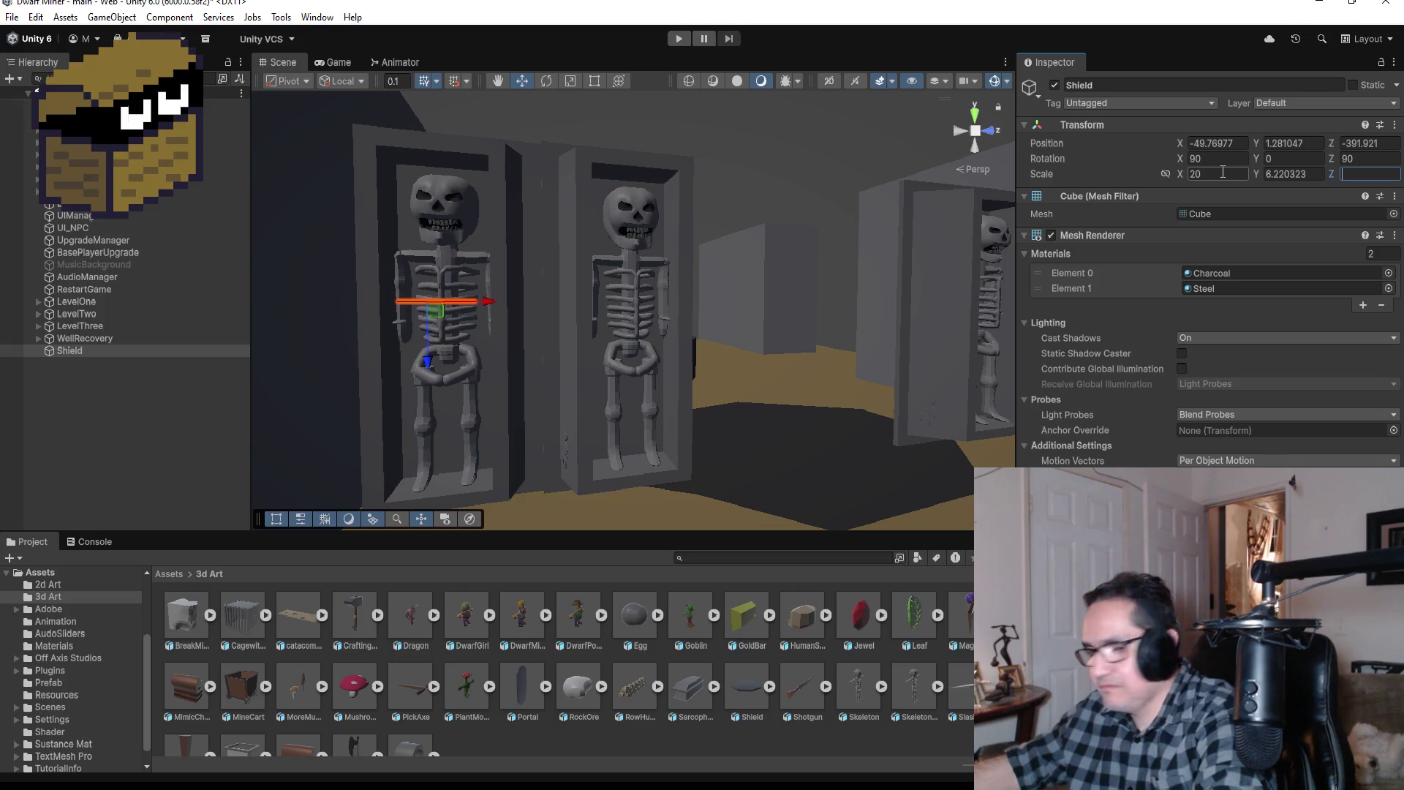
{"action": "type", "text": "20"}
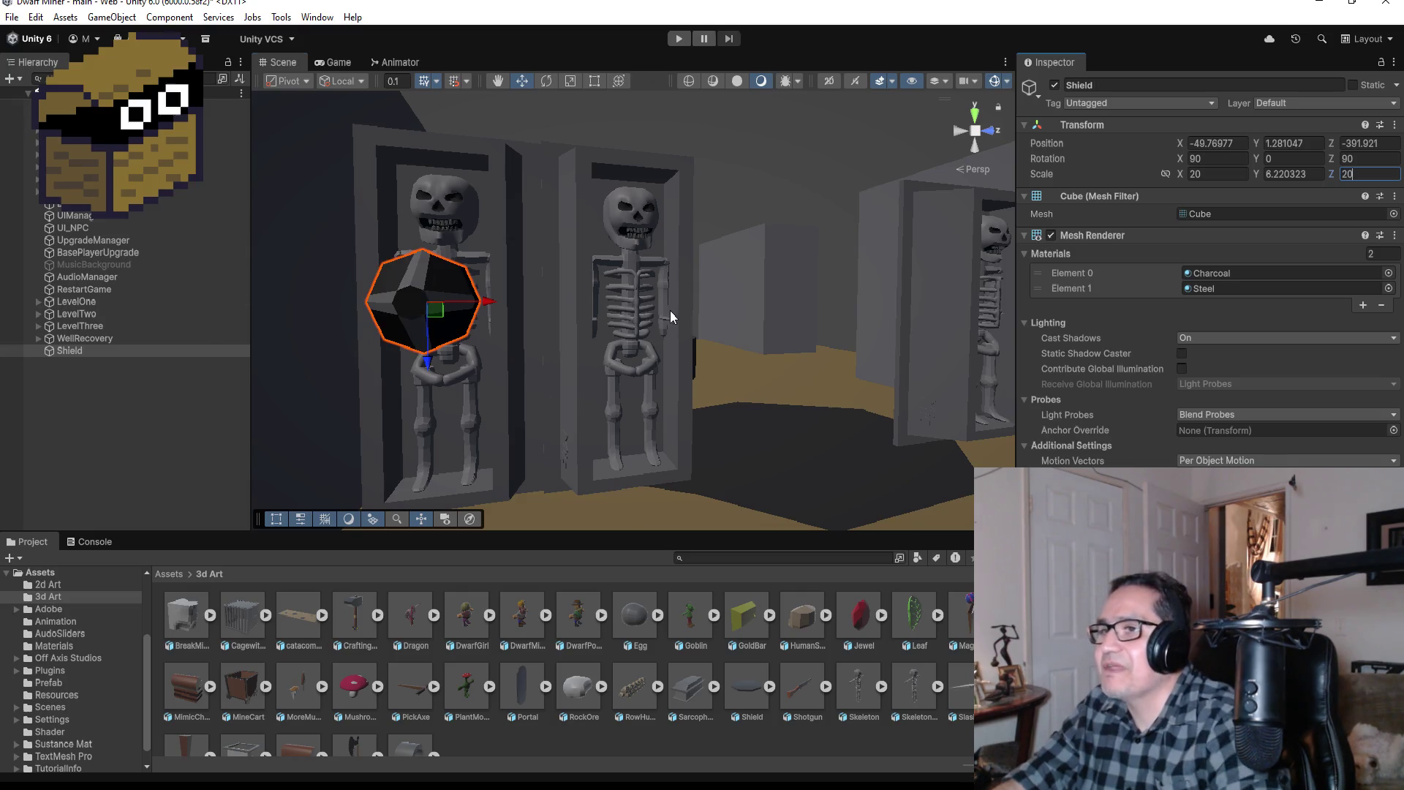
Step: Set the shield's Y scale (thickness) to 2
{"action": "mouse_move", "coordinate": [669, 310]}
{"action": "left_mouse_down"}
{"action": "mouse_move", "coordinate": [741, 338]}
{"action": "mouse_move", "coordinate": [479, 307]}
{"action": "mouse_move", "coordinate": [854, 278]}
{"action": "left_mouse_up"}
{"action": "left_click", "coordinate": [1317, 175]}
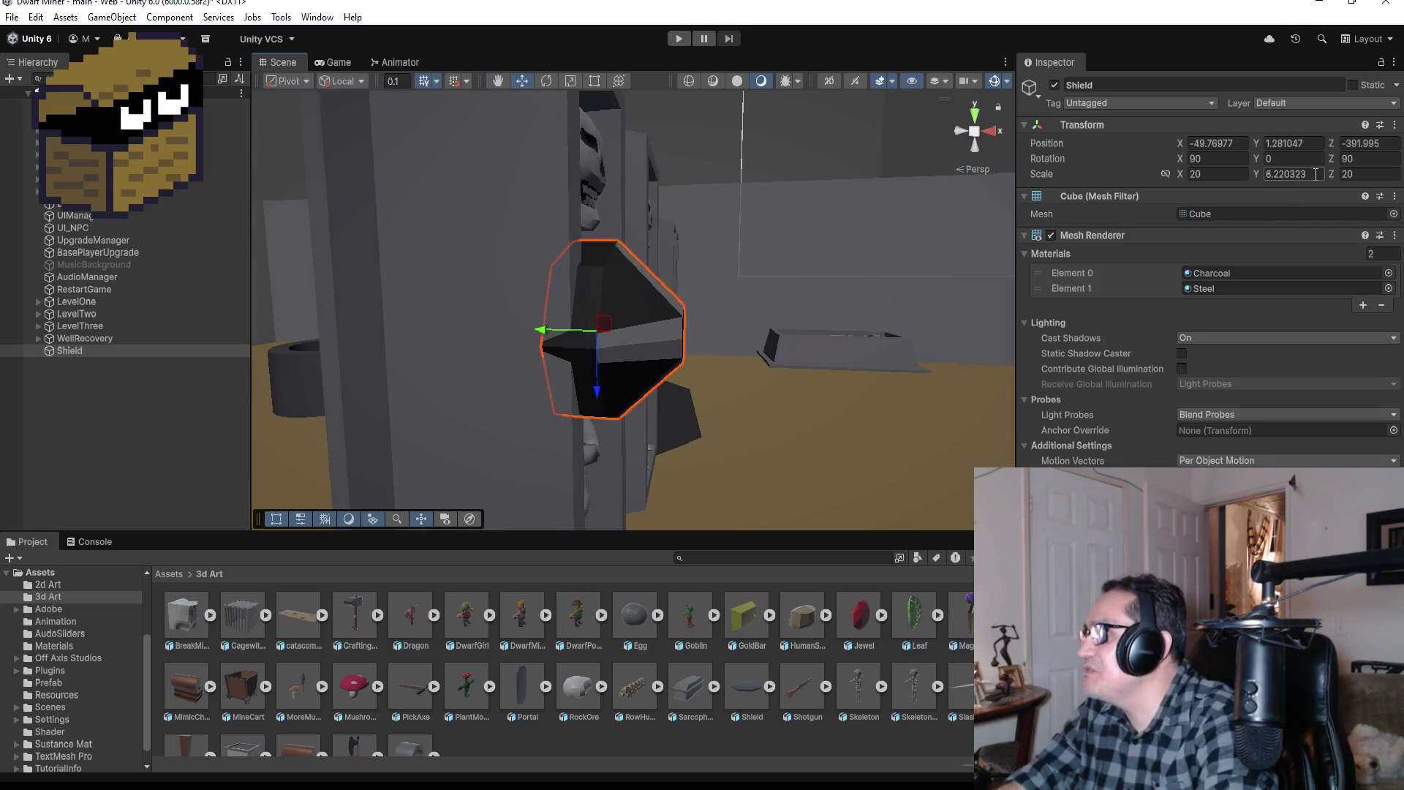
{"action": "type", "text": "1"}
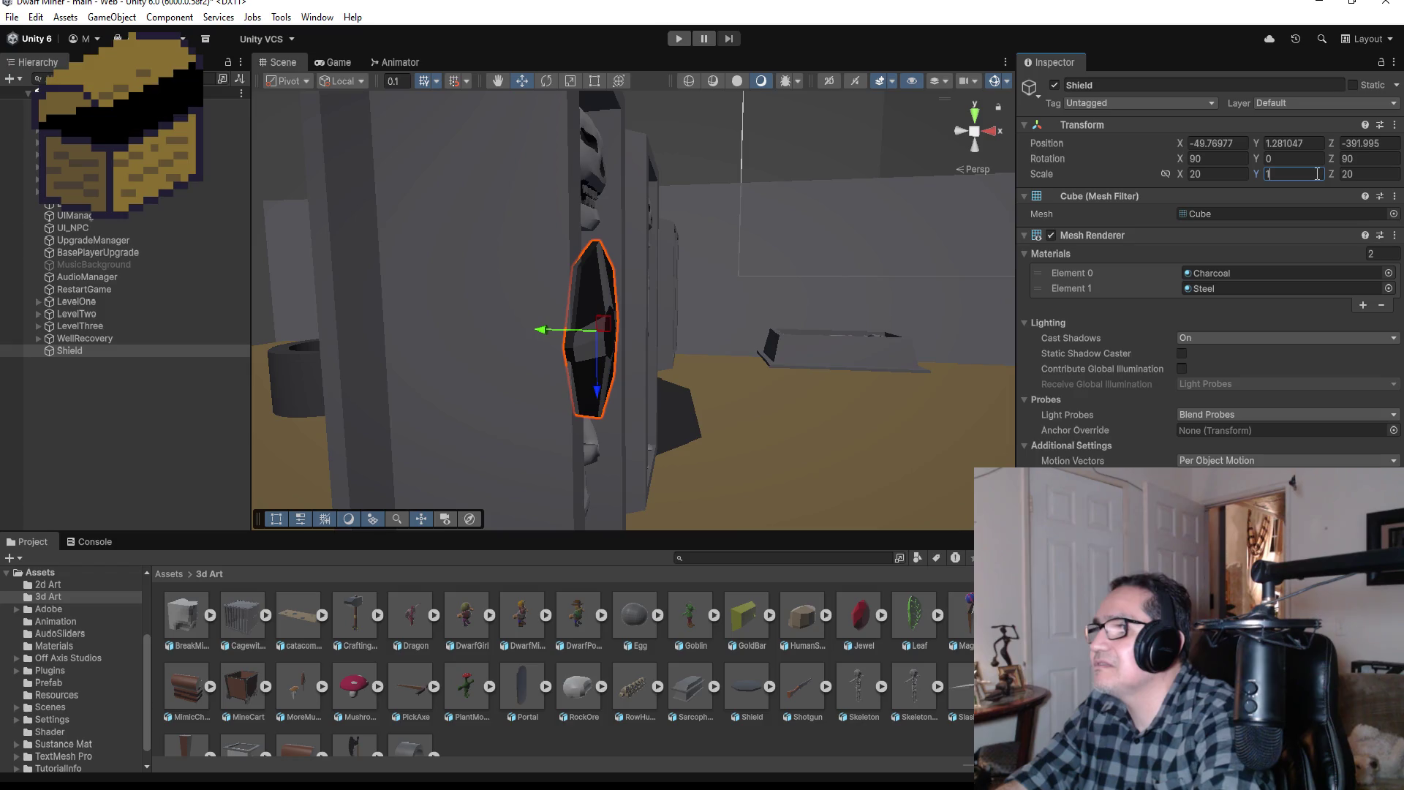
{"action": "key", "text": "BackSpace"}
{"action": "type", "text": "3"}
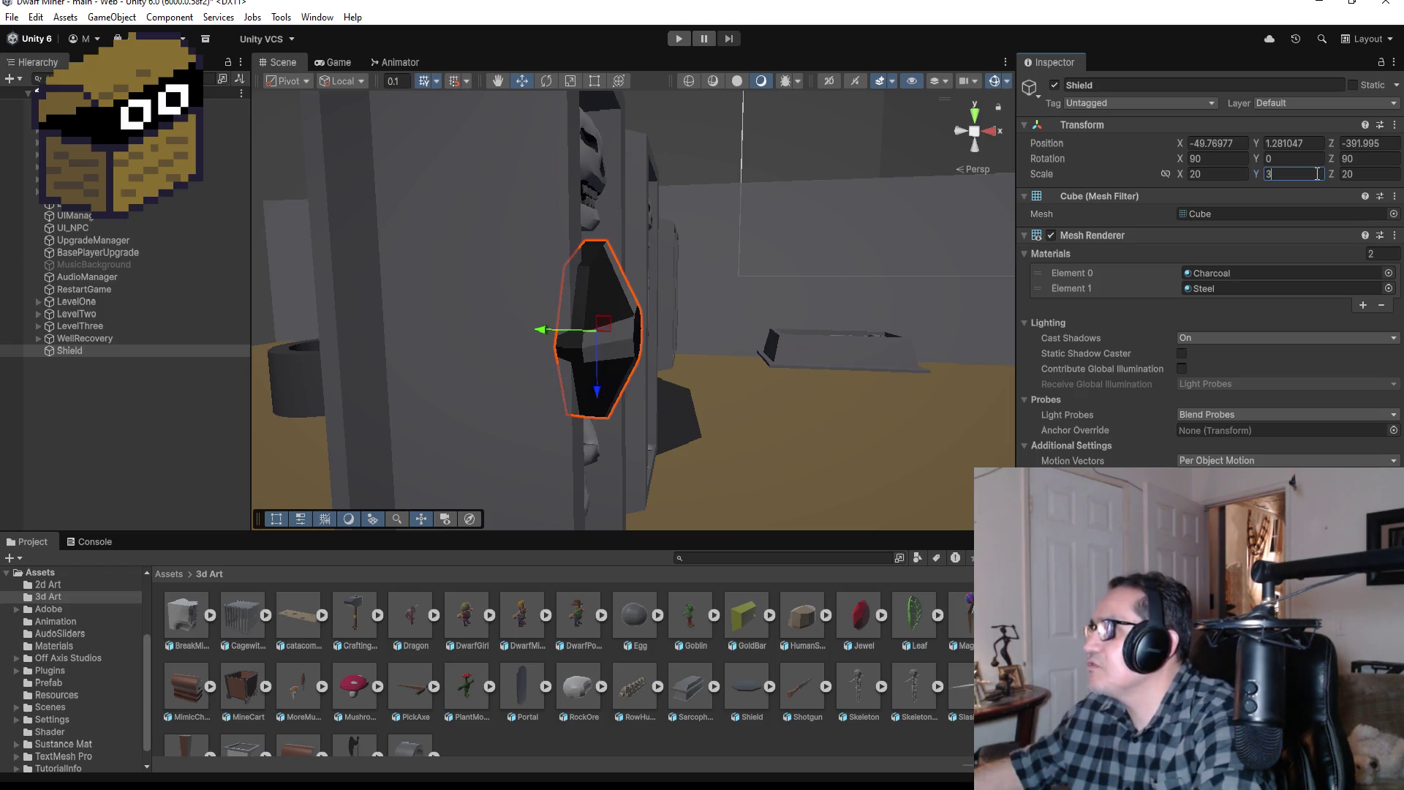
{"action": "key", "text": "BackSpace"}
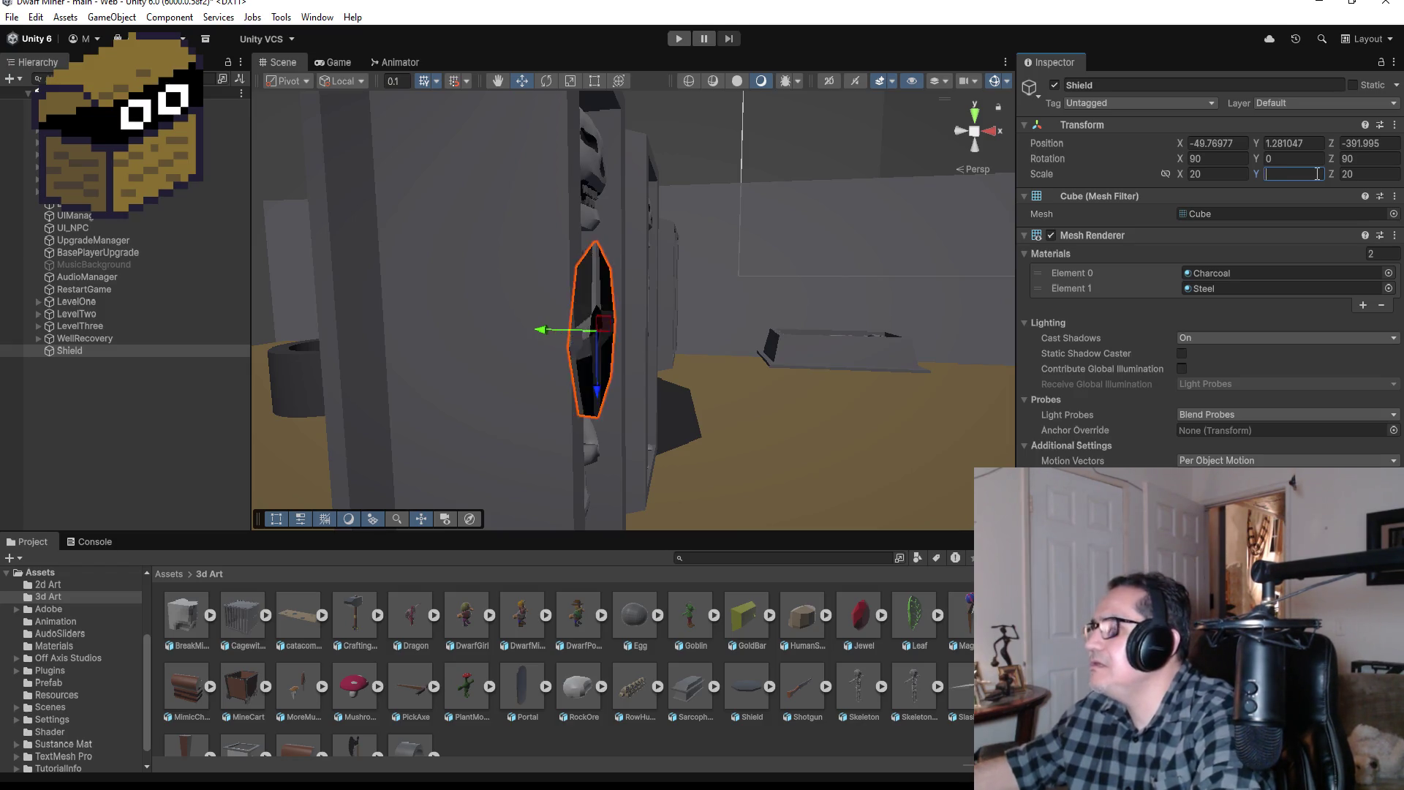
{"action": "type", "text": "2f"}
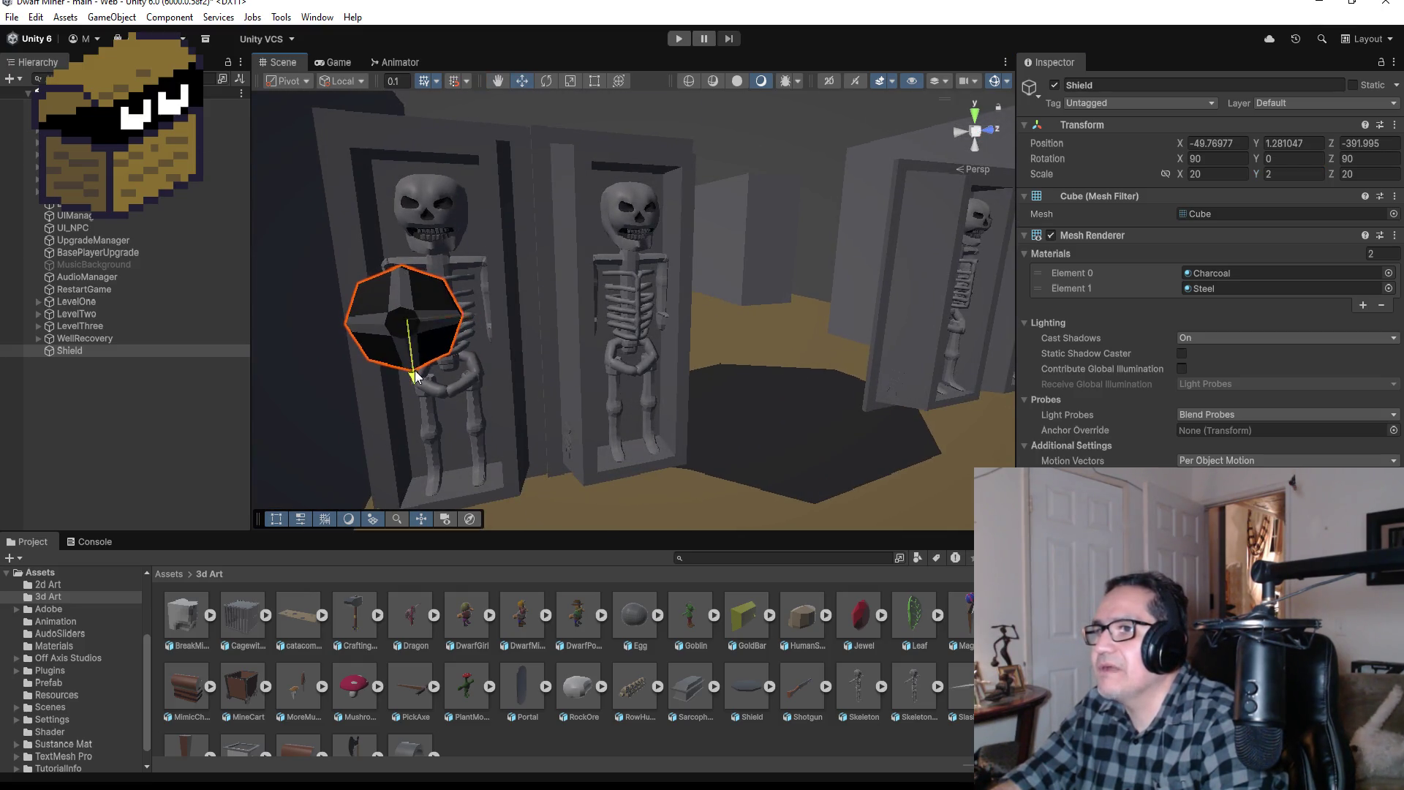
Step: Lower the shield and slide it beside the left skeleton's arm, clear of its chest
{"action": "mouse_move", "coordinate": [414, 370]}
{"action": "left_mouse_down"}
{"action": "mouse_move", "coordinate": [422, 467]}
{"action": "mouse_move", "coordinate": [404, 406]}
{"action": "mouse_move", "coordinate": [420, 376]}
{"action": "left_mouse_up"}
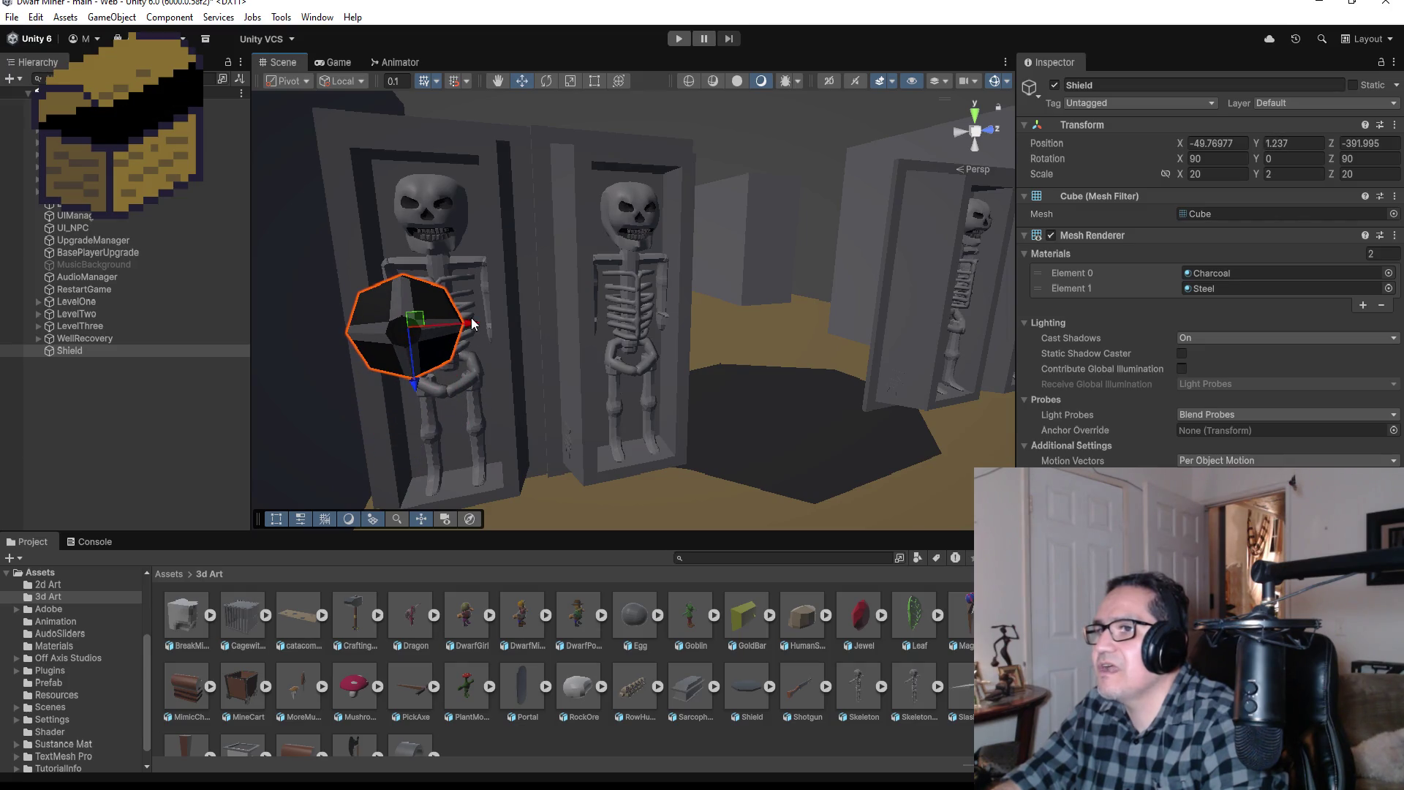
{"action": "left_click_drag", "start_coordinate": [472, 323], "coordinate": [557, 317]}
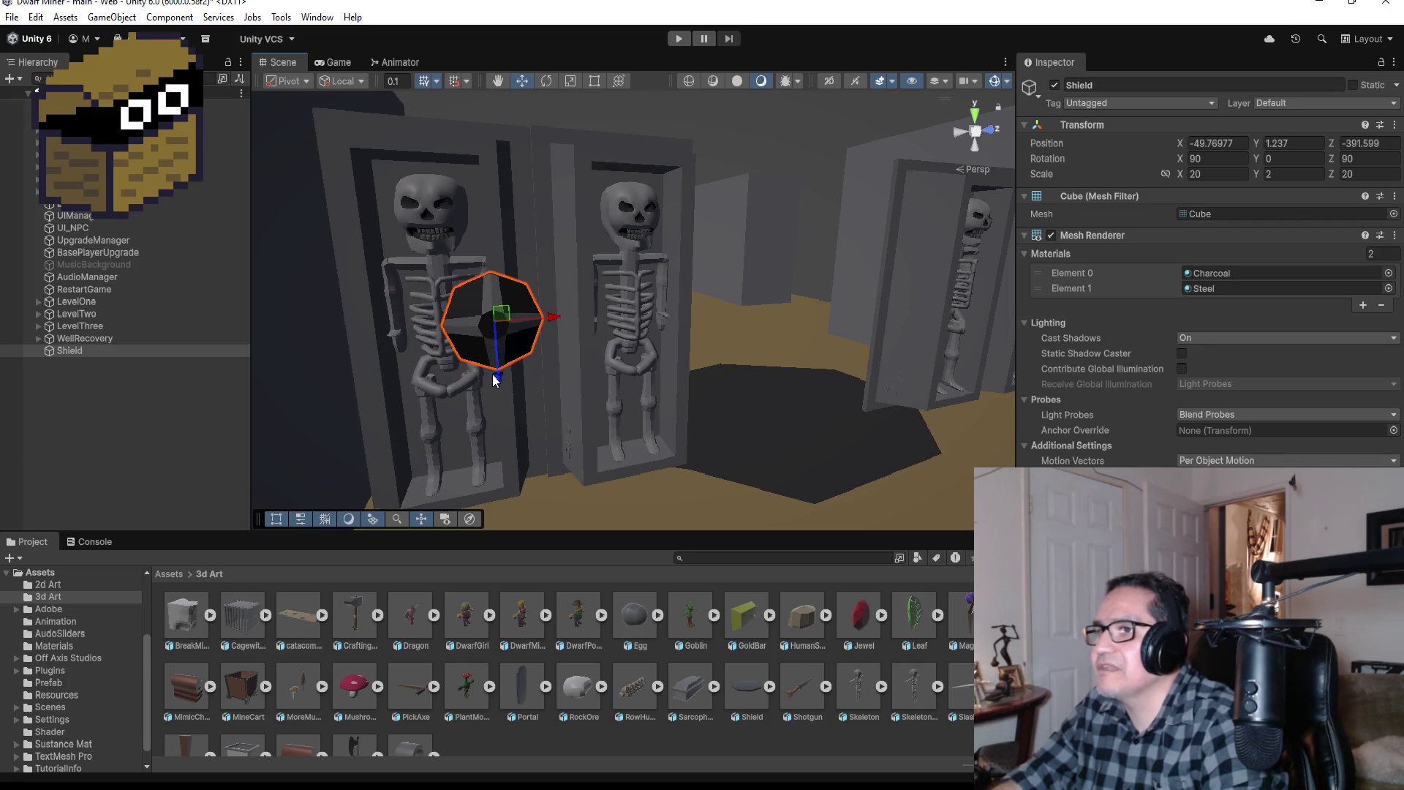
{"action": "left_click_drag", "start_coordinate": [493, 378], "coordinate": [495, 397]}
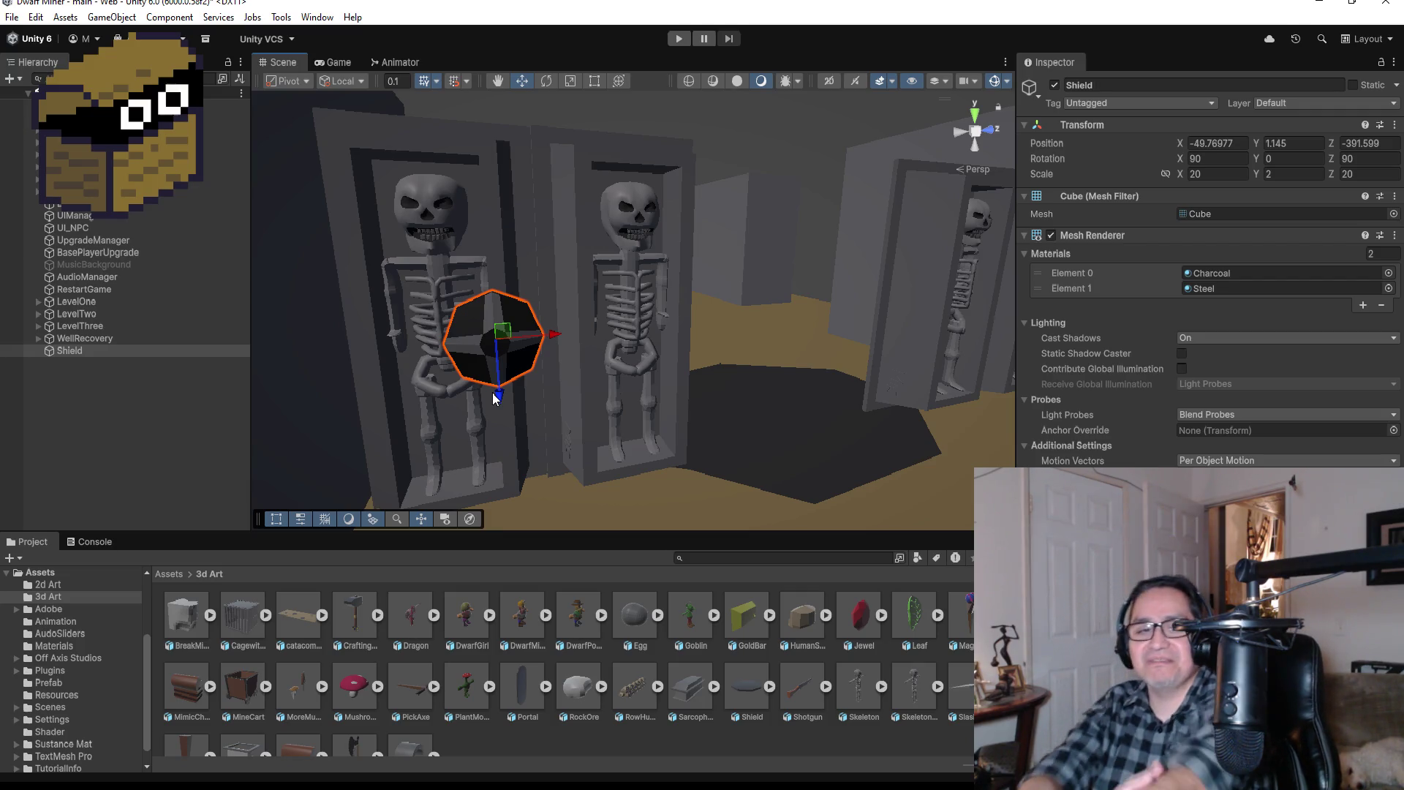
{"action": "mouse_move", "coordinate": [494, 398]}
{"action": "left_mouse_down"}
{"action": "mouse_move", "coordinate": [617, 367]}
{"action": "mouse_move", "coordinate": [743, 366]}
{"action": "mouse_move", "coordinate": [505, 342]}
{"action": "left_mouse_up"}
Step: Orbit the view and click the left skeleton to reveal Sarcophagus (7)'s skeleton in the Hierarchy
{"action": "scroll", "coordinate": [505, 341], "scroll_direction": "down", "scroll_amount": 3}
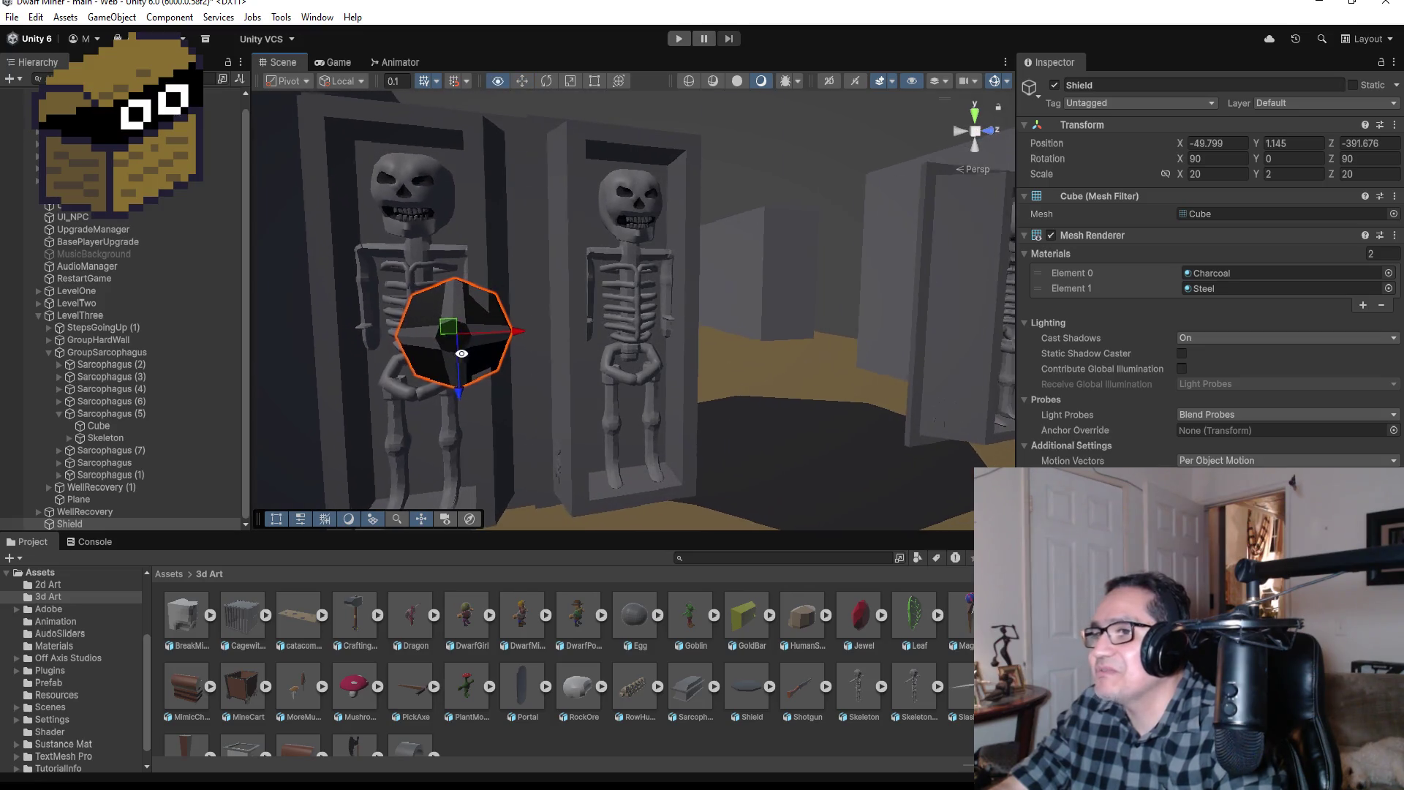
{"action": "scroll", "coordinate": [615, 351], "scroll_direction": "down", "scroll_amount": 3}
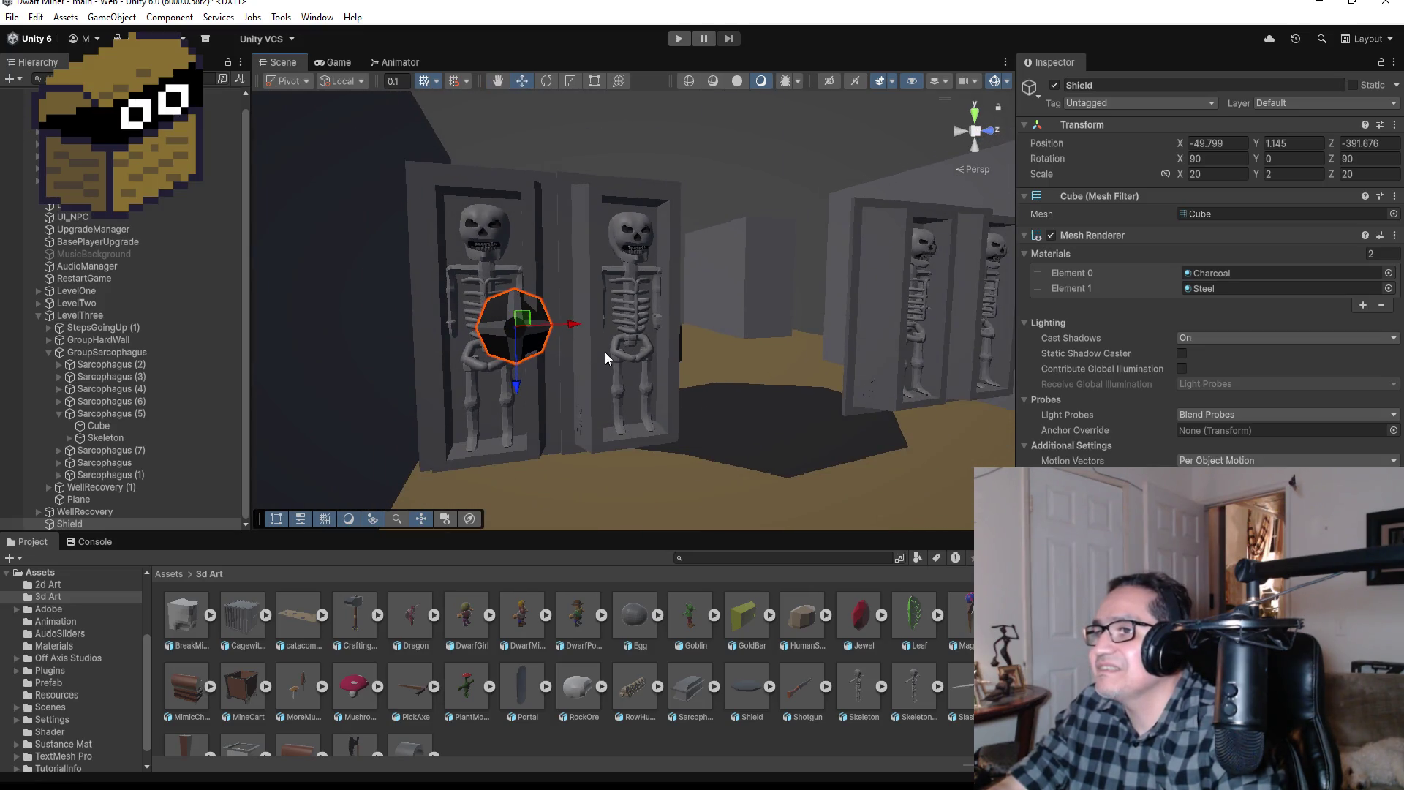
{"action": "mouse_move", "coordinate": [604, 353]}
{"action": "left_mouse_down"}
{"action": "mouse_move", "coordinate": [559, 340]}
{"action": "mouse_move", "coordinate": [557, 367]}
{"action": "left_mouse_up"}
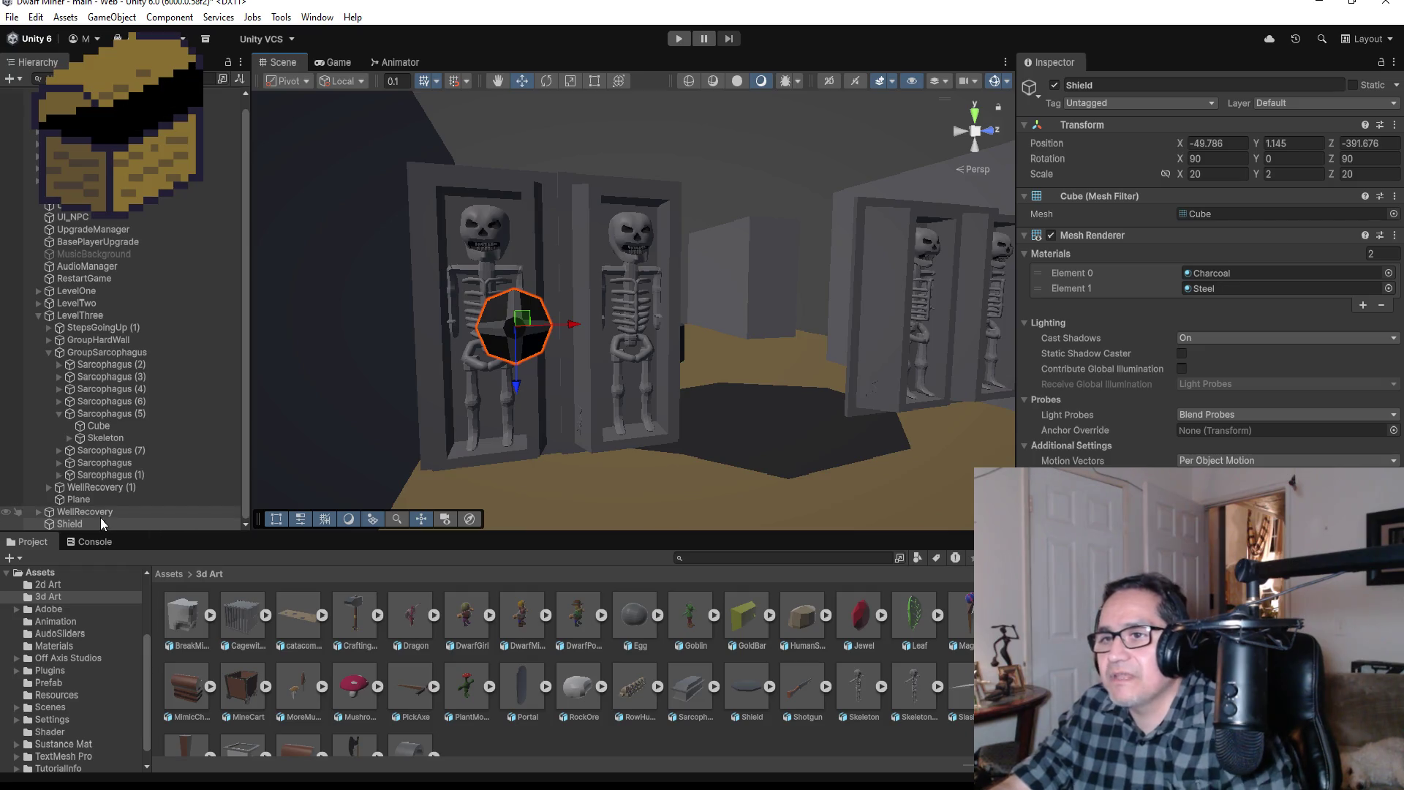
{"action": "mouse_move", "coordinate": [90, 522]}
{"action": "left_mouse_down"}
{"action": "mouse_move", "coordinate": [112, 504]}
{"action": "mouse_move", "coordinate": [102, 525]}
{"action": "left_mouse_up"}
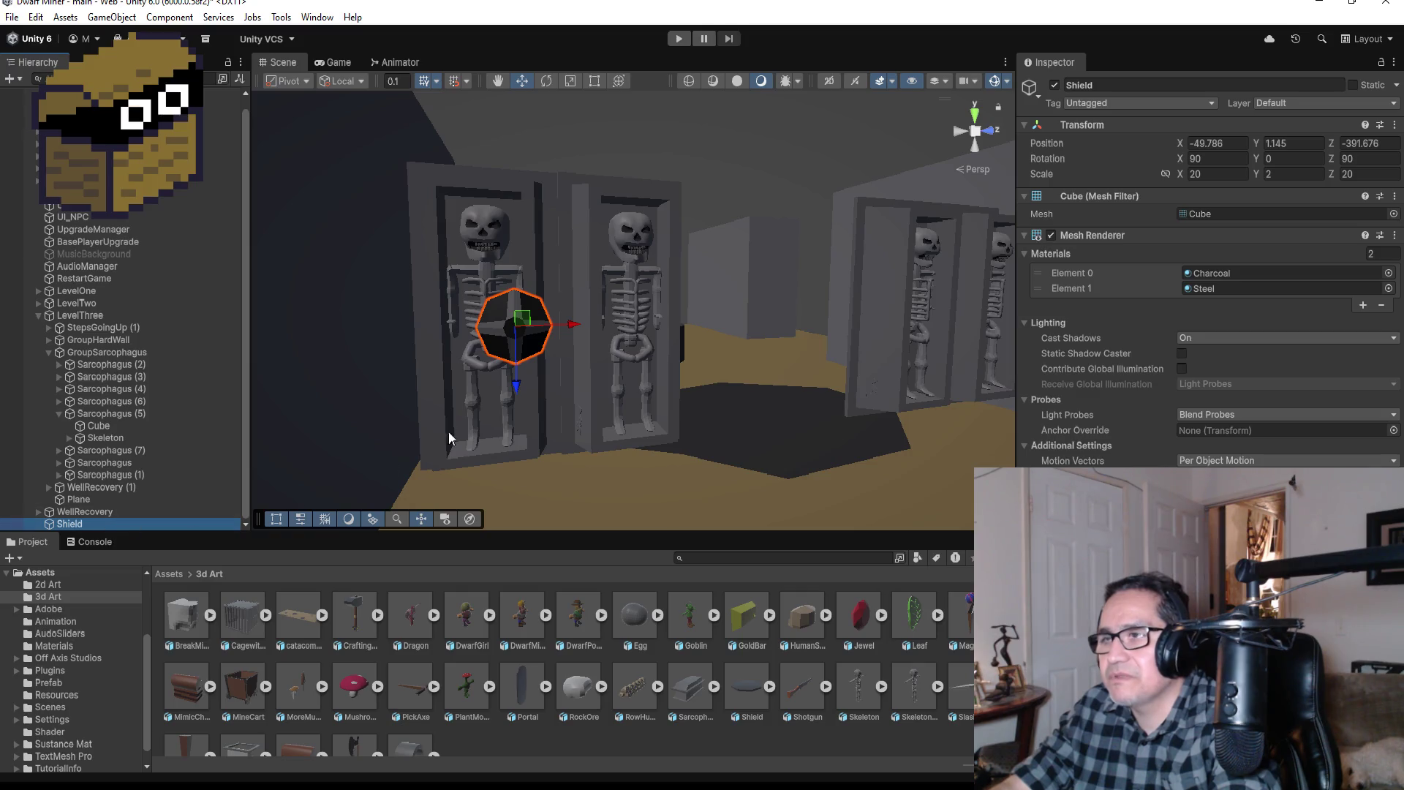
{"action": "left_click", "coordinate": [480, 231]}
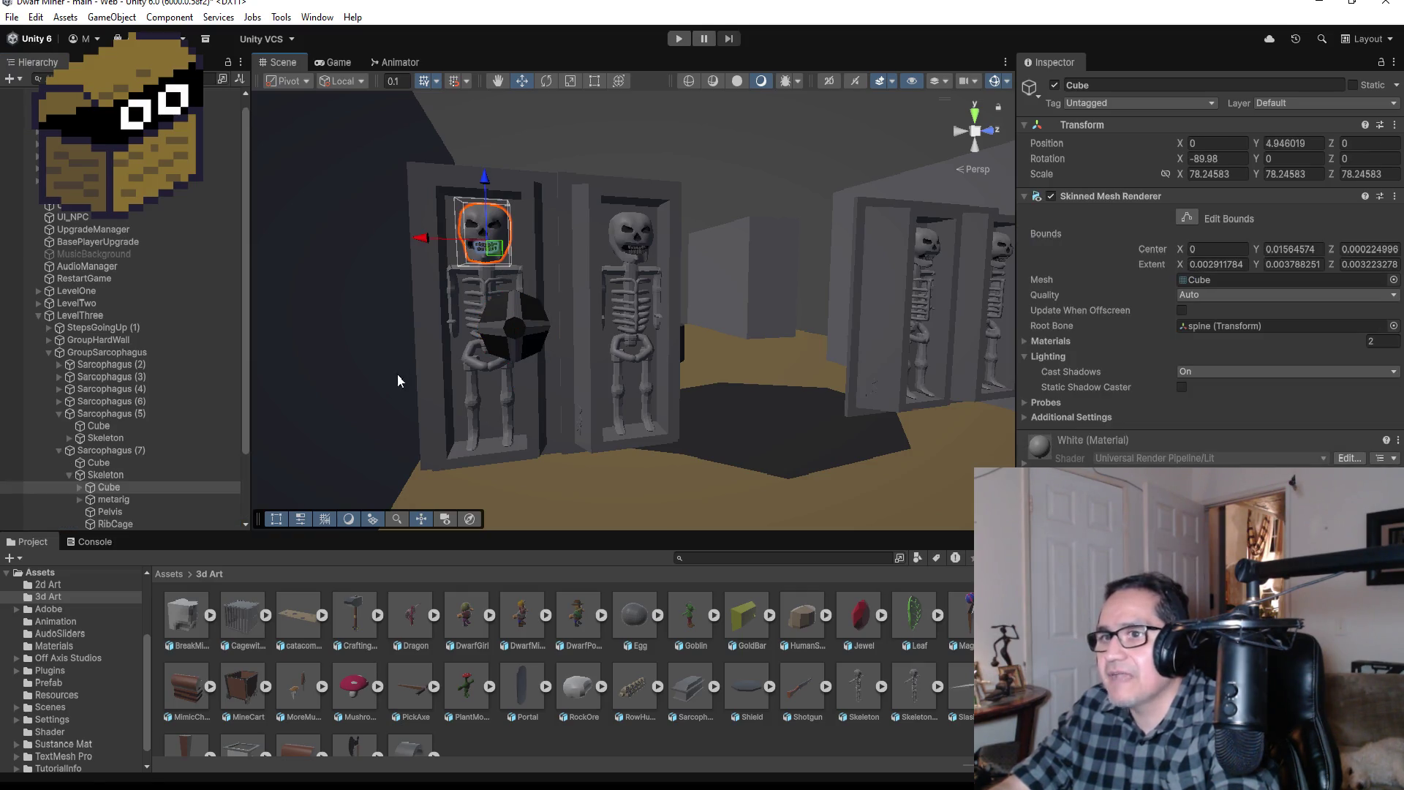
Step: Rename the left skeleton under Sarcophagus (7) to SkeletonKnight
{"action": "left_click", "coordinate": [69, 475]}
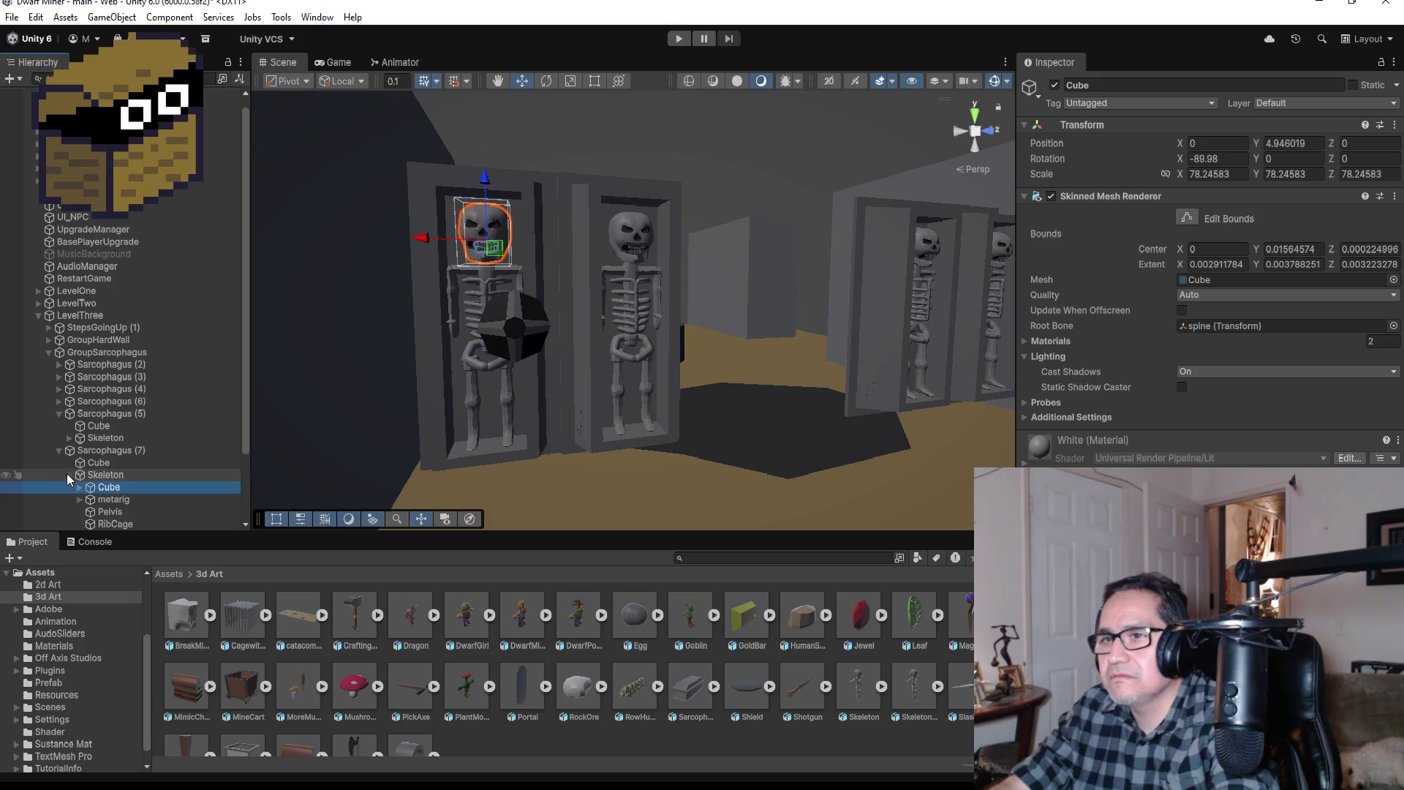
{"action": "left_click", "coordinate": [128, 474]}
{"action": "left_click", "coordinate": [1138, 86]}
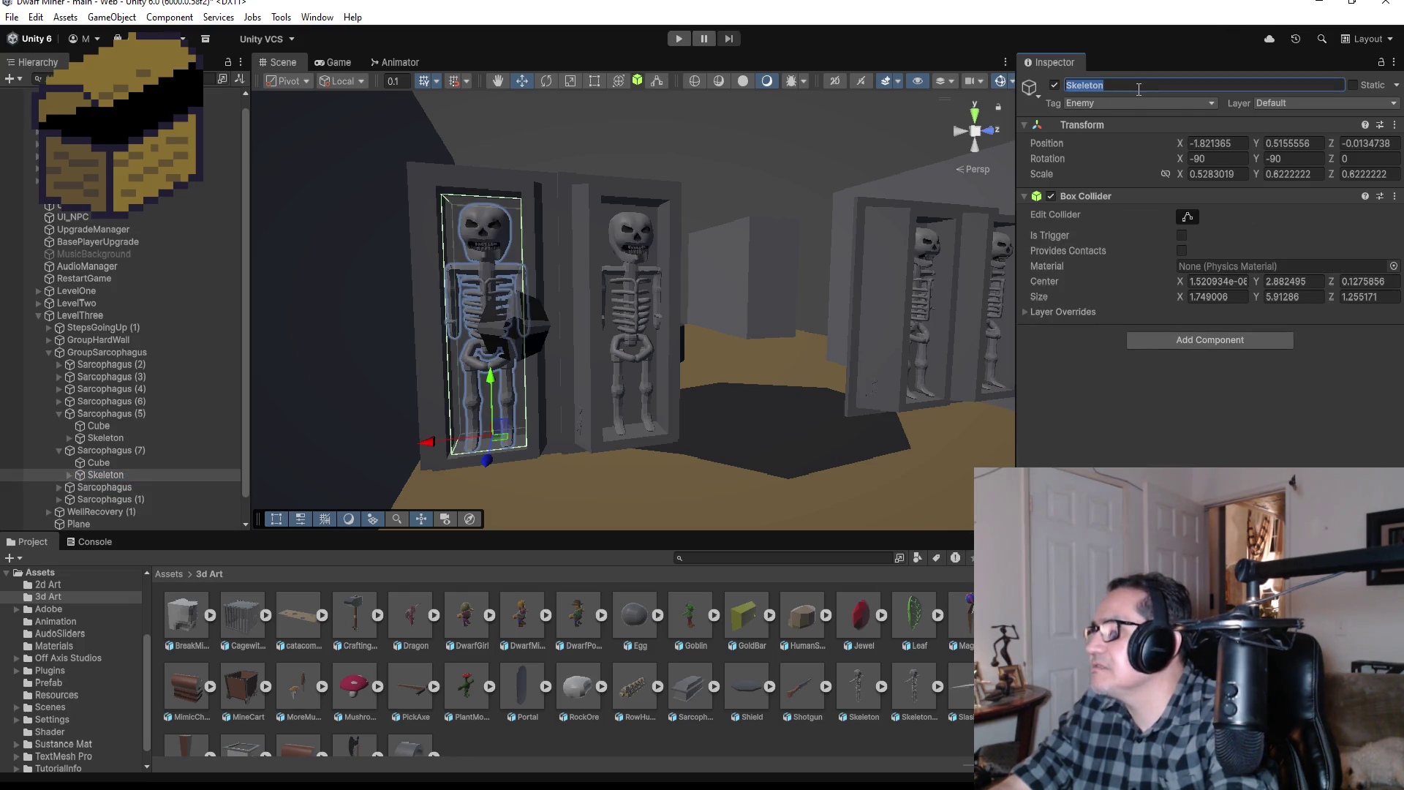
{"action": "key", "text": "End"}
{"action": "type", "text": "A"}
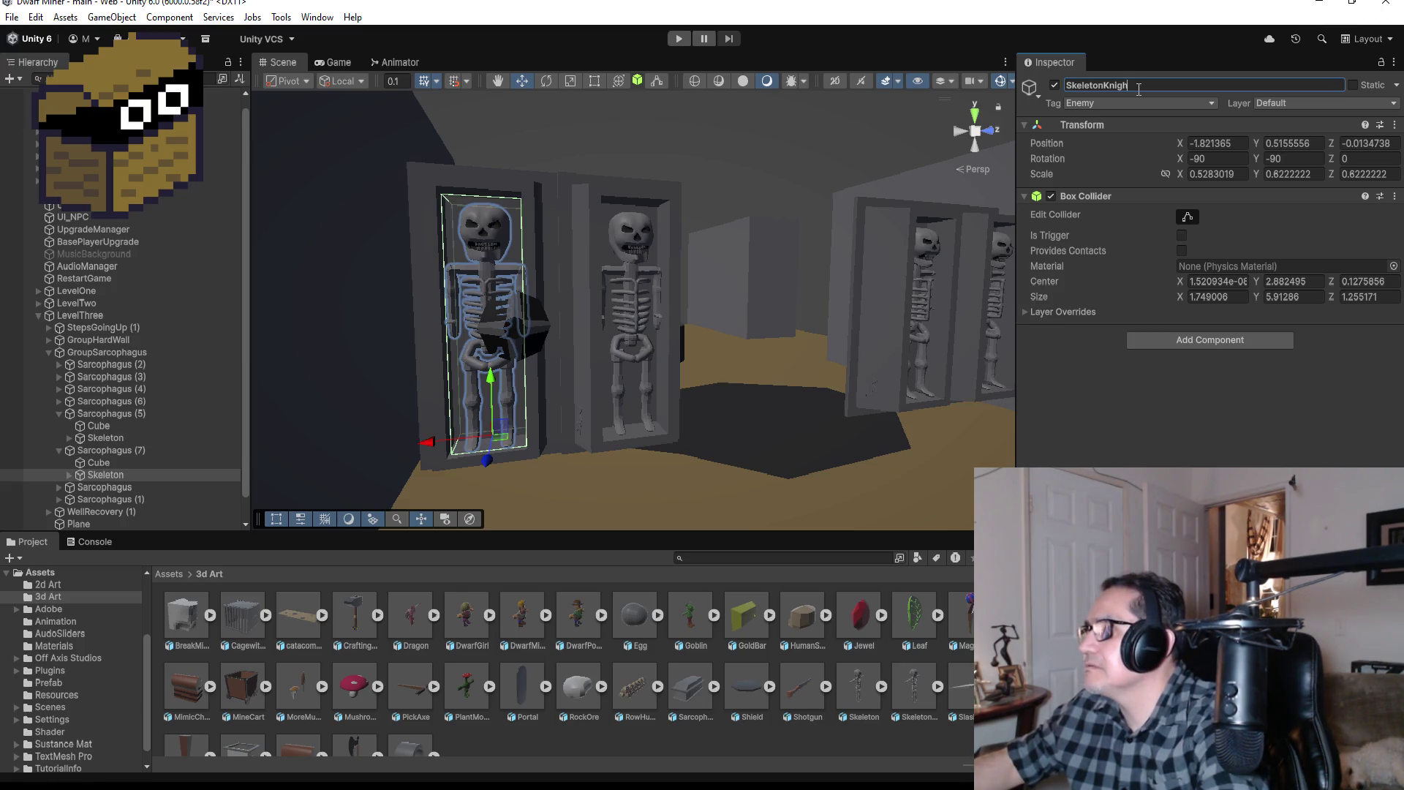
{"action": "type", "text": "t"}
{"action": "key", "text": "Return"}
Step: Make the Shield a child of Sarcophagus (7)
{"action": "scroll", "coordinate": [217, 471], "scroll_direction": "down", "scroll_amount": 1}
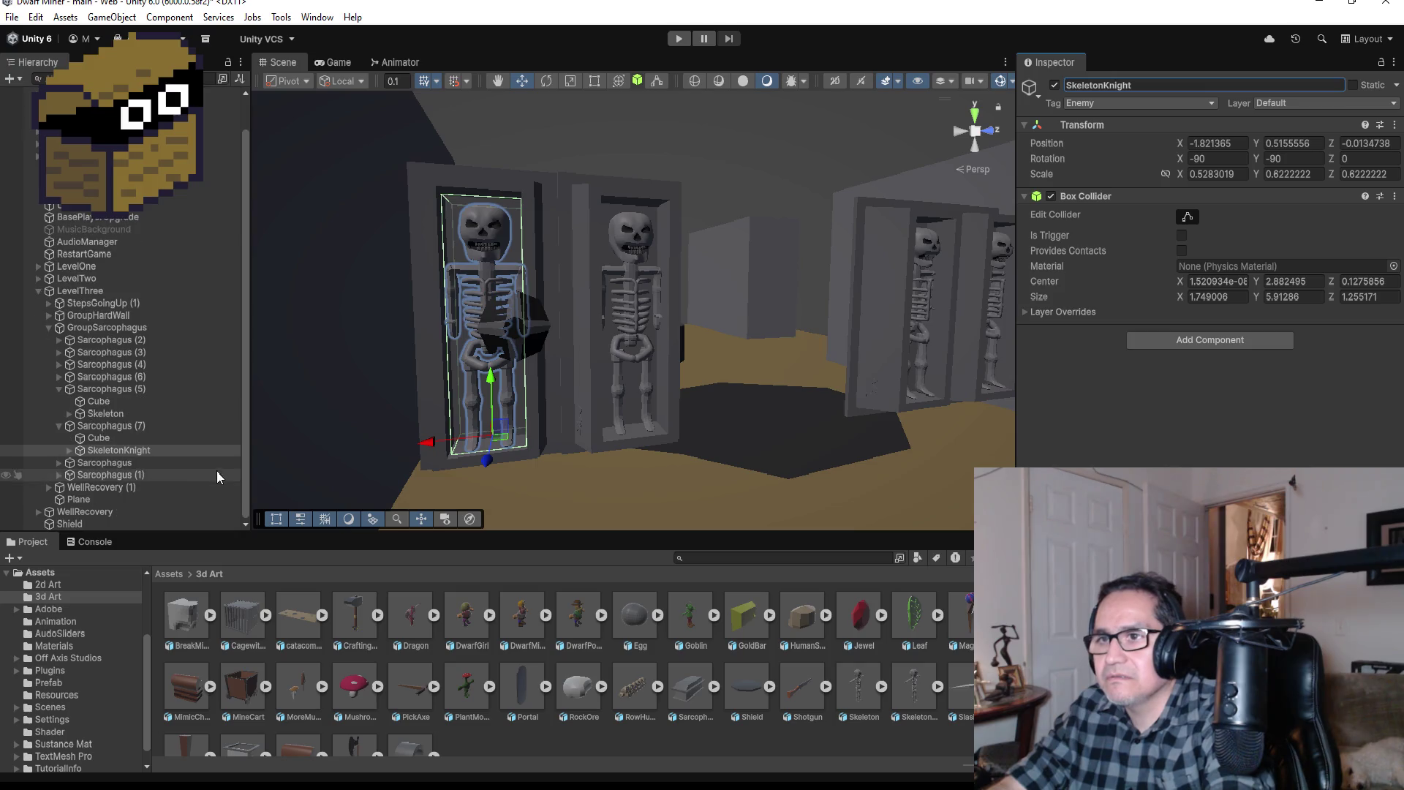
{"action": "left_click", "coordinate": [86, 523]}
{"action": "left_click_drag", "start_coordinate": [86, 522], "coordinate": [144, 447]}
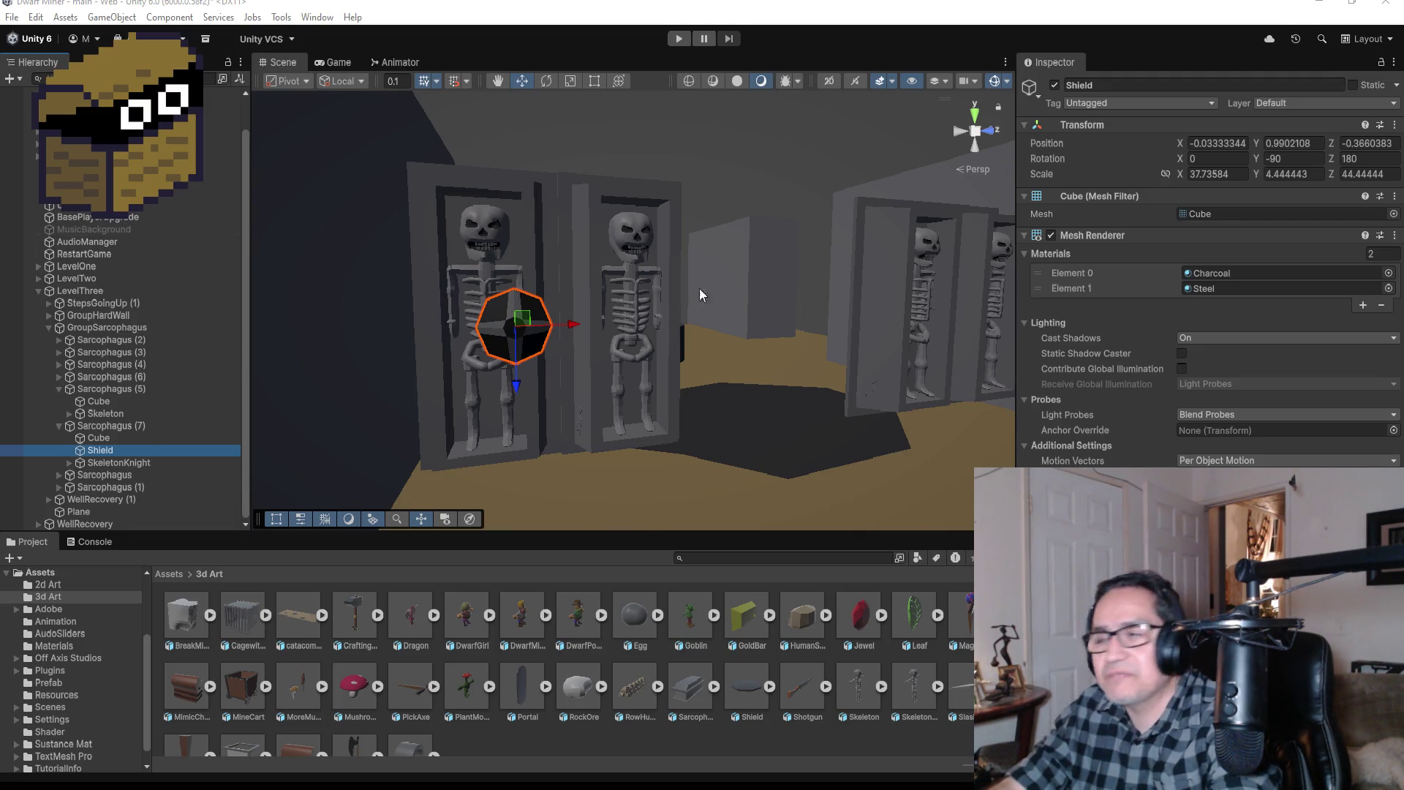
{"action": "scroll", "coordinate": [643, 296], "scroll_direction": "up", "scroll_amount": 4}
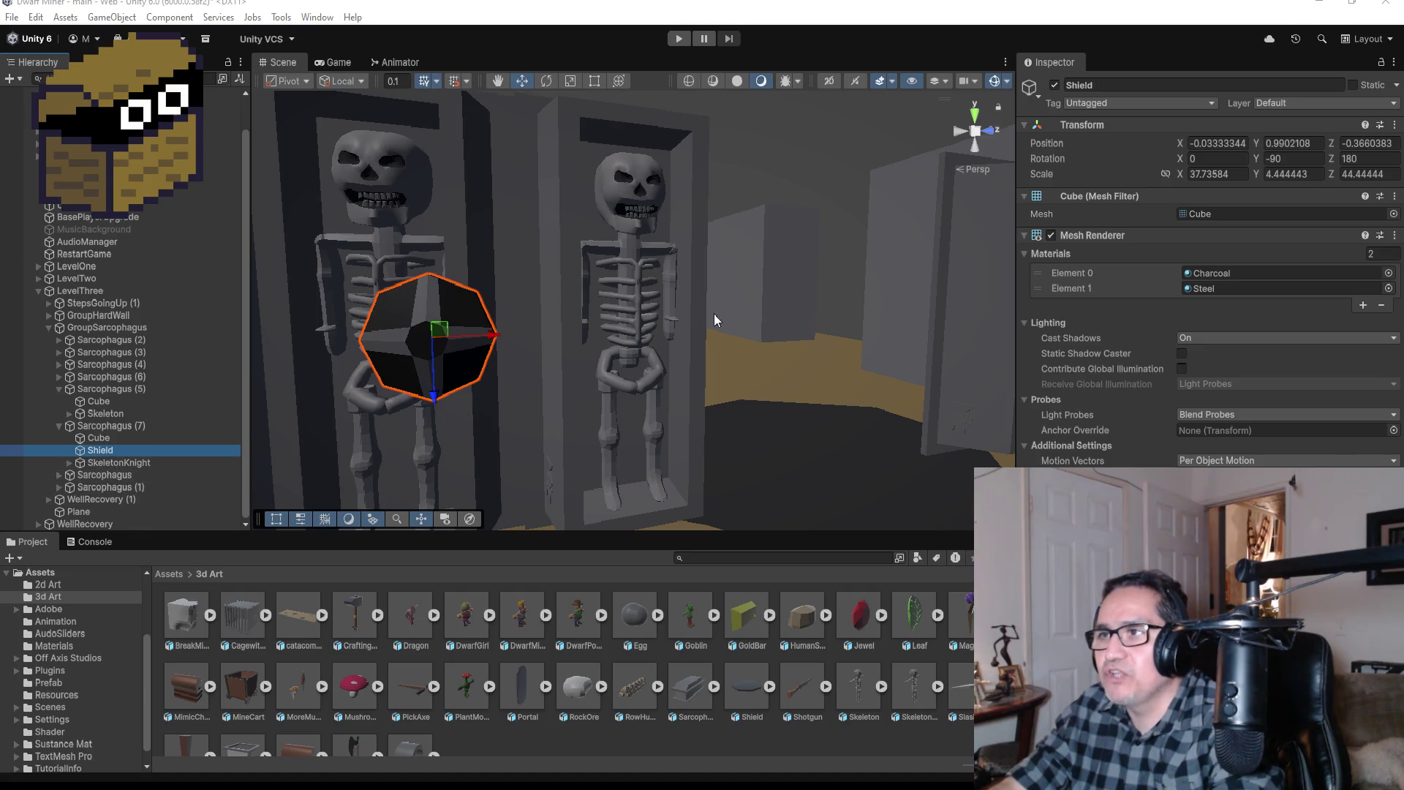
{"action": "scroll", "coordinate": [688, 333], "scroll_direction": "down", "scroll_amount": 4}
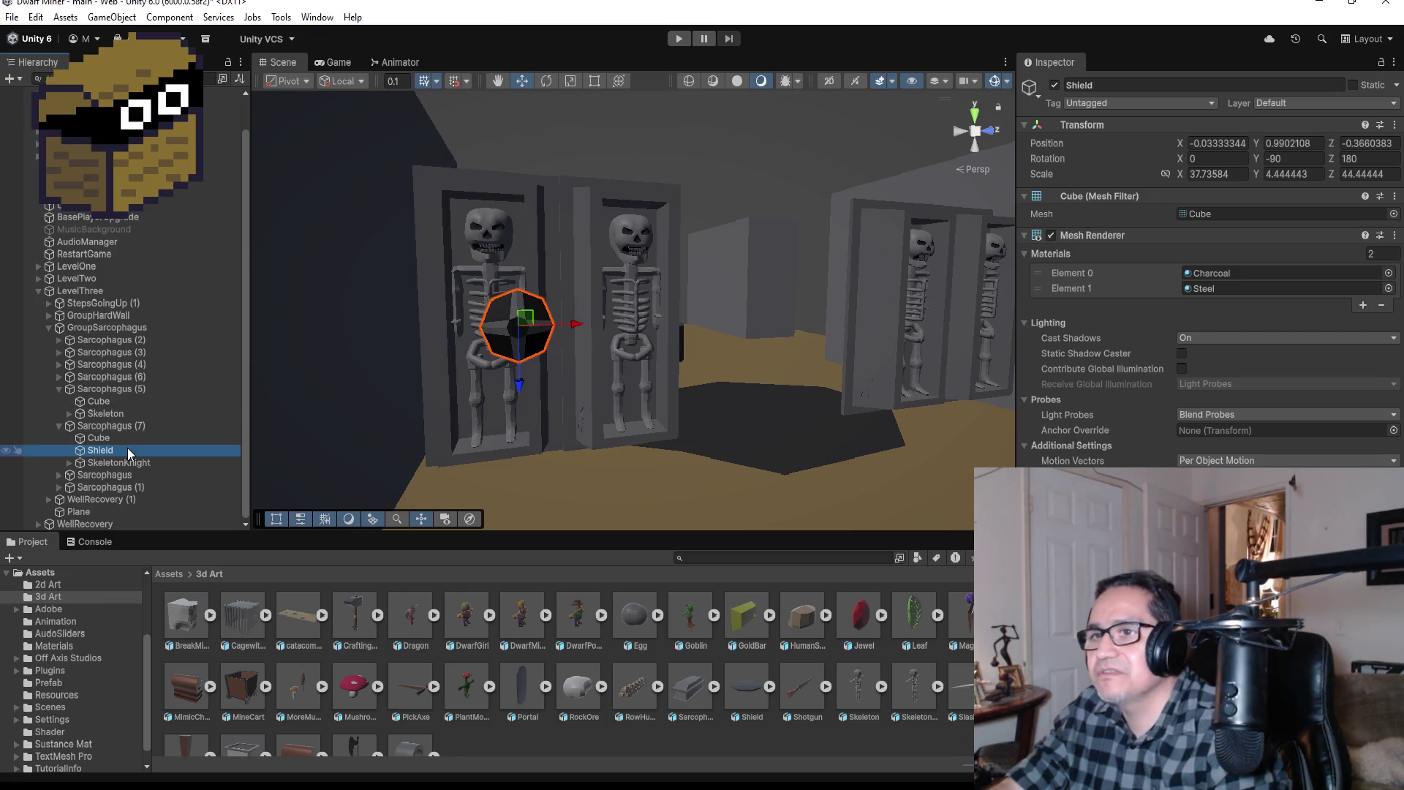
Step: Duplicate the shield and move the copy onto the right skeleton's chest, raised to Y 1.121
{"action": "key", "text": "ctrl+d"}
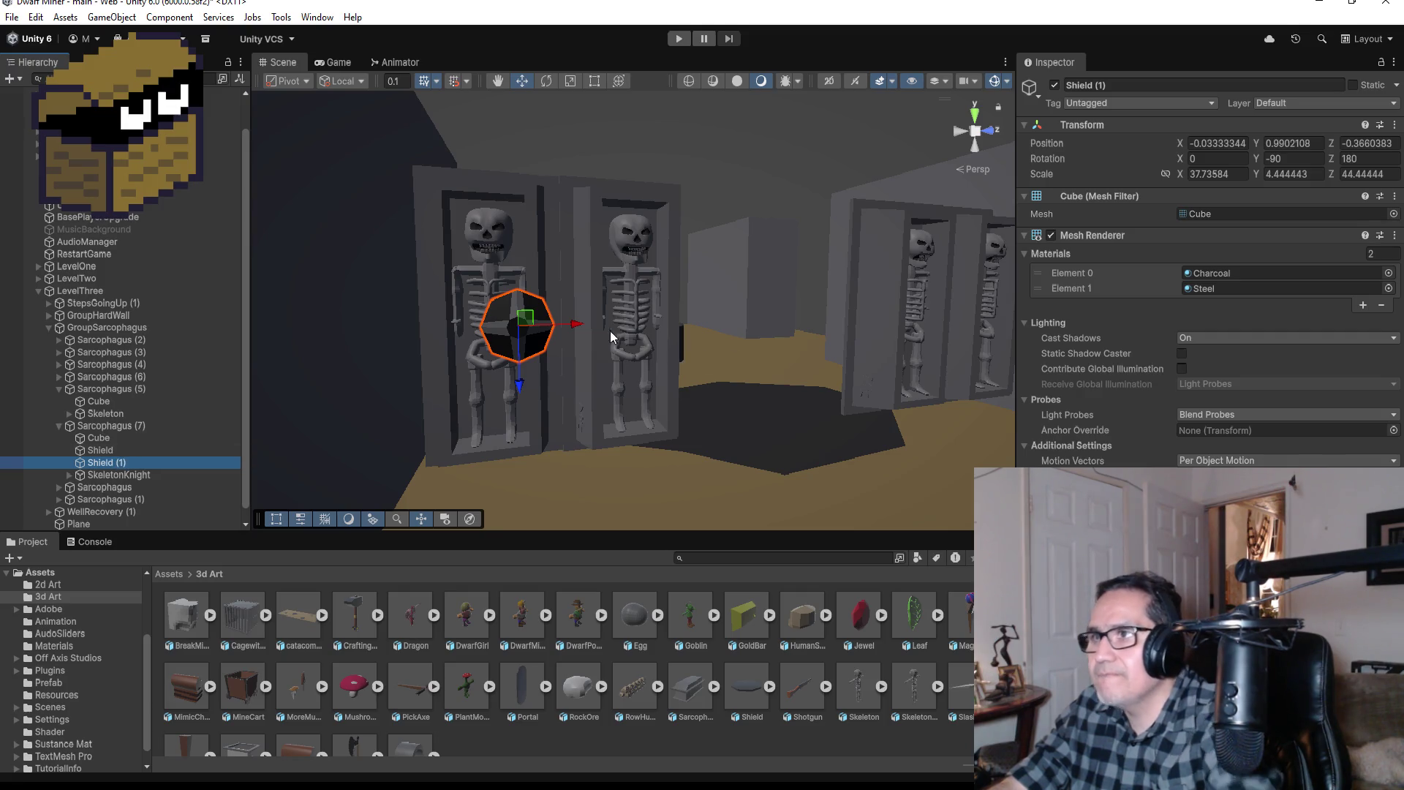
{"action": "left_click_drag", "start_coordinate": [577, 323], "coordinate": [718, 314]}
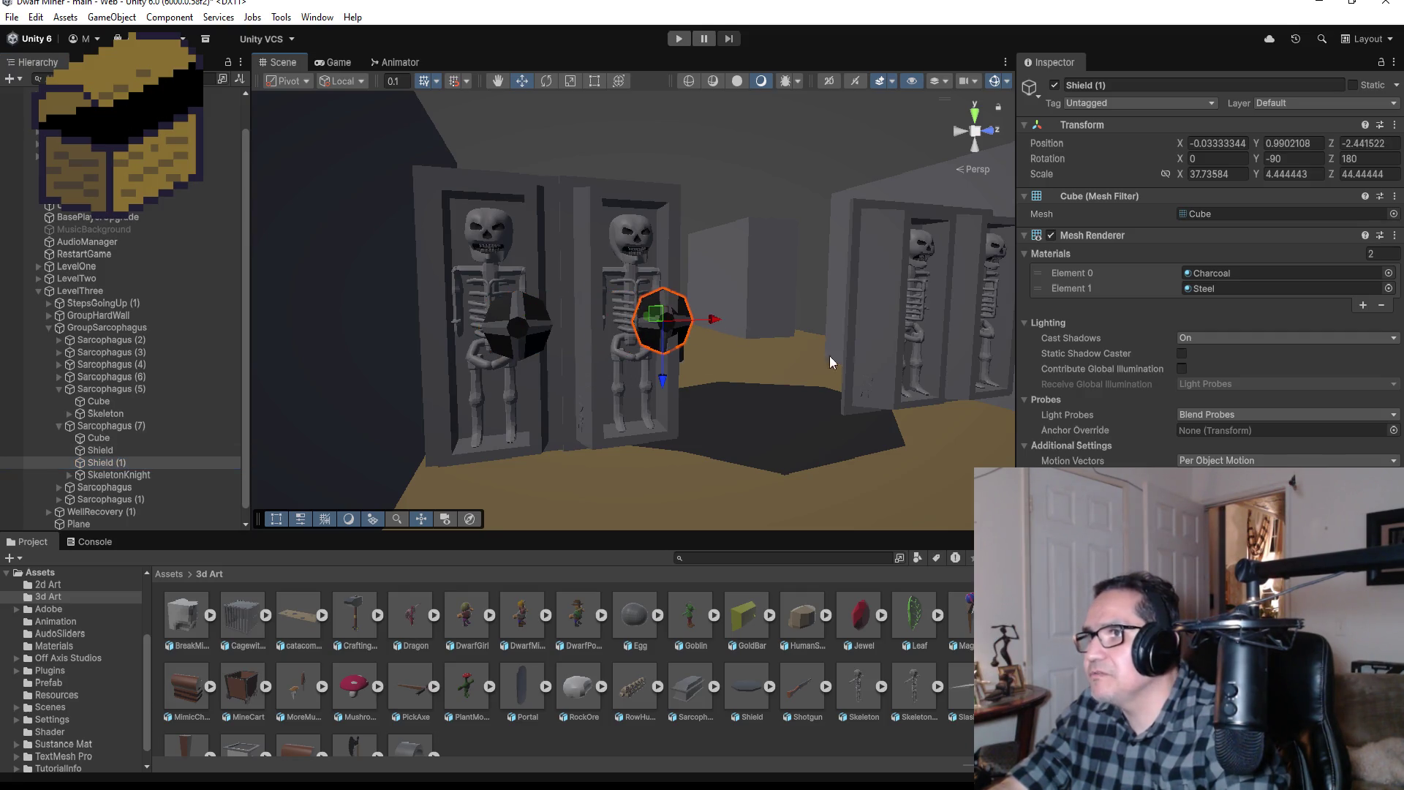
{"action": "mouse_move", "coordinate": [829, 356]}
{"action": "left_mouse_down"}
{"action": "mouse_move", "coordinate": [835, 318]}
{"action": "mouse_move", "coordinate": [747, 310]}
{"action": "mouse_move", "coordinate": [759, 315]}
{"action": "mouse_move", "coordinate": [410, 332]}
{"action": "mouse_move", "coordinate": [677, 336]}
{"action": "mouse_move", "coordinate": [786, 303]}
{"action": "mouse_move", "coordinate": [826, 323]}
{"action": "mouse_move", "coordinate": [546, 317]}
{"action": "left_mouse_up"}
{"action": "mouse_move", "coordinate": [686, 341]}
{"action": "left_mouse_down"}
{"action": "mouse_move", "coordinate": [854, 385]}
{"action": "mouse_move", "coordinate": [1095, 385]}
{"action": "mouse_move", "coordinate": [854, 375]}
{"action": "left_mouse_up"}
{"action": "mouse_move", "coordinate": [765, 342]}
{"action": "left_mouse_down"}
{"action": "mouse_move", "coordinate": [674, 345]}
{"action": "mouse_move", "coordinate": [1086, 383]}
{"action": "mouse_move", "coordinate": [915, 419]}
{"action": "left_mouse_up"}
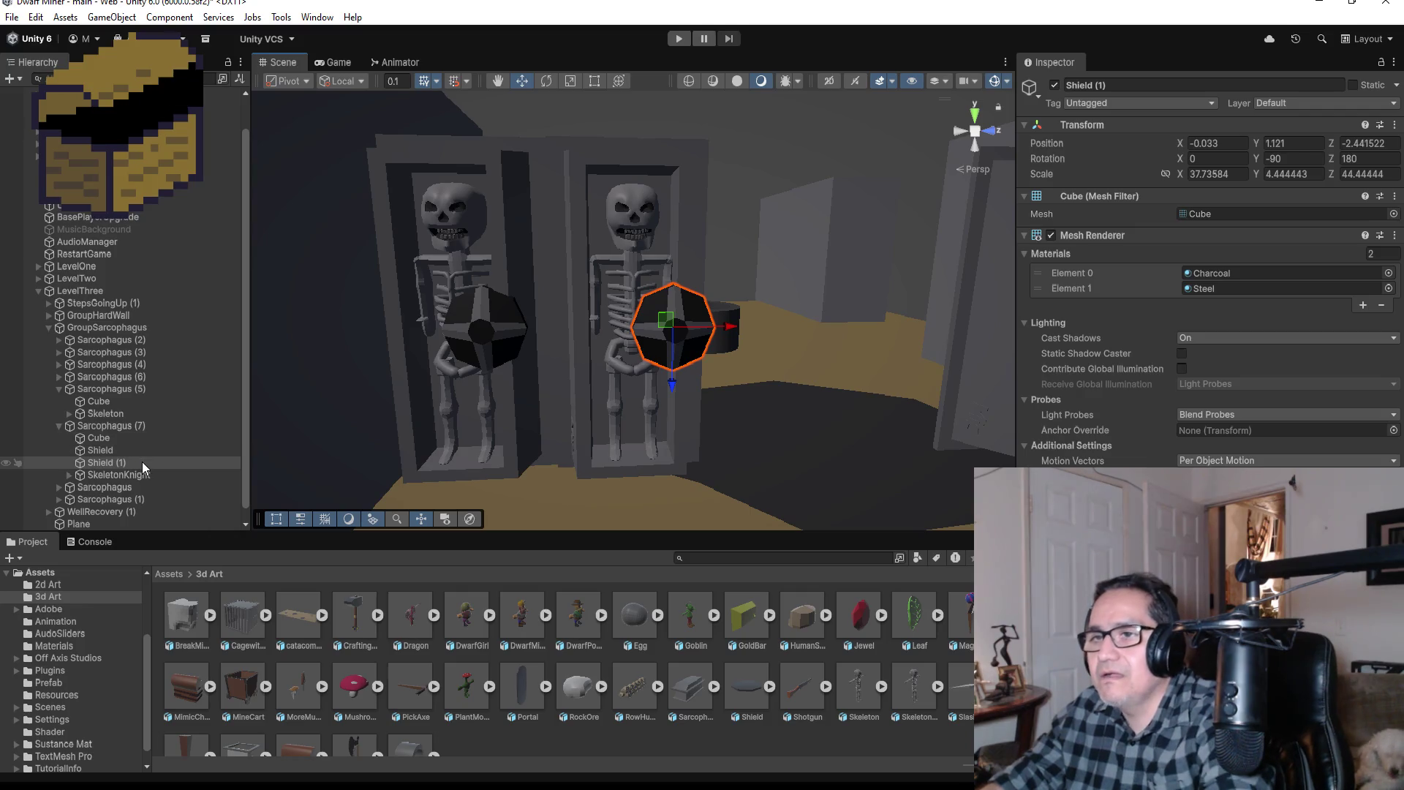
Step: Delete the Shield (1) copy and reselect the original shield
{"action": "left_click", "coordinate": [142, 462]}
{"action": "key", "text": "Delete"}
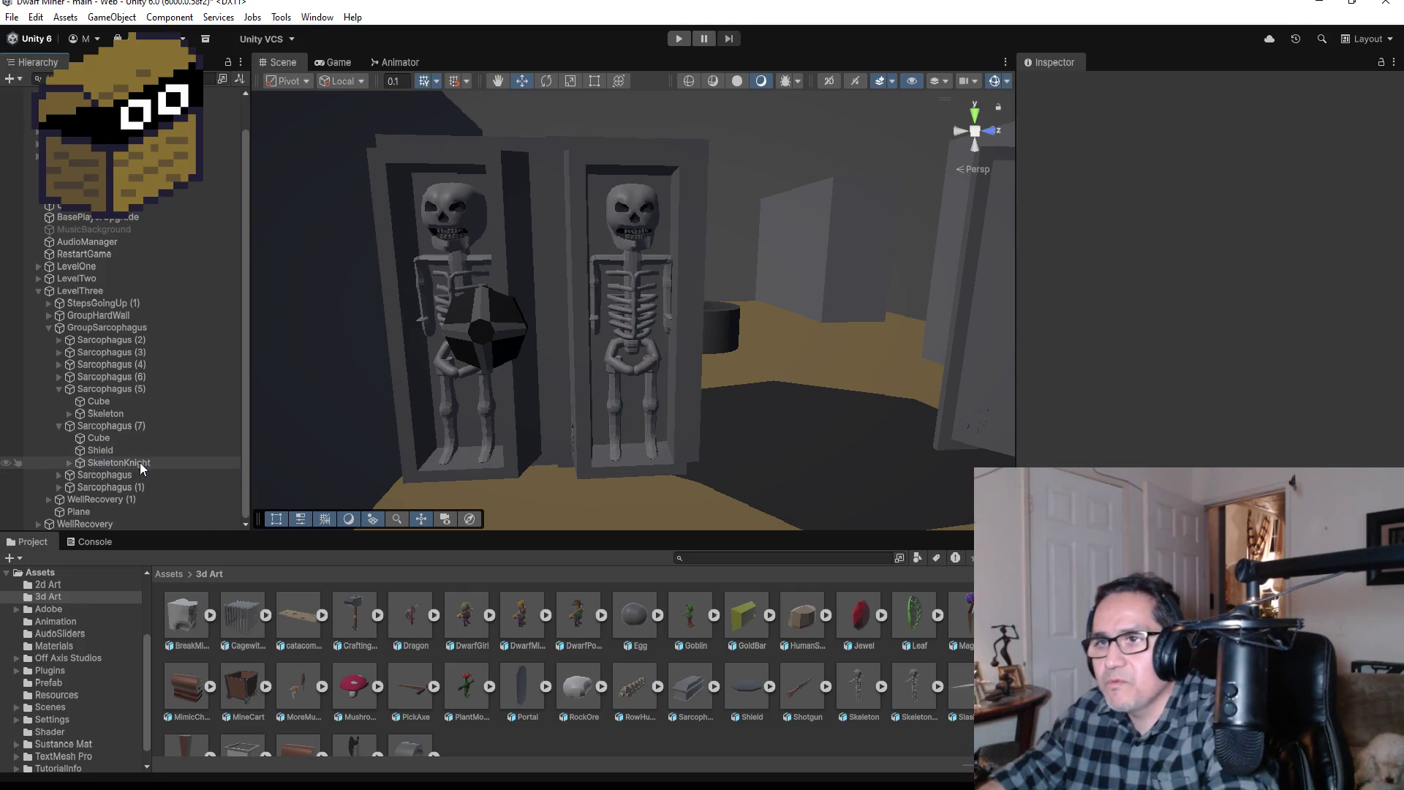
{"action": "left_click", "coordinate": [133, 452]}
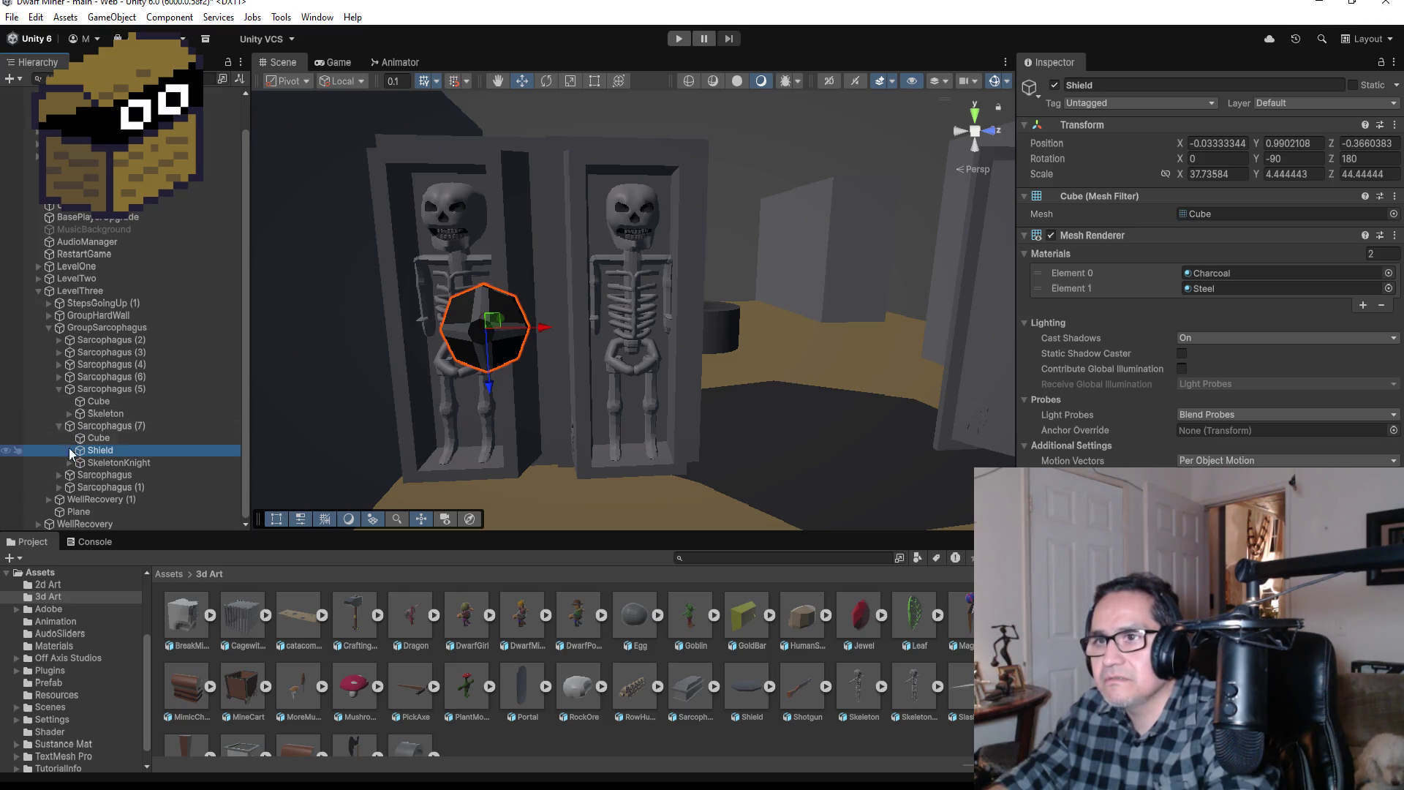
Step: Check the Sarcophagus entries to find Sarcophagus (5) holds the right skeleton
{"action": "left_click", "coordinate": [76, 476]}
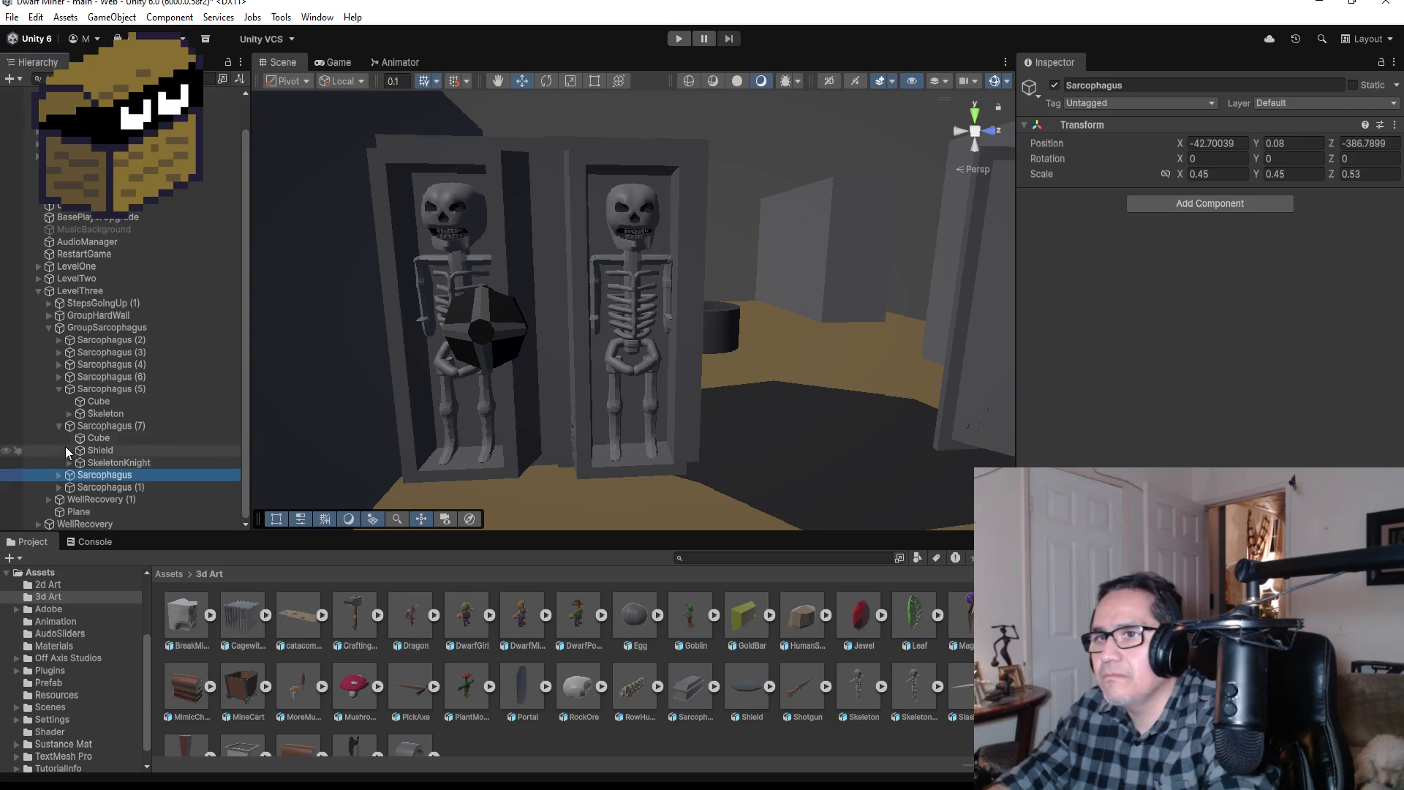
{"action": "left_click", "coordinate": [95, 376]}
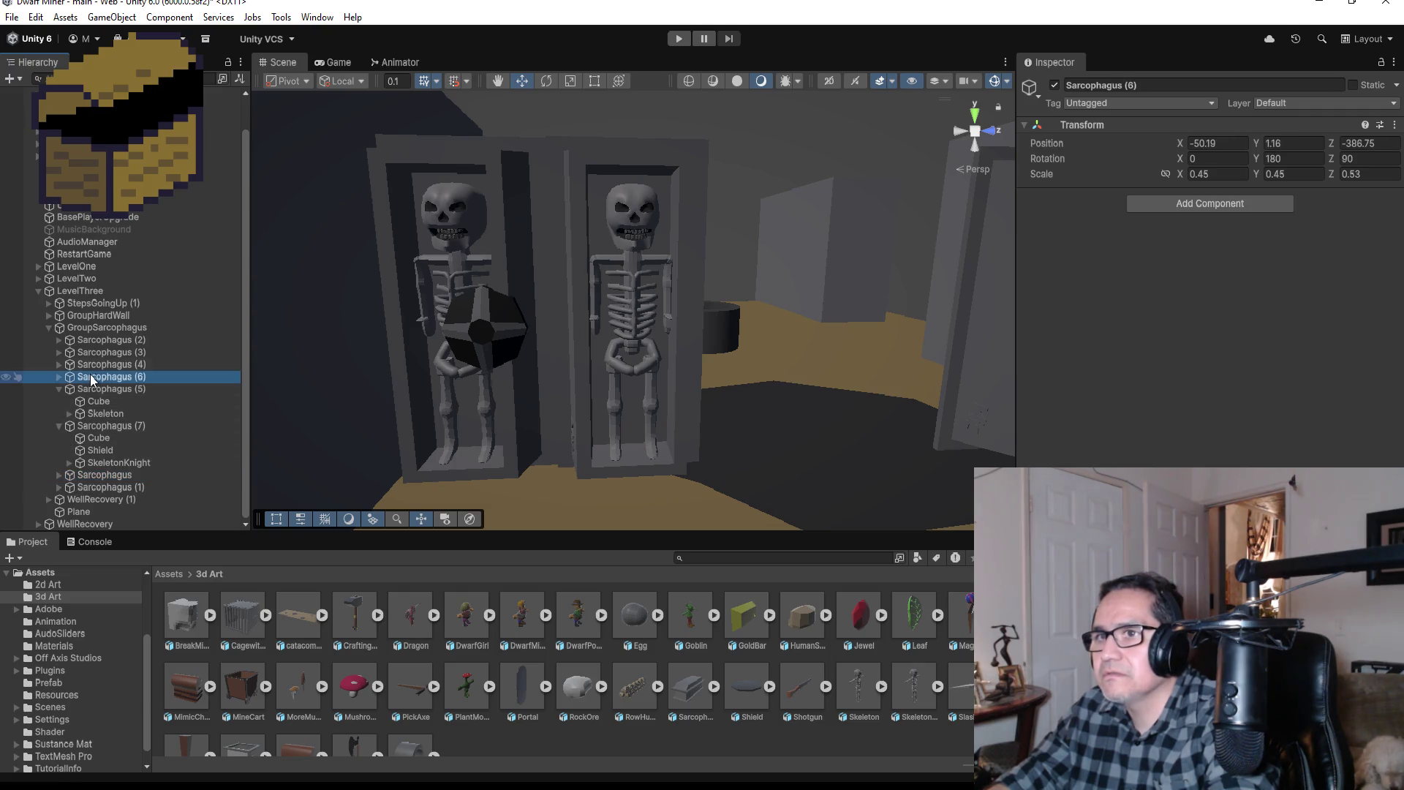
{"action": "left_click", "coordinate": [101, 355]}
{"action": "left_click", "coordinate": [106, 341]}
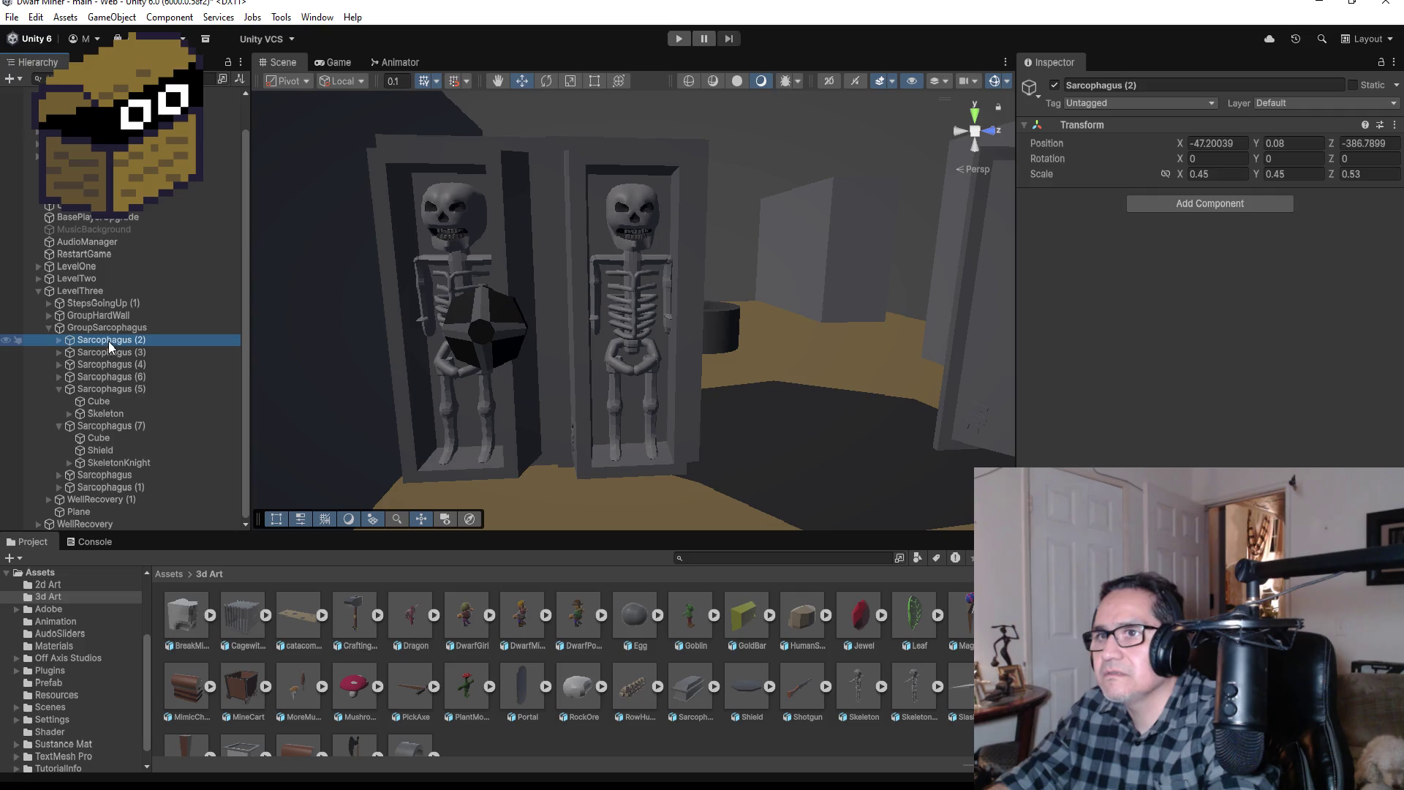
{"action": "left_click", "coordinate": [98, 427]}
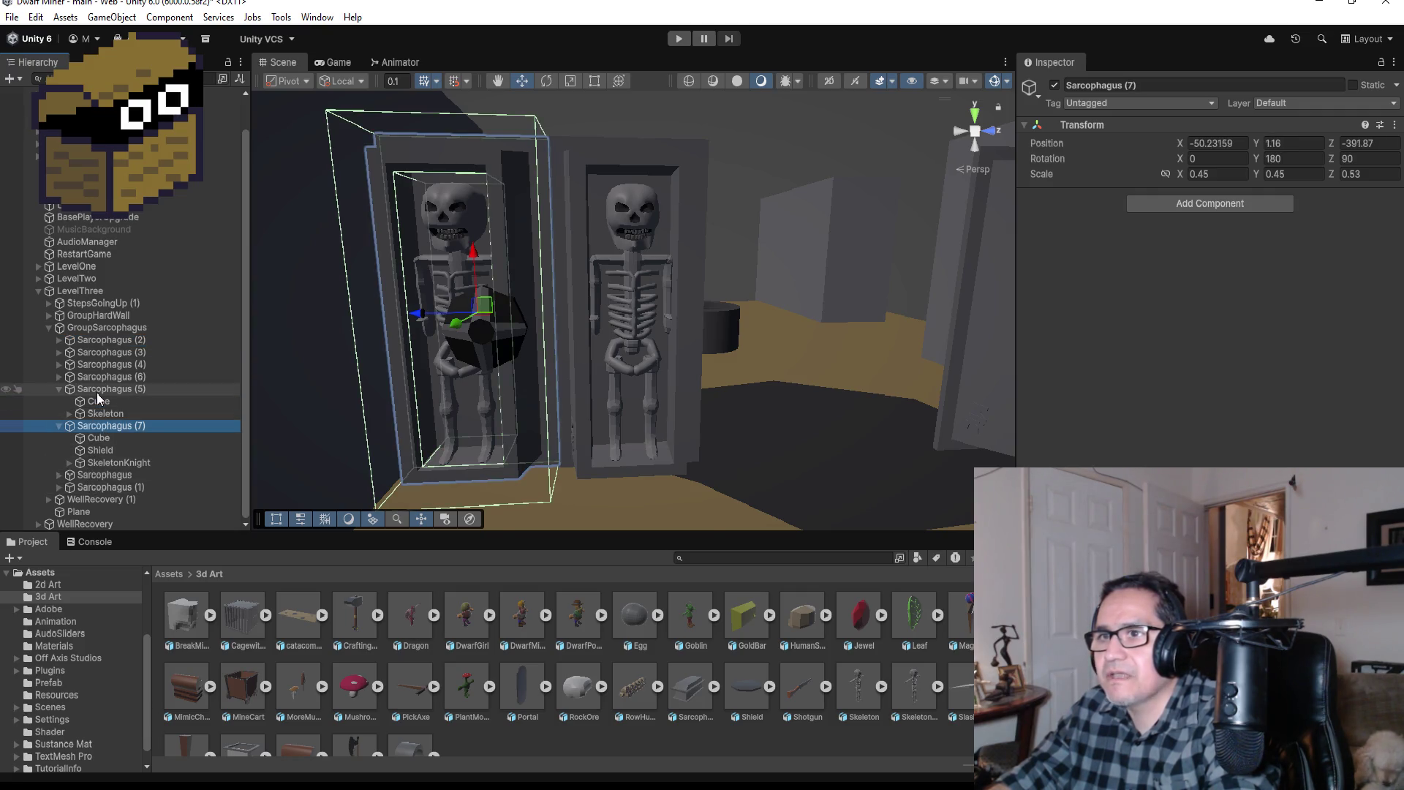
{"action": "left_click", "coordinate": [97, 394]}
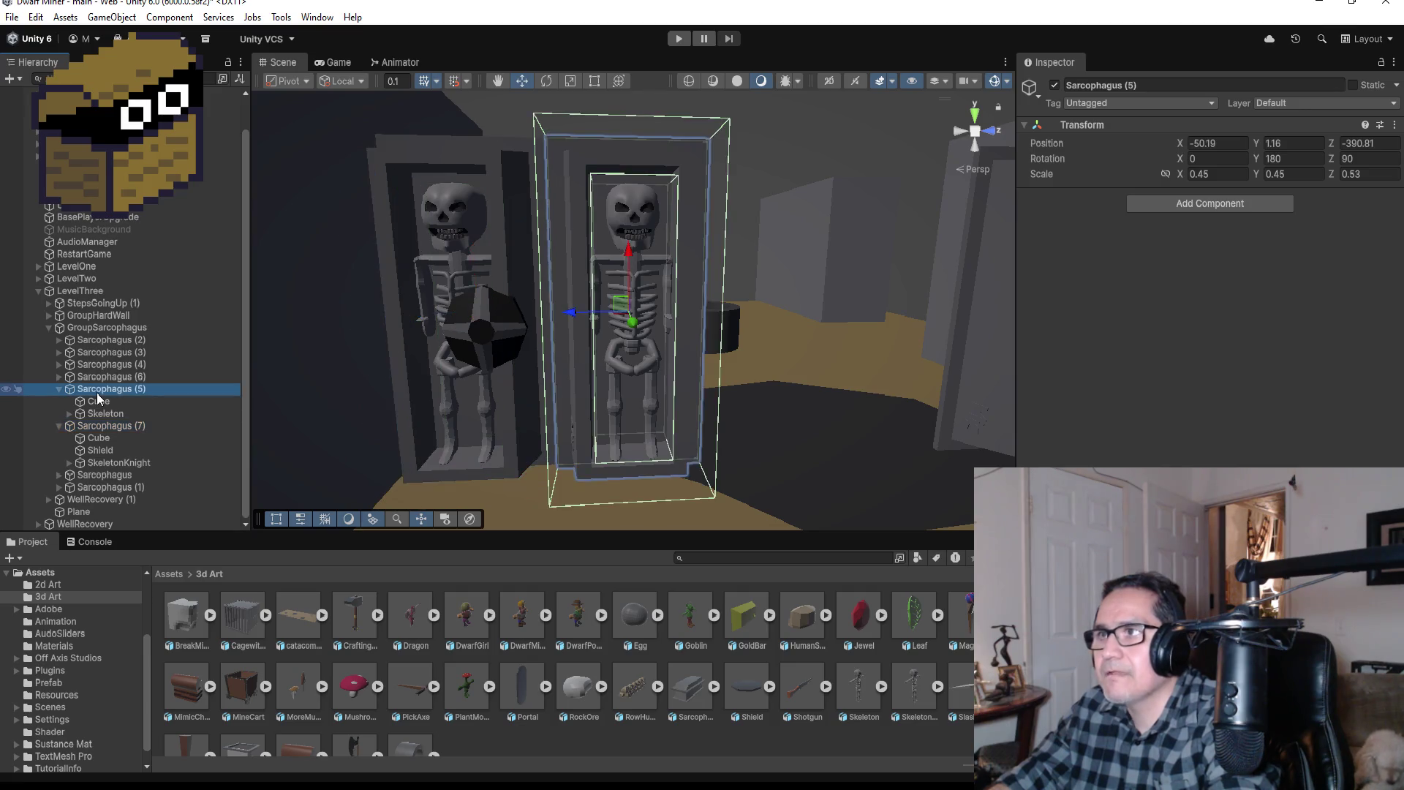
Step: Duplicate the shield, parent the copy to Sarcophagus (5), and slide it onto the right skeleton
{"action": "left_click", "coordinate": [97, 450]}
{"action": "key", "text": "ctrl+d"}
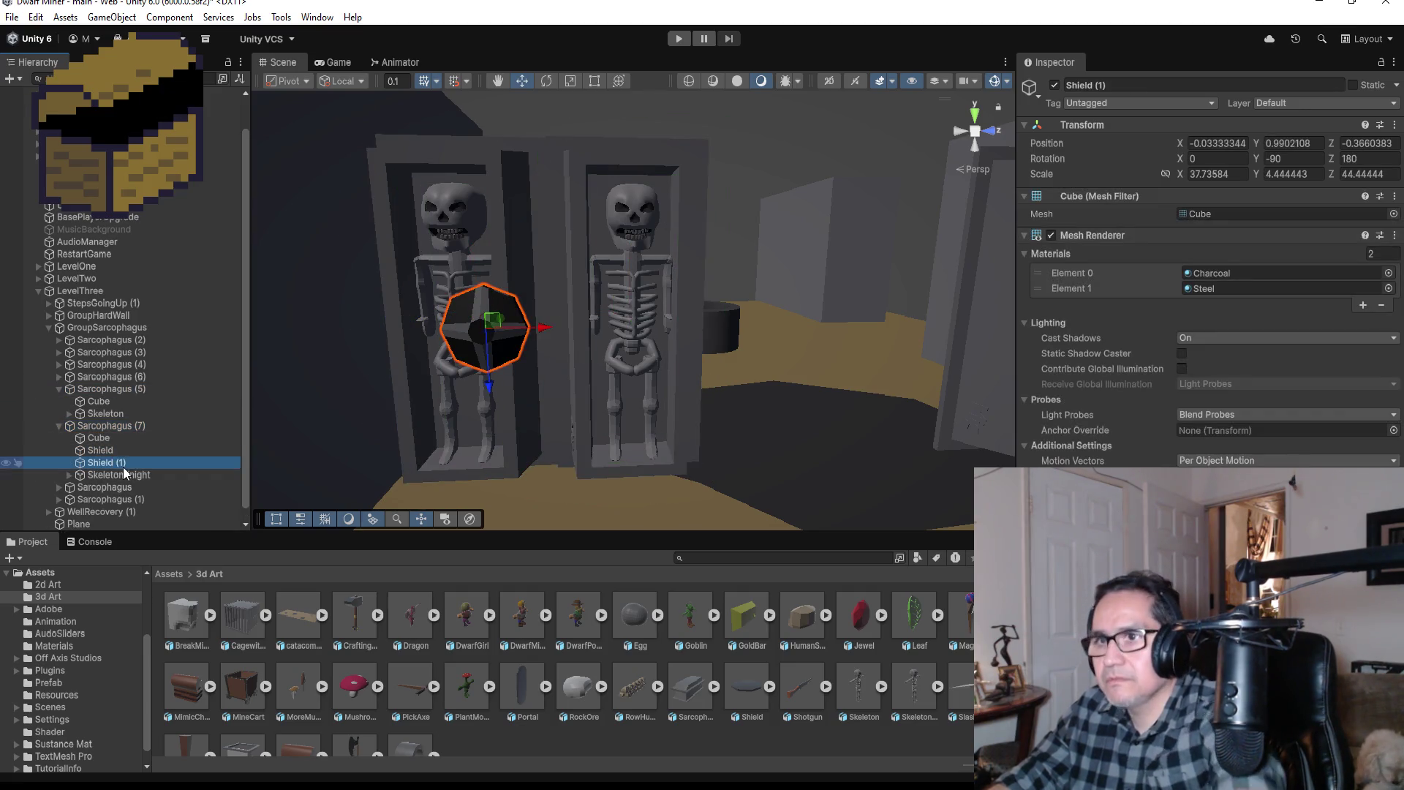
{"action": "left_click_drag", "start_coordinate": [99, 460], "coordinate": [107, 411]}
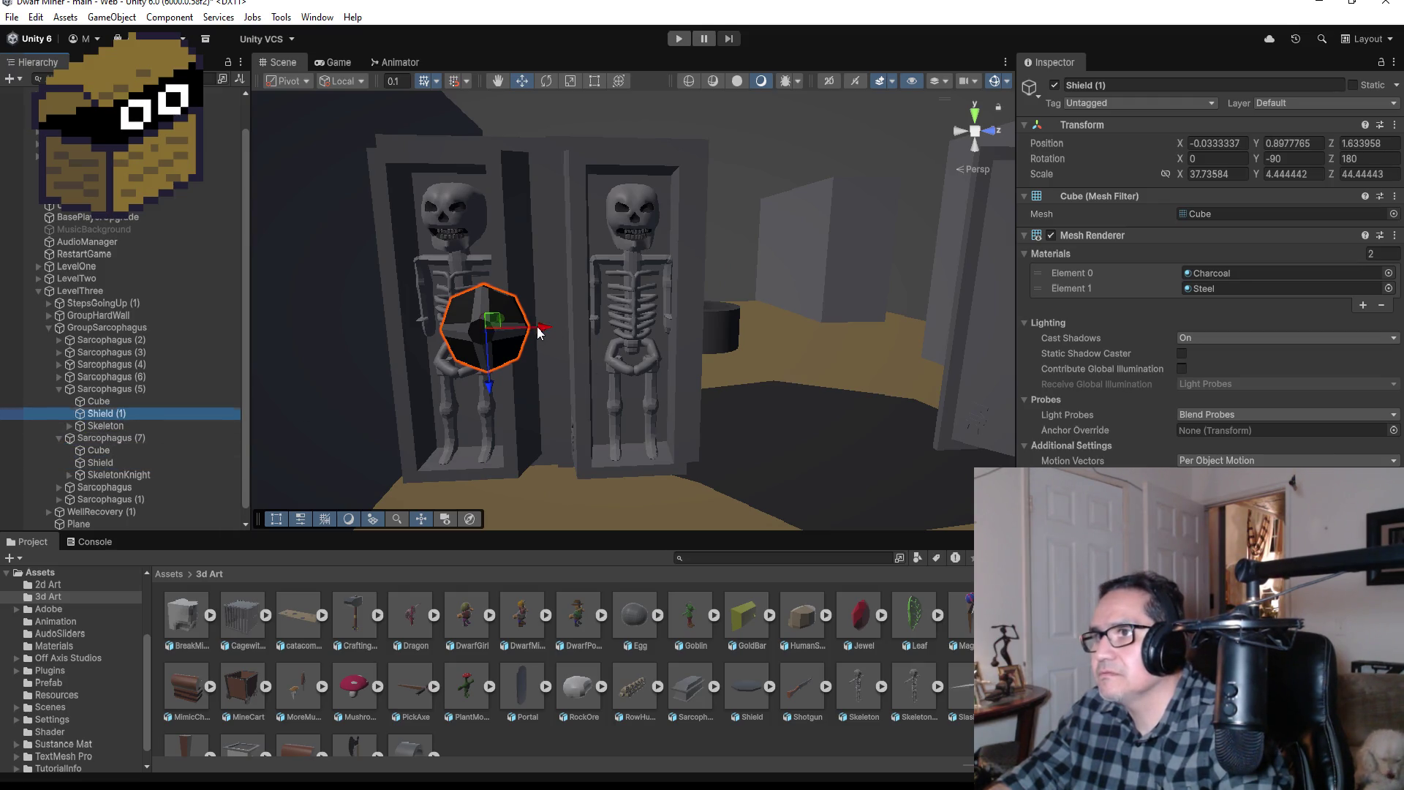
{"action": "left_click_drag", "start_coordinate": [538, 333], "coordinate": [721, 332]}
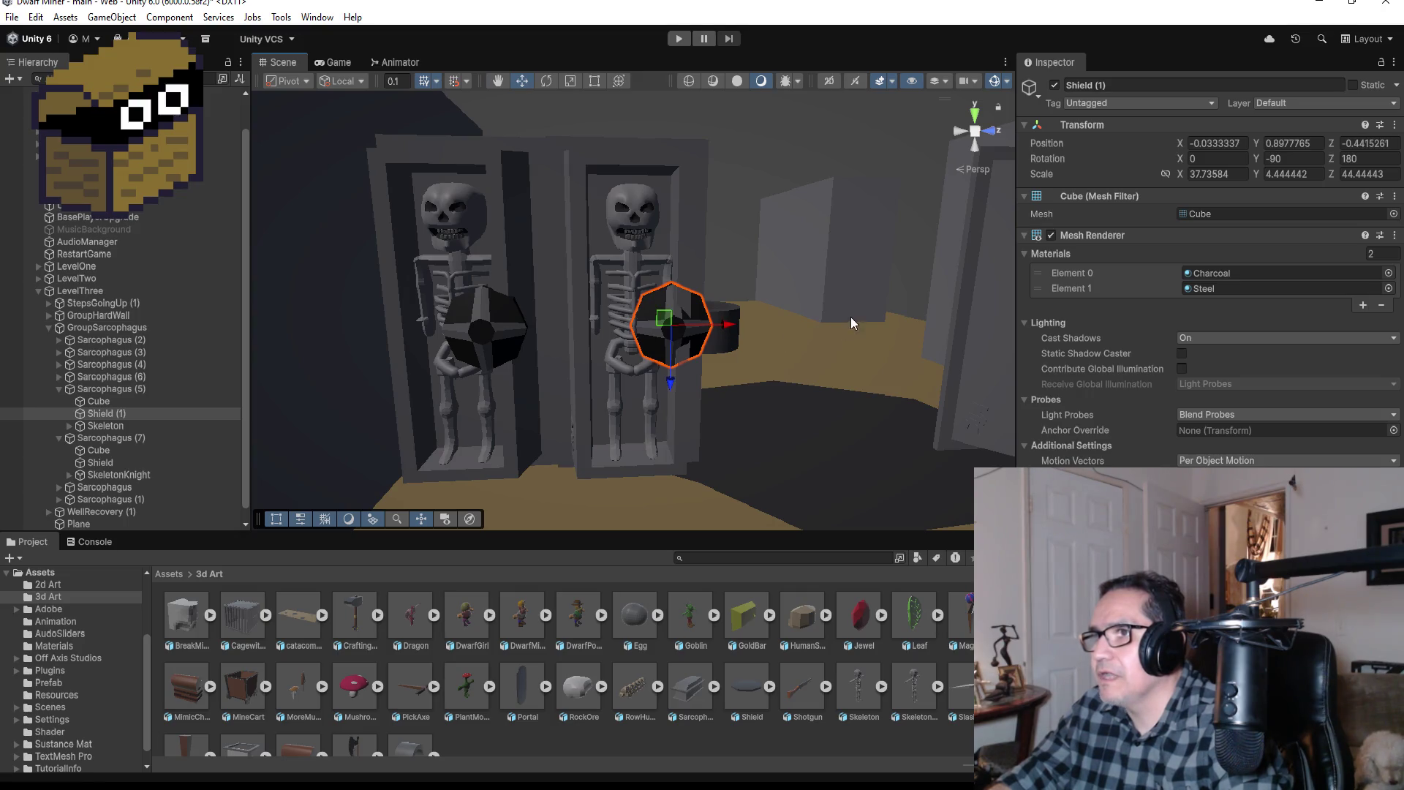
{"action": "mouse_move", "coordinate": [850, 317]}
{"action": "left_mouse_down"}
{"action": "mouse_move", "coordinate": [493, 310]}
{"action": "mouse_move", "coordinate": [1012, 366]}
{"action": "left_mouse_up"}
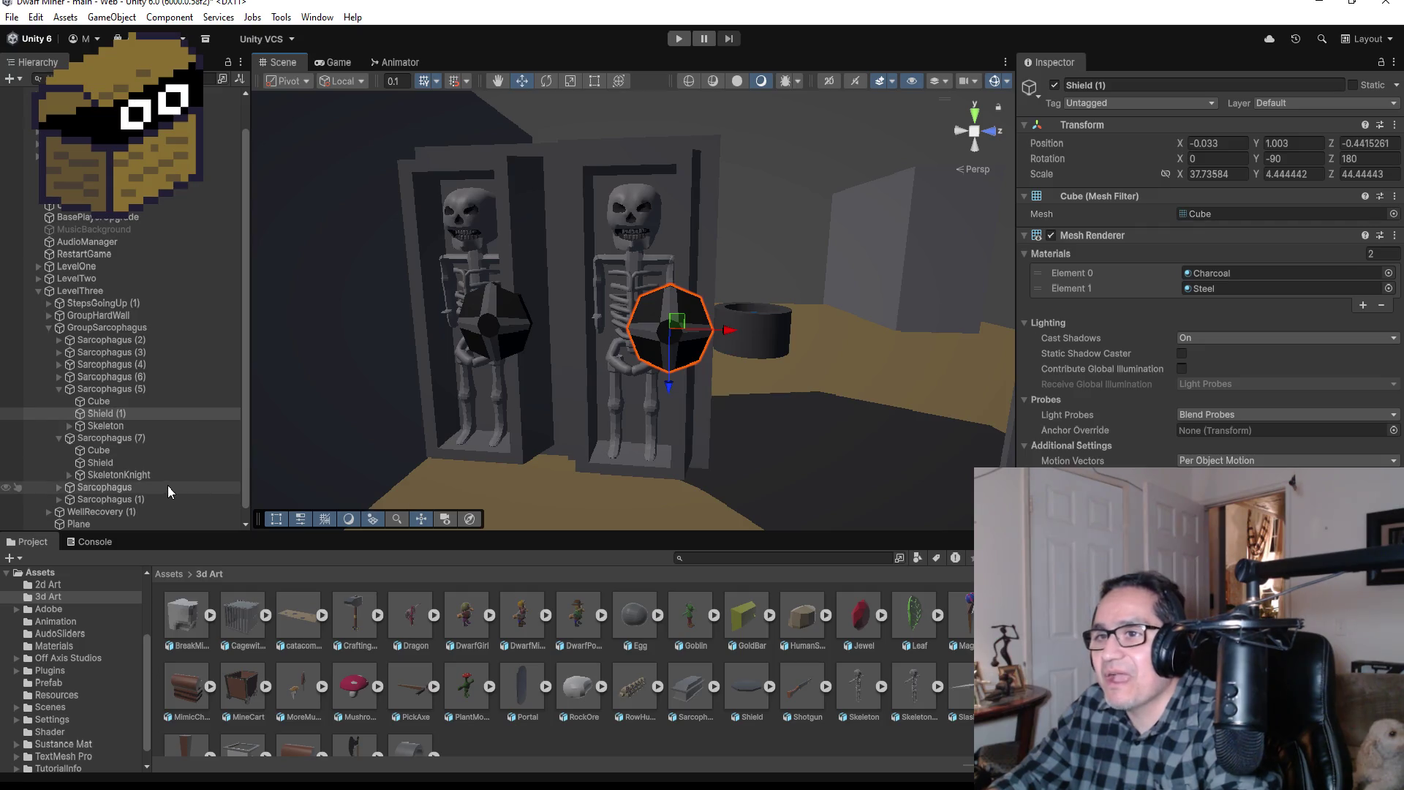
Step: Collapse Sarcophagus (5) and Sarcophagus (7) in the Hierarchy
{"action": "left_click", "coordinate": [59, 388]}
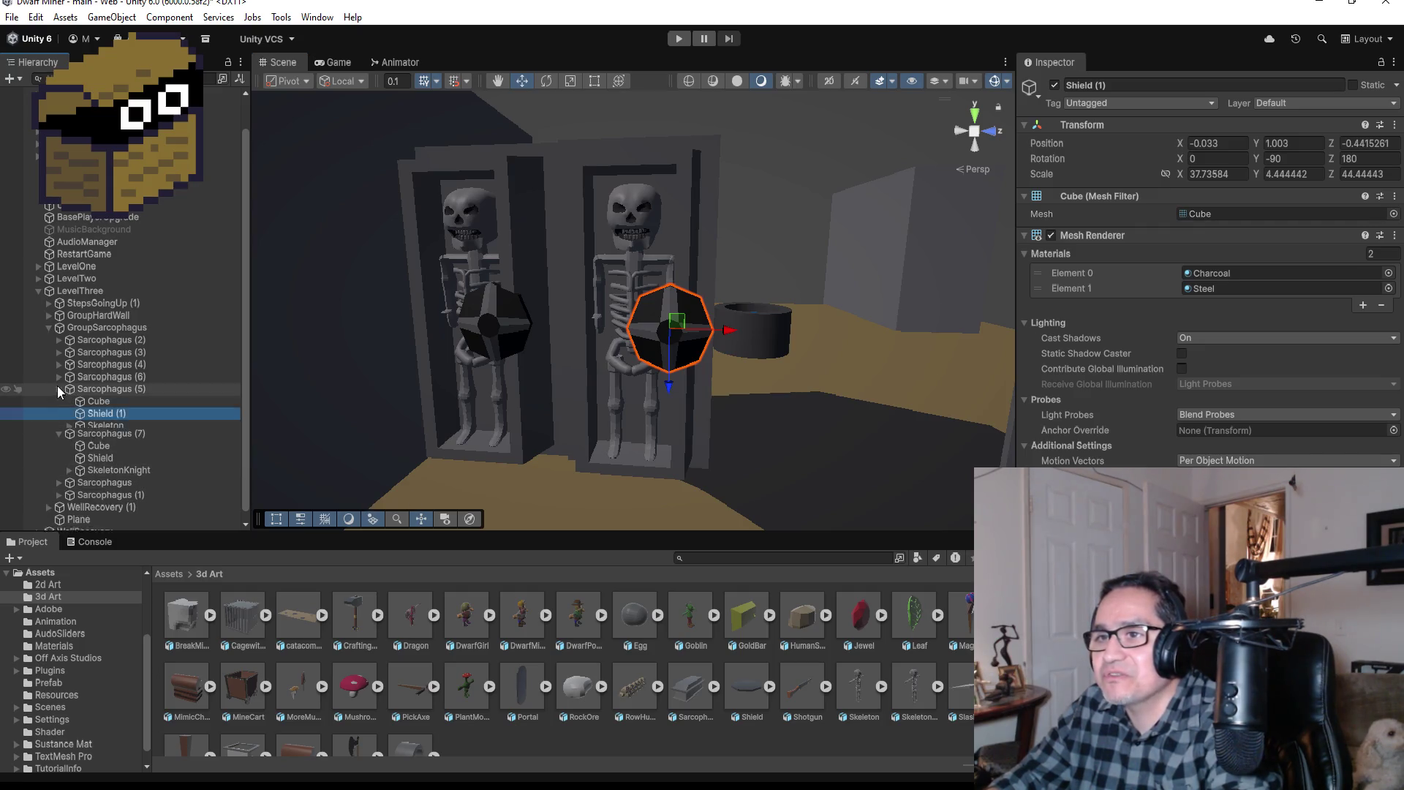
{"action": "left_click", "coordinate": [65, 427]}
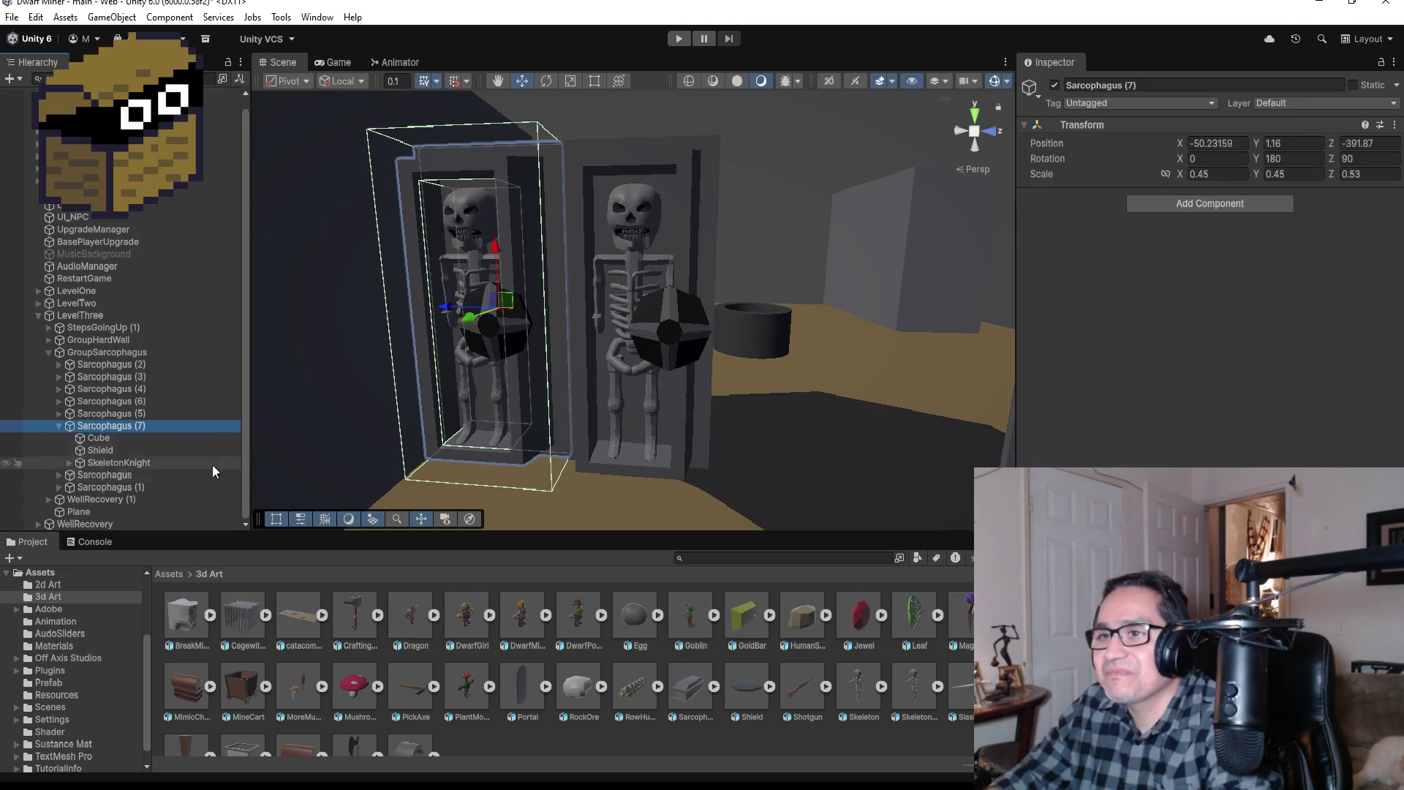
{"action": "left_click", "coordinate": [58, 426]}
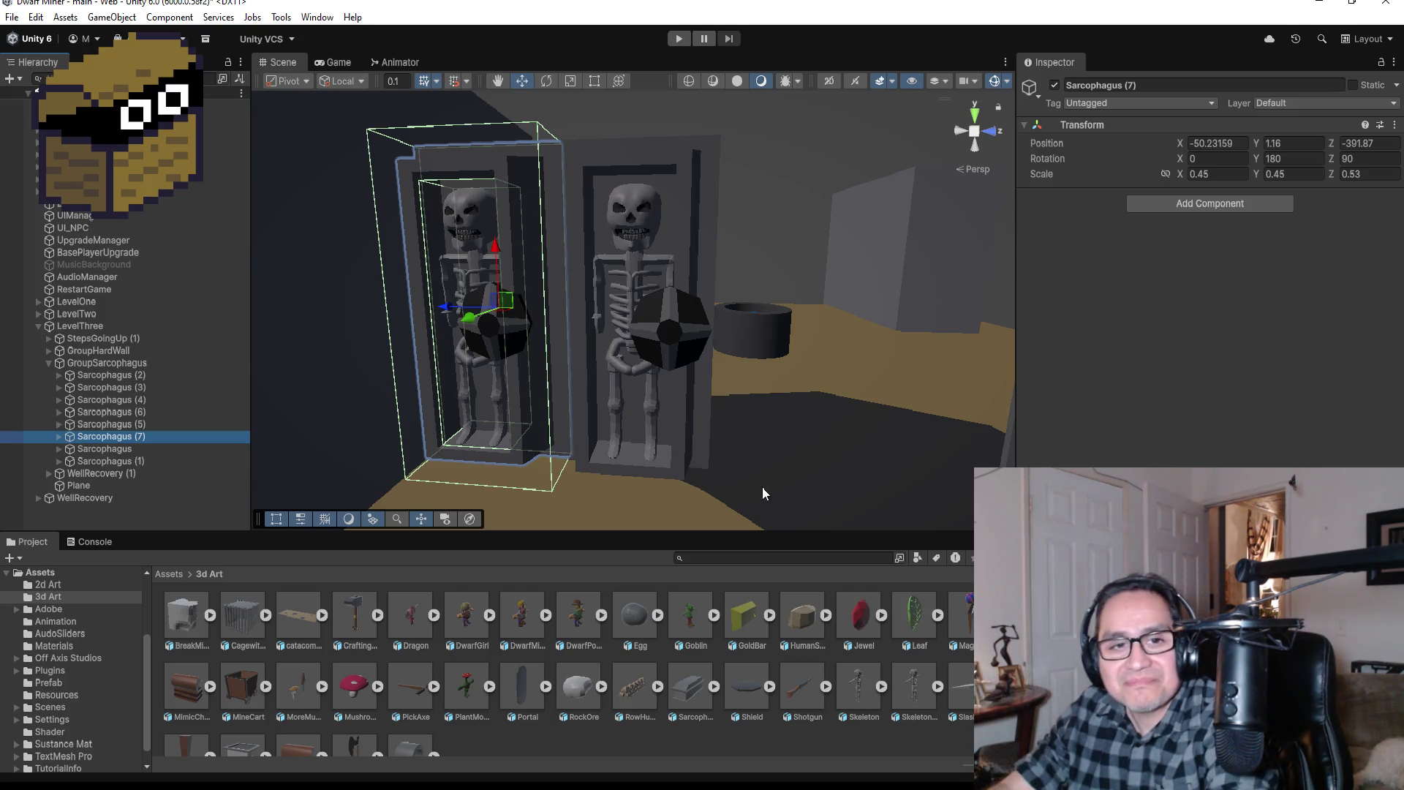
{"action": "scroll", "coordinate": [695, 373], "scroll_direction": "up", "scroll_amount": 3}
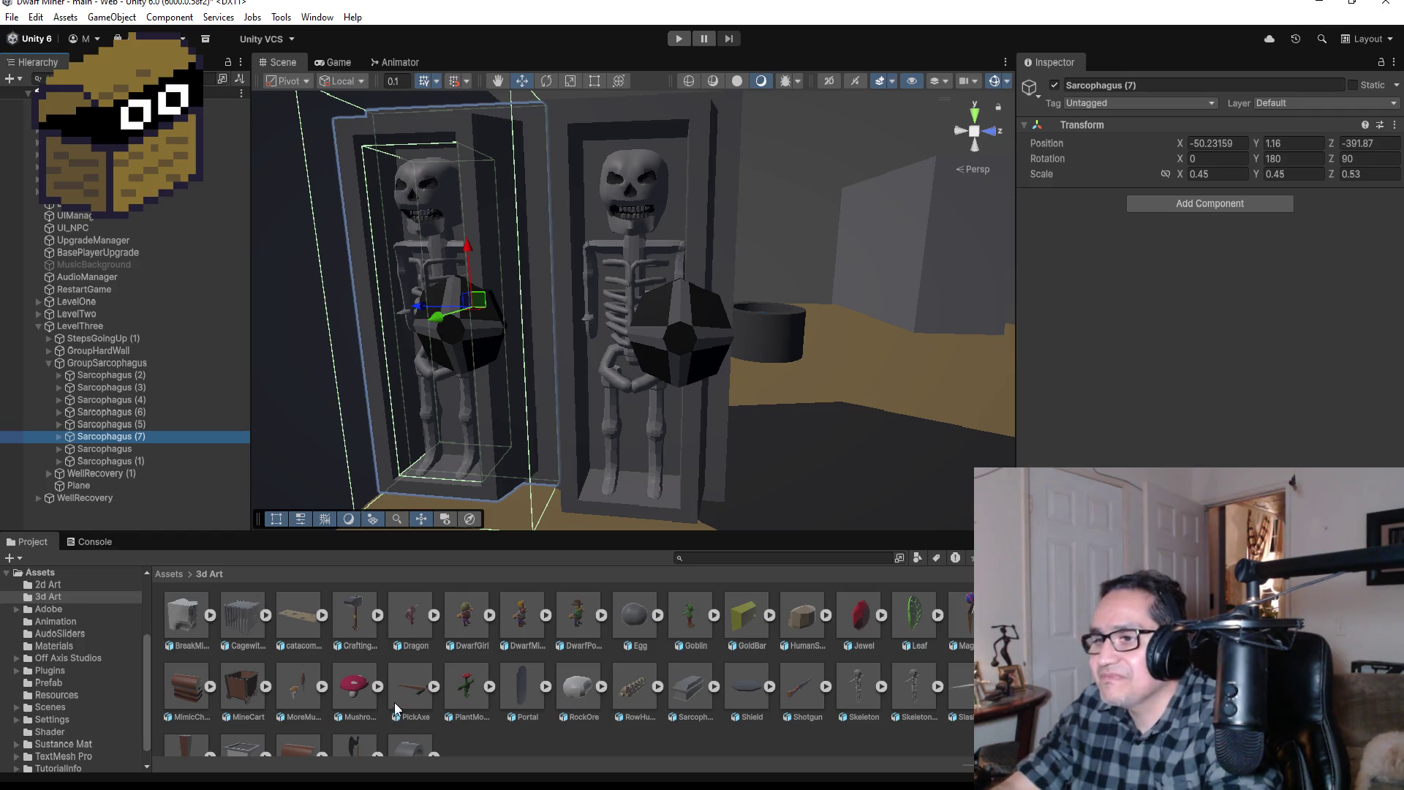
Step: Find the WarAxe model in 3d Art and place it beside the left sarcophagus
{"action": "left_click", "coordinate": [411, 684]}
{"action": "scroll", "coordinate": [571, 666], "scroll_direction": "down", "scroll_amount": 2}
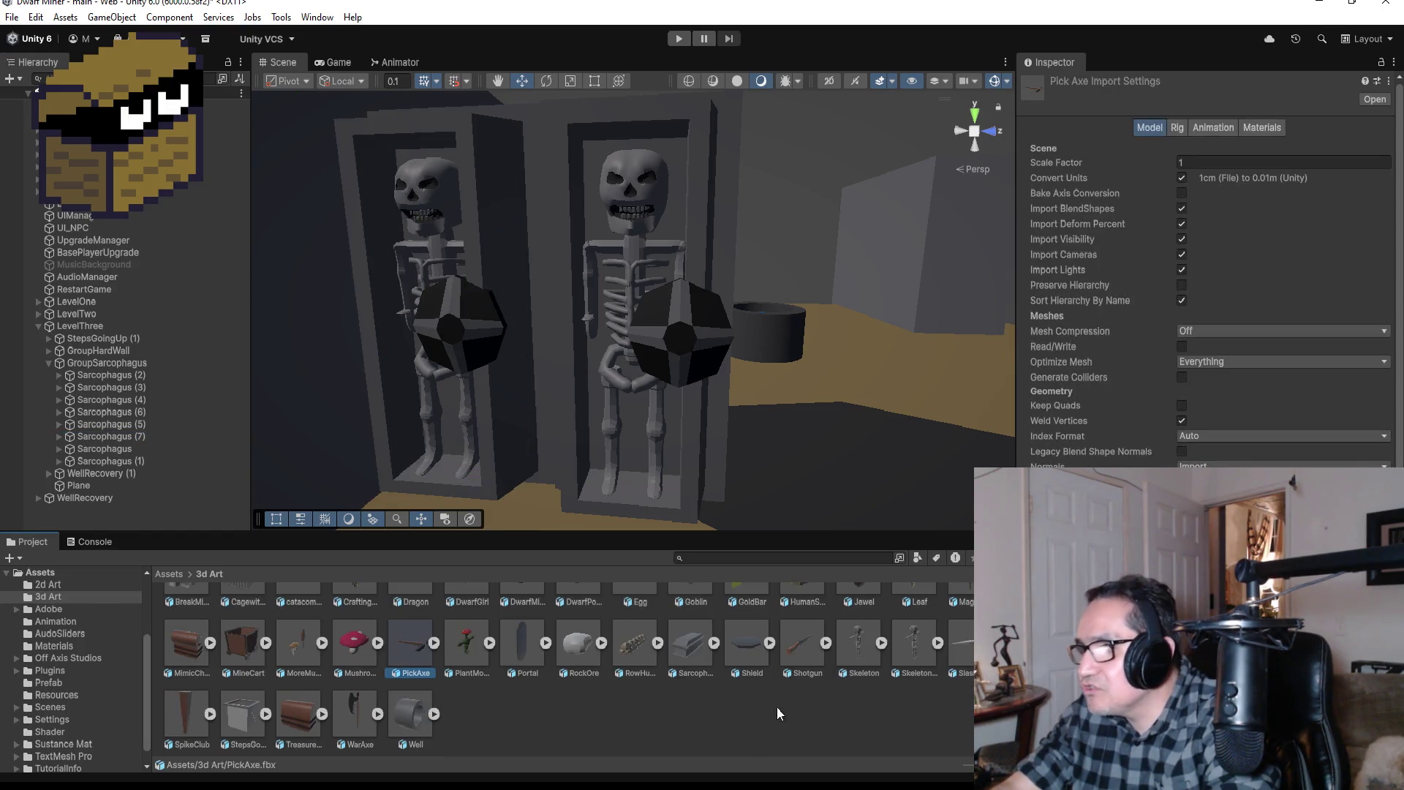
{"action": "left_click", "coordinate": [800, 643]}
{"action": "scroll", "coordinate": [539, 733], "scroll_direction": "up", "scroll_amount": 1}
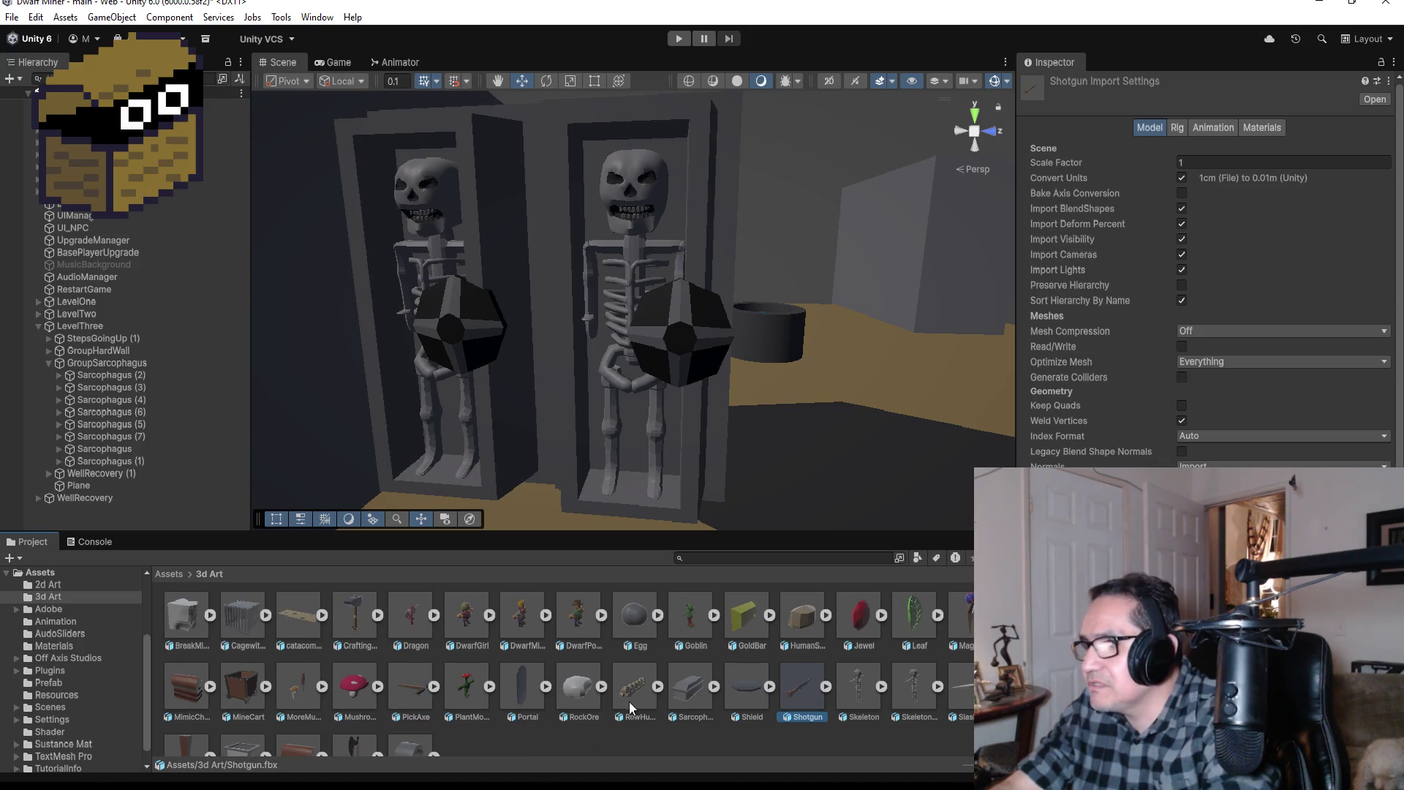
{"action": "scroll", "coordinate": [629, 696], "scroll_direction": "down", "scroll_amount": 1}
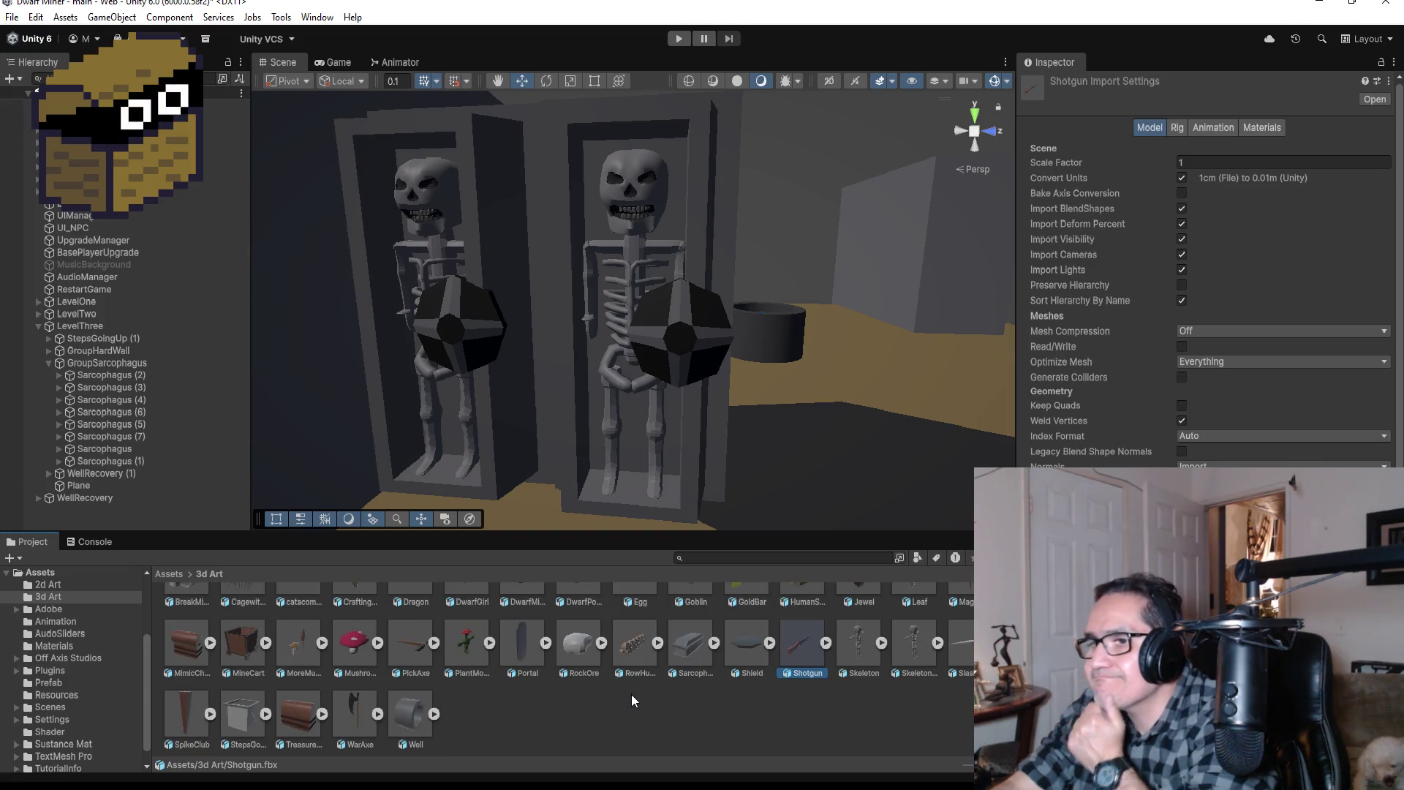
{"action": "scroll", "coordinate": [524, 687], "scroll_direction": "up", "scroll_amount": 1}
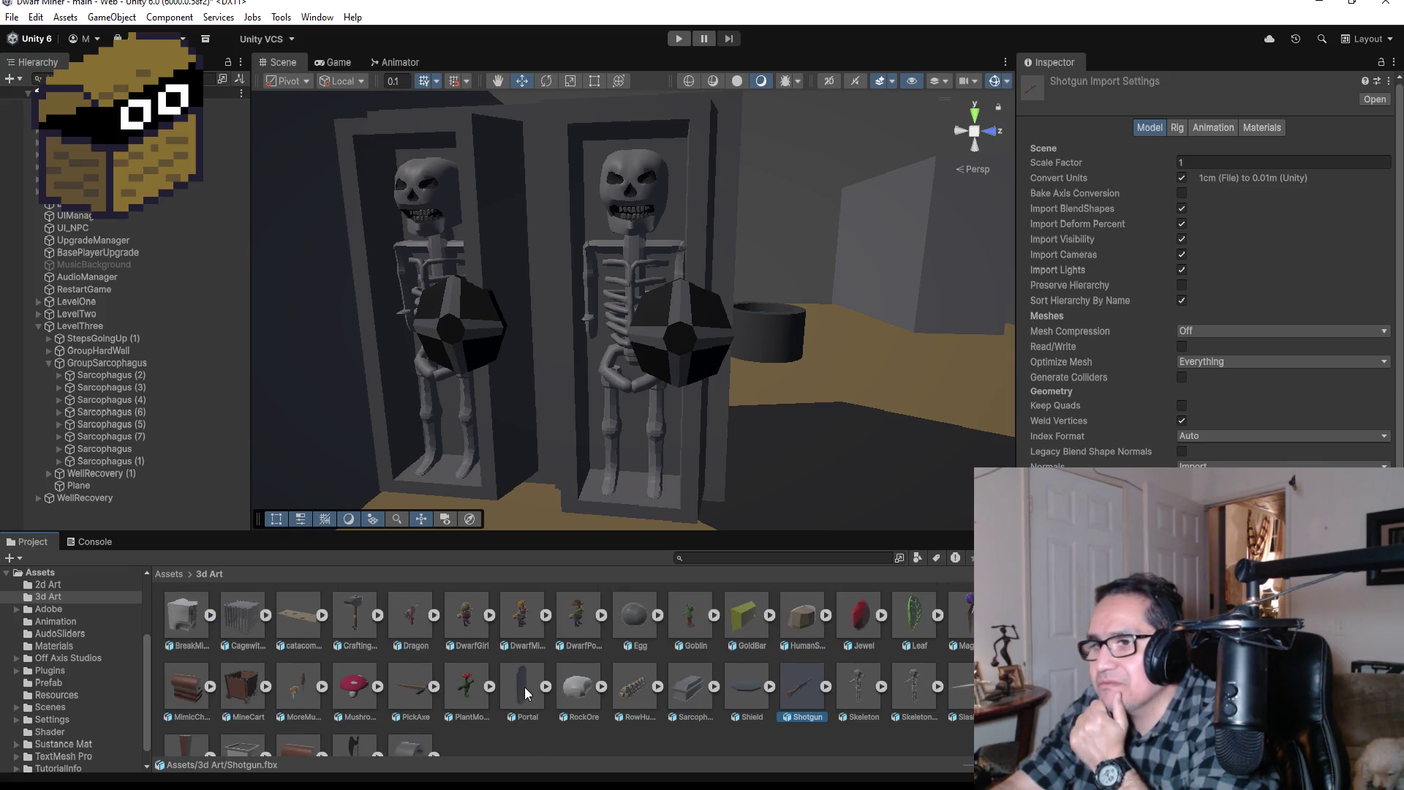
{"action": "scroll", "coordinate": [519, 687], "scroll_direction": "down", "scroll_amount": 1}
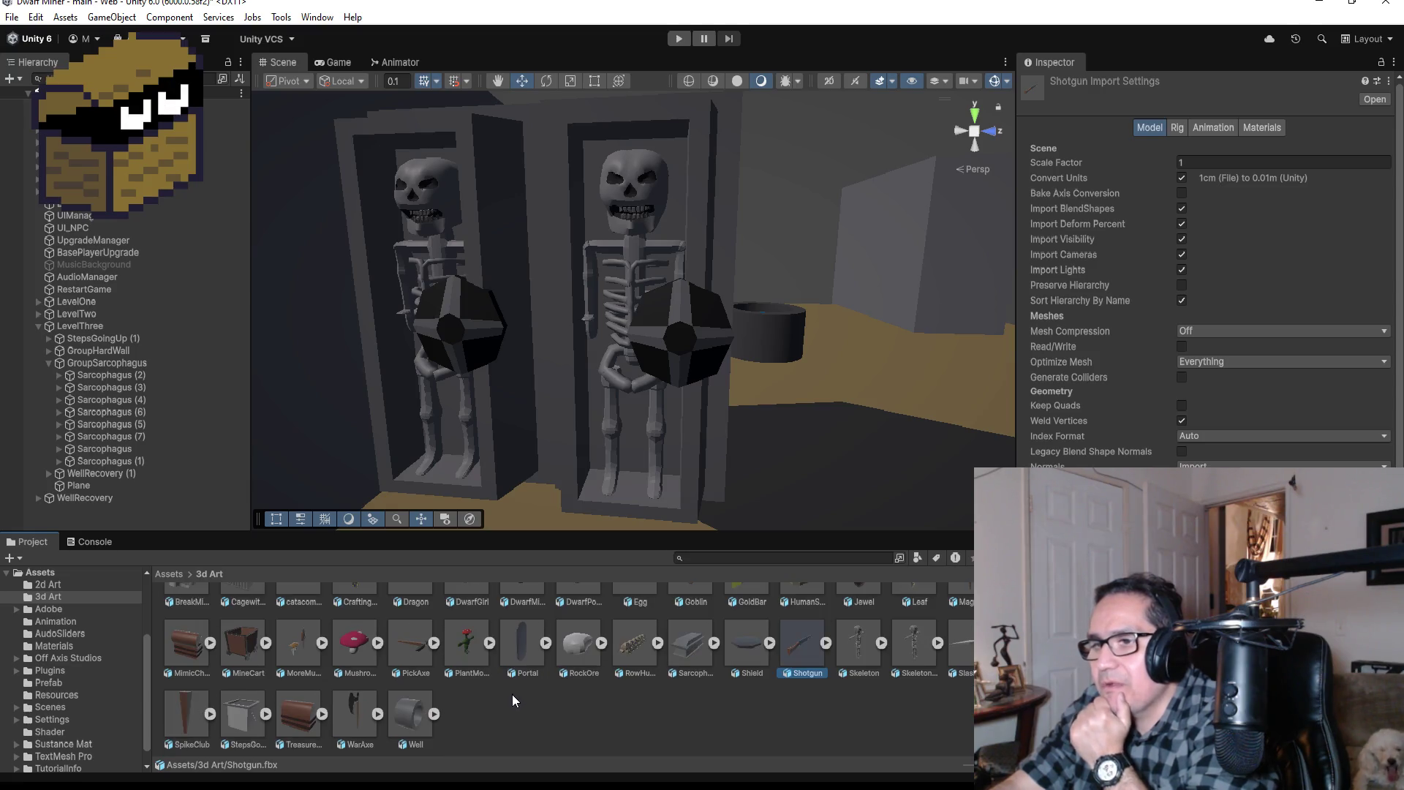
{"action": "left_click", "coordinate": [355, 715]}
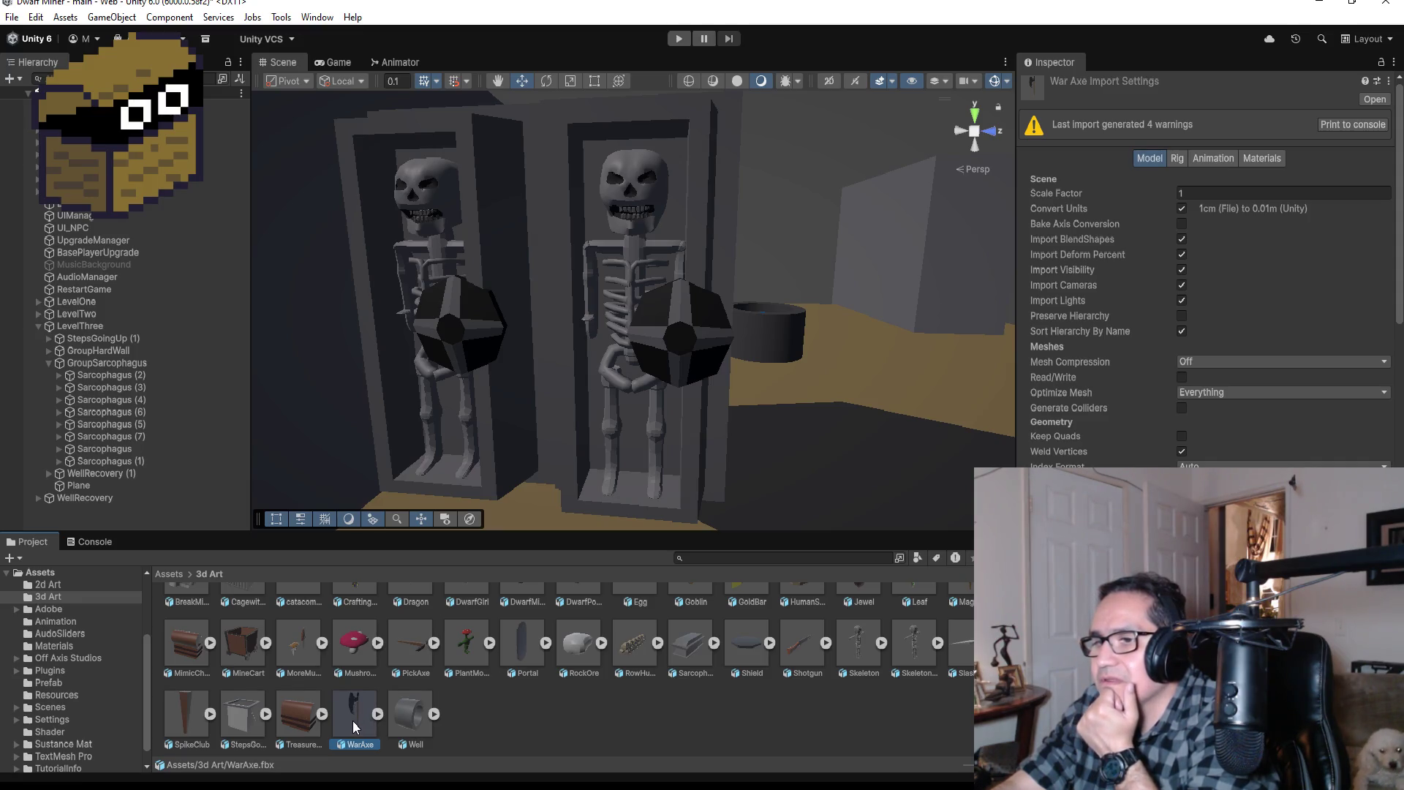
{"action": "mouse_move", "coordinate": [352, 721]}
{"action": "left_mouse_down"}
{"action": "mouse_move", "coordinate": [362, 622]}
{"action": "mouse_move", "coordinate": [448, 323]}
{"action": "mouse_move", "coordinate": [429, 439]}
{"action": "mouse_move", "coordinate": [398, 483]}
{"action": "mouse_move", "coordinate": [393, 726]}
{"action": "mouse_move", "coordinate": [428, 687]}
{"action": "mouse_move", "coordinate": [354, 702]}
{"action": "mouse_move", "coordinate": [366, 715]}
{"action": "mouse_move", "coordinate": [406, 427]}
{"action": "left_mouse_up"}
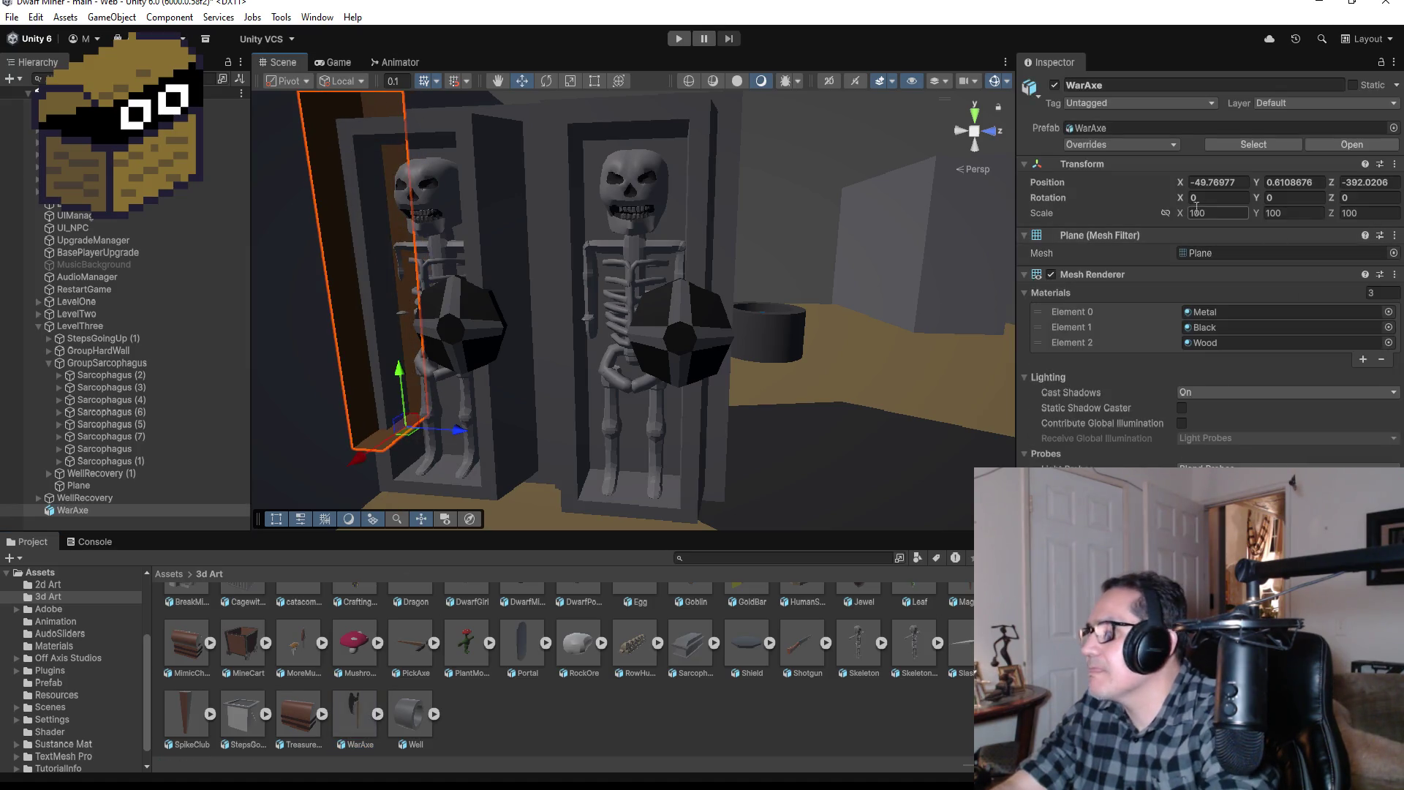
Step: Scale the WarAxe to 10, 10, 10 and raise it beside the left skeleton
{"action": "left_click", "coordinate": [1225, 211]}
{"action": "type", "text": "10"}
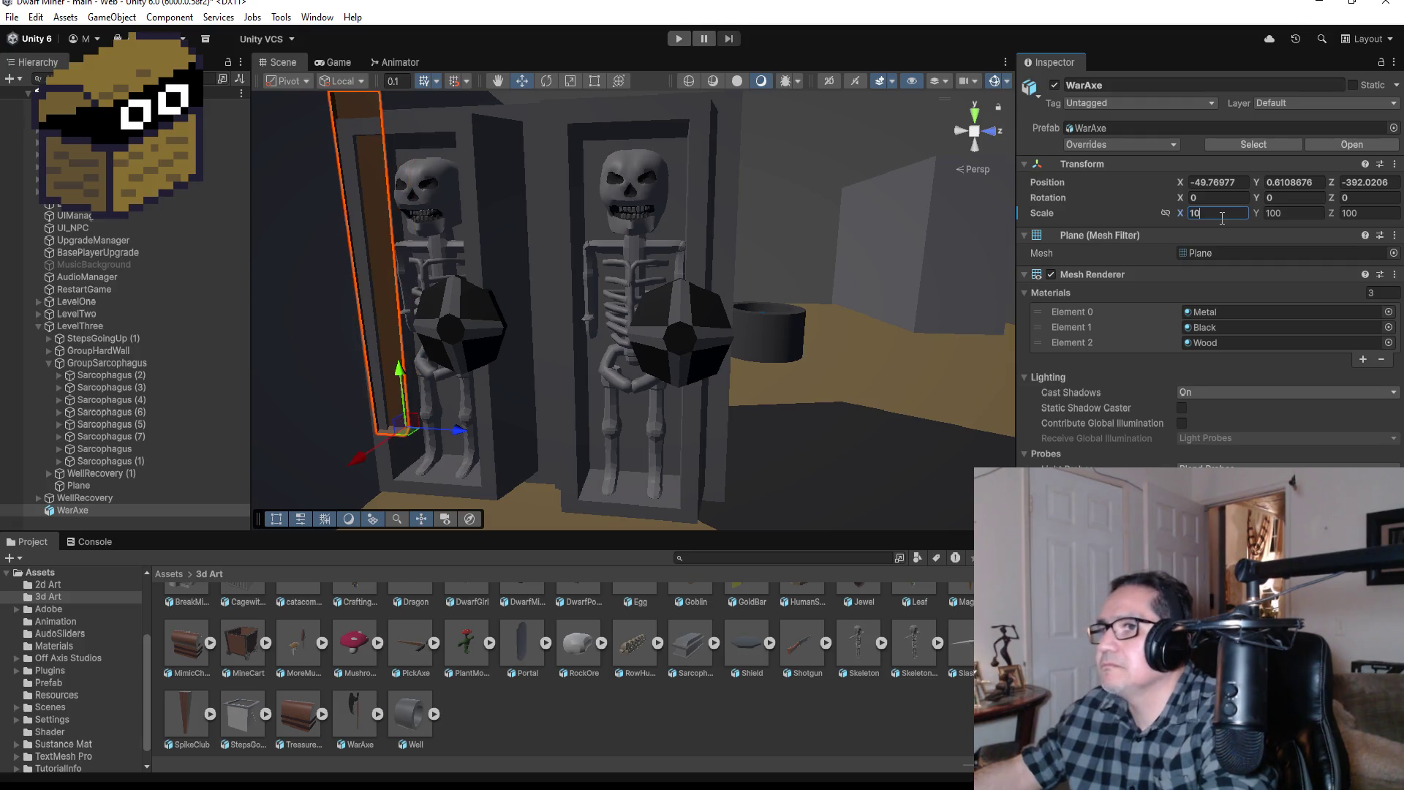
{"action": "key", "text": "Tab"}
{"action": "type", "text": "10"}
{"action": "key", "text": "Tab"}
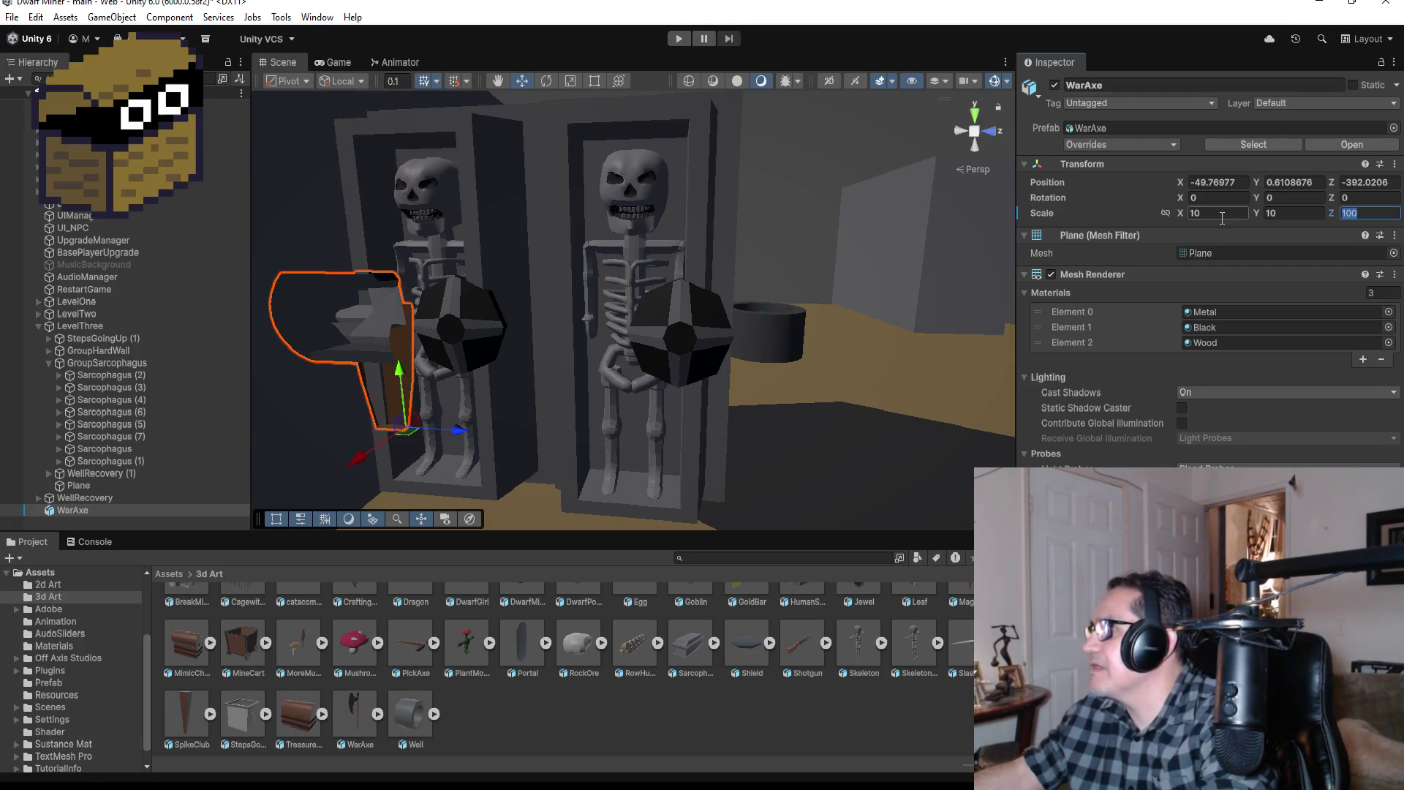
{"action": "type", "text": "10"}
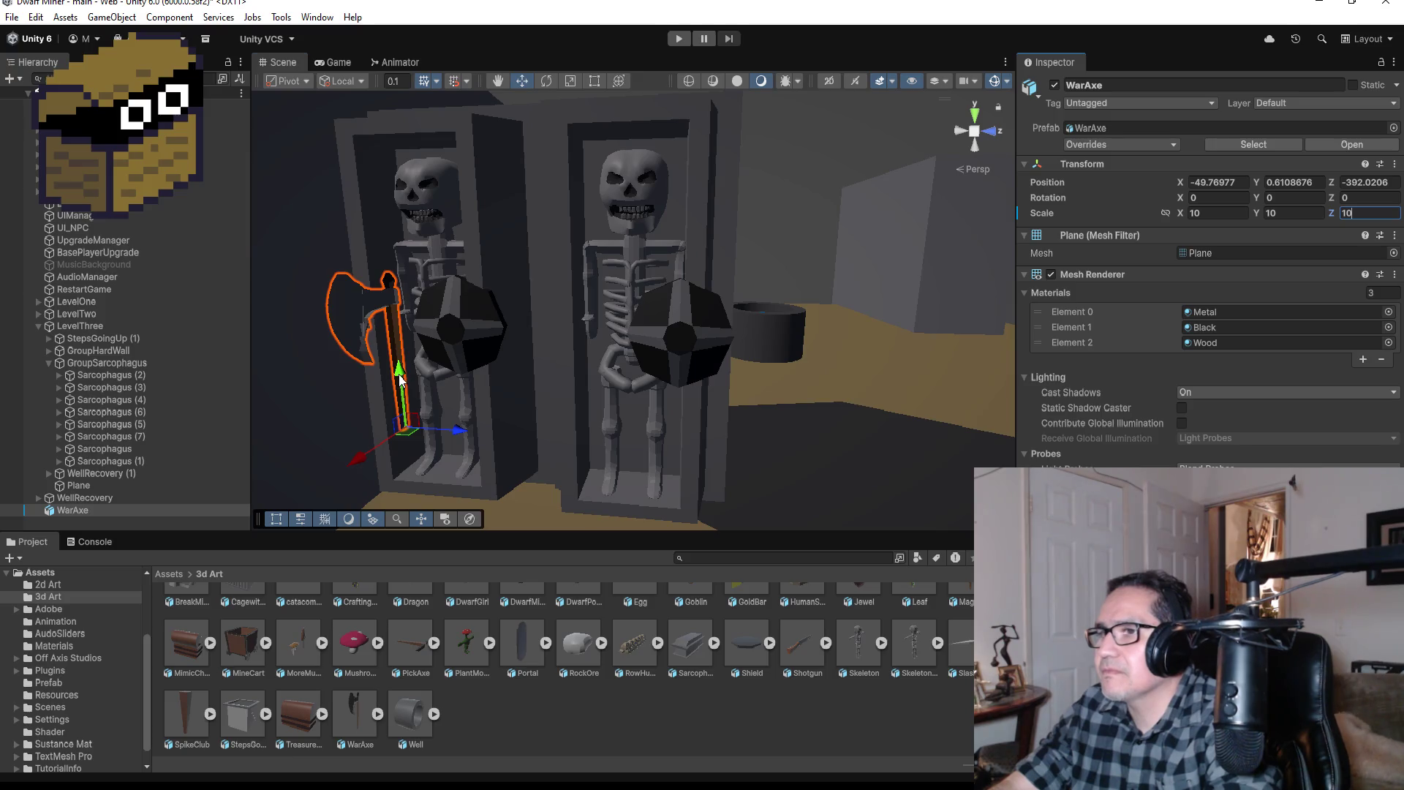
{"action": "left_click_drag", "start_coordinate": [400, 379], "coordinate": [418, 307]}
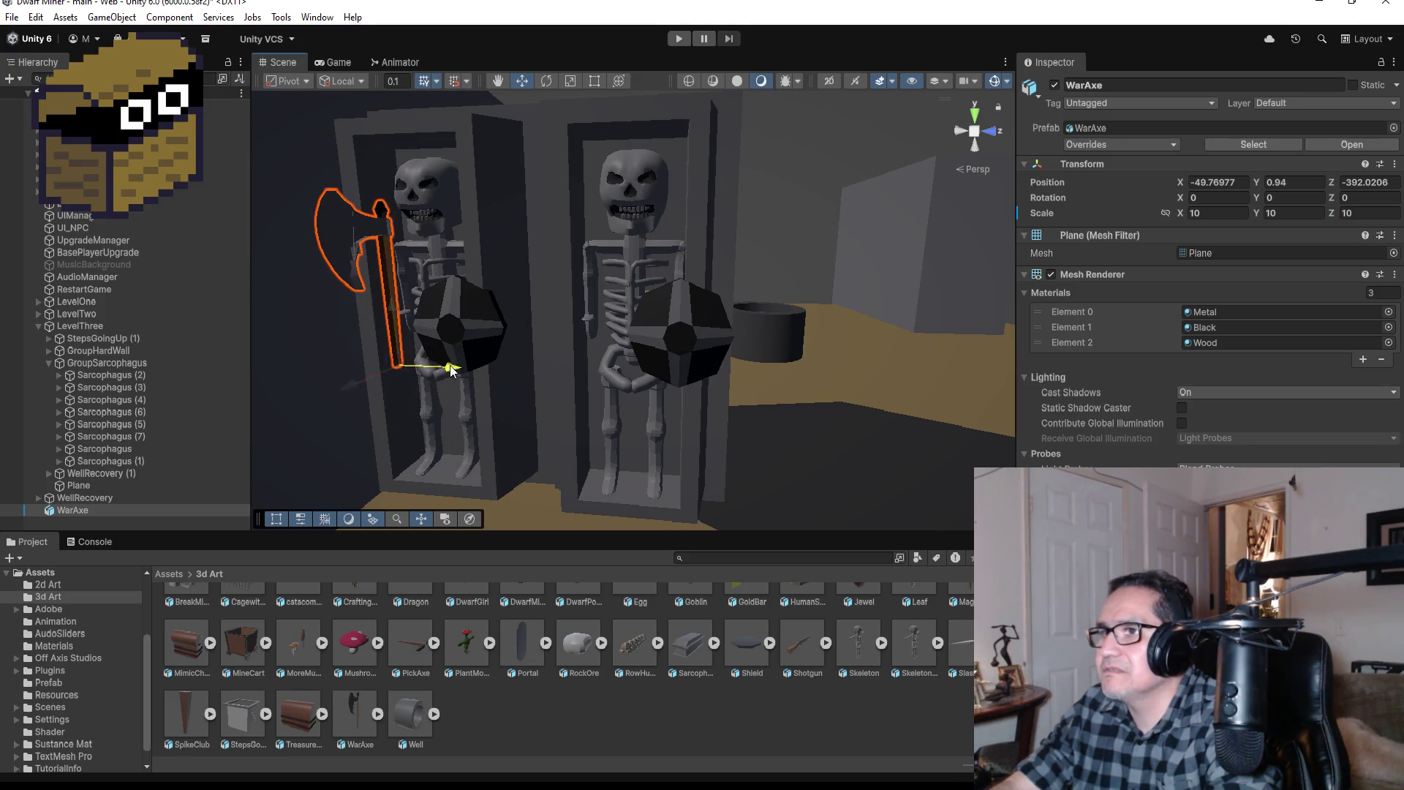
{"action": "left_click_drag", "start_coordinate": [452, 371], "coordinate": [454, 367]}
{"action": "left_click_drag", "start_coordinate": [562, 297], "coordinate": [878, 267]}
{"action": "mouse_move", "coordinate": [417, 402]}
{"action": "left_mouse_down"}
{"action": "mouse_move", "coordinate": [381, 386]}
{"action": "mouse_move", "coordinate": [338, 313]}
{"action": "left_mouse_up"}
Step: Set the WarAxe's scale to 9, 9, 9
{"action": "left_click", "coordinate": [1215, 212]}
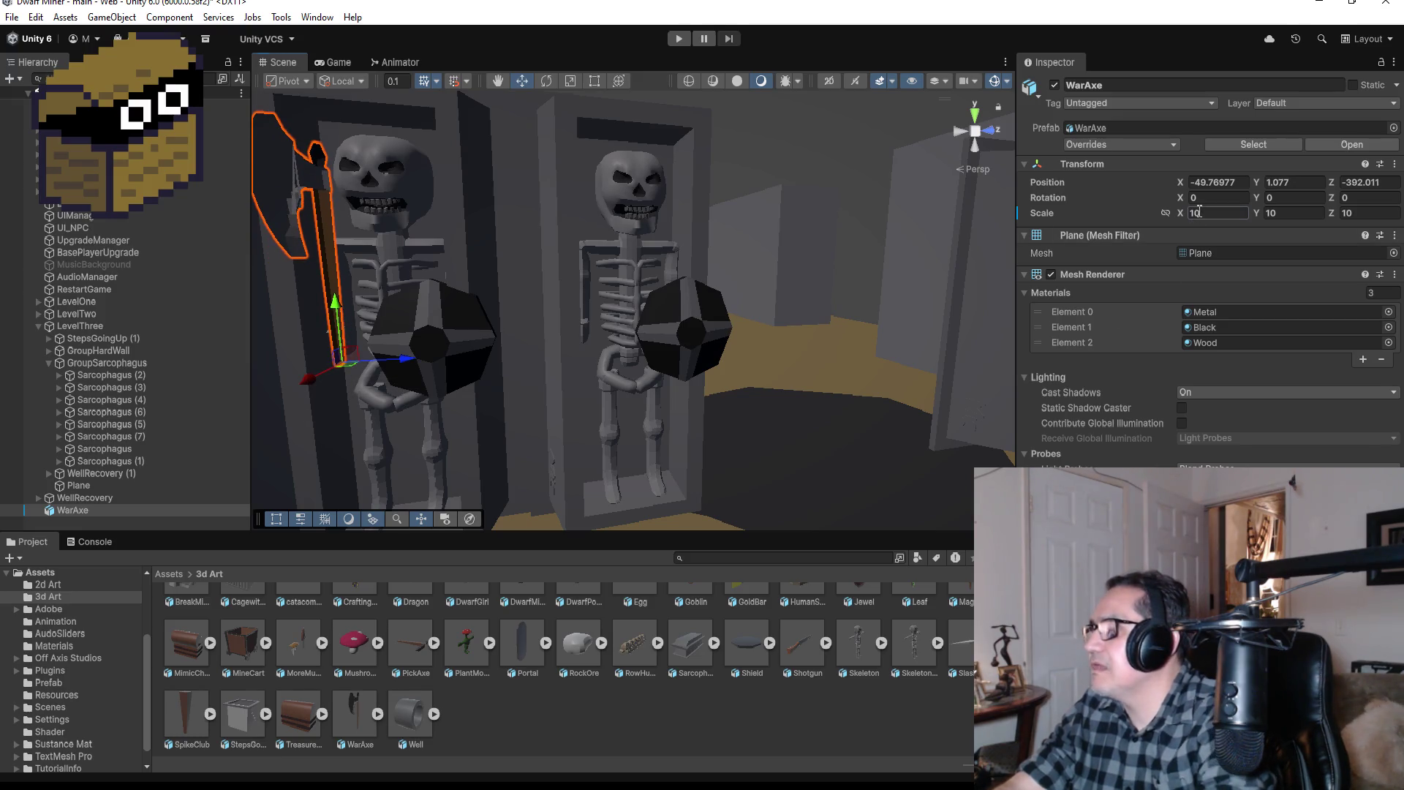
{"action": "type", "text": "1"}
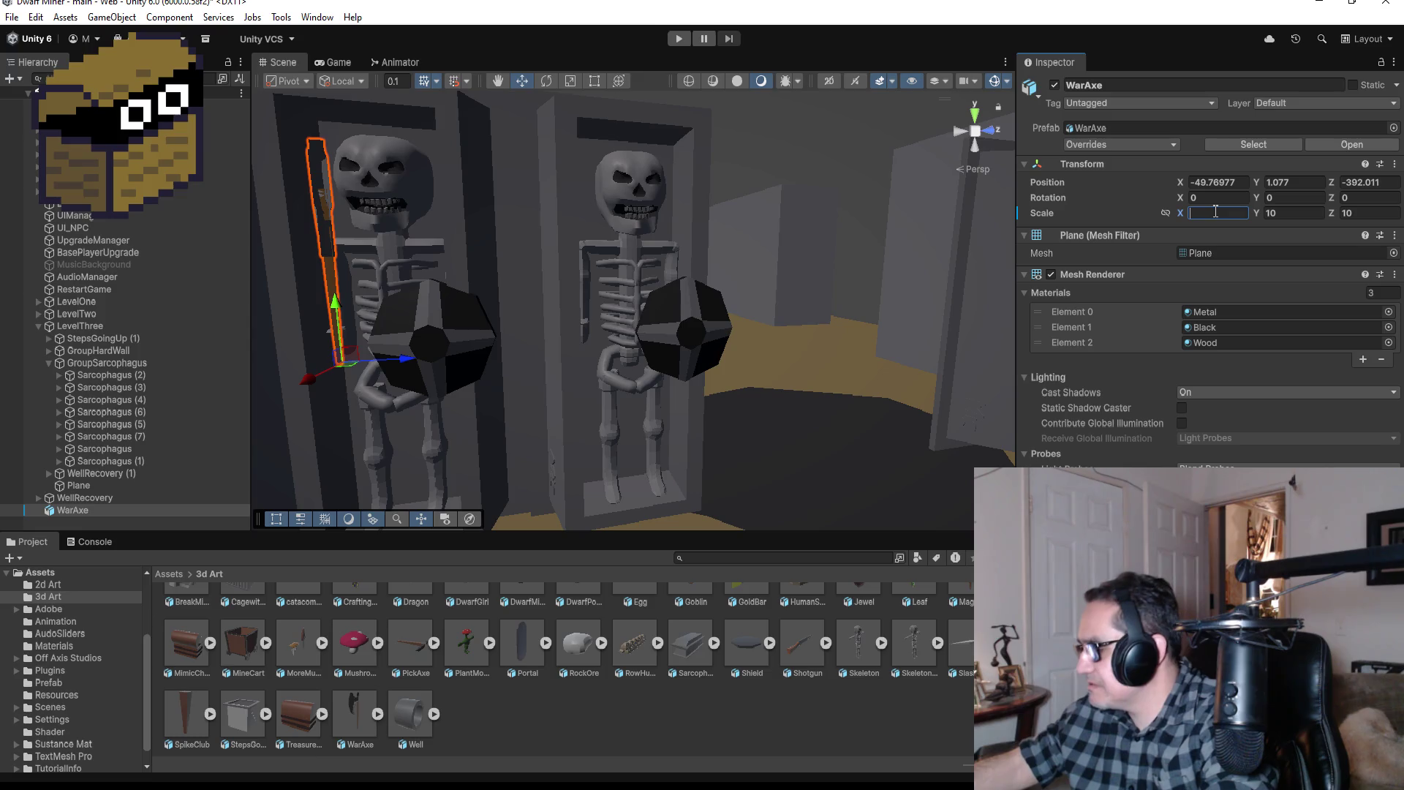
{"action": "key", "text": "BackSpace"}
{"action": "type", "text": "9"}
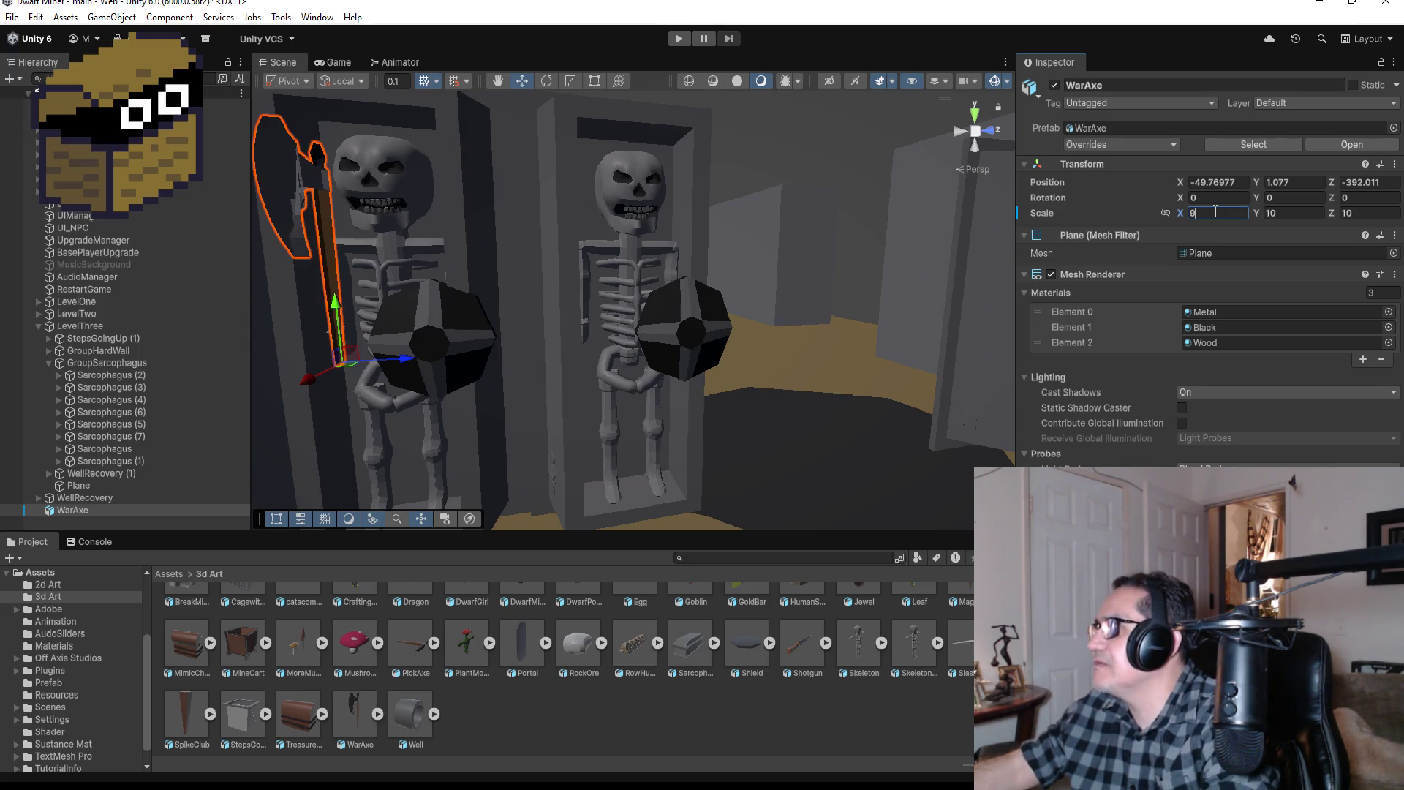
{"action": "key", "text": "Tab"}
{"action": "type", "text": "9"}
{"action": "key", "text": "Tab"}
{"action": "type", "text": "9"}
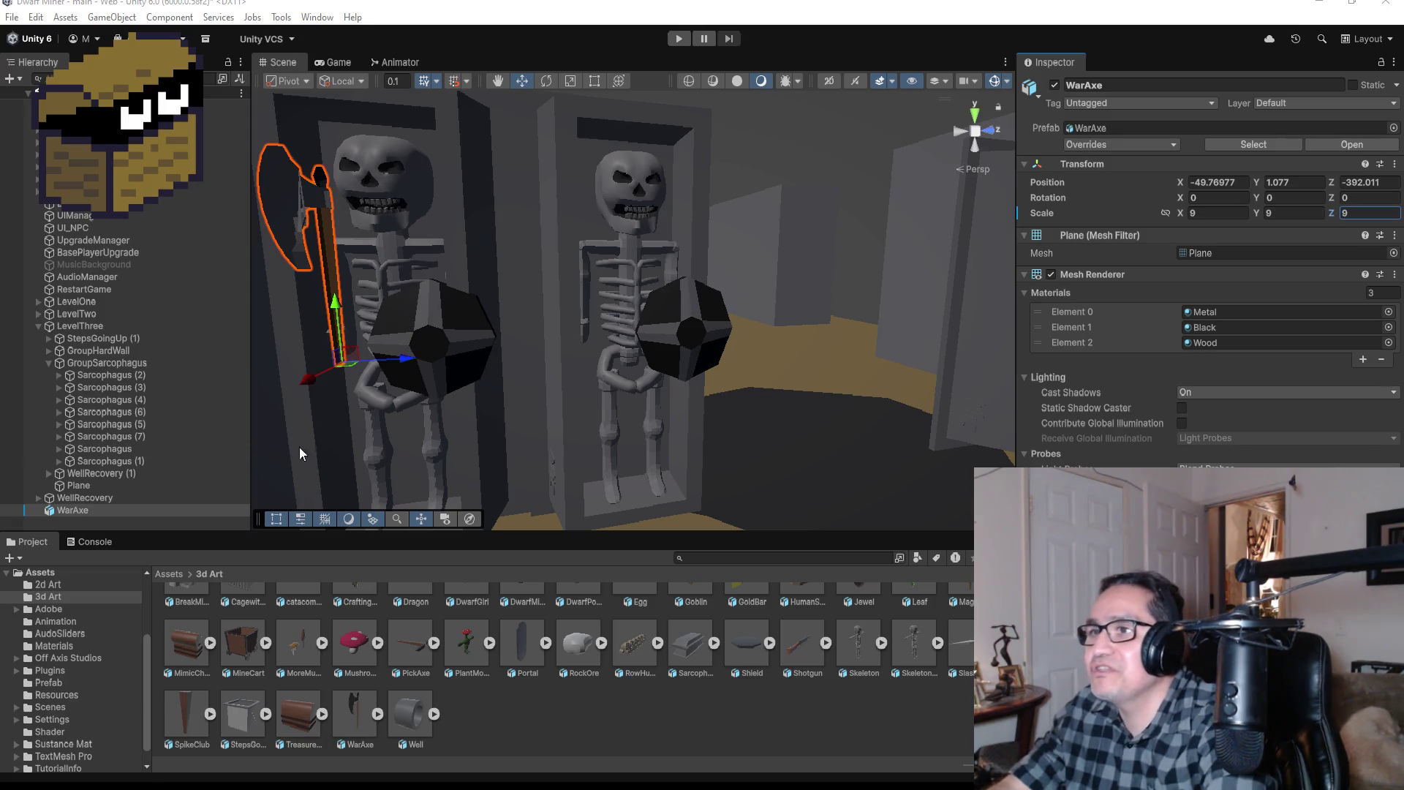
Step: Set the WarAxe's scale to 8 and its rotation to X 0, Y -90
{"action": "left_click", "coordinate": [1230, 214]}
{"action": "type", "text": "8"}
{"action": "key", "text": "Tab"}
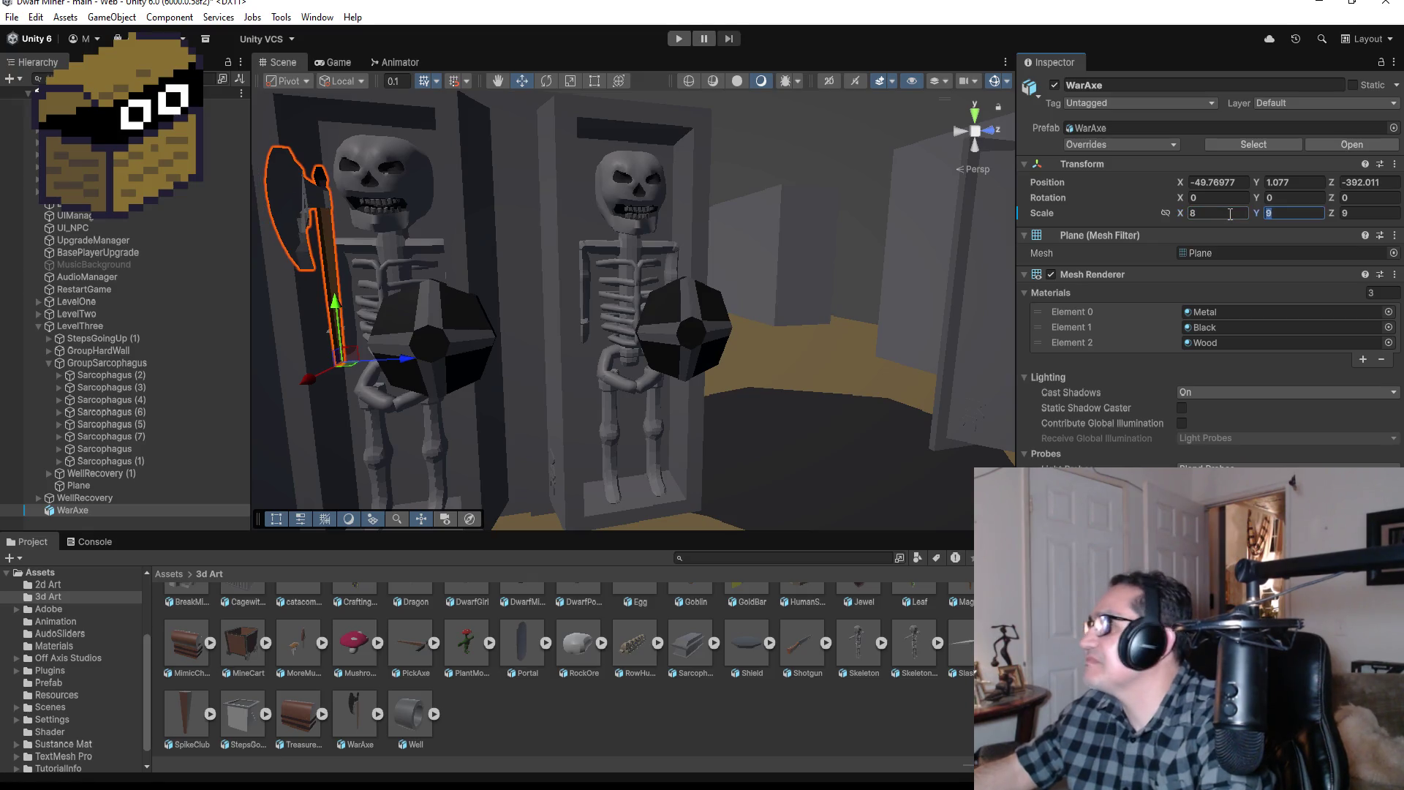
{"action": "type", "text": "8"}
{"action": "key", "text": "Tab"}
{"action": "type", "text": "8"}
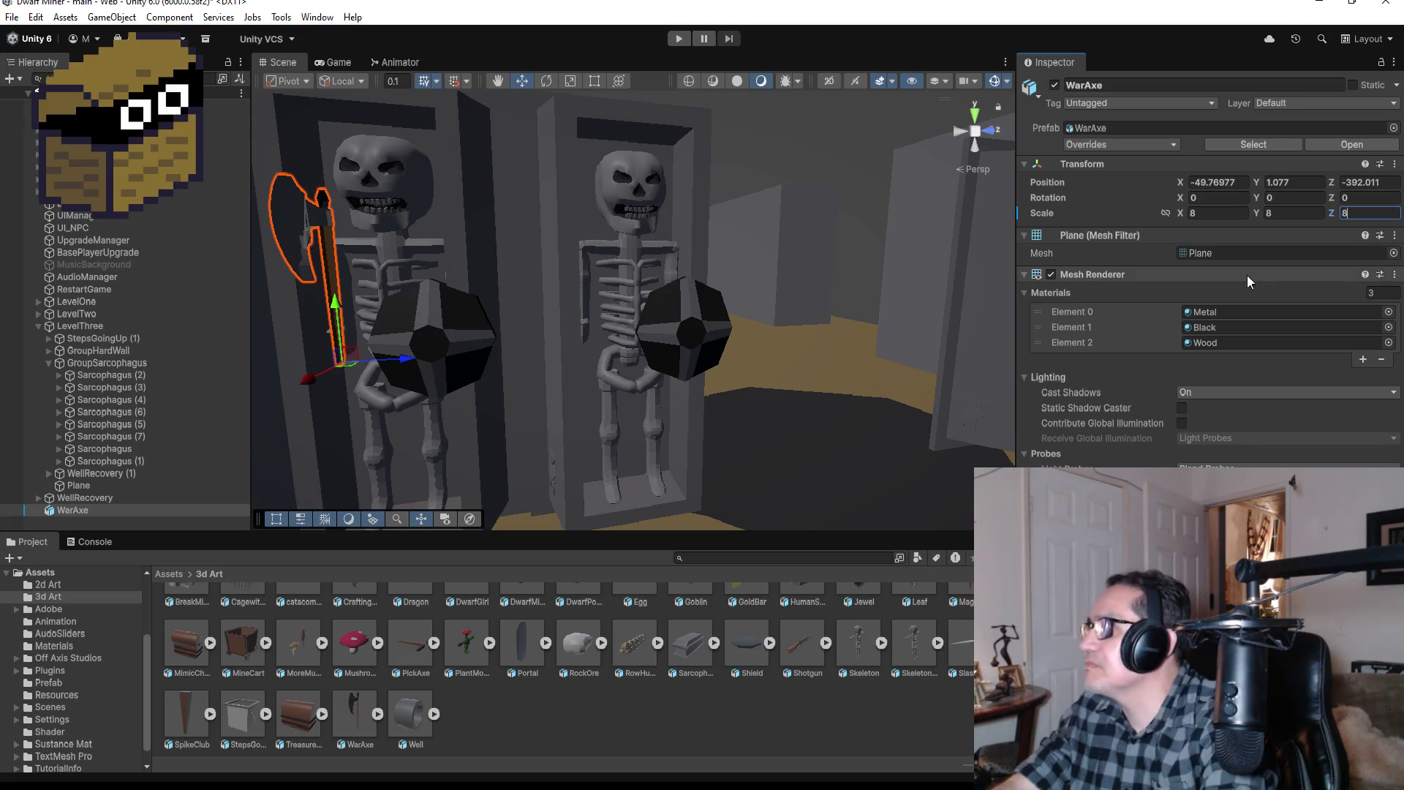
{"action": "type", "text": "9"}
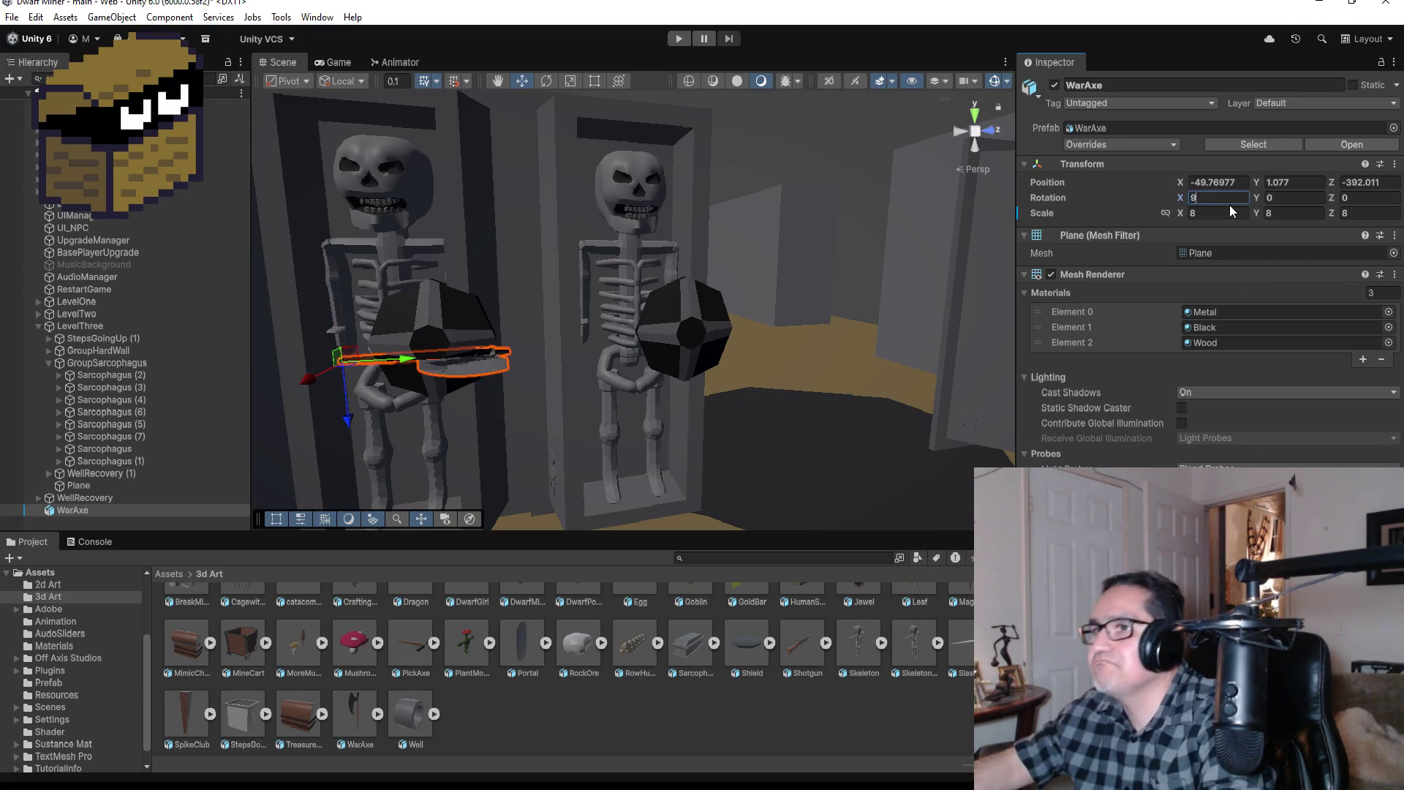
{"action": "key", "text": "BackSpace"}
{"action": "key", "text": "BackSpace"}
{"action": "type", "text": "0"}
{"action": "key", "text": "Tab"}
{"action": "type", "text": "90"}
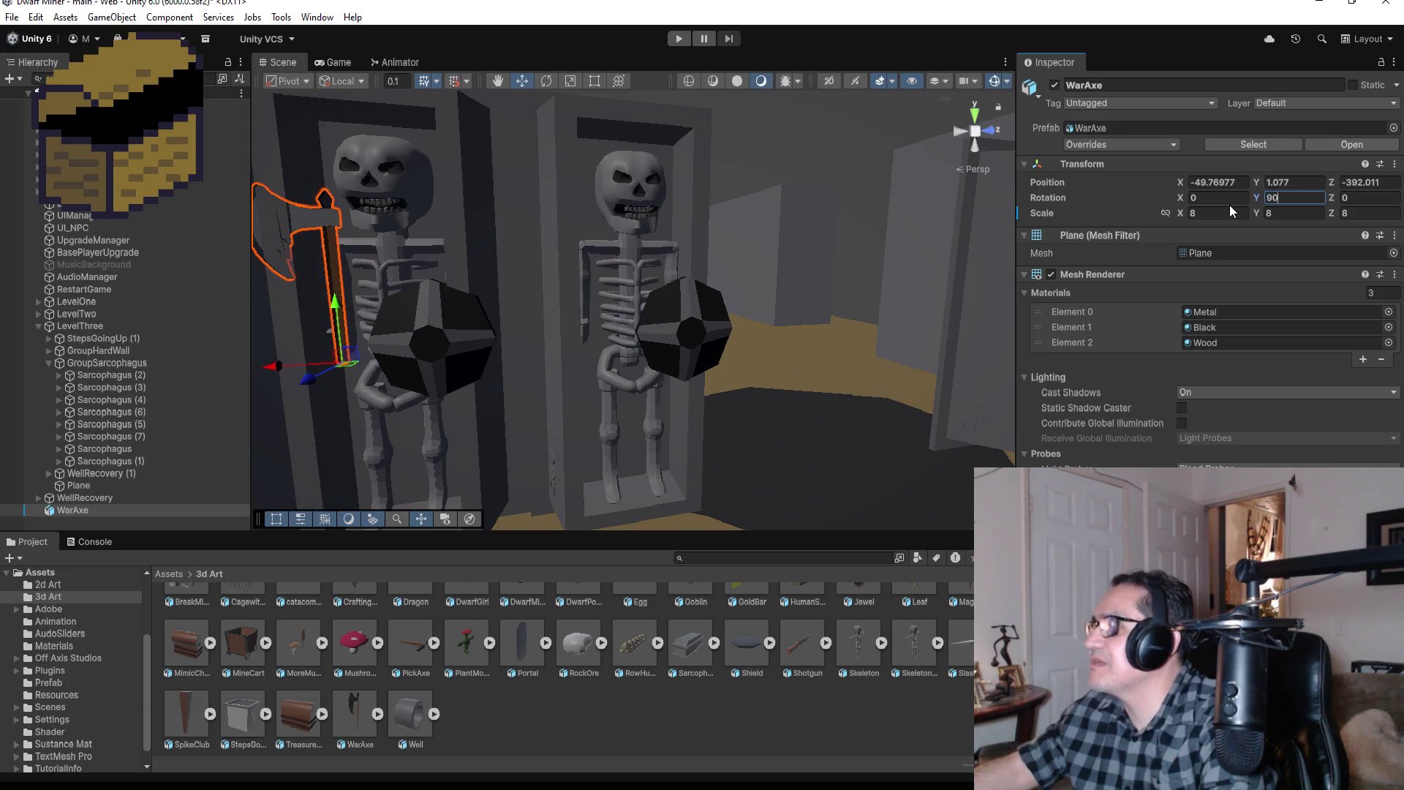
{"action": "key", "text": "BackSpace"}
{"action": "key", "text": "BackSpace"}
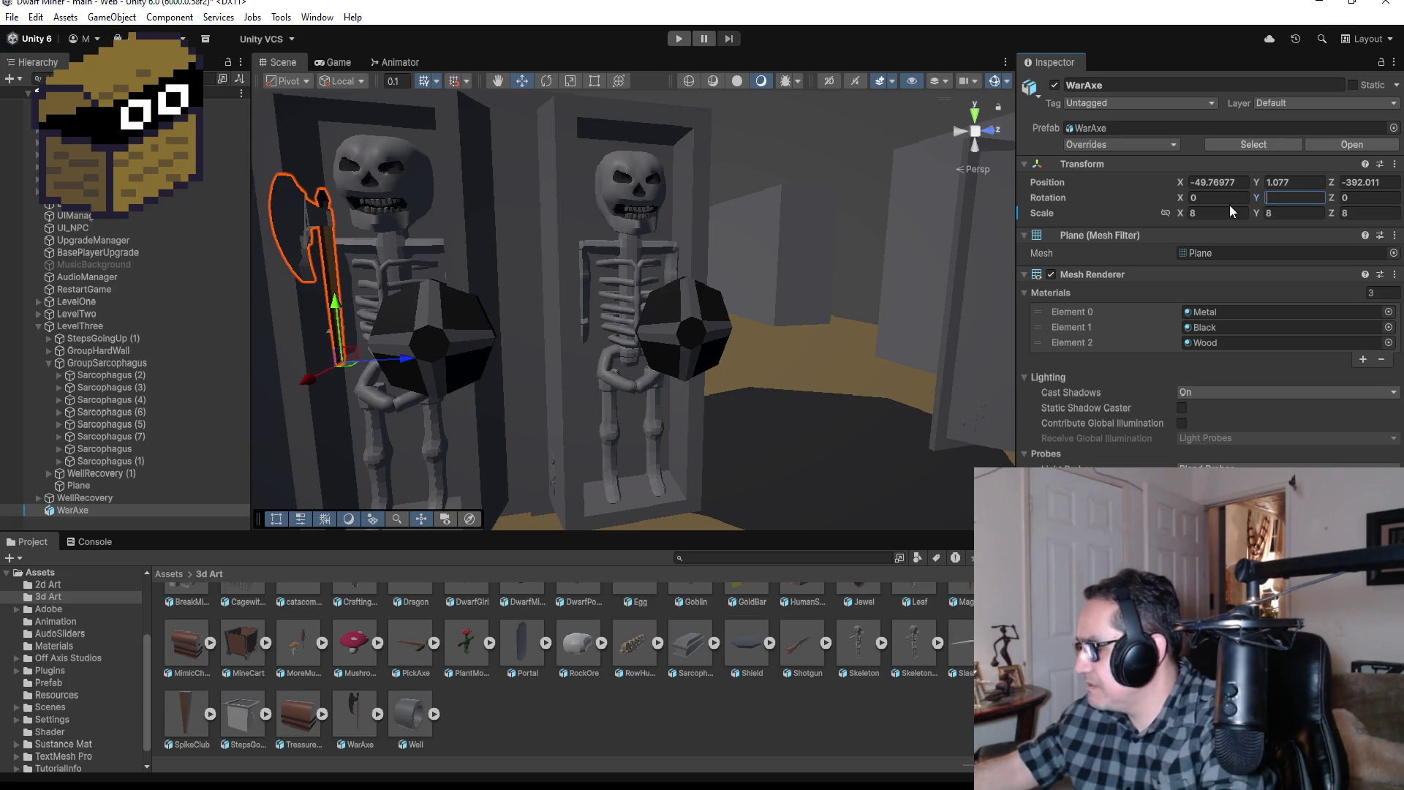
{"action": "type", "text": "-90"}
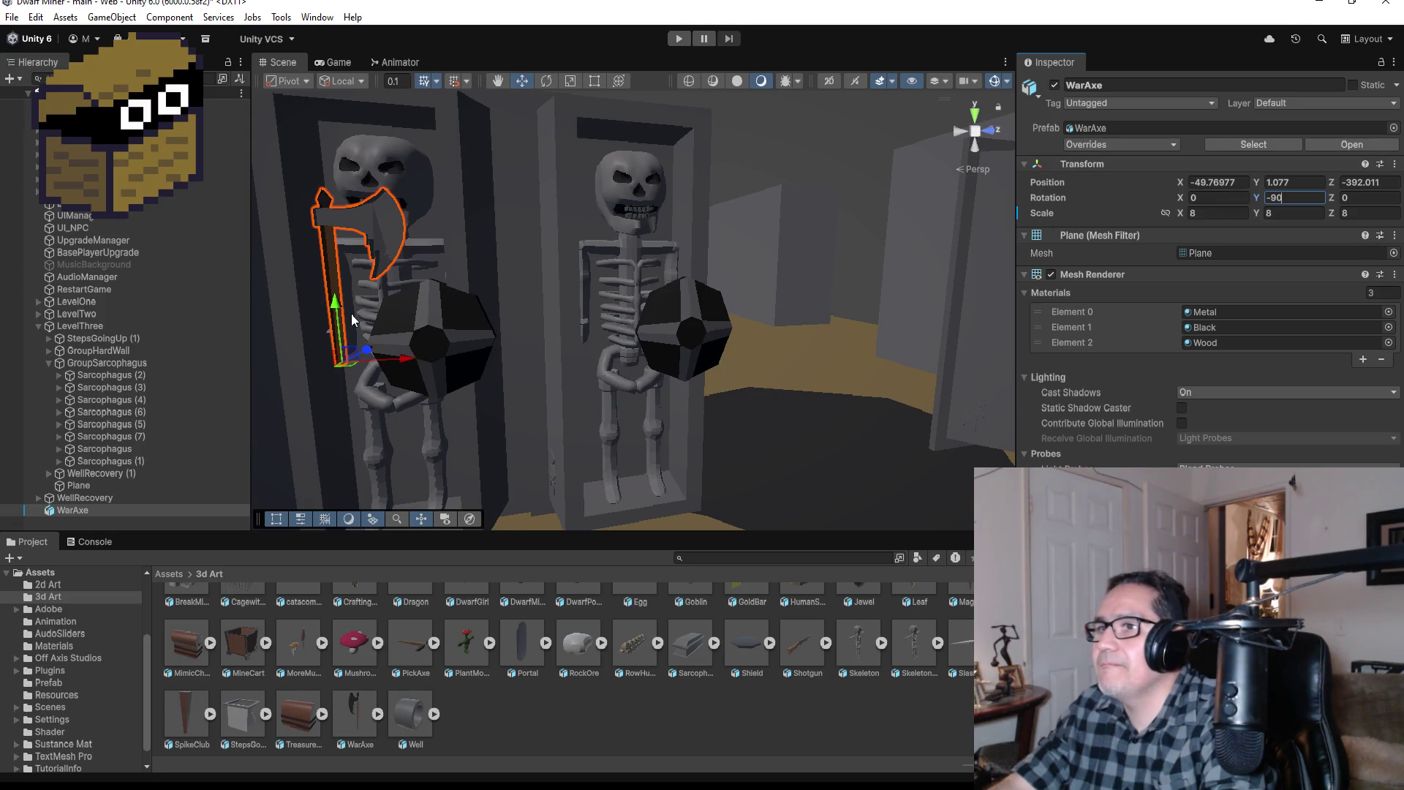
Step: Flip the axe to X rotation 180 and raise it to Y 1.181 beside SkeletonKnight
{"action": "mouse_move", "coordinate": [335, 308]}
{"action": "left_mouse_down"}
{"action": "mouse_move", "coordinate": [340, 344]}
{"action": "mouse_move", "coordinate": [352, 275]}
{"action": "mouse_move", "coordinate": [350, 292]}
{"action": "left_mouse_up"}
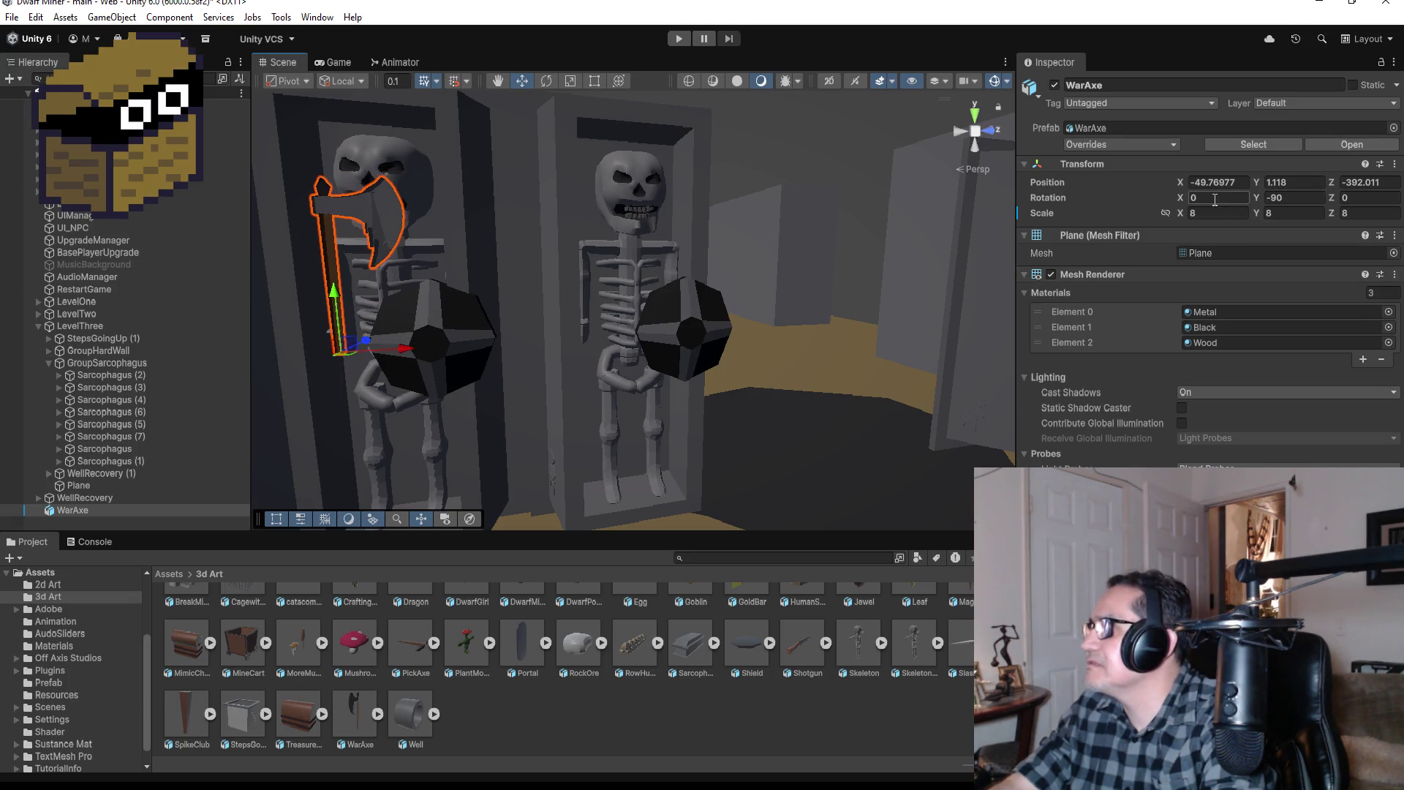
{"action": "type", "text": "180"}
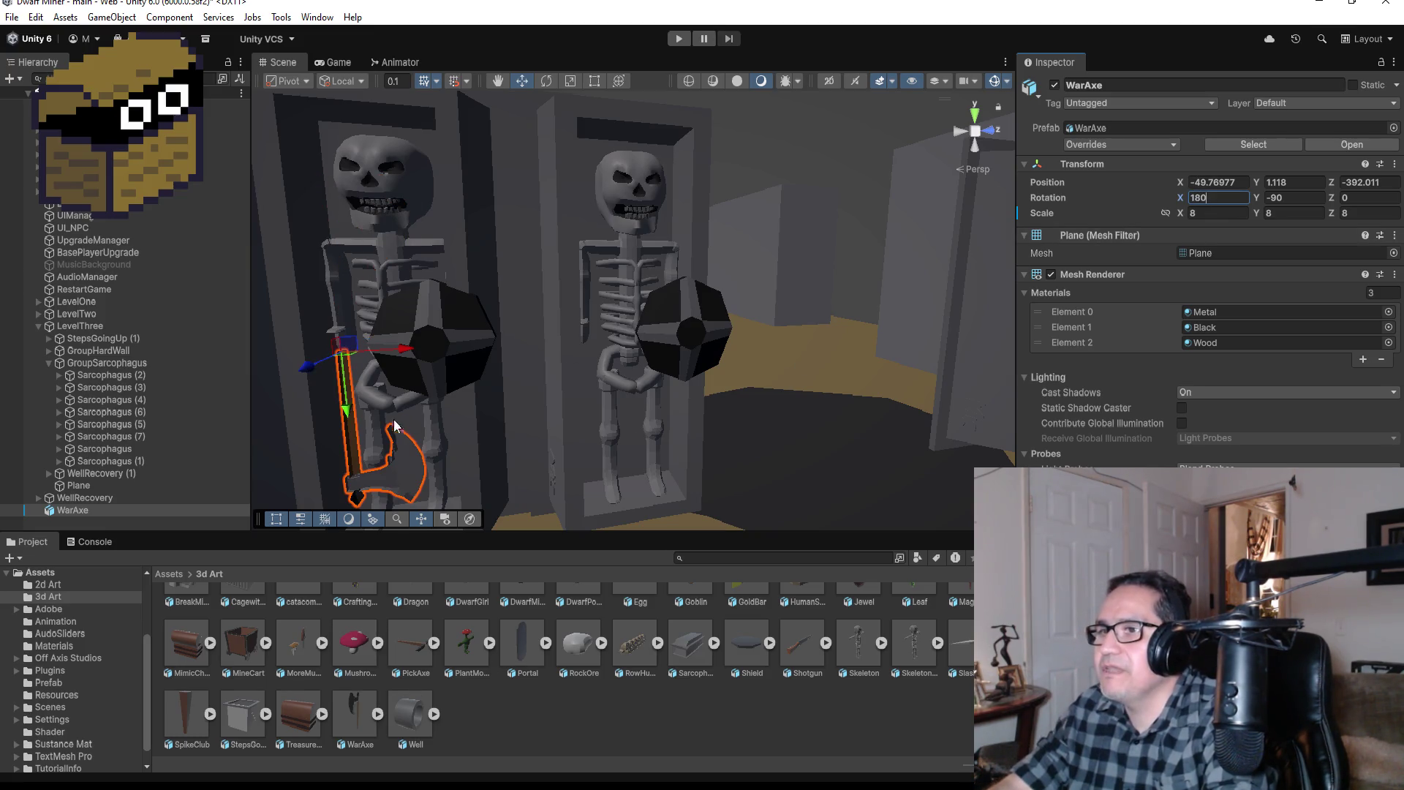
{"action": "mouse_move", "coordinate": [352, 413]}
{"action": "left_mouse_down"}
{"action": "mouse_move", "coordinate": [408, 408]}
{"action": "mouse_move", "coordinate": [409, 377]}
{"action": "mouse_move", "coordinate": [410, 394]}
{"action": "left_mouse_up"}
{"action": "mouse_move", "coordinate": [542, 362]}
{"action": "left_mouse_down"}
{"action": "mouse_move", "coordinate": [821, 300]}
{"action": "mouse_move", "coordinate": [790, 311]}
{"action": "left_mouse_up"}
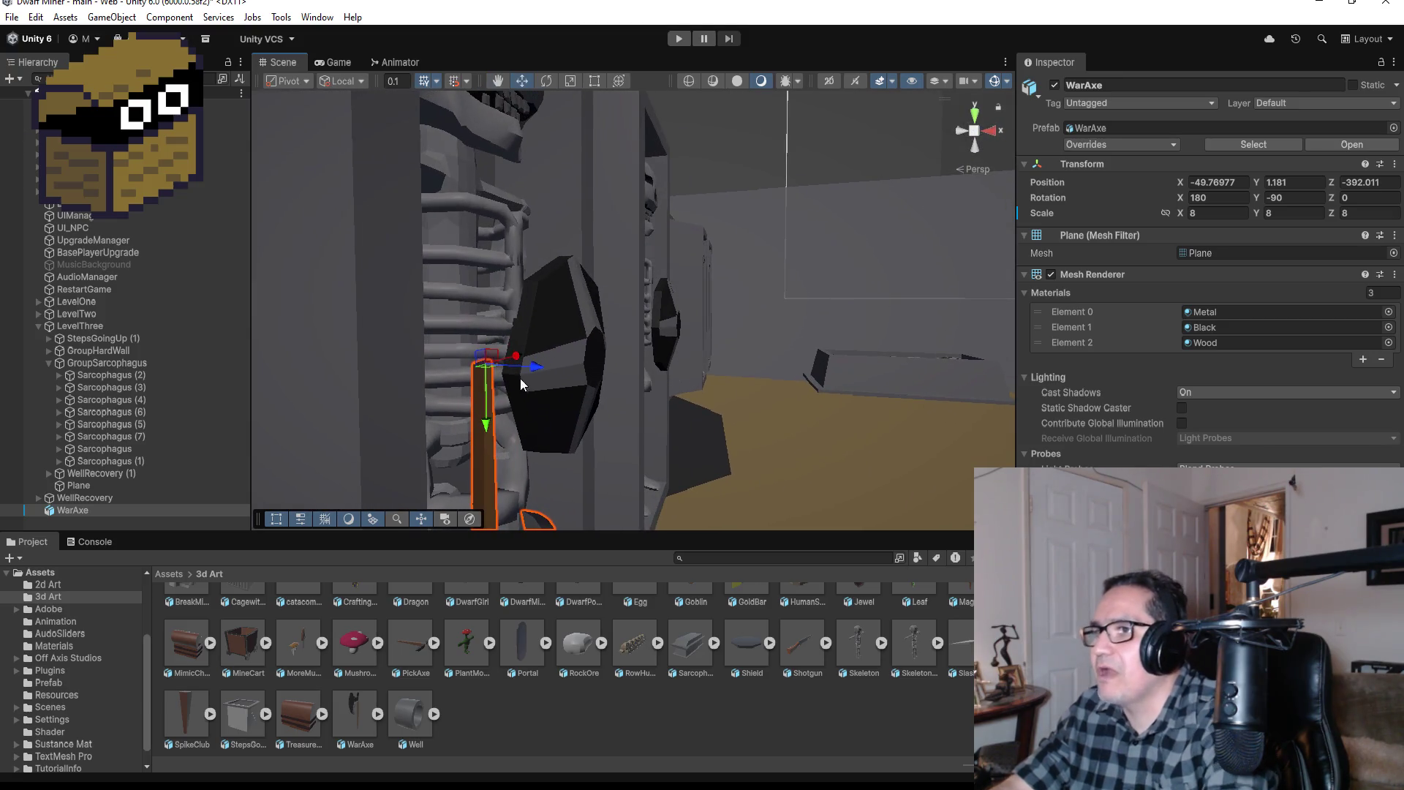
{"action": "mouse_move", "coordinate": [517, 358]}
{"action": "left_mouse_down"}
{"action": "mouse_move", "coordinate": [472, 369]}
{"action": "mouse_move", "coordinate": [631, 373]}
{"action": "mouse_move", "coordinate": [505, 359]}
{"action": "mouse_move", "coordinate": [605, 340]}
{"action": "mouse_move", "coordinate": [648, 340]}
{"action": "mouse_move", "coordinate": [661, 357]}
{"action": "mouse_move", "coordinate": [332, 373]}
{"action": "mouse_move", "coordinate": [354, 332]}
{"action": "left_mouse_up"}
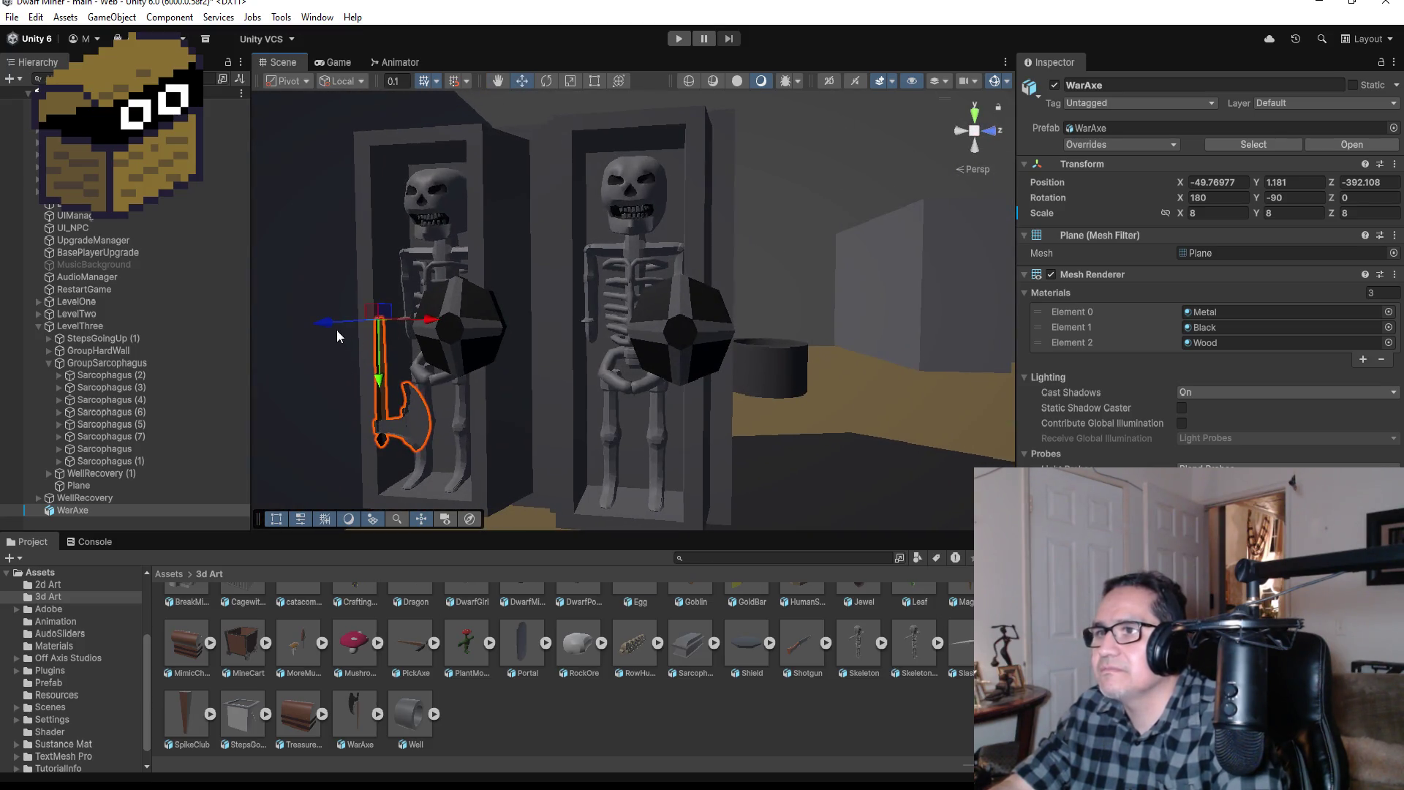
Step: Slide the WarAxe to X -49.996, Z -392.1 so it hangs by SkeletonKnight's hand
{"action": "left_click", "coordinate": [336, 329]}
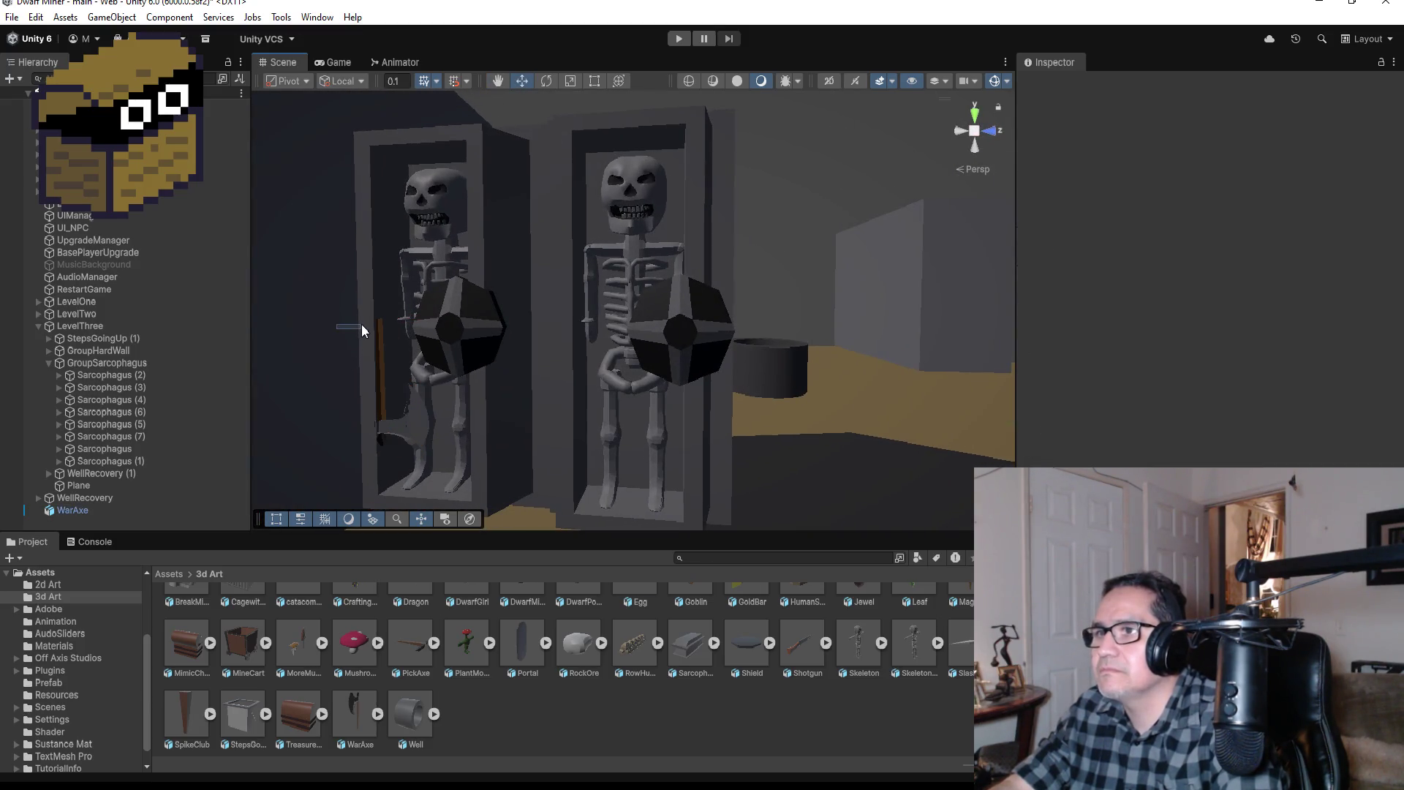
{"action": "left_click", "coordinate": [98, 510]}
{"action": "mouse_move", "coordinate": [422, 327]}
{"action": "left_mouse_down"}
{"action": "mouse_move", "coordinate": [464, 314]}
{"action": "mouse_move", "coordinate": [517, 386]}
{"action": "mouse_move", "coordinate": [781, 353]}
{"action": "mouse_move", "coordinate": [378, 349]}
{"action": "mouse_move", "coordinate": [344, 324]}
{"action": "mouse_move", "coordinate": [366, 322]}
{"action": "left_mouse_up"}
{"action": "mouse_move", "coordinate": [459, 322]}
{"action": "left_mouse_down"}
{"action": "mouse_move", "coordinate": [439, 320]}
{"action": "mouse_move", "coordinate": [422, 345]}
{"action": "mouse_move", "coordinate": [350, 326]}
{"action": "mouse_move", "coordinate": [600, 334]}
{"action": "mouse_move", "coordinate": [412, 348]}
{"action": "mouse_move", "coordinate": [367, 333]}
{"action": "left_mouse_up"}
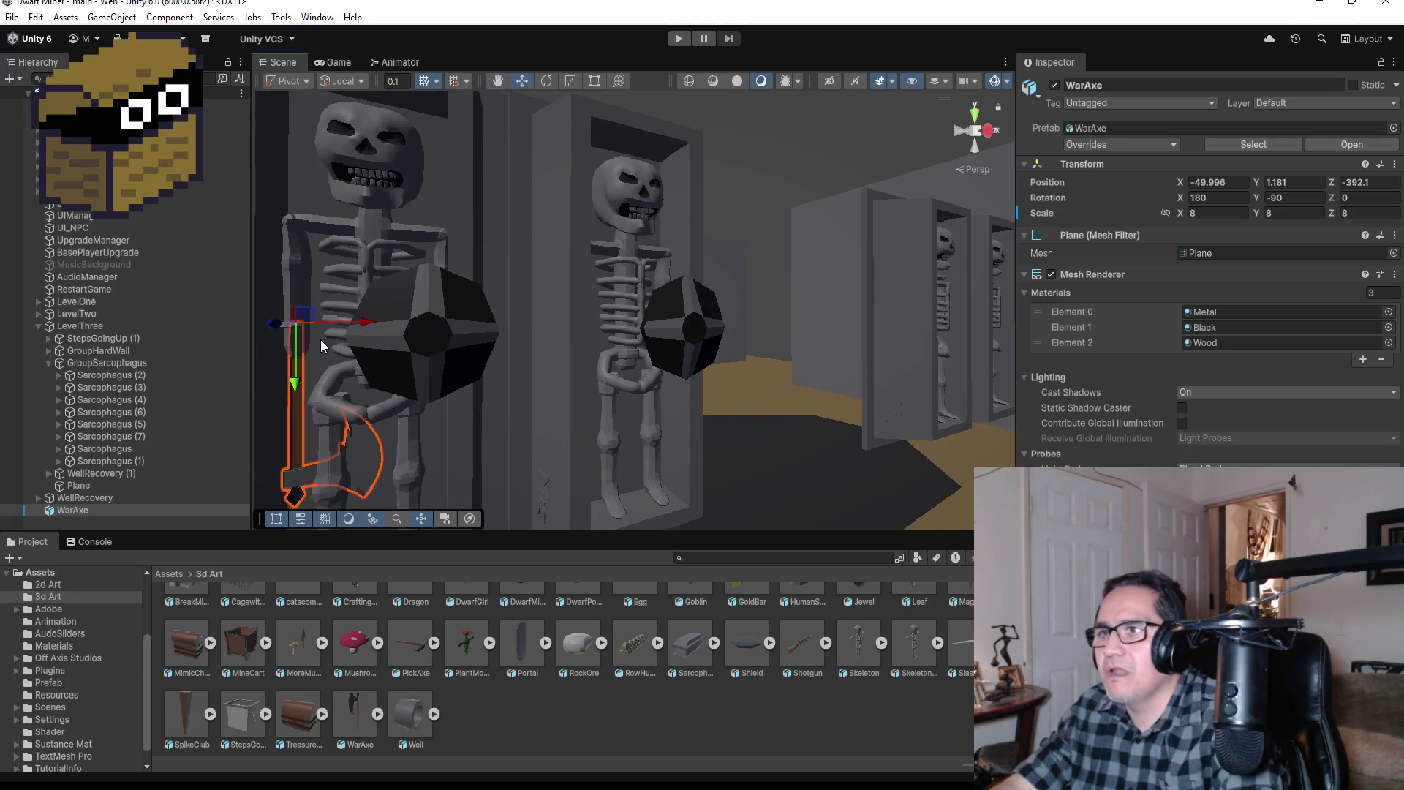
{"action": "left_click_drag", "start_coordinate": [270, 331], "coordinate": [281, 328]}
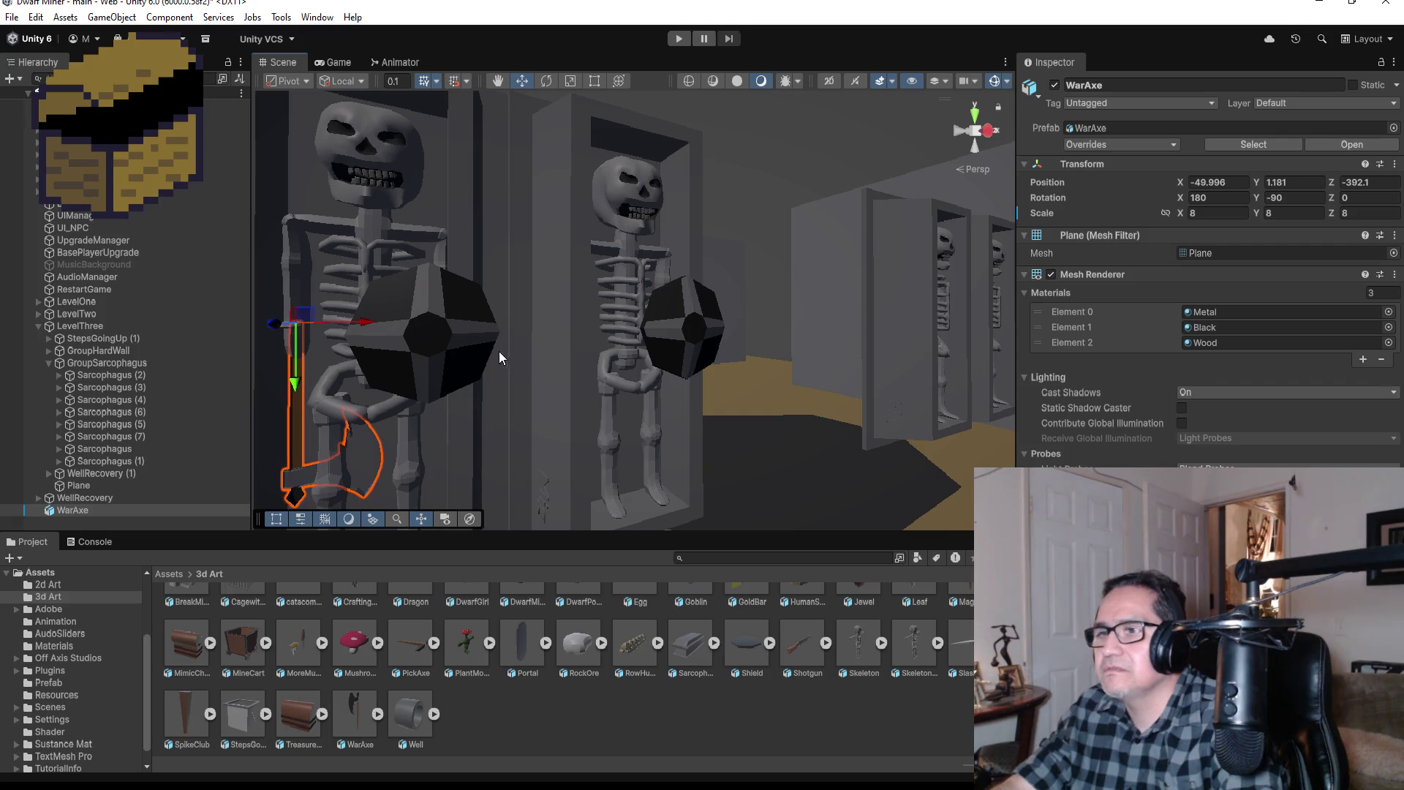
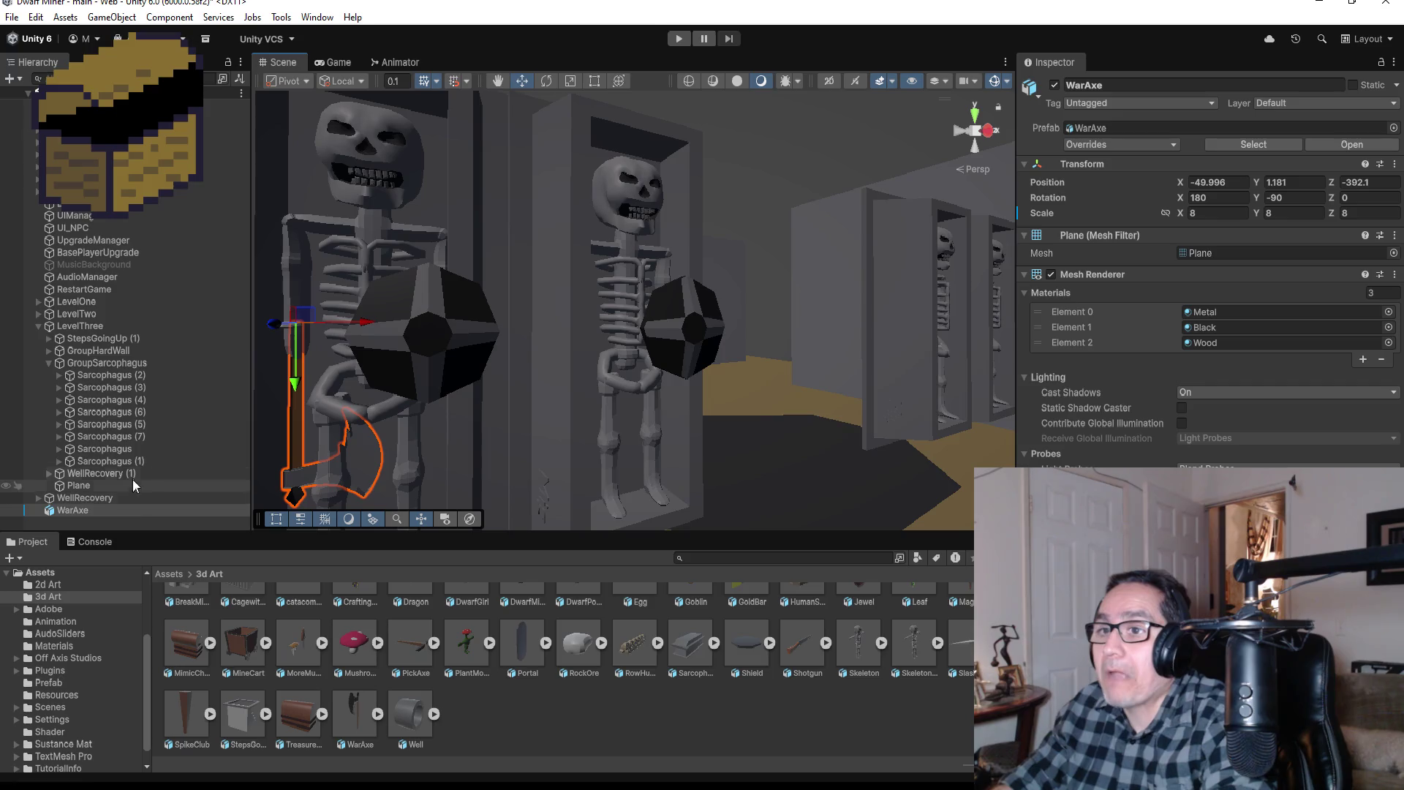
Step: Unpack the WarAxe completely from its prefab via the Hierarchy's Prefab menu
{"action": "right_click", "coordinate": [94, 512]}
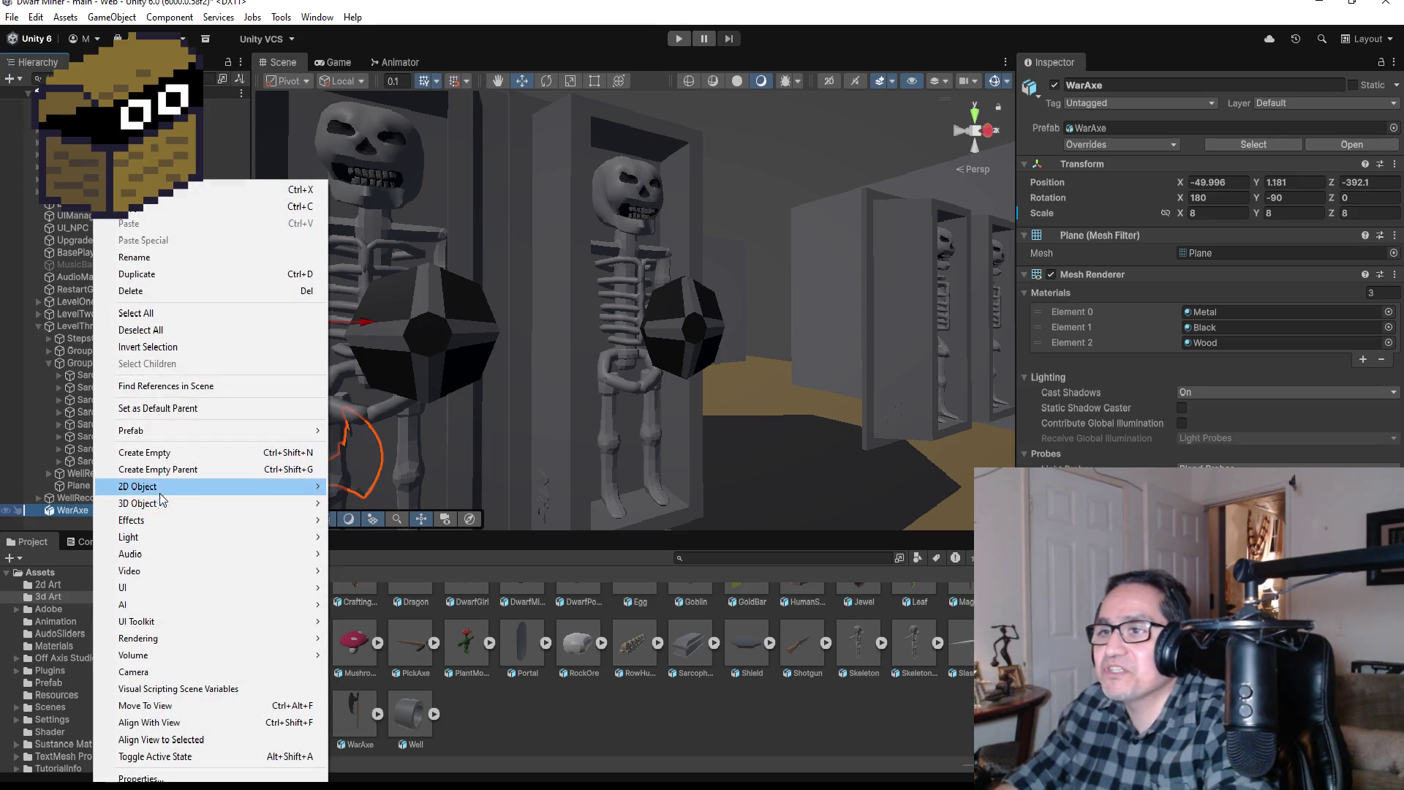
{"action": "mouse_move", "coordinate": [181, 435]}
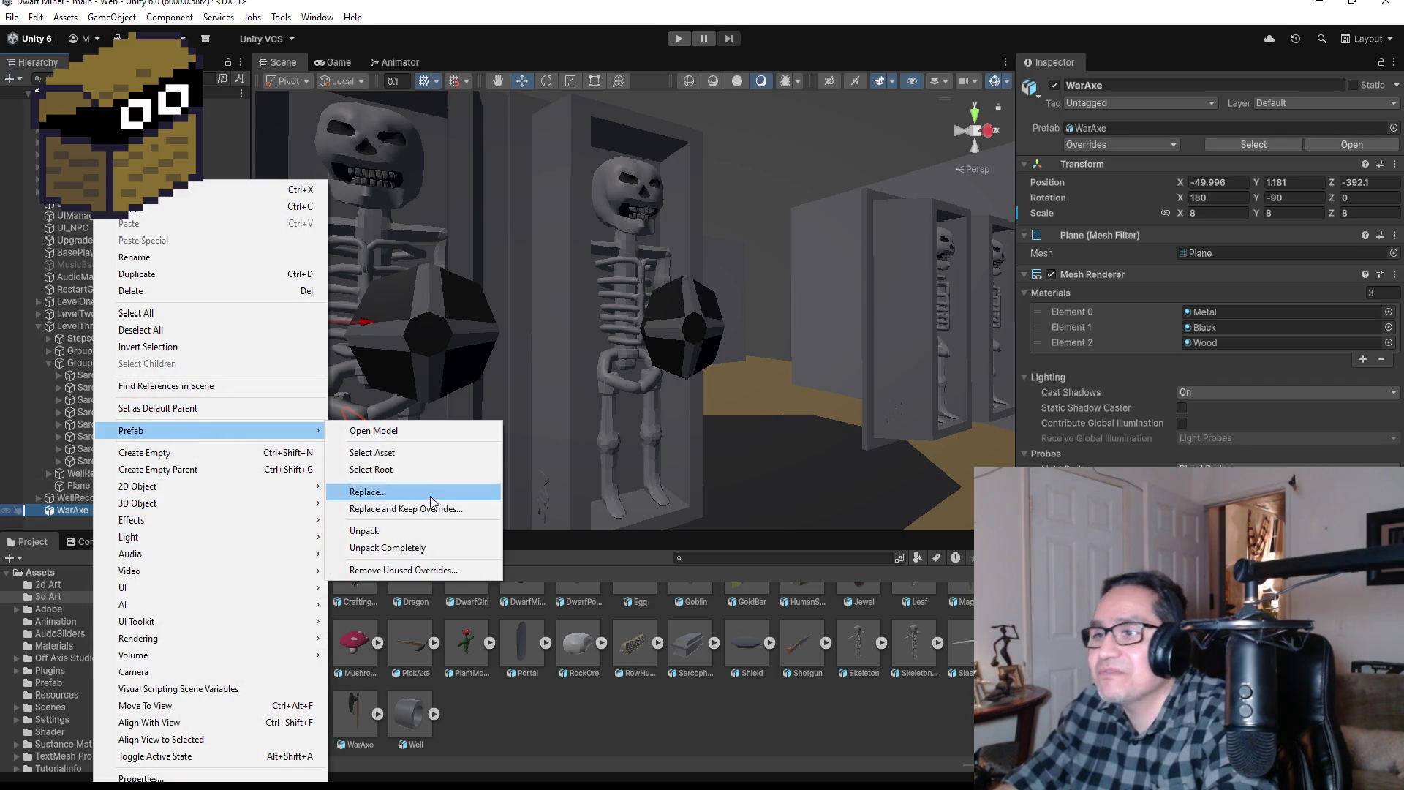
{"action": "left_click", "coordinate": [403, 547]}
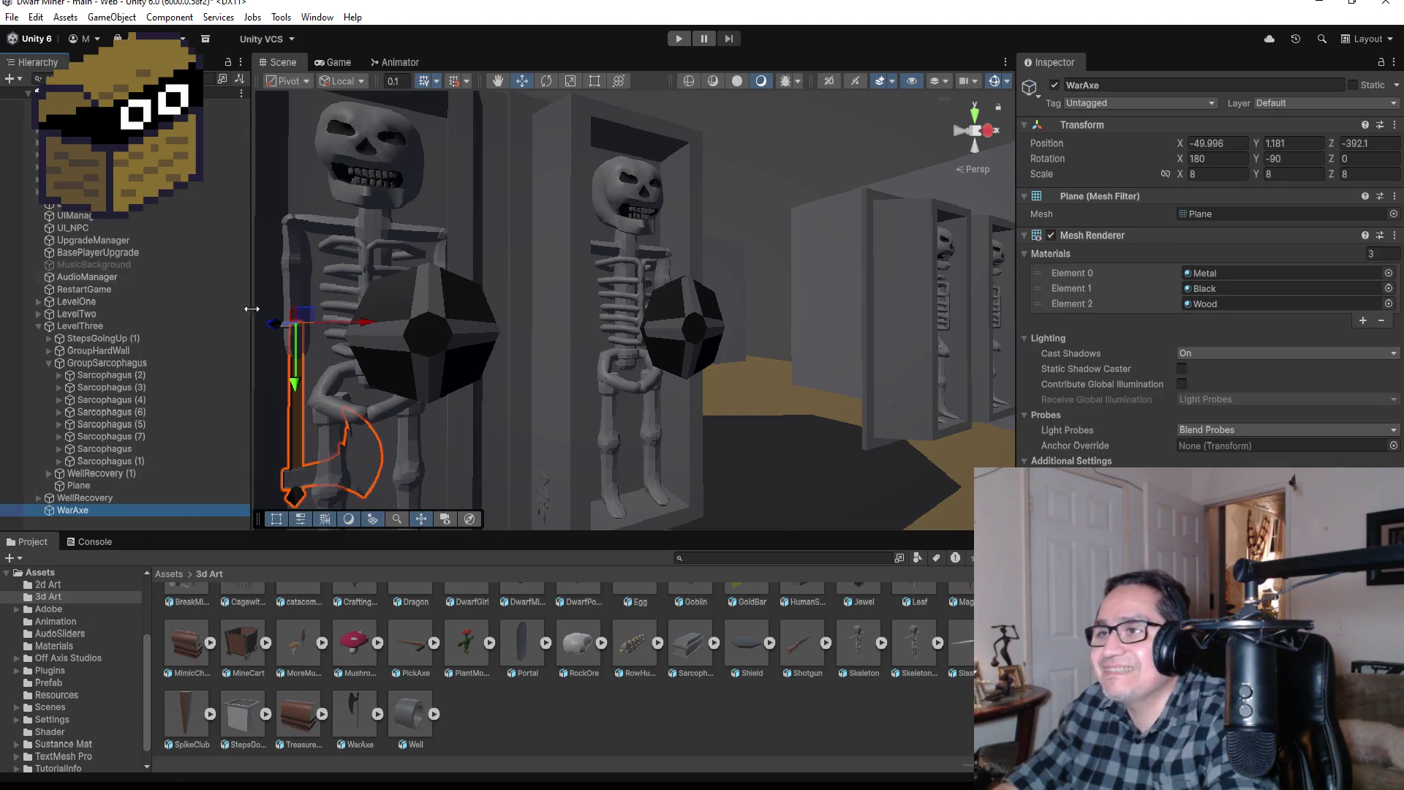
{"action": "scroll", "coordinate": [359, 251], "scroll_direction": "down", "scroll_amount": 2}
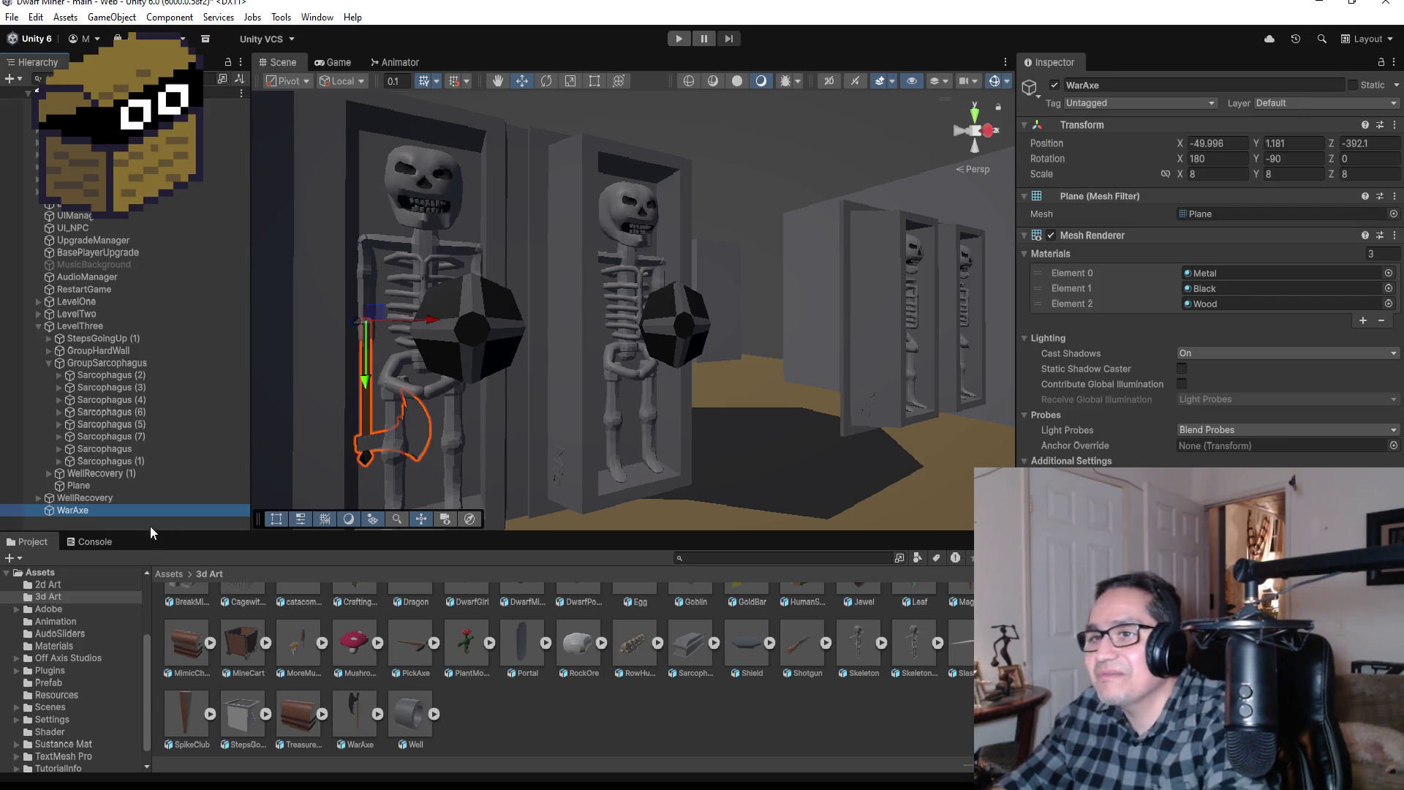
Step: Select each sarcophagus in turn to identify Sarcophagus (7) as the left skeleton's coffin
{"action": "left_click", "coordinate": [140, 413]}
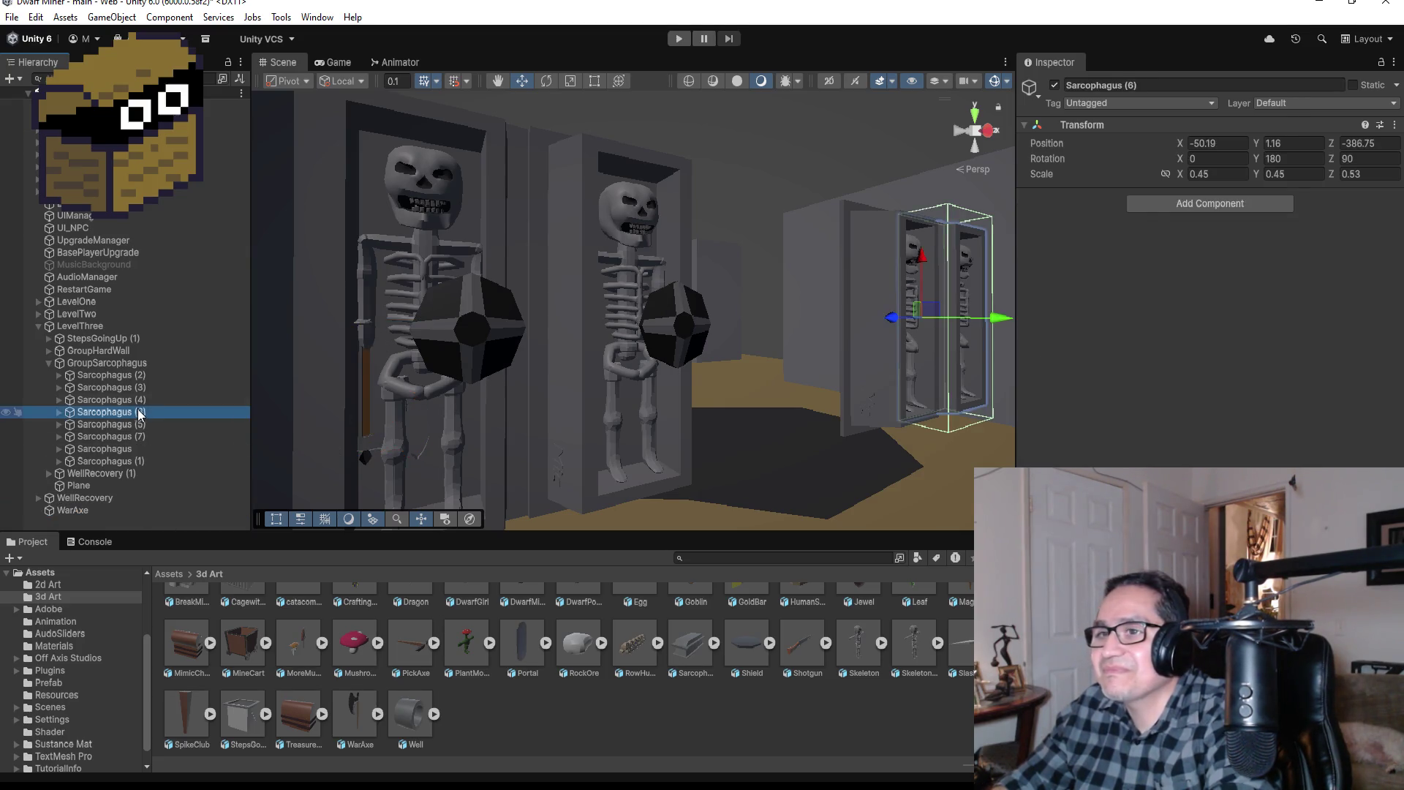
{"action": "left_click", "coordinate": [130, 387]}
{"action": "left_click", "coordinate": [121, 399]}
{"action": "left_click", "coordinate": [120, 412]}
{"action": "left_click", "coordinate": [119, 424]}
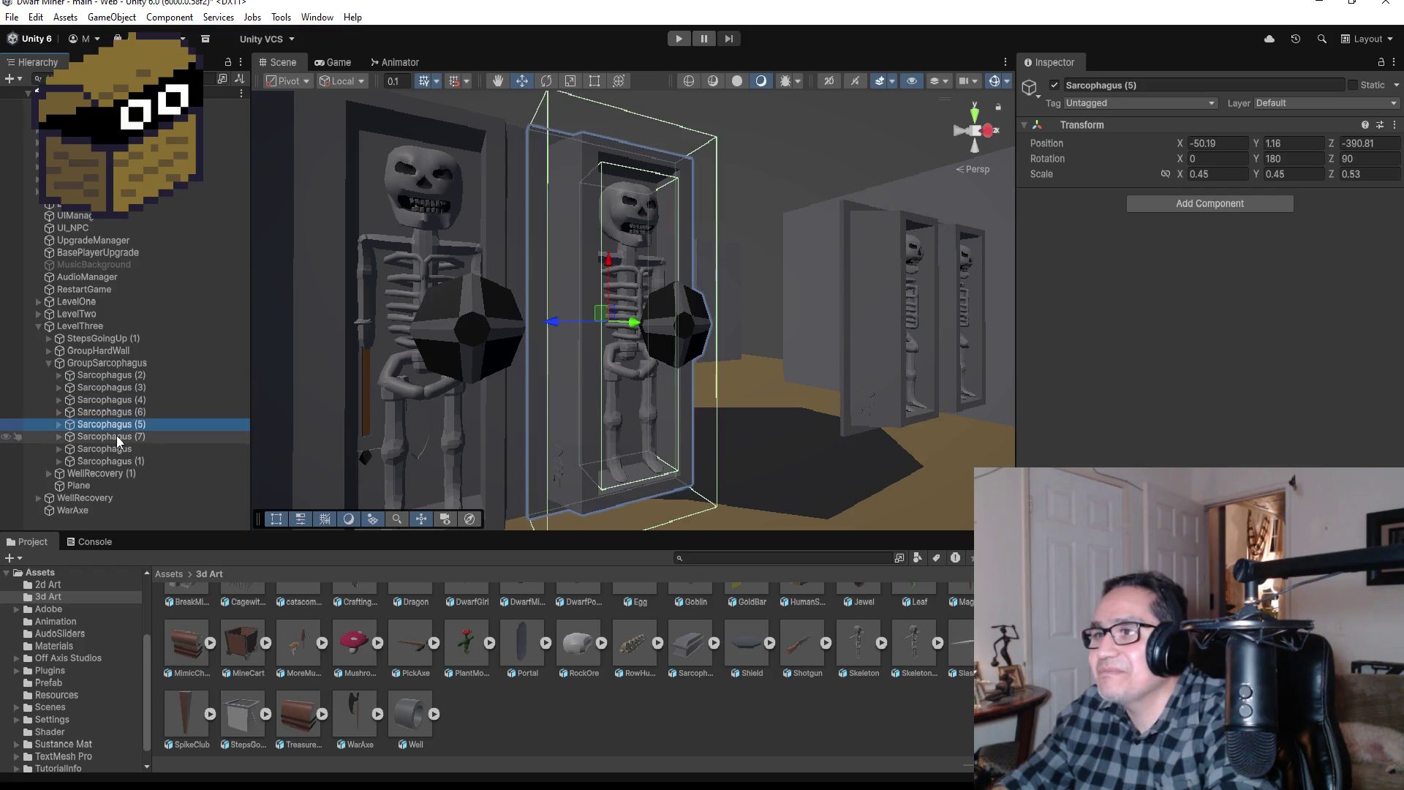
{"action": "left_click", "coordinate": [116, 437]}
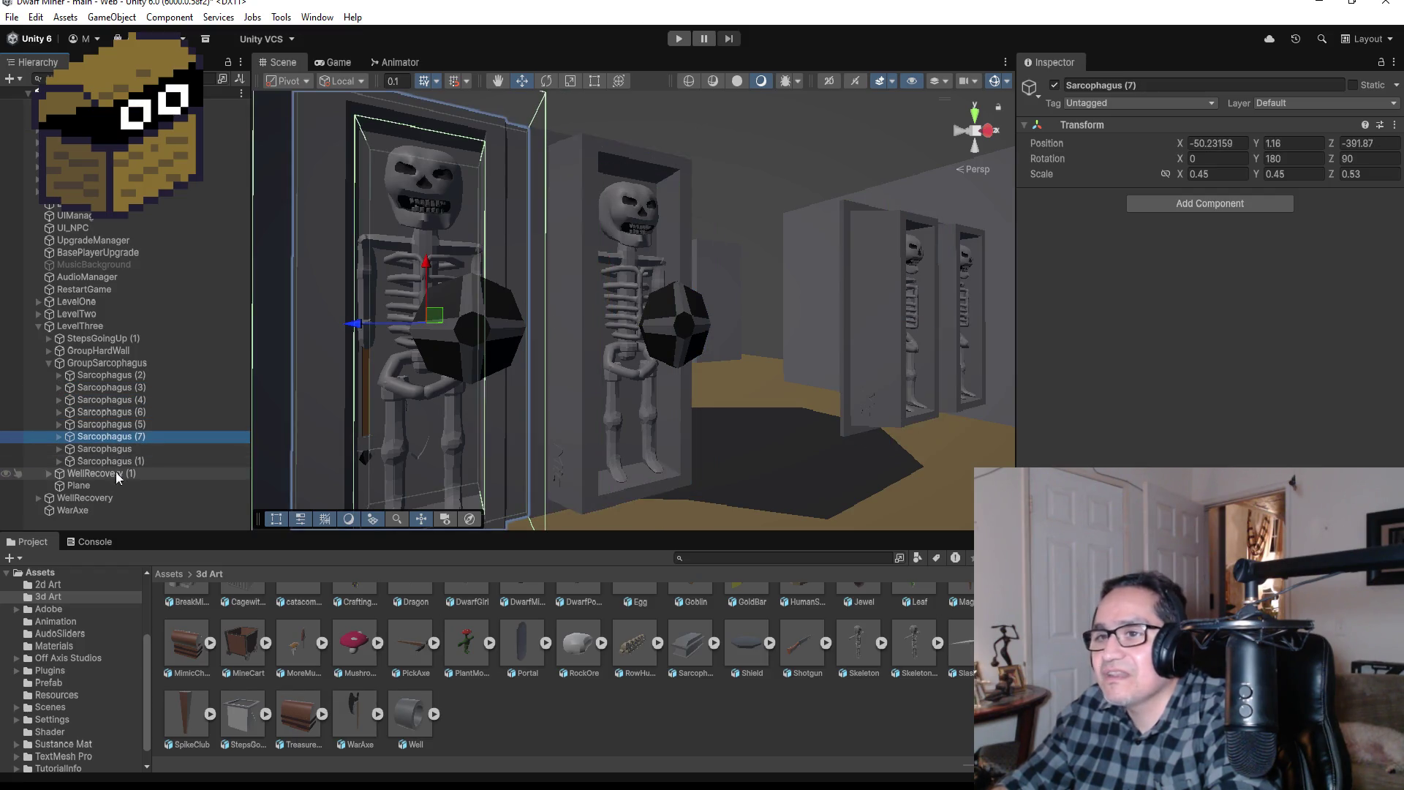
Step: Drop WarAxe into Sarcophagus (7) between Shield and SkeletonKnight, then expand Sarcophagus (5)
{"action": "left_click", "coordinate": [60, 437]}
{"action": "scroll", "coordinate": [146, 433], "scroll_direction": "down", "scroll_amount": 1}
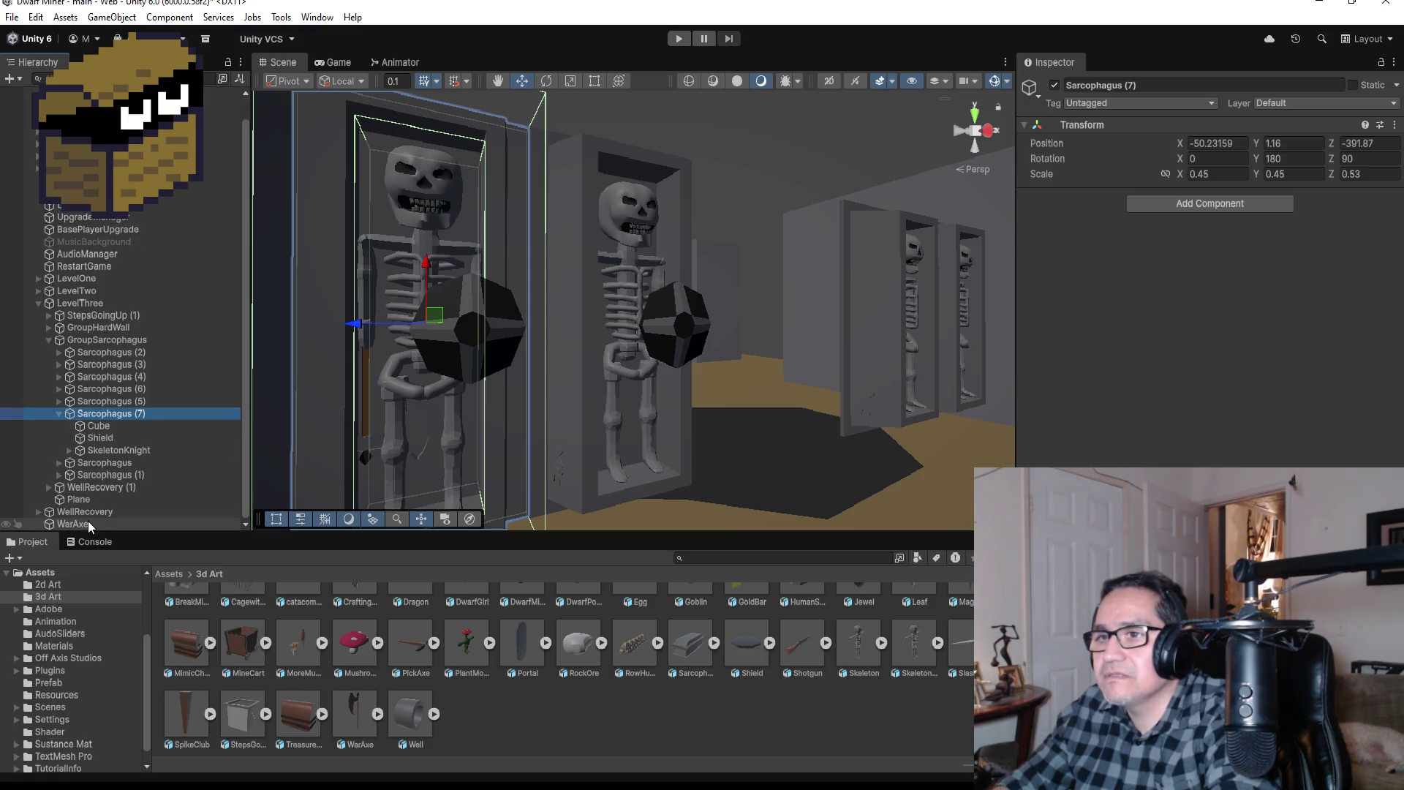
{"action": "left_click_drag", "start_coordinate": [87, 521], "coordinate": [102, 444]}
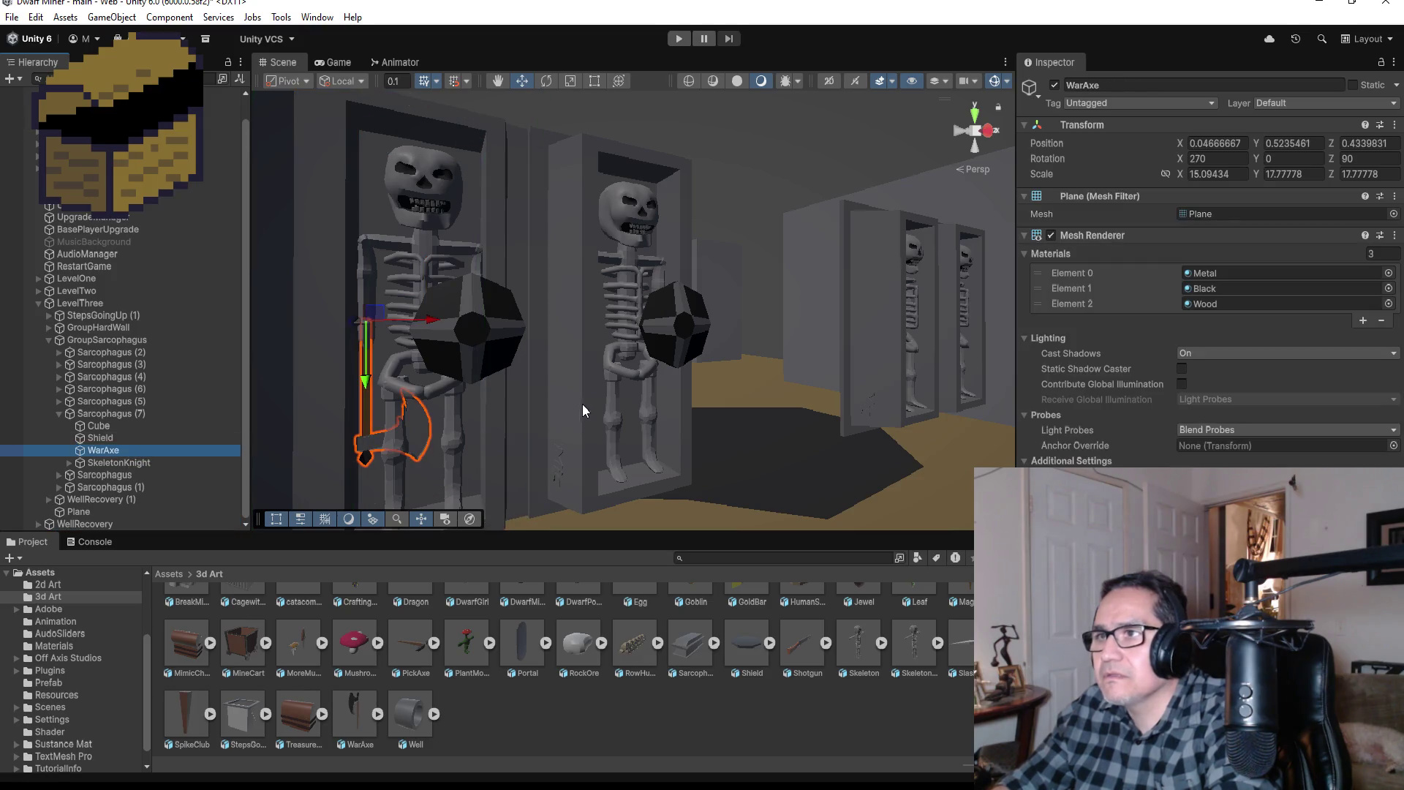
{"action": "left_click_drag", "start_coordinate": [723, 358], "coordinate": [468, 365]}
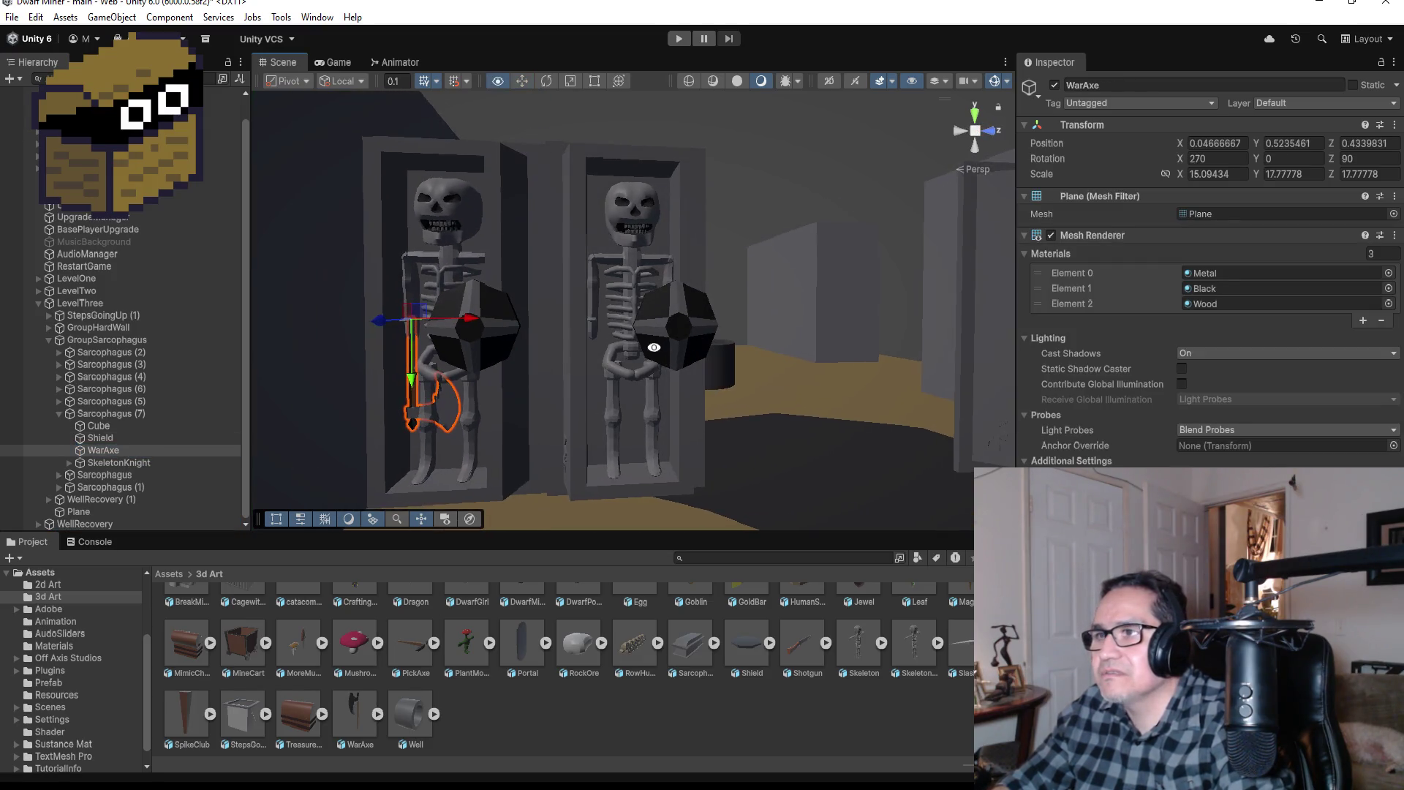
{"action": "left_click", "coordinate": [59, 400]}
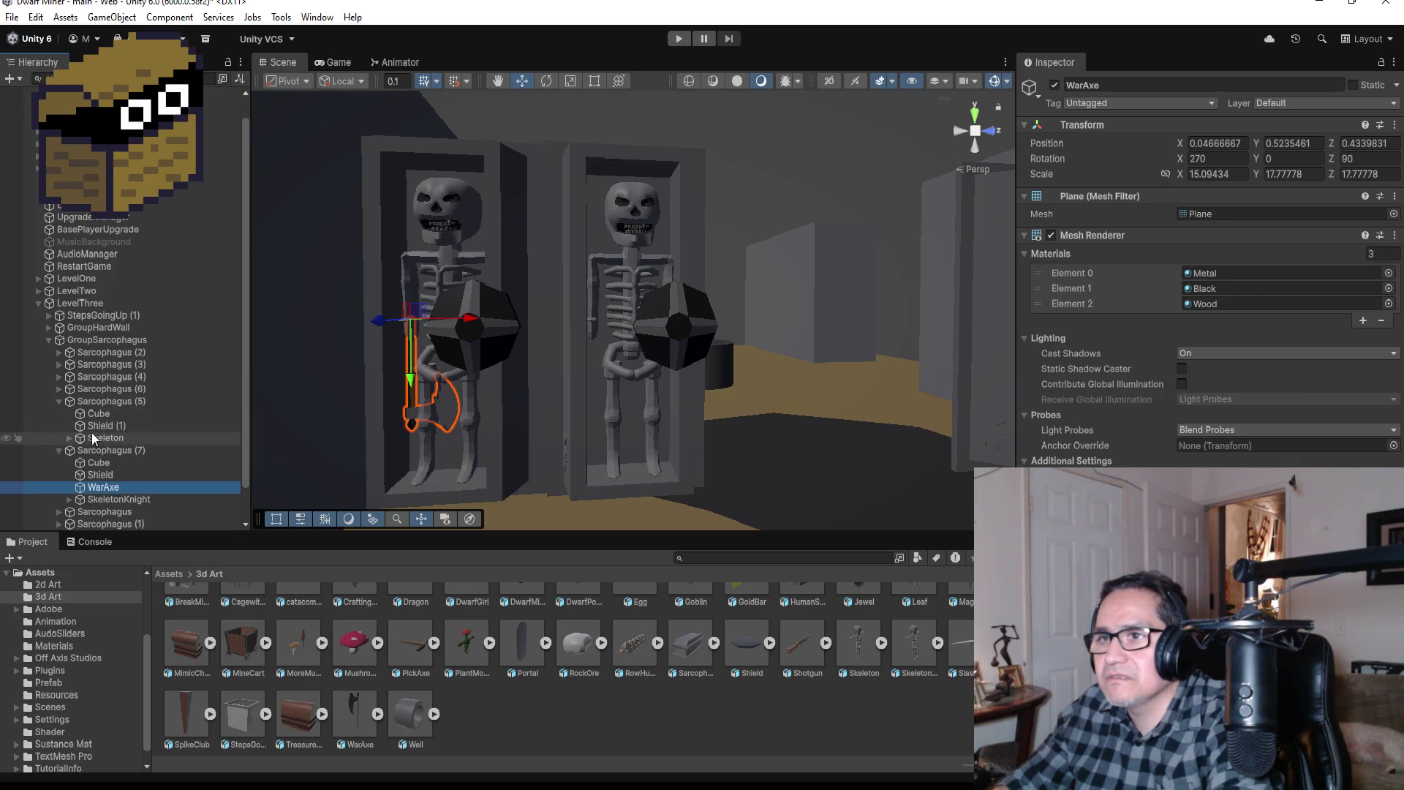
Step: Rename Sarcophagus (5)'s skeleton to SkeletonKnight in the Inspector name field
{"action": "left_click", "coordinate": [125, 440]}
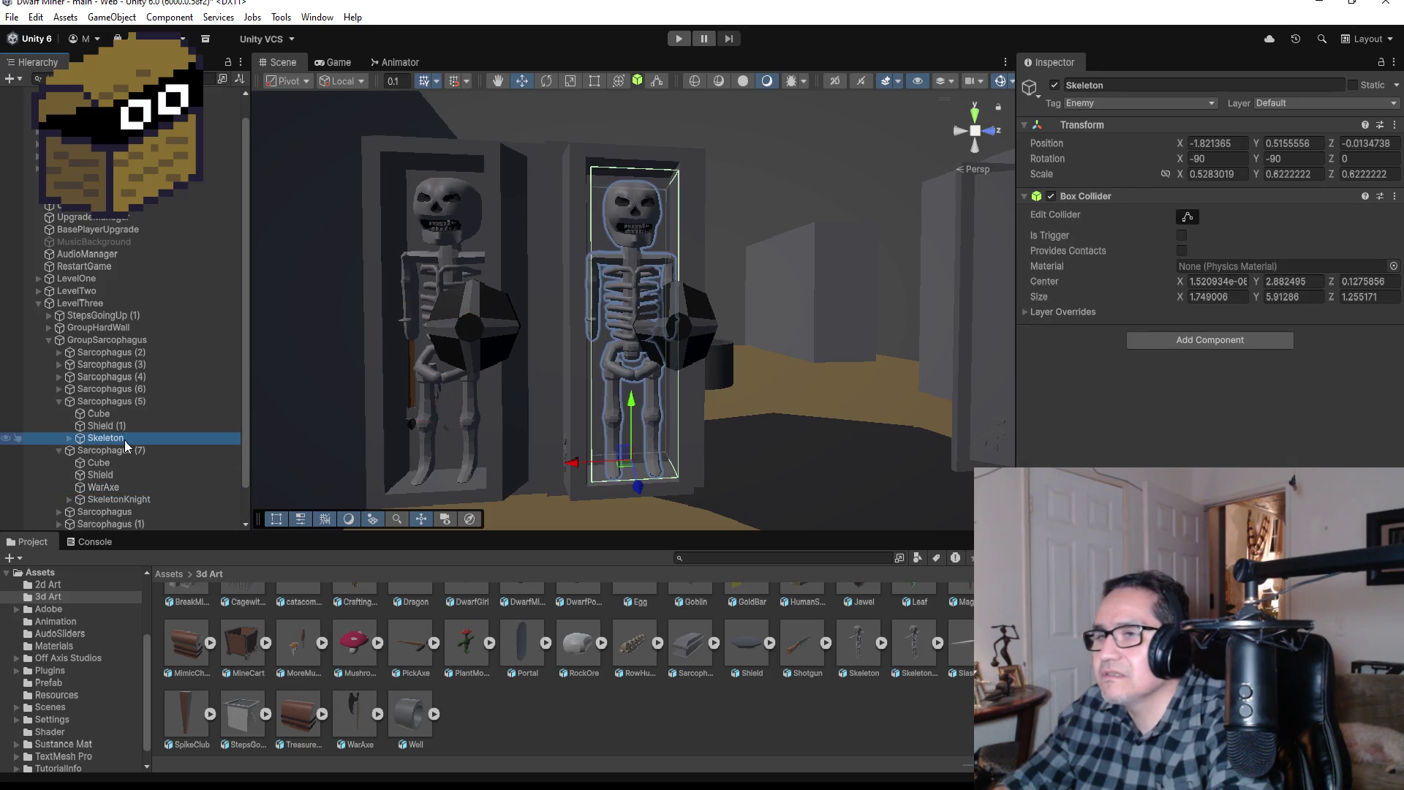
{"action": "left_click", "coordinate": [1145, 82]}
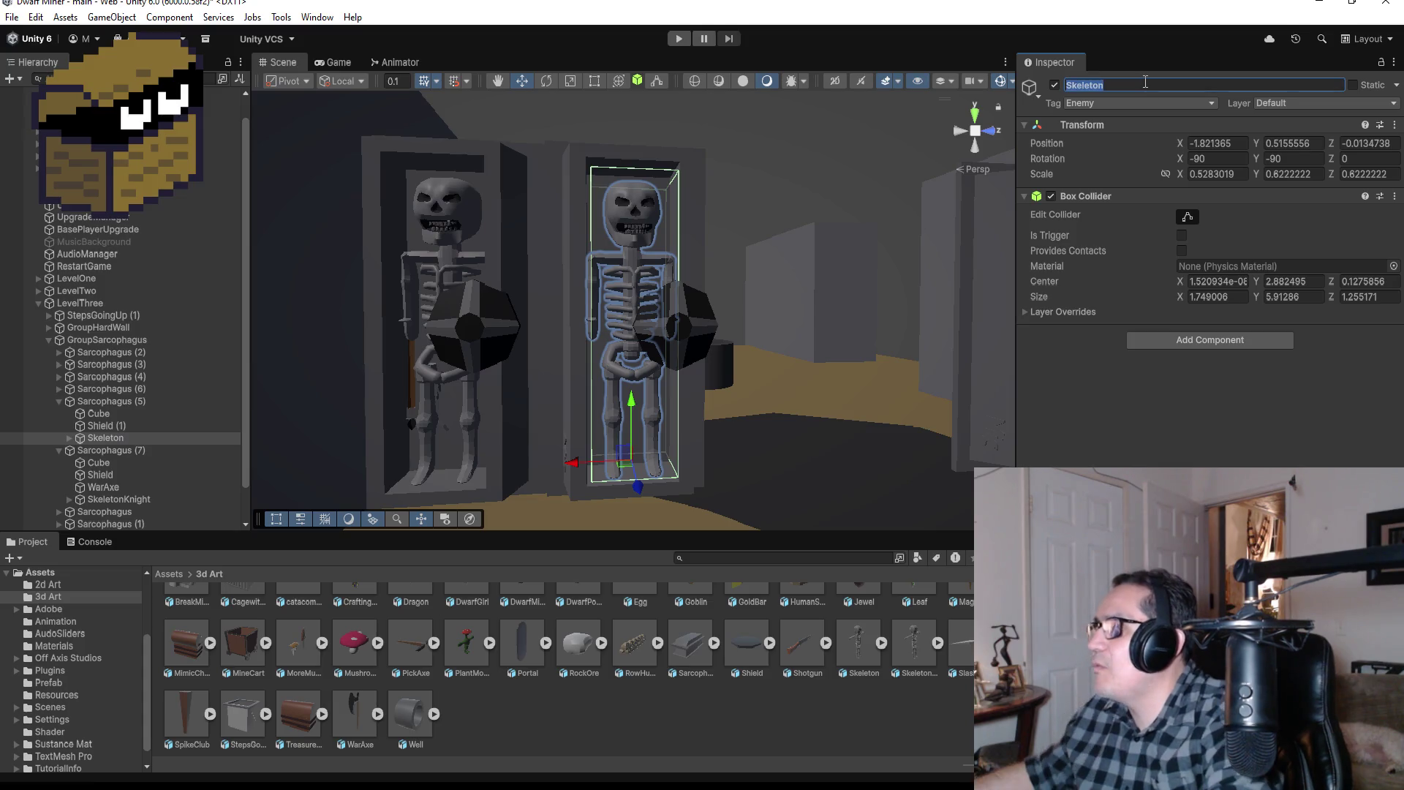
{"action": "left_click", "coordinate": [1145, 82]}
{"action": "type", "text": "ht"}
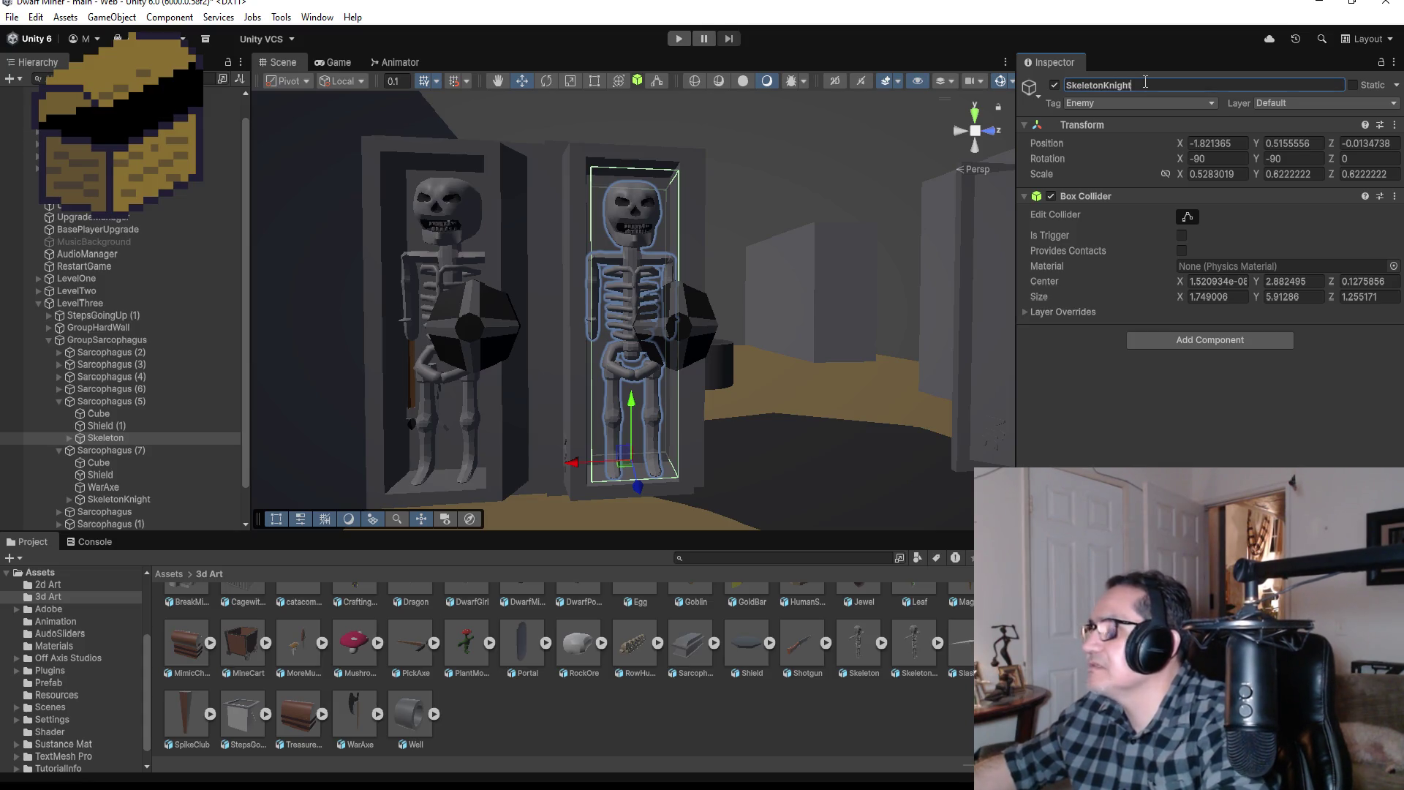
{"action": "key", "text": "Return"}
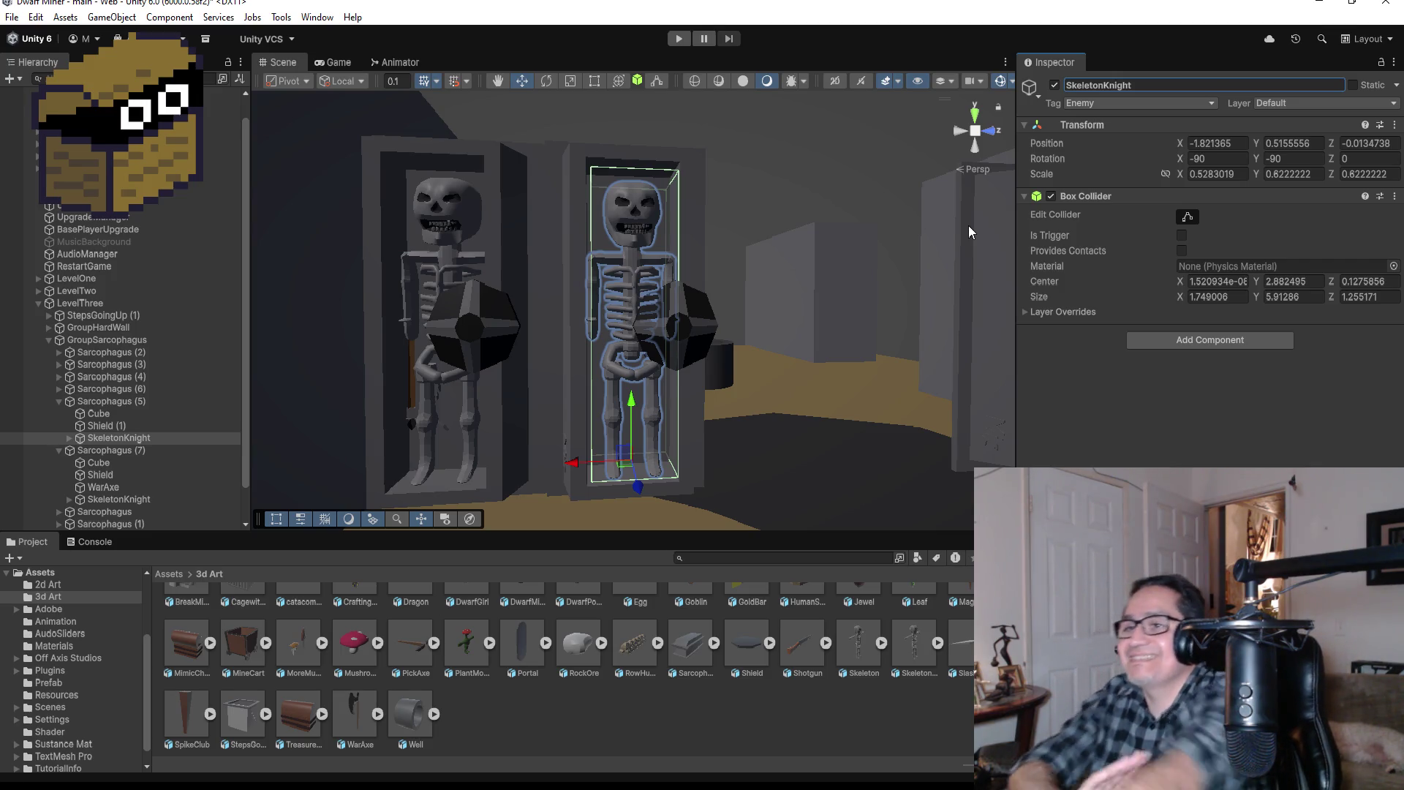
Step: Raise the left skeleton's war axe slightly in its hand
{"action": "mouse_move", "coordinate": [593, 331]}
{"action": "left_mouse_down"}
{"action": "mouse_move", "coordinate": [455, 357]}
{"action": "mouse_move", "coordinate": [586, 334]}
{"action": "left_mouse_up"}
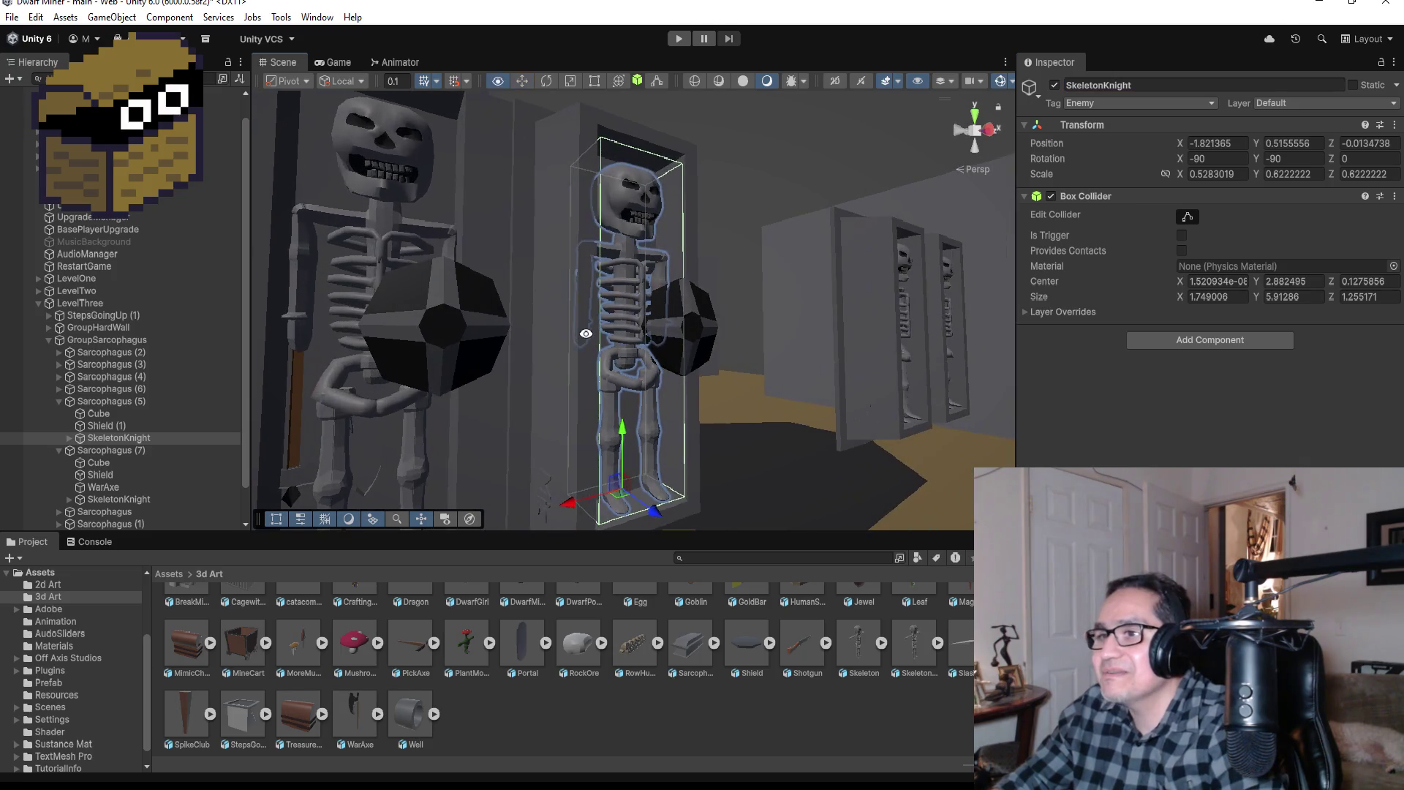
{"action": "left_click", "coordinate": [296, 397]}
{"action": "scroll", "coordinate": [394, 323], "scroll_direction": "down", "scroll_amount": 5}
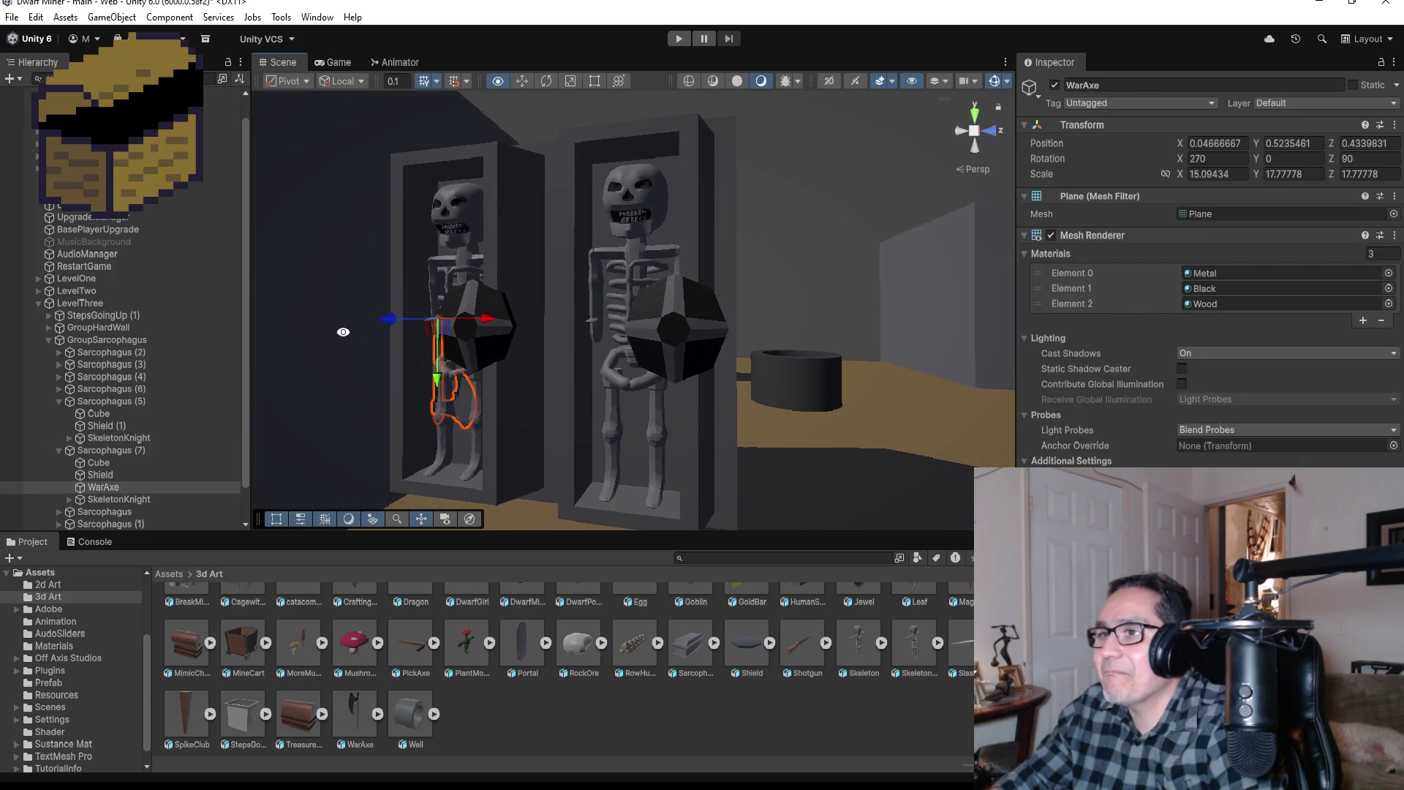
{"action": "left_click_drag", "start_coordinate": [394, 324], "coordinate": [380, 323]}
{"action": "mouse_move", "coordinate": [481, 333]}
{"action": "left_mouse_down"}
{"action": "mouse_move", "coordinate": [734, 310]}
{"action": "mouse_move", "coordinate": [614, 326]}
{"action": "left_mouse_up"}
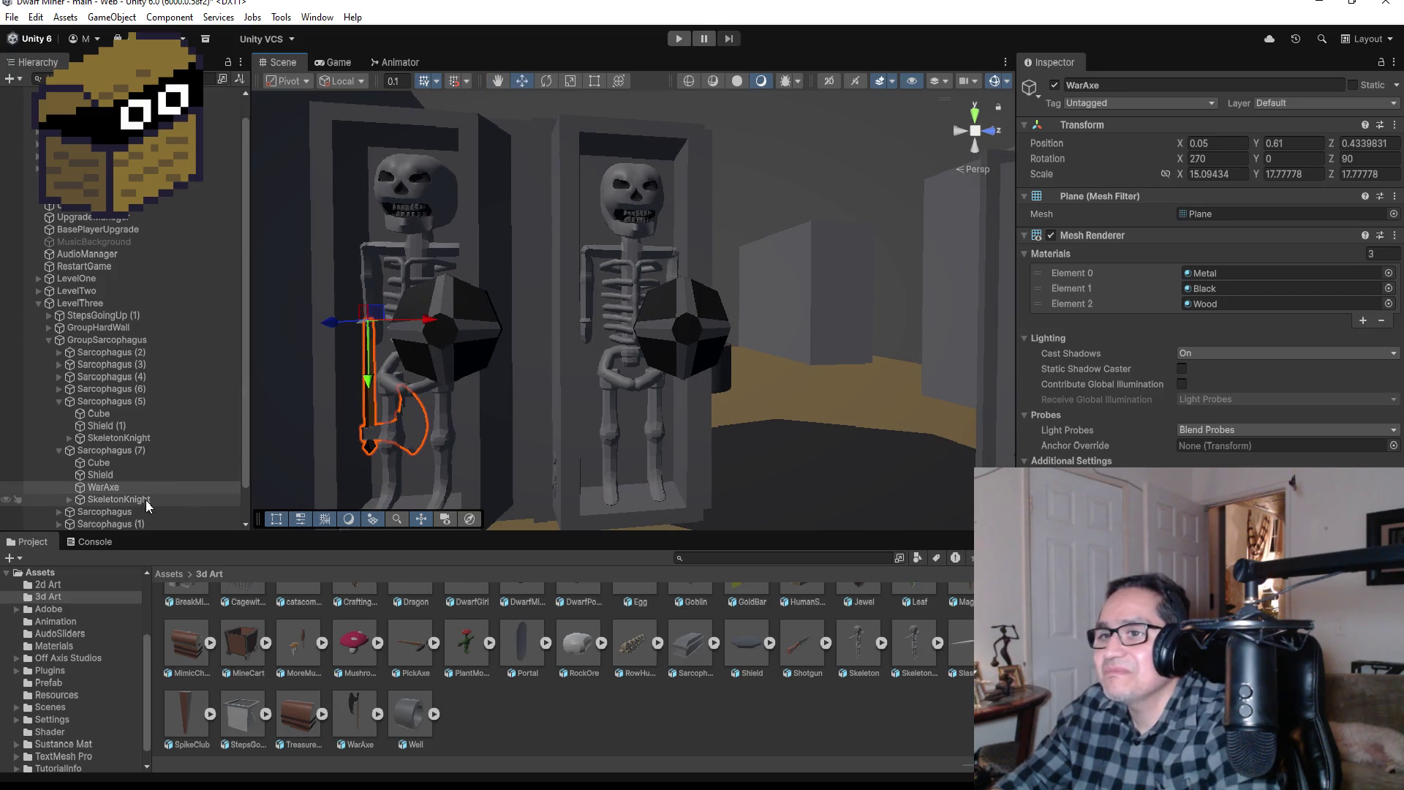
{"action": "scroll", "coordinate": [146, 499], "scroll_direction": "down", "scroll_amount": 1}
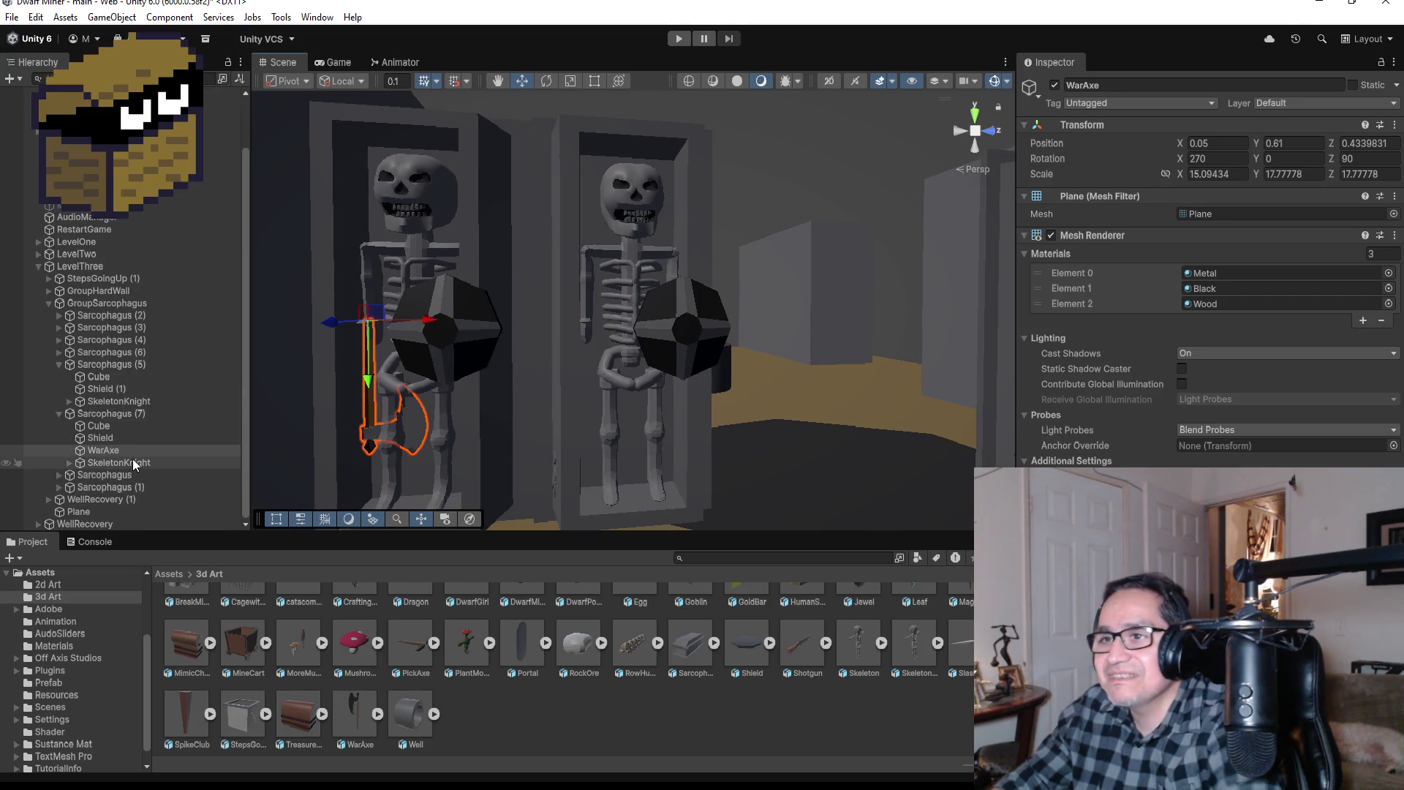
Step: Duplicate the axe as WarAxe (1), parent it to Sarcophagus (5), and place it in the right skeleton's hand
{"action": "key", "text": "ctrl+d"}
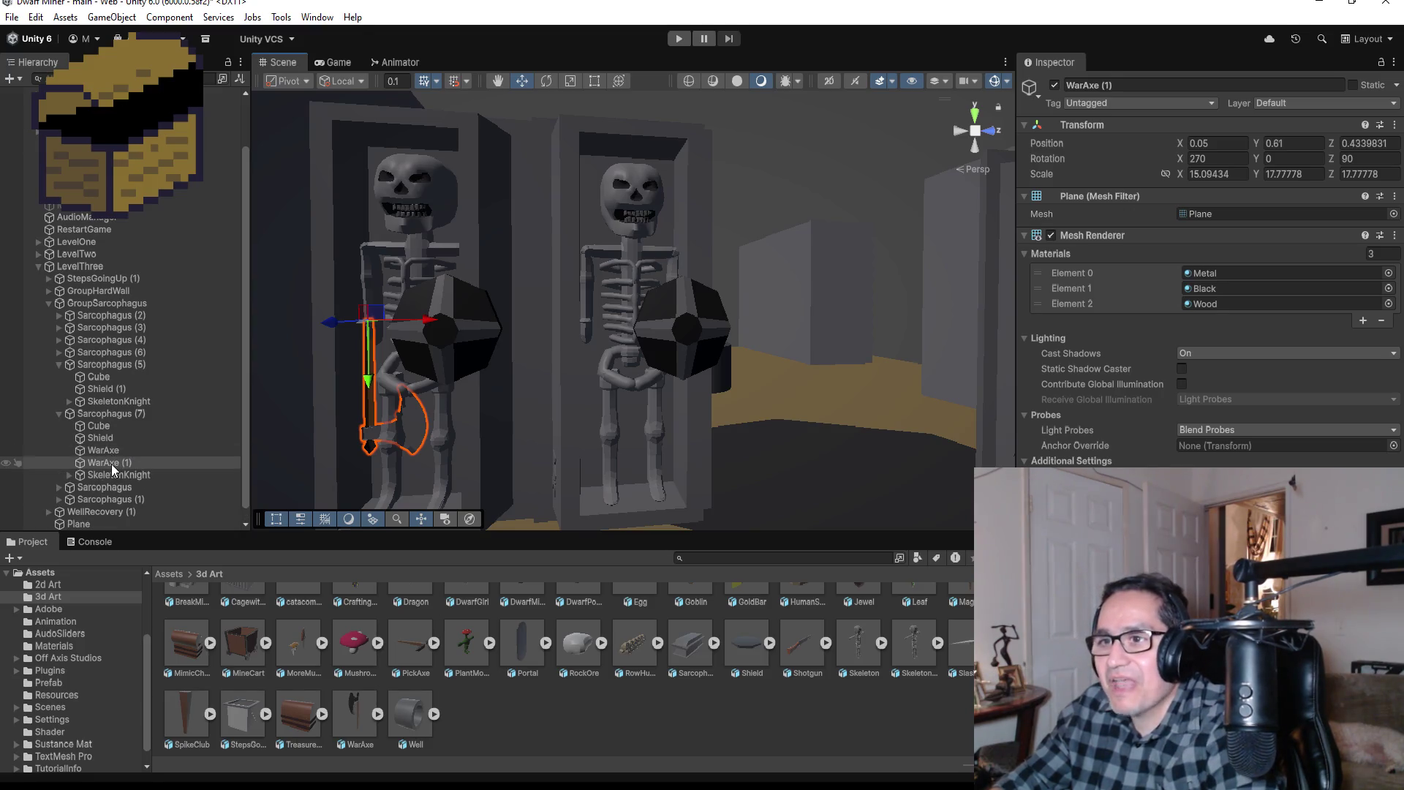
{"action": "left_click_drag", "start_coordinate": [111, 463], "coordinate": [122, 399]}
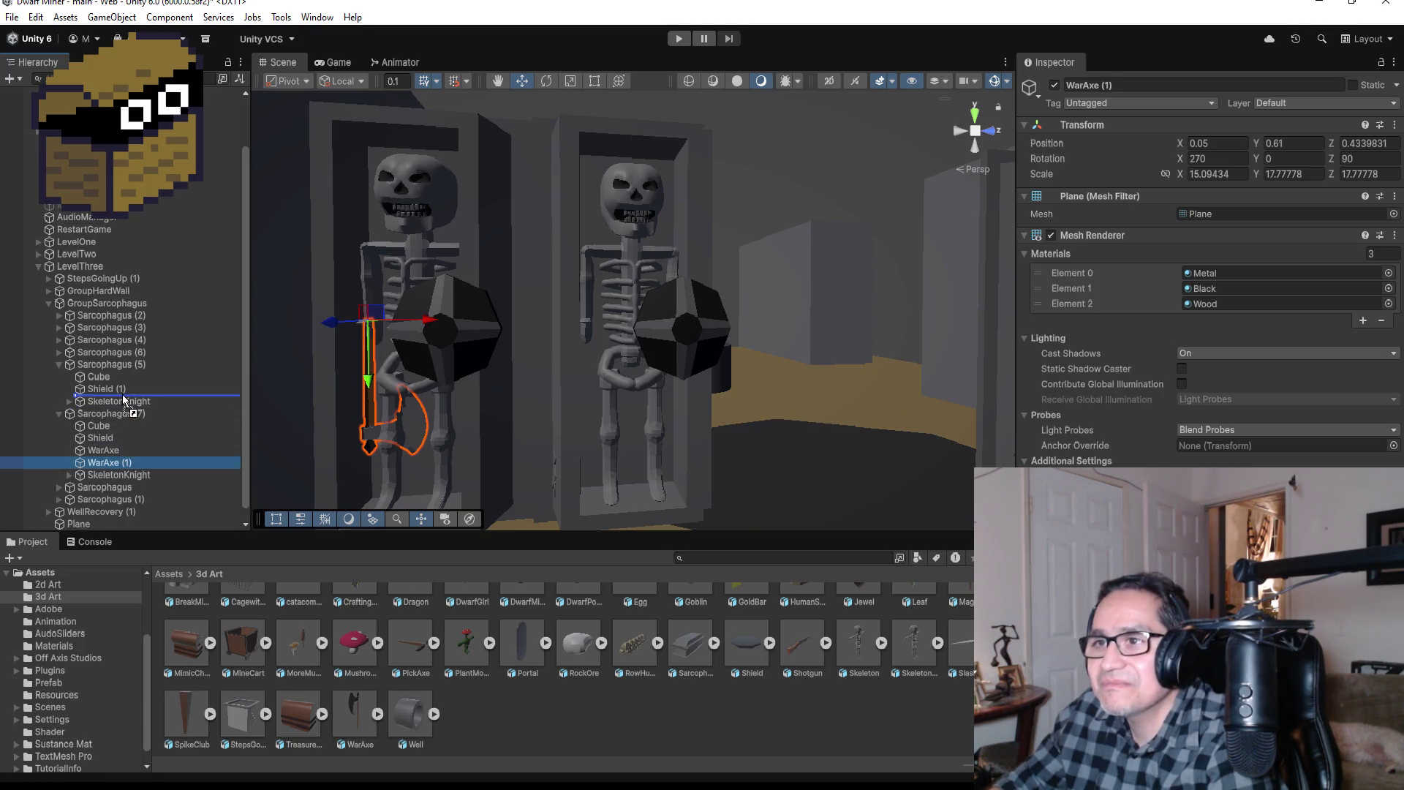
{"action": "mouse_move", "coordinate": [428, 322]}
{"action": "left_mouse_down"}
{"action": "mouse_move", "coordinate": [655, 332]}
{"action": "mouse_move", "coordinate": [642, 320]}
{"action": "mouse_move", "coordinate": [607, 335]}
{"action": "mouse_move", "coordinate": [630, 341]}
{"action": "mouse_move", "coordinate": [558, 323]}
{"action": "left_mouse_up"}
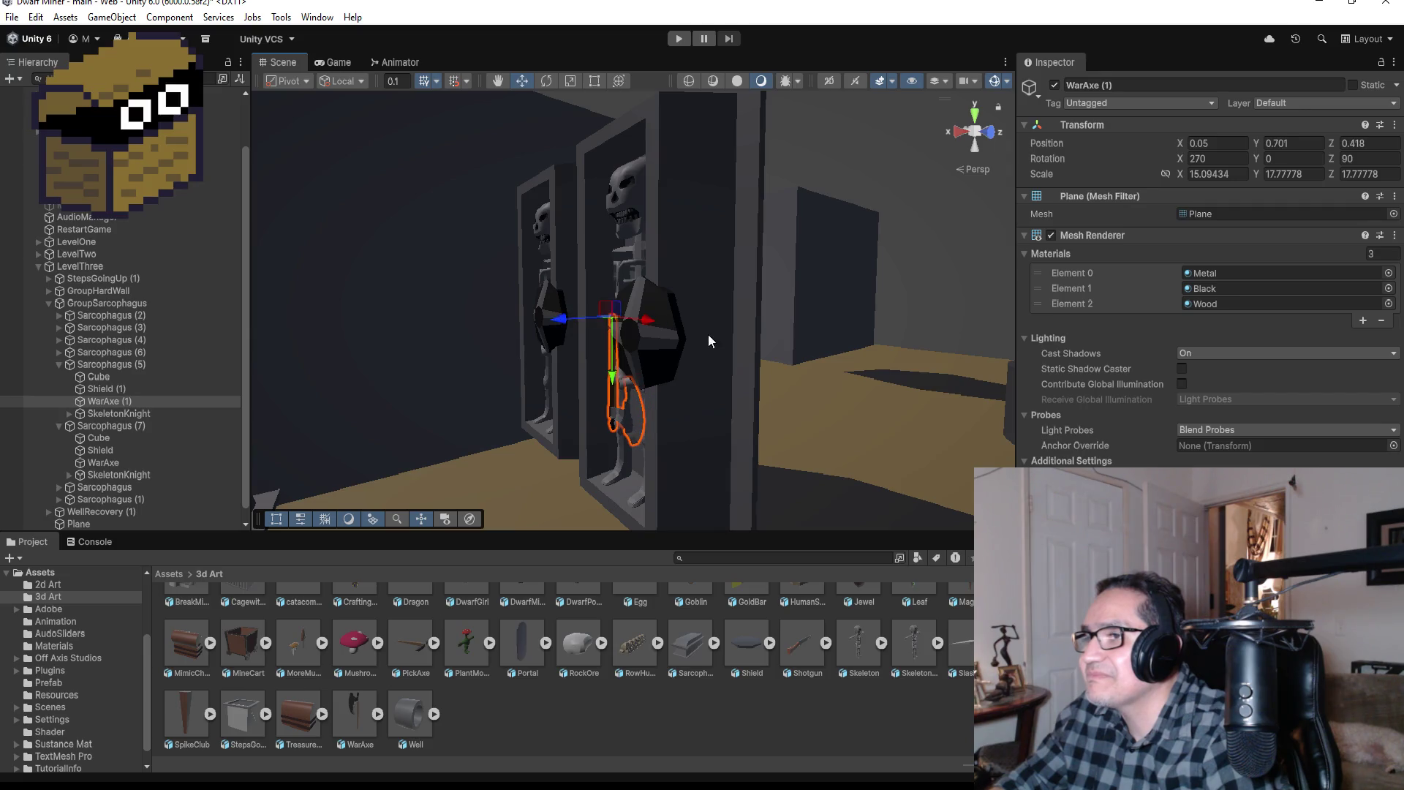
{"action": "mouse_move", "coordinate": [709, 338]}
{"action": "left_mouse_down", "text": "alt"}
{"action": "mouse_move", "coordinate": [906, 317]}
{"action": "mouse_move", "coordinate": [940, 327]}
{"action": "mouse_move", "coordinate": [915, 327]}
{"action": "left_mouse_up", "text": "alt"}
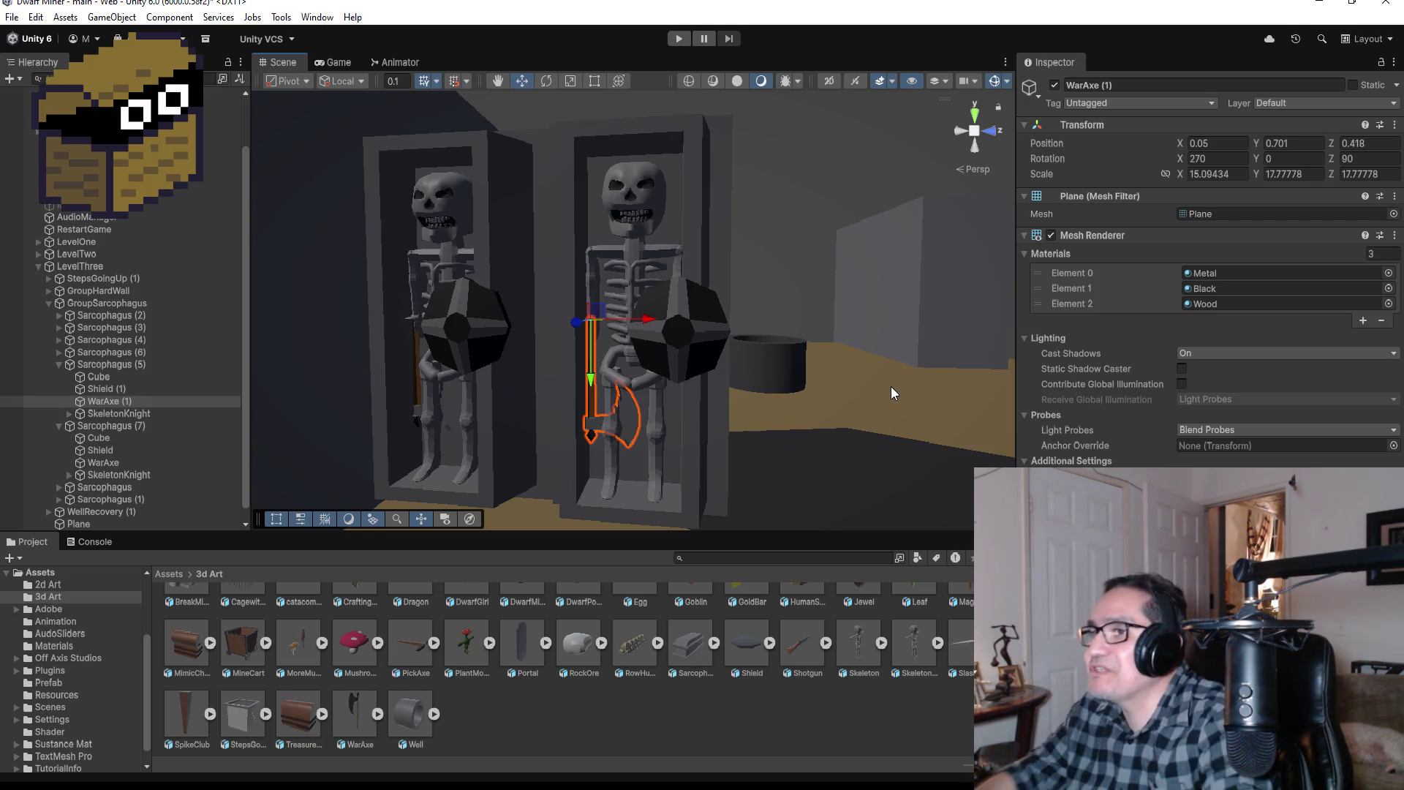
Step: Lift WarAxe (1) in Sarcophagus (5) higher in the right skeleton's hand
{"action": "scroll", "coordinate": [889, 343], "scroll_direction": "up", "scroll_amount": 5}
{"action": "mouse_move", "coordinate": [889, 342]}
{"action": "left_mouse_down"}
{"action": "mouse_move", "coordinate": [1107, 266]}
{"action": "mouse_move", "coordinate": [919, 276]}
{"action": "mouse_move", "coordinate": [674, 323]}
{"action": "mouse_move", "coordinate": [820, 329]}
{"action": "mouse_move", "coordinate": [779, 339]}
{"action": "left_mouse_up"}
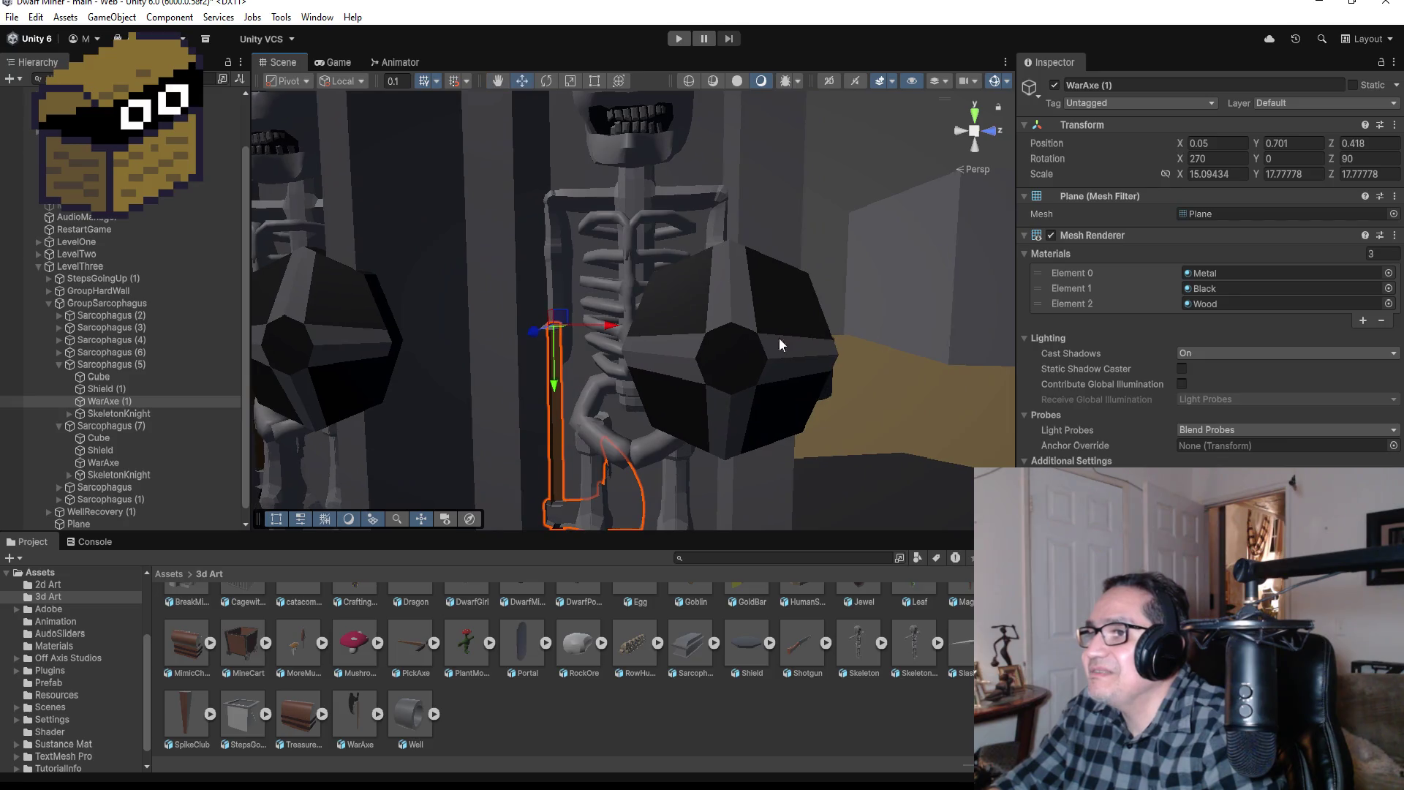
{"action": "left_click", "coordinate": [543, 335]}
{"action": "left_click", "coordinate": [560, 341]}
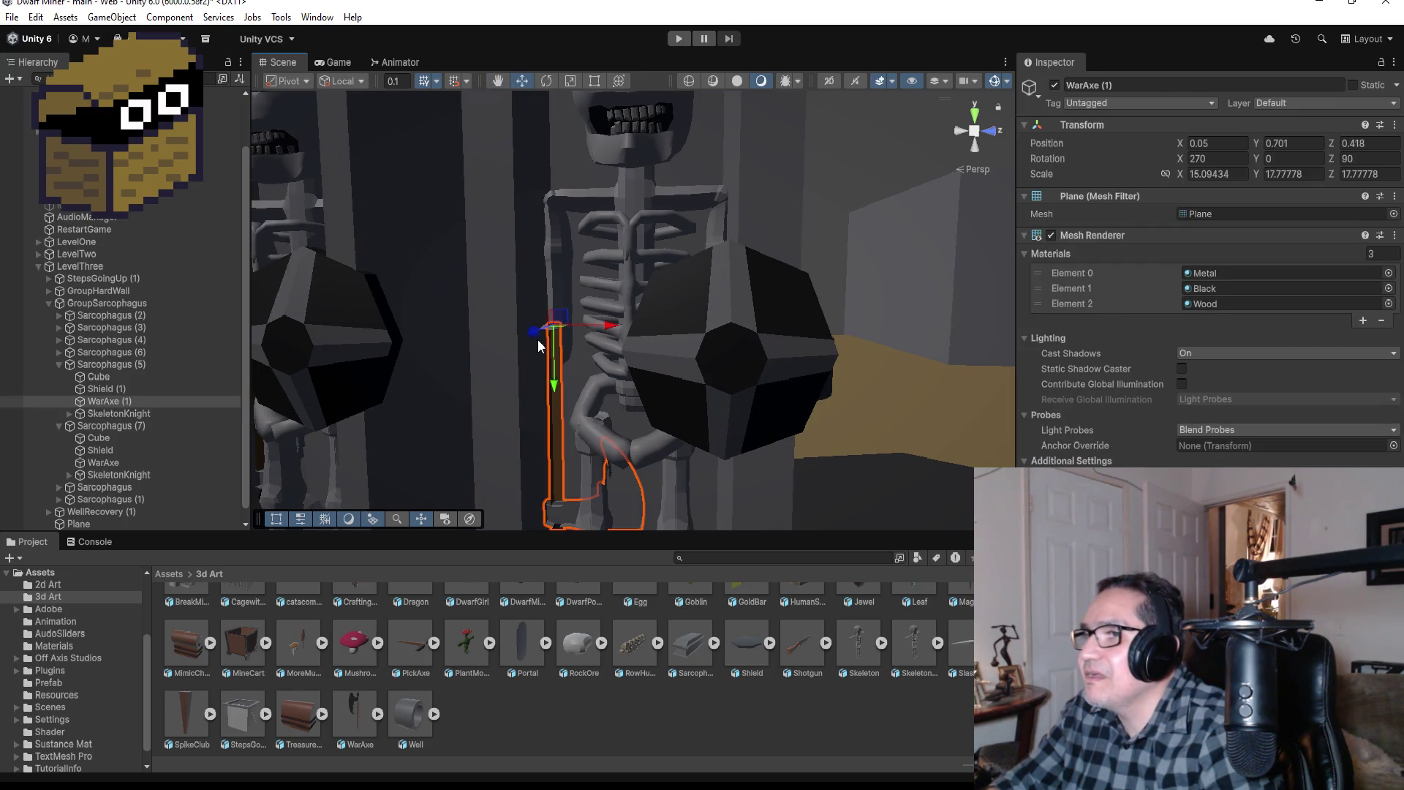
{"action": "left_click_drag", "start_coordinate": [537, 340], "coordinate": [528, 337]}
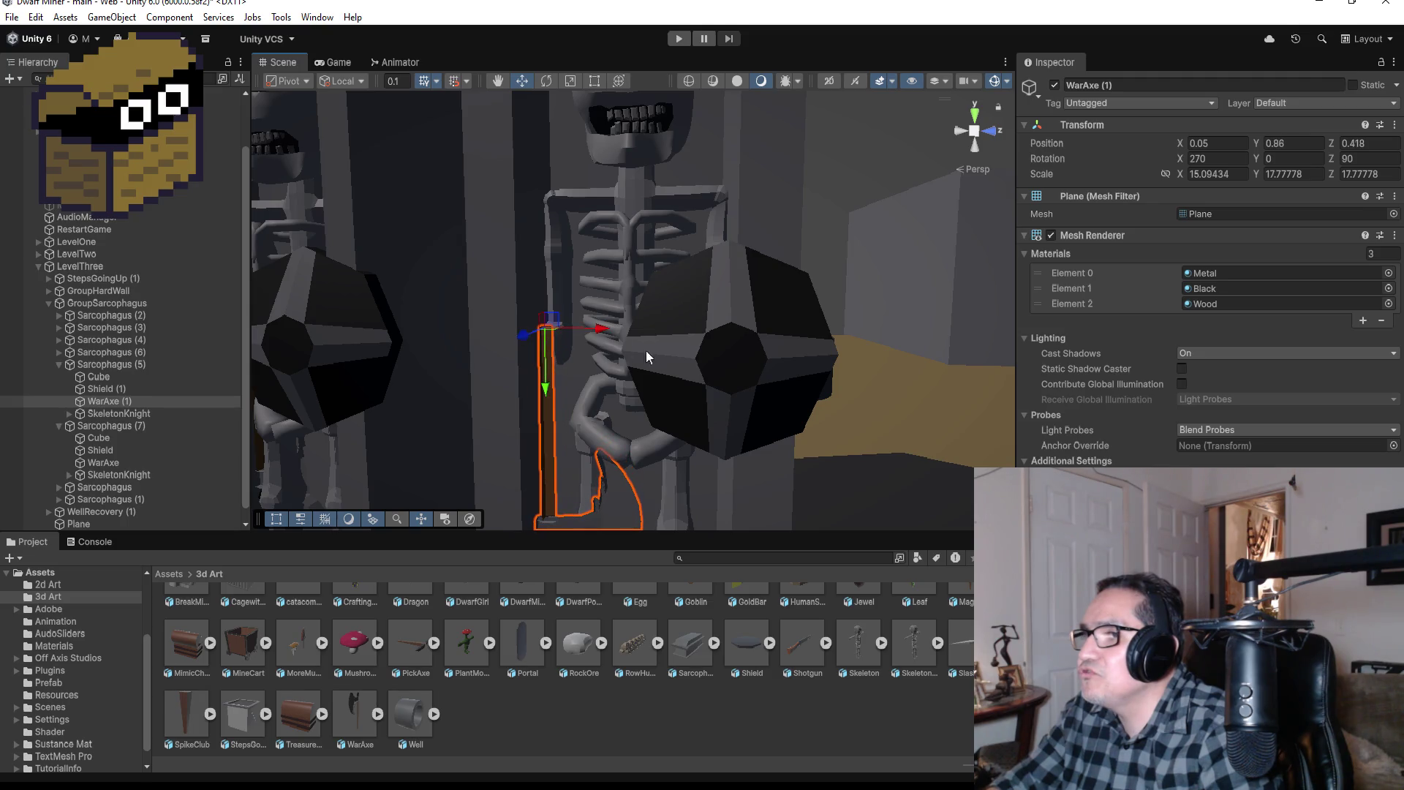
{"action": "mouse_move", "coordinate": [647, 350]}
{"action": "left_mouse_down"}
{"action": "mouse_move", "coordinate": [680, 313]}
{"action": "mouse_move", "coordinate": [558, 313]}
{"action": "mouse_move", "coordinate": [697, 310]}
{"action": "left_mouse_up"}
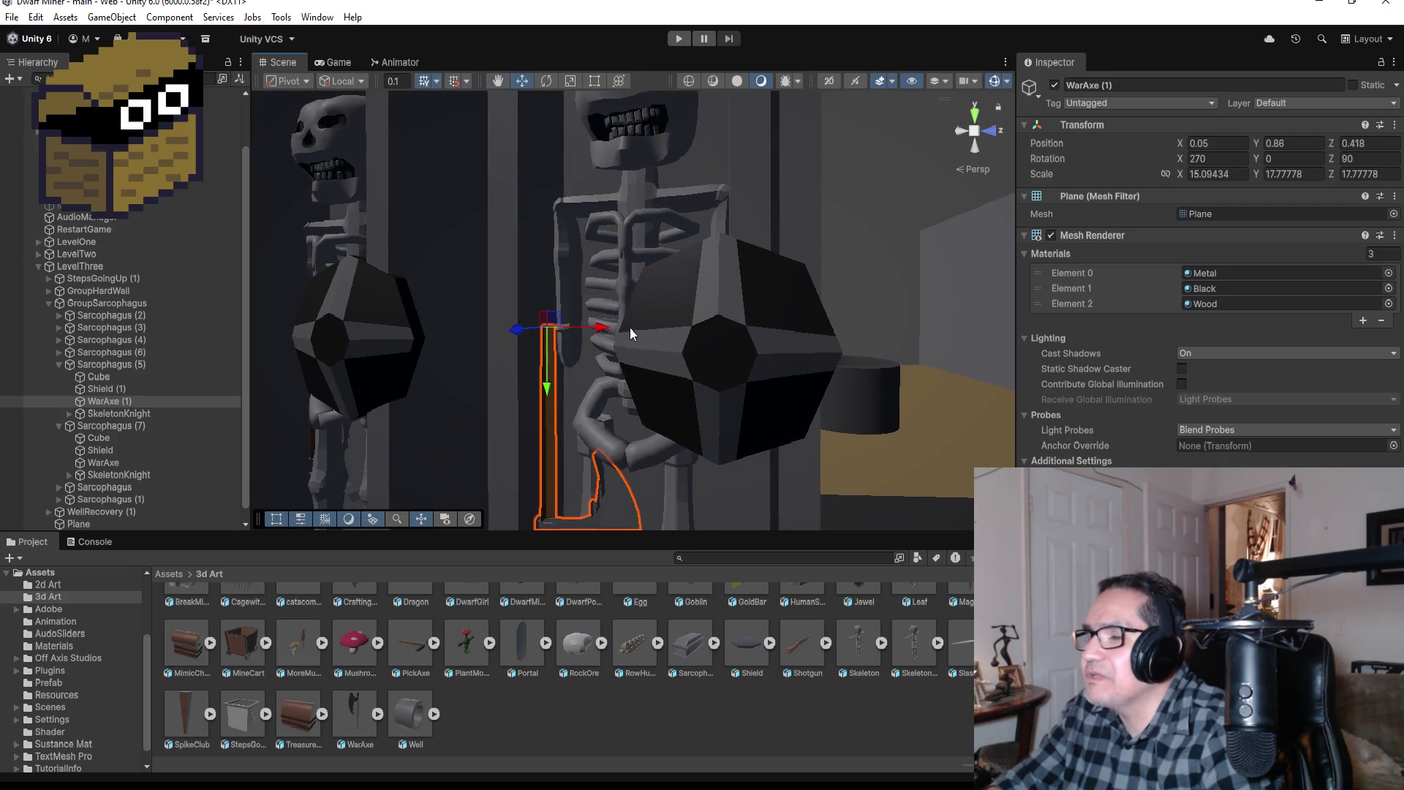
{"action": "scroll", "coordinate": [428, 384], "scroll_direction": "down", "scroll_amount": 5}
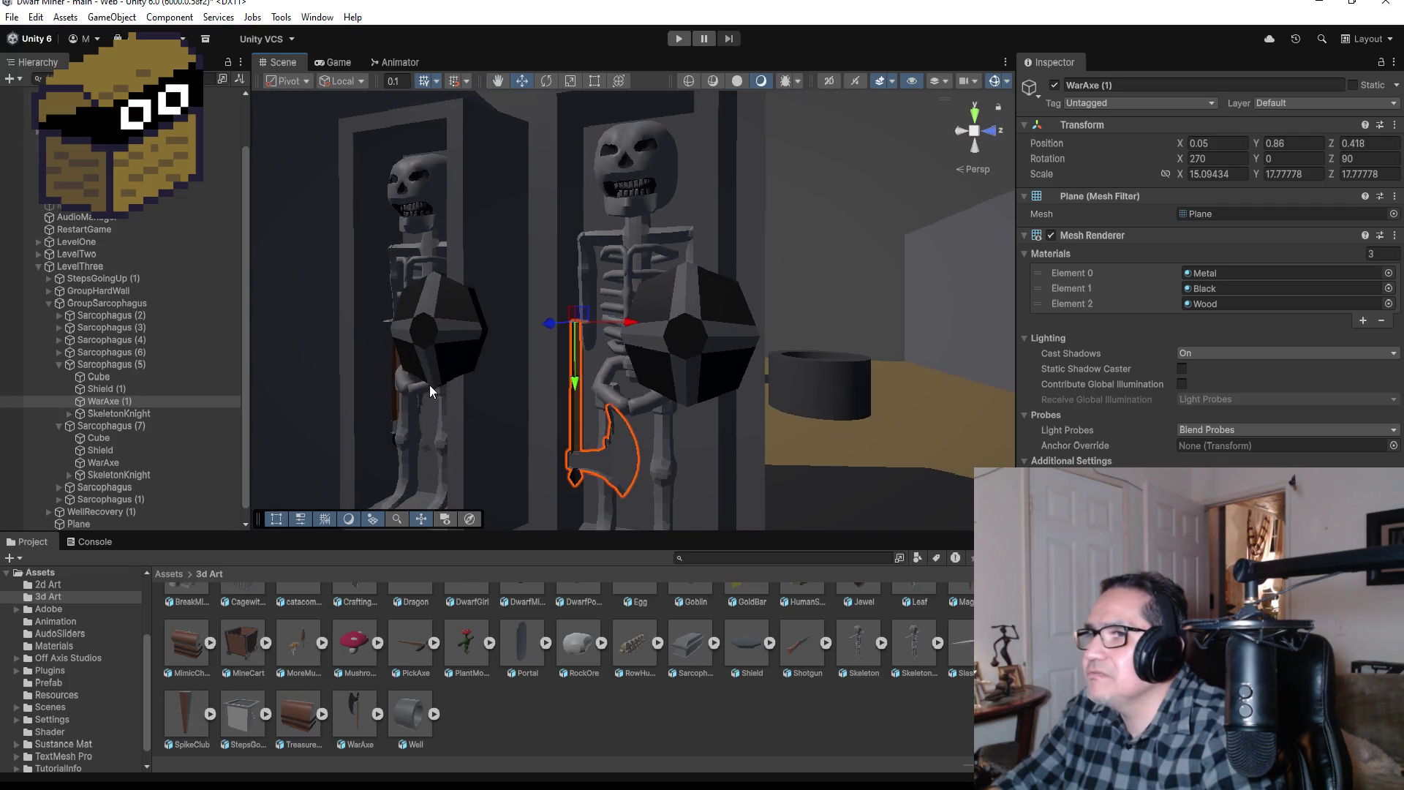
{"action": "scroll", "coordinate": [490, 374], "scroll_direction": "up", "scroll_amount": 3}
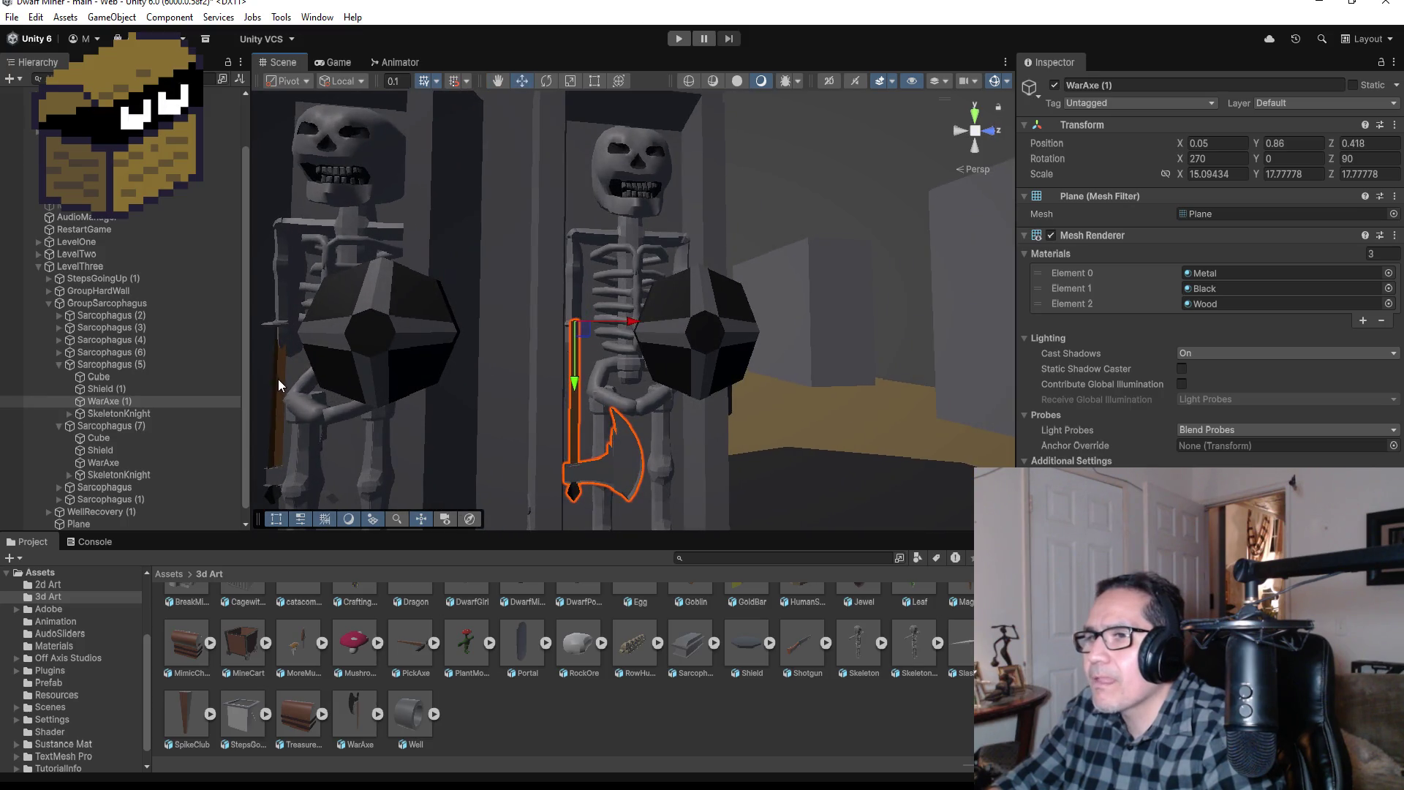
Step: Lift Sarcophagus (7)'s WarAxe to Y 0.851 in the left skeleton's grip
{"action": "left_click", "coordinate": [104, 454]}
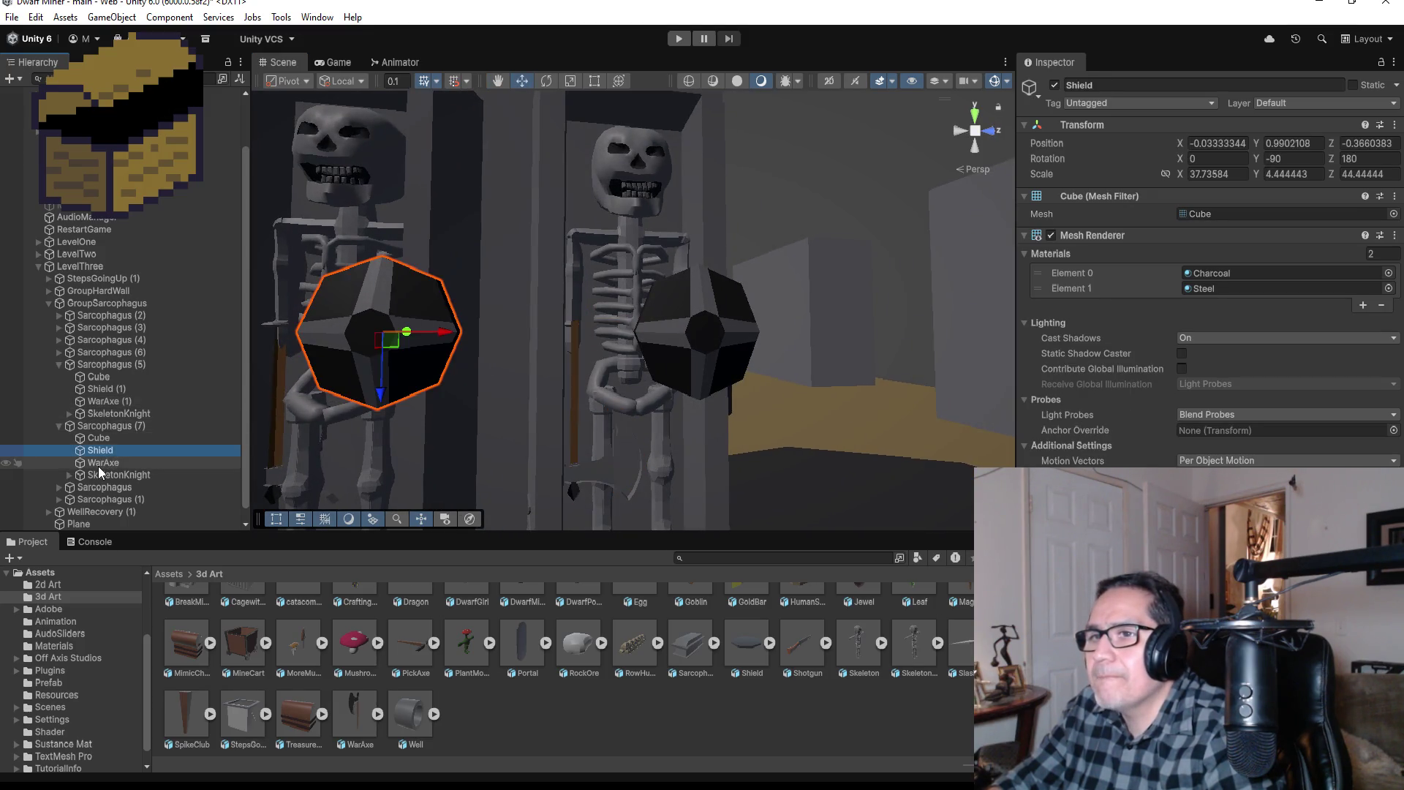
{"action": "left_click", "coordinate": [98, 465]}
{"action": "scroll", "coordinate": [405, 347], "scroll_direction": "down", "scroll_amount": 3}
{"action": "left_click_drag", "start_coordinate": [332, 322], "coordinate": [315, 327]}
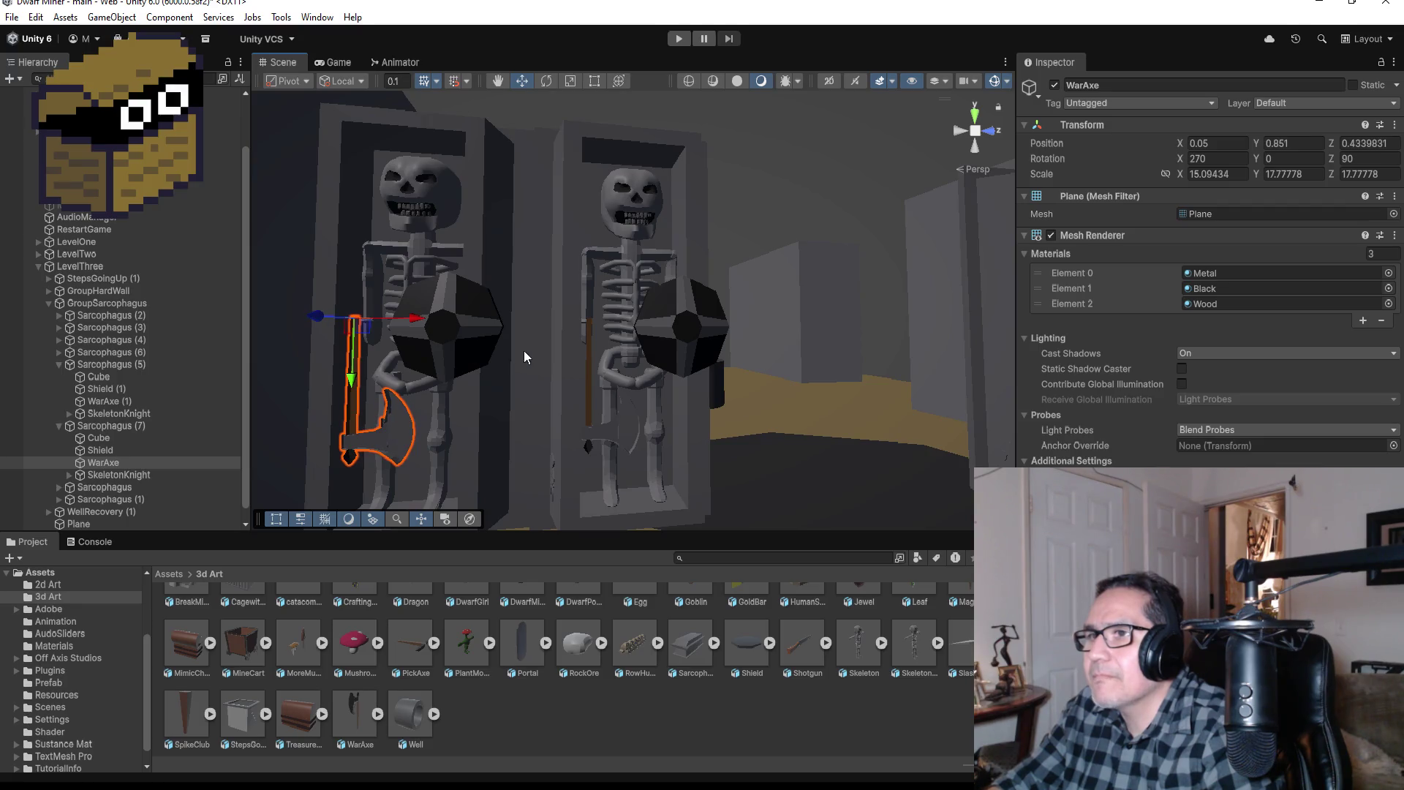
{"action": "scroll", "coordinate": [848, 368], "scroll_direction": "down", "scroll_amount": 5}
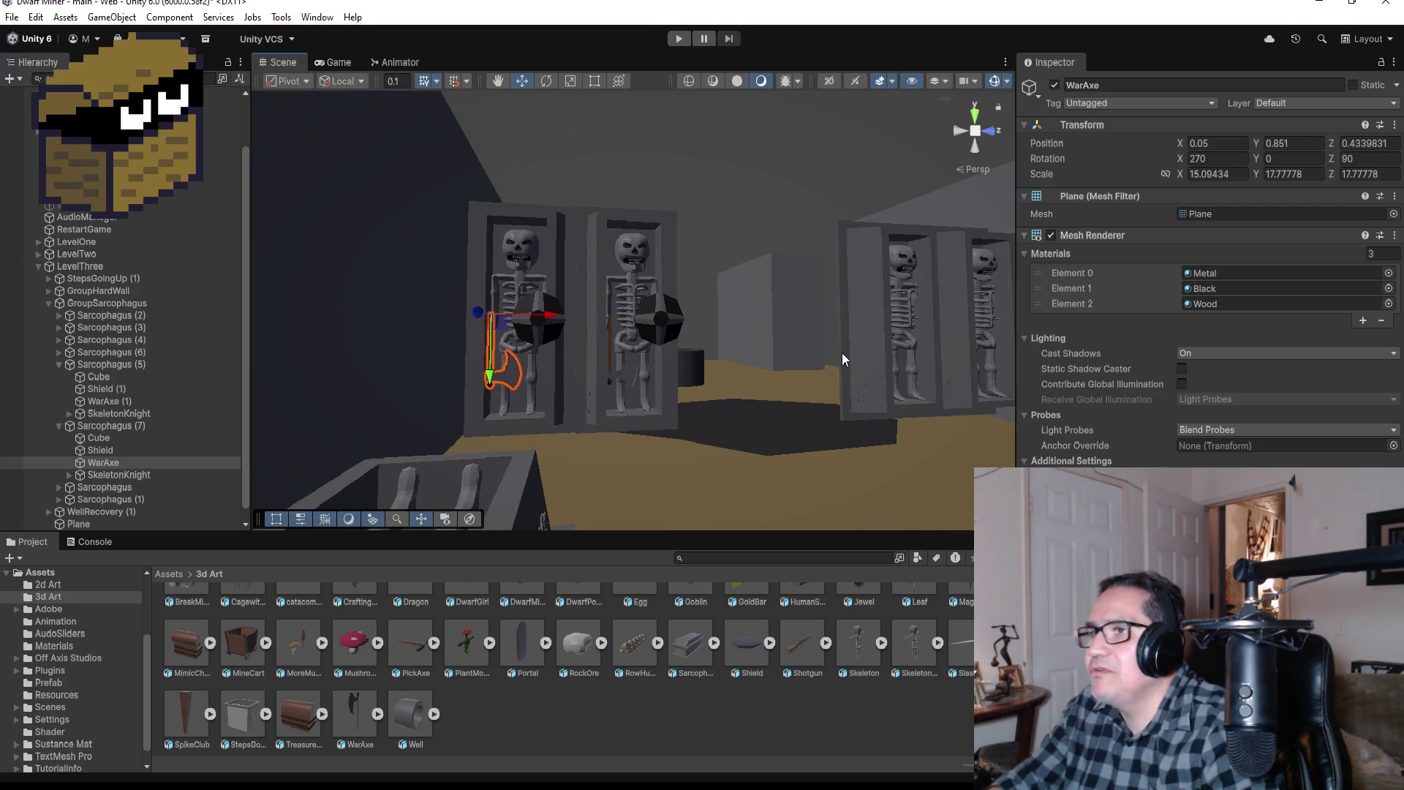
Step: Look through the File and Edit menus without running any command
{"action": "left_click", "coordinate": [13, 17]}
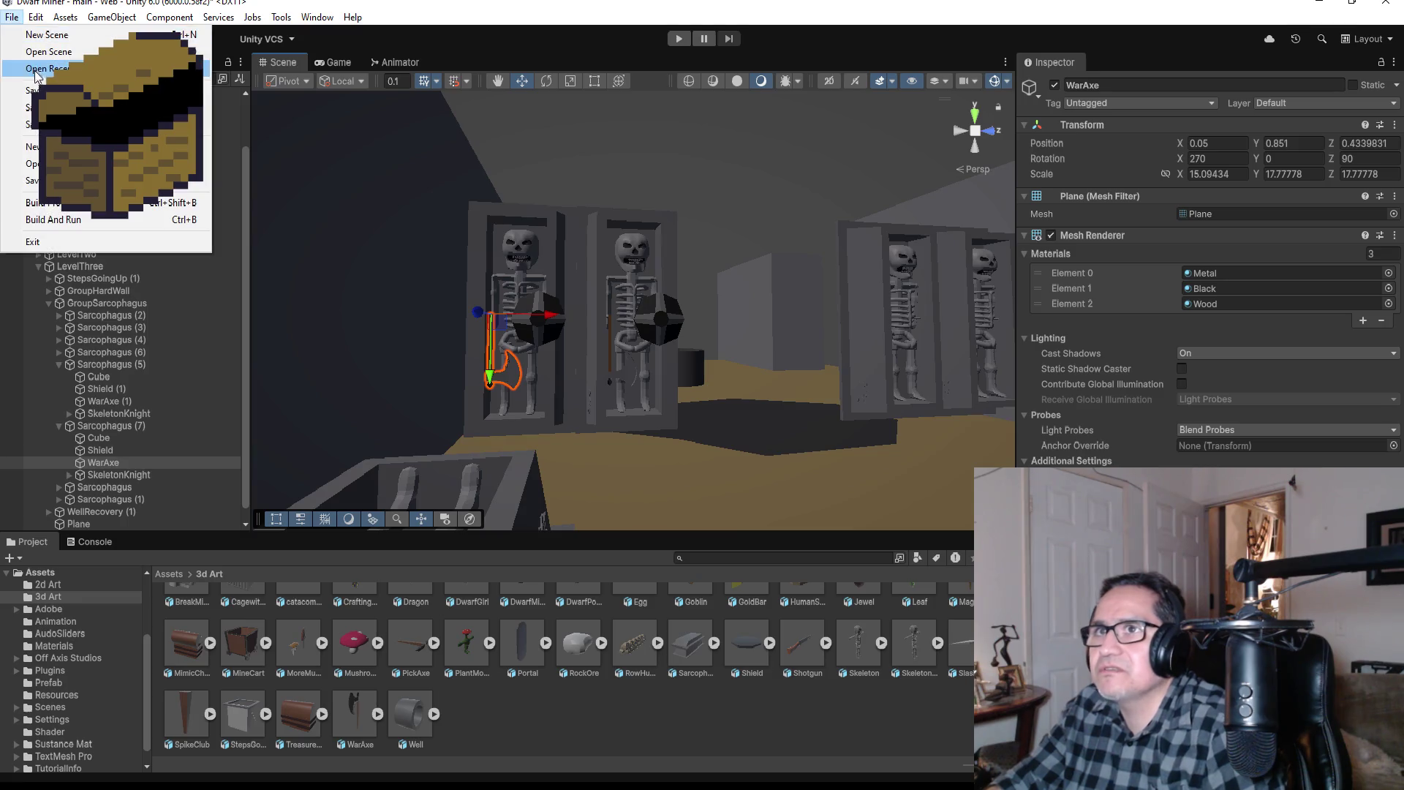
{"action": "key", "text": "Escape"}
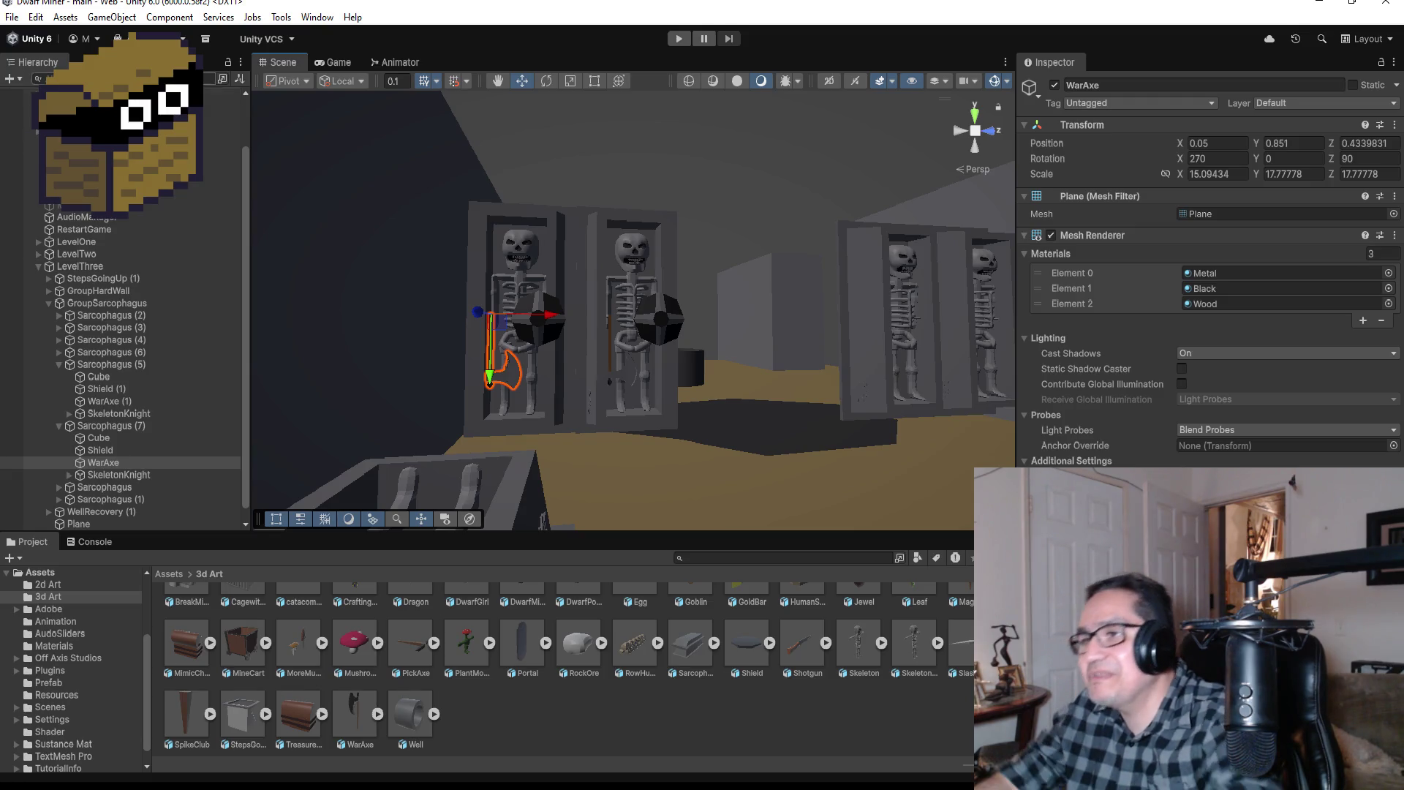
{"action": "left_click", "coordinate": [34, 16]}
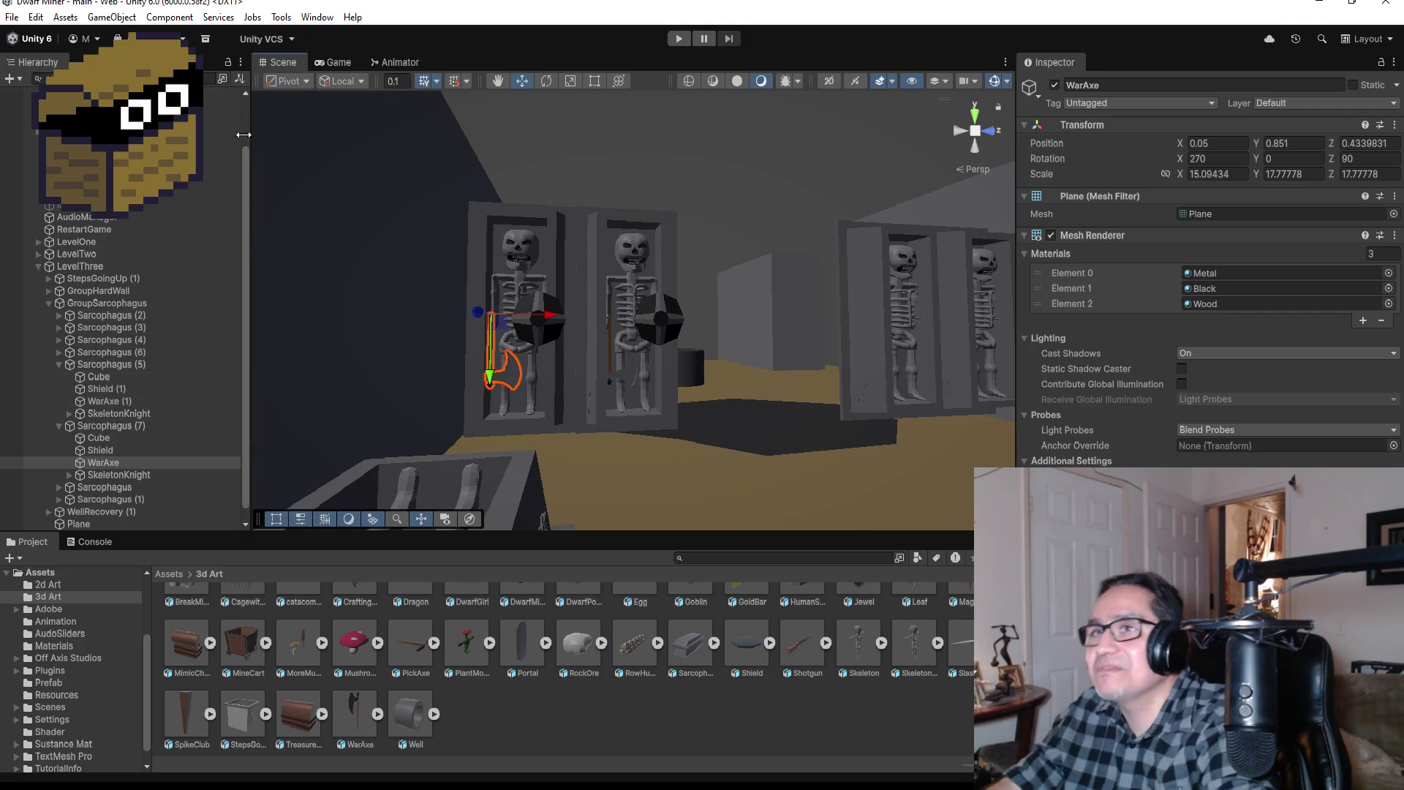
{"action": "left_click", "coordinate": [11, 17]}
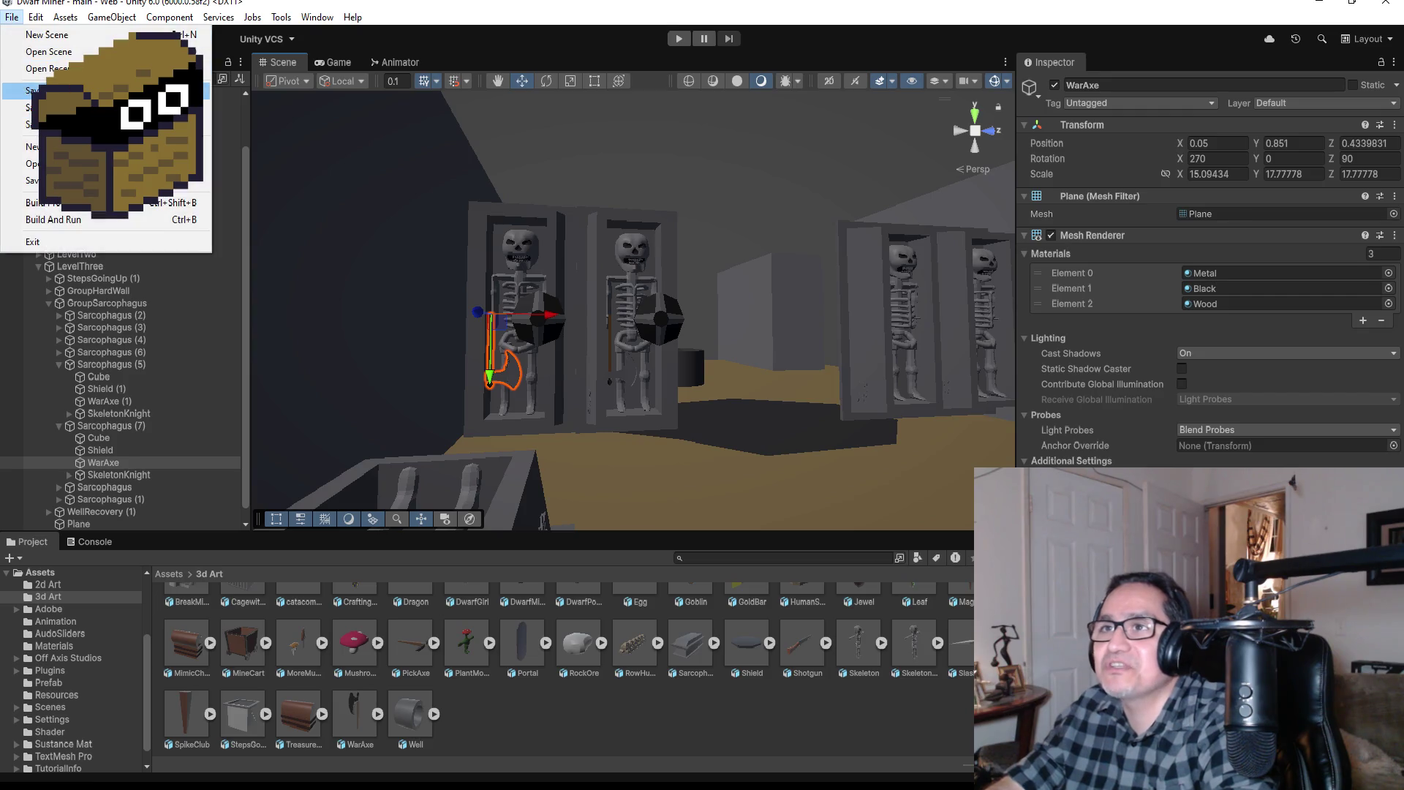
{"action": "key", "text": "Escape"}
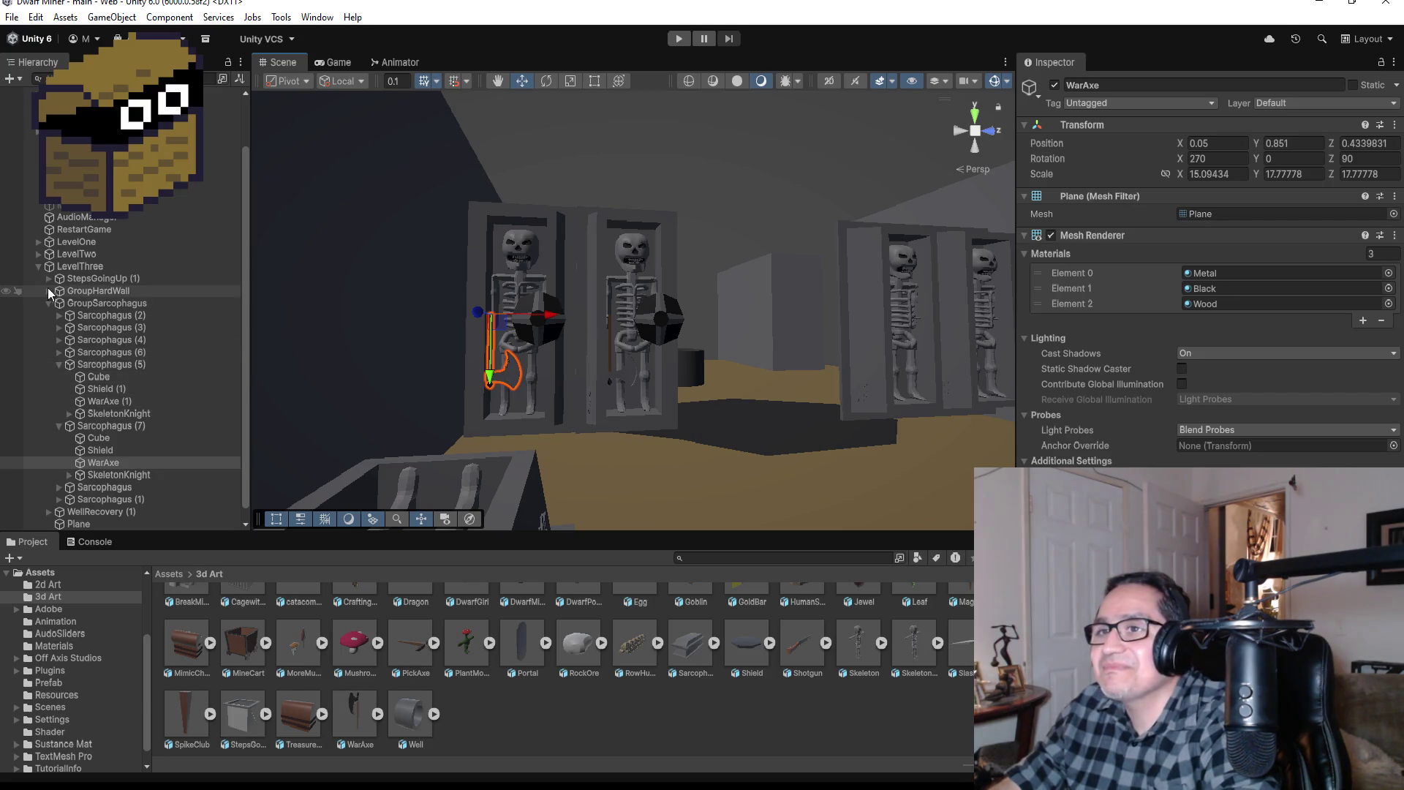
Step: Collapse the LevelThree group in the Hierarchy
{"action": "left_click", "coordinate": [39, 267]}
{"action": "left_click", "coordinate": [40, 267]}
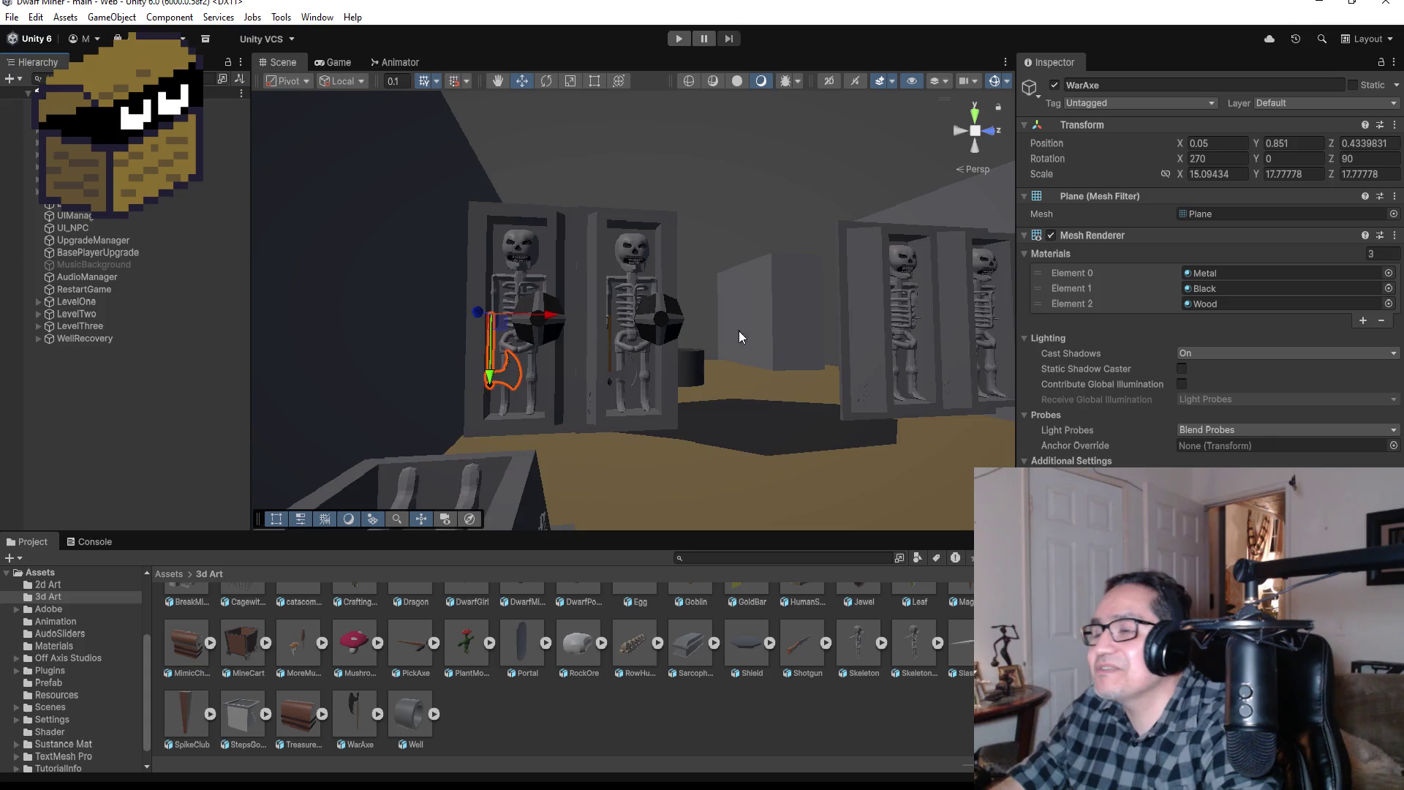
{"action": "scroll", "coordinate": [739, 329], "scroll_direction": "down", "scroll_amount": 5}
{"action": "left_click", "coordinate": [678, 40]}
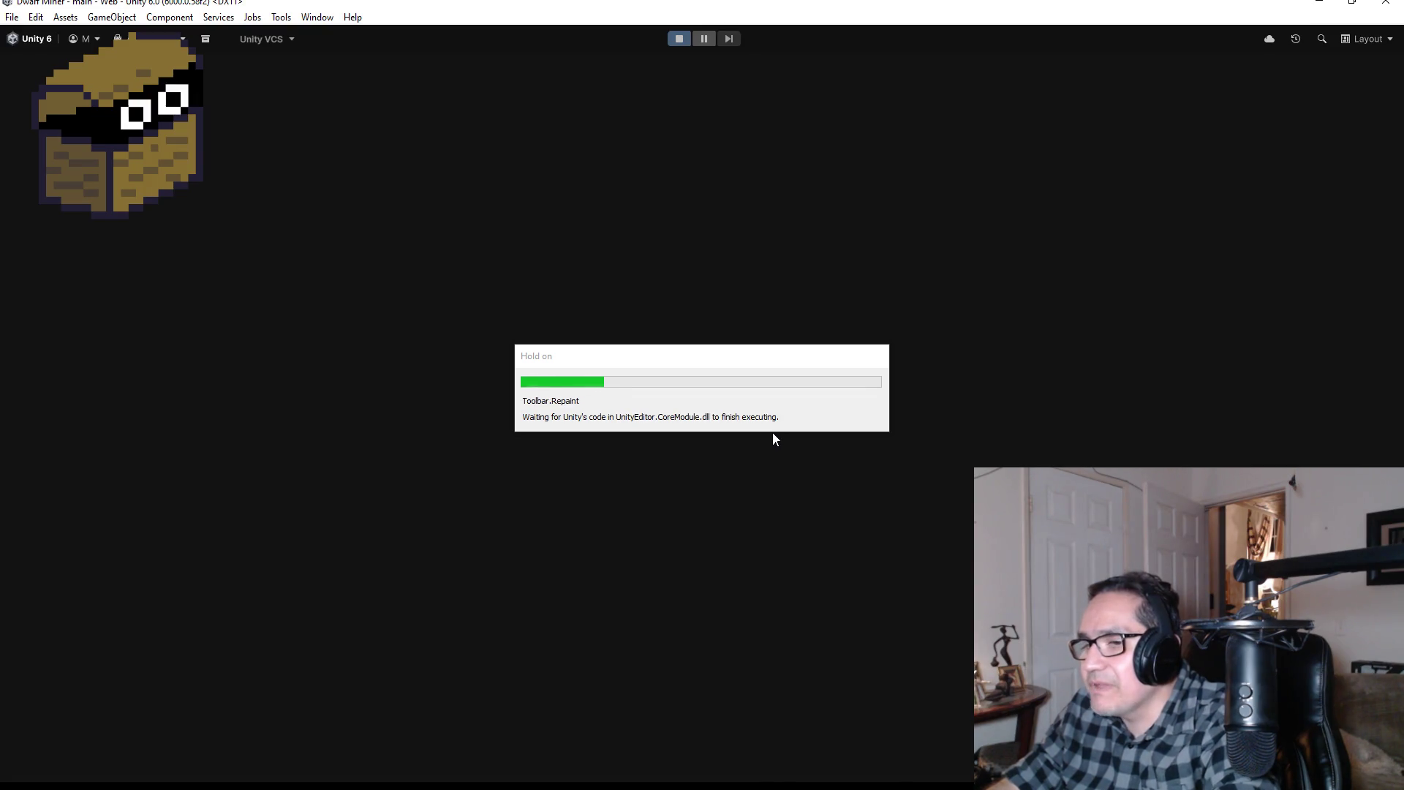
{"action": "key", "text": "Escape"}
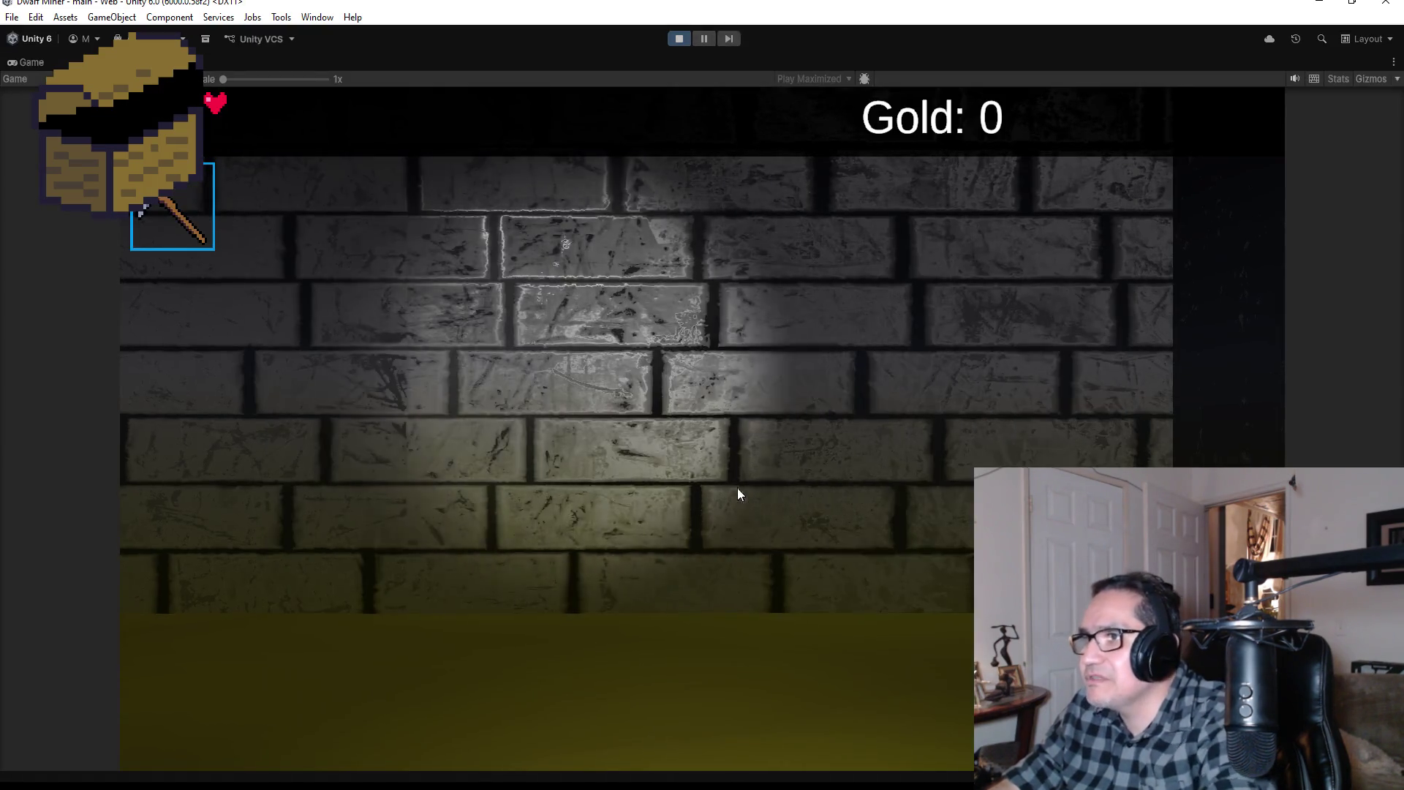
{"action": "key", "text": "2"}
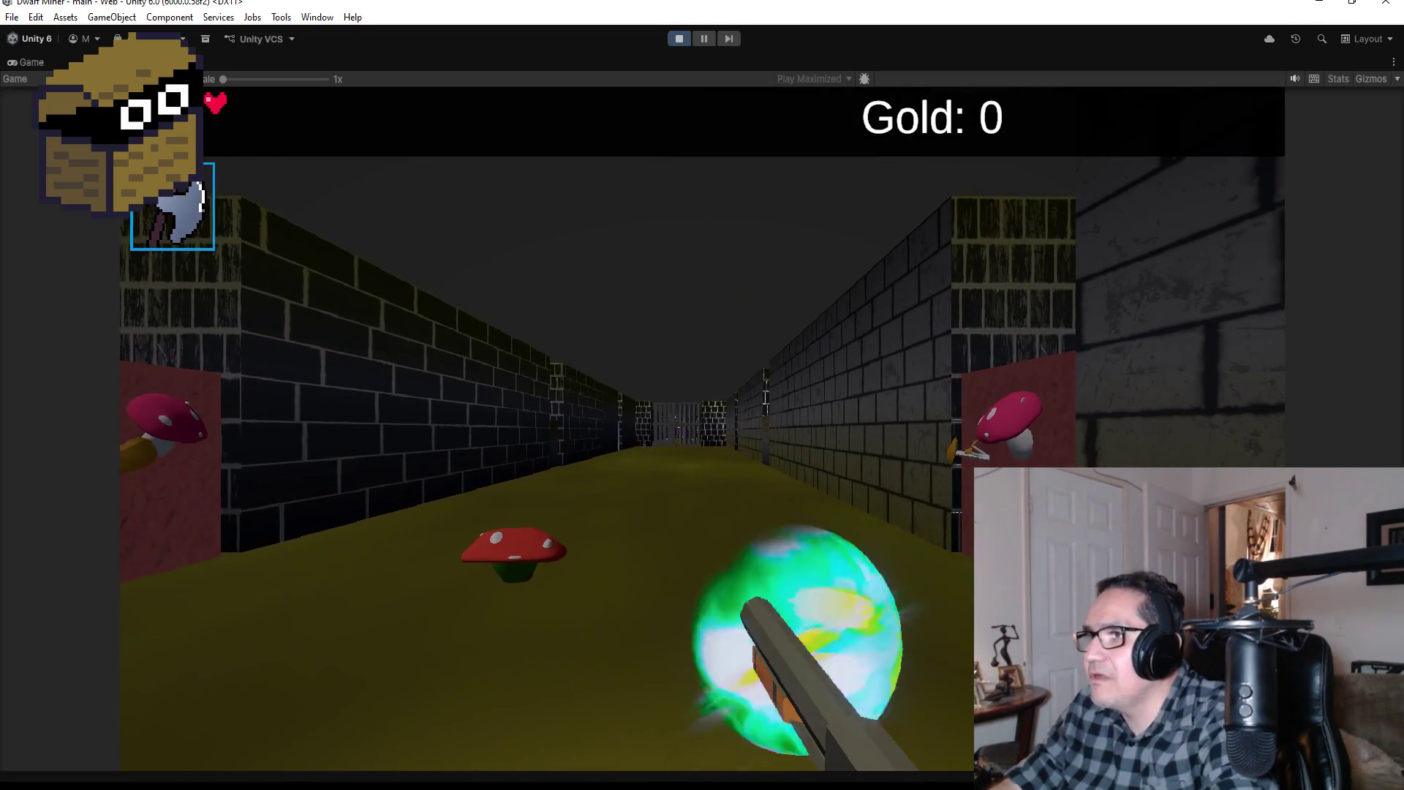
{"action": "key", "text": "Escape"}
{"action": "left_click", "coordinate": [678, 39]}
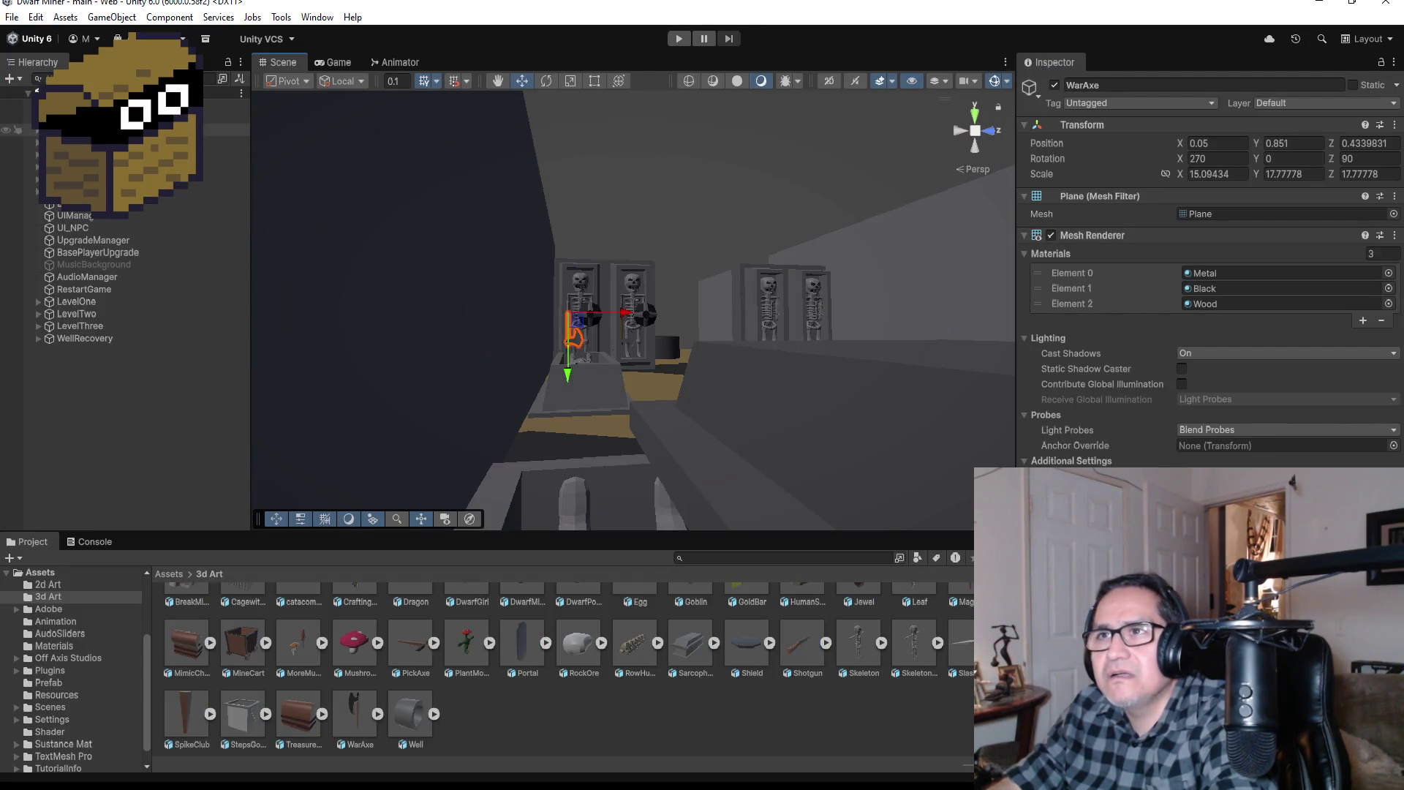
Step: Temporarily enable the Shotgun, raise it to Y 2.366, then disable it again
{"action": "scroll", "coordinate": [110, 146], "scroll_direction": "up", "scroll_amount": 3}
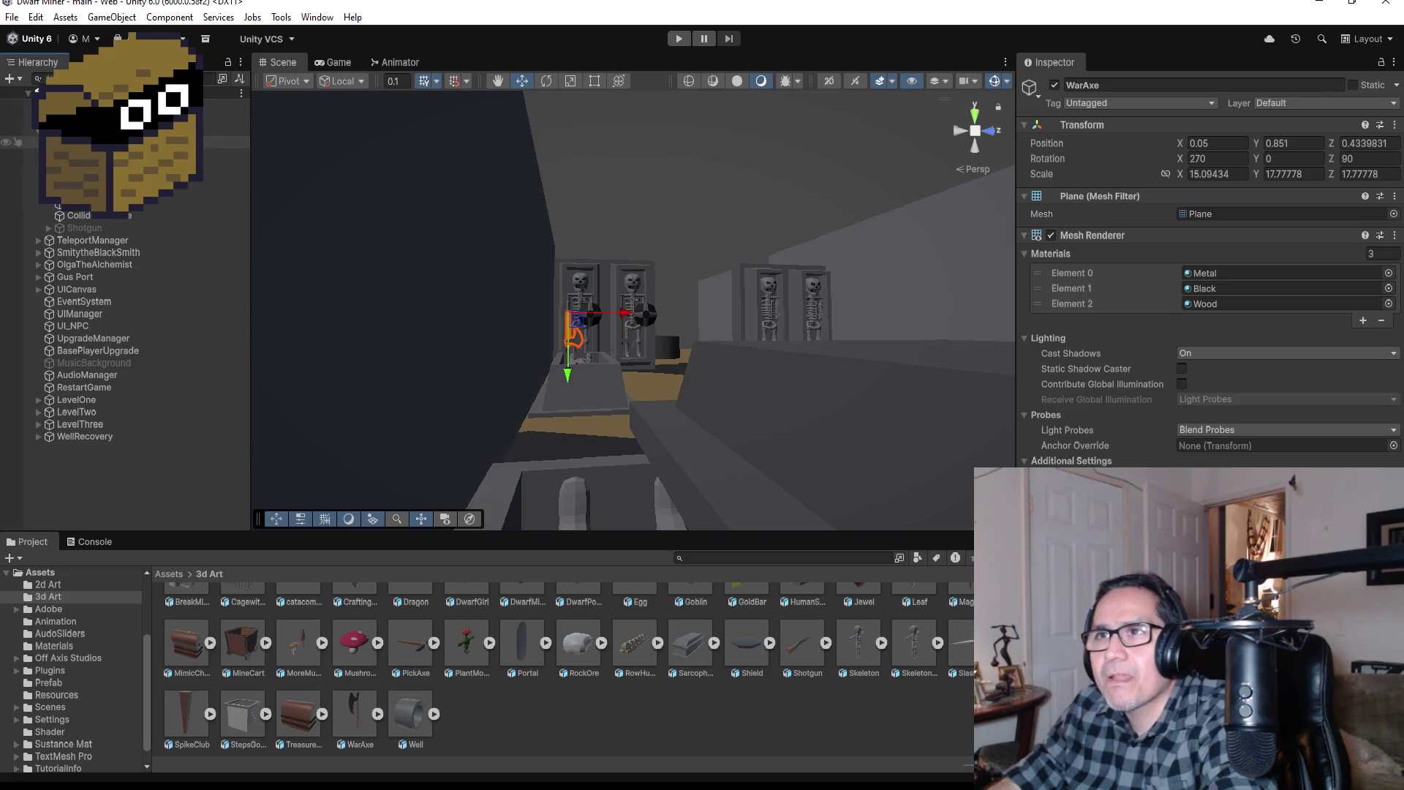
{"action": "left_click", "coordinate": [86, 226]}
{"action": "double_click", "coordinate": [90, 228]}
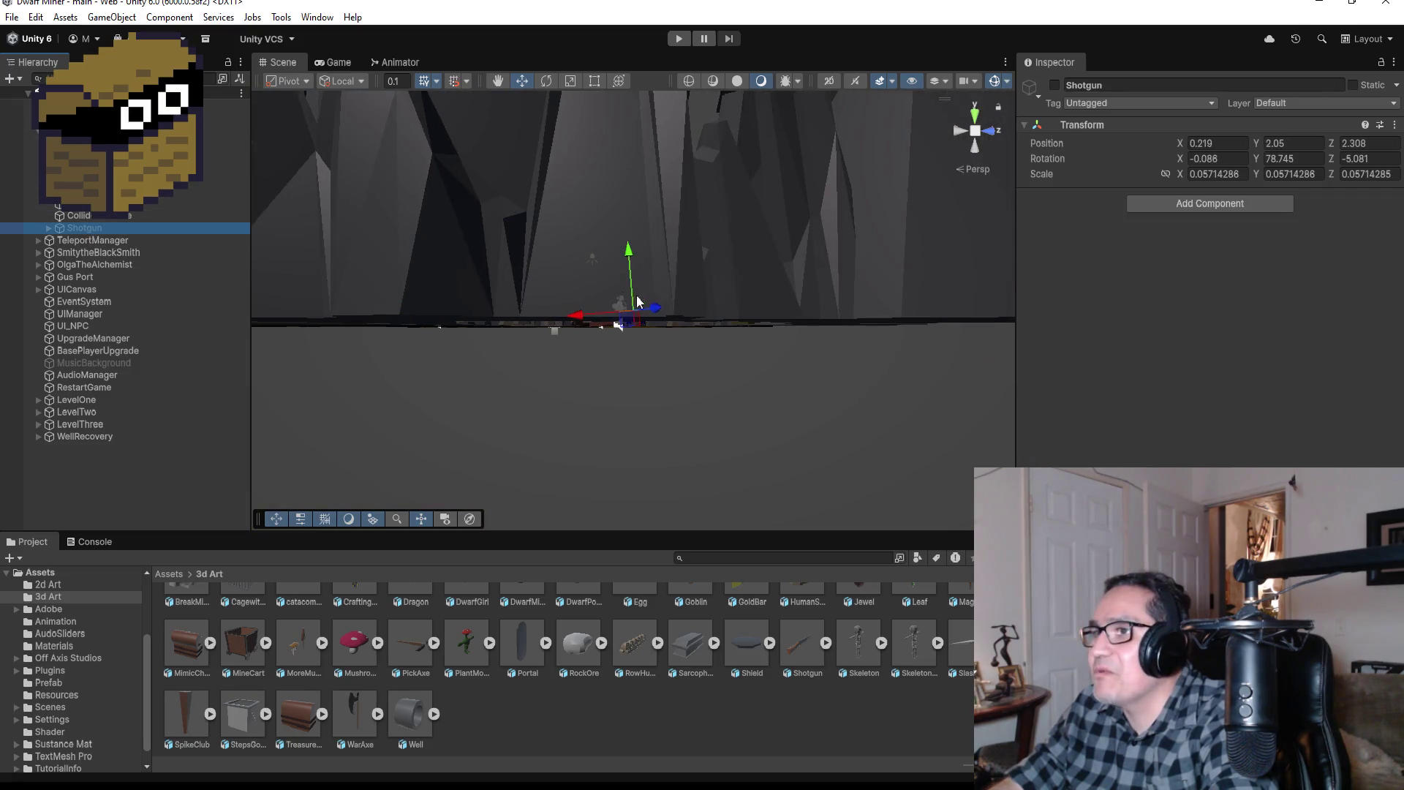
{"action": "scroll", "coordinate": [734, 228], "scroll_direction": "down", "scroll_amount": 6}
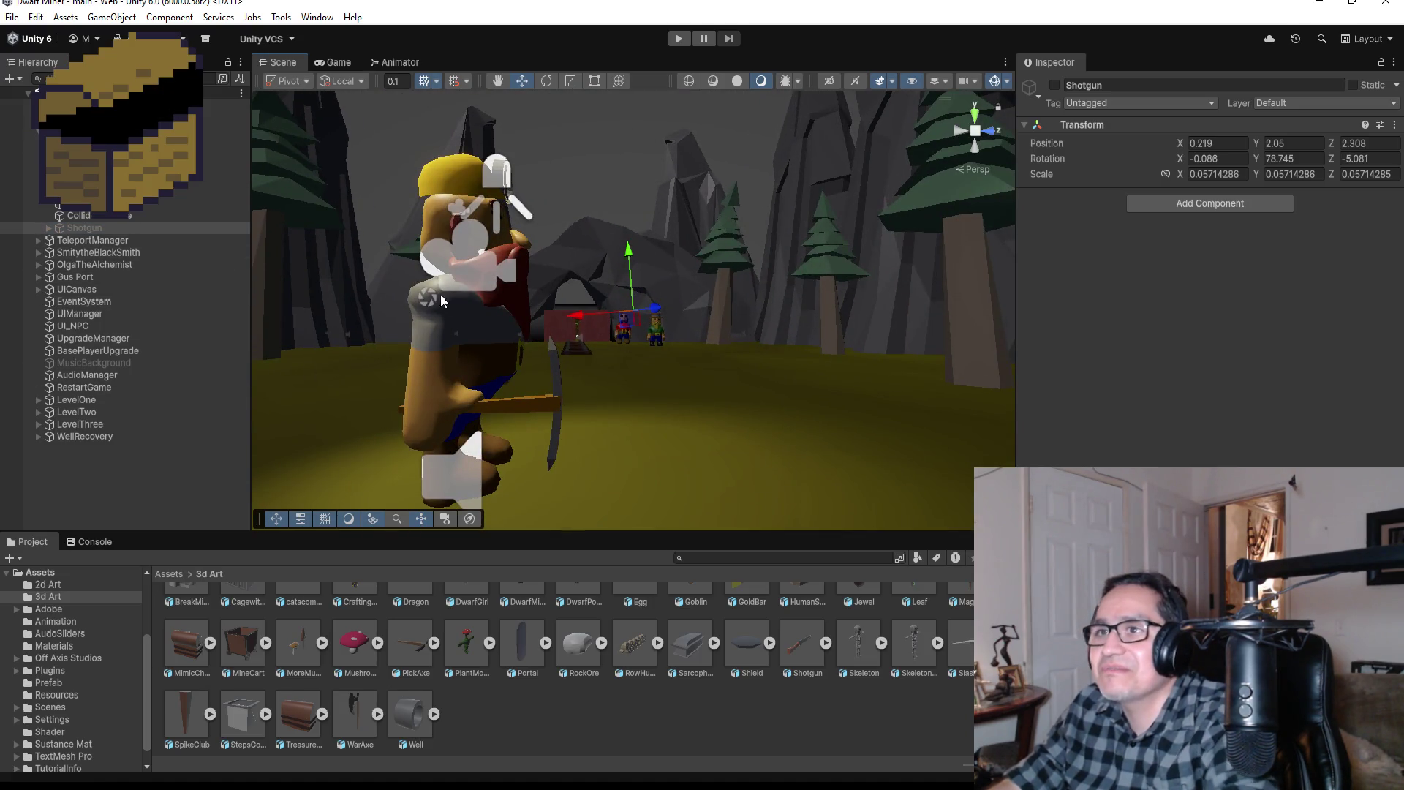
{"action": "left_click", "coordinate": [1054, 86]}
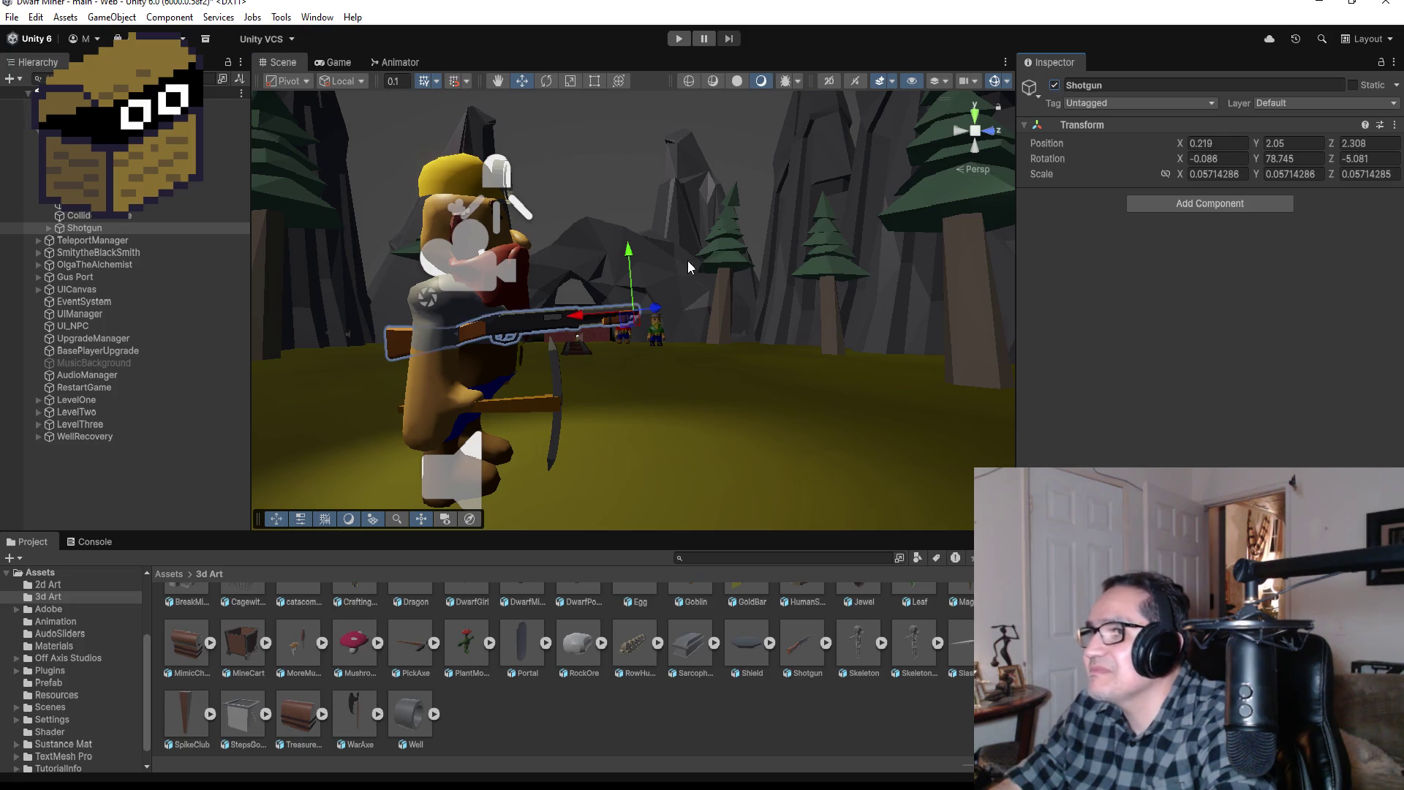
{"action": "left_click_drag", "start_coordinate": [630, 252], "coordinate": [635, 232]}
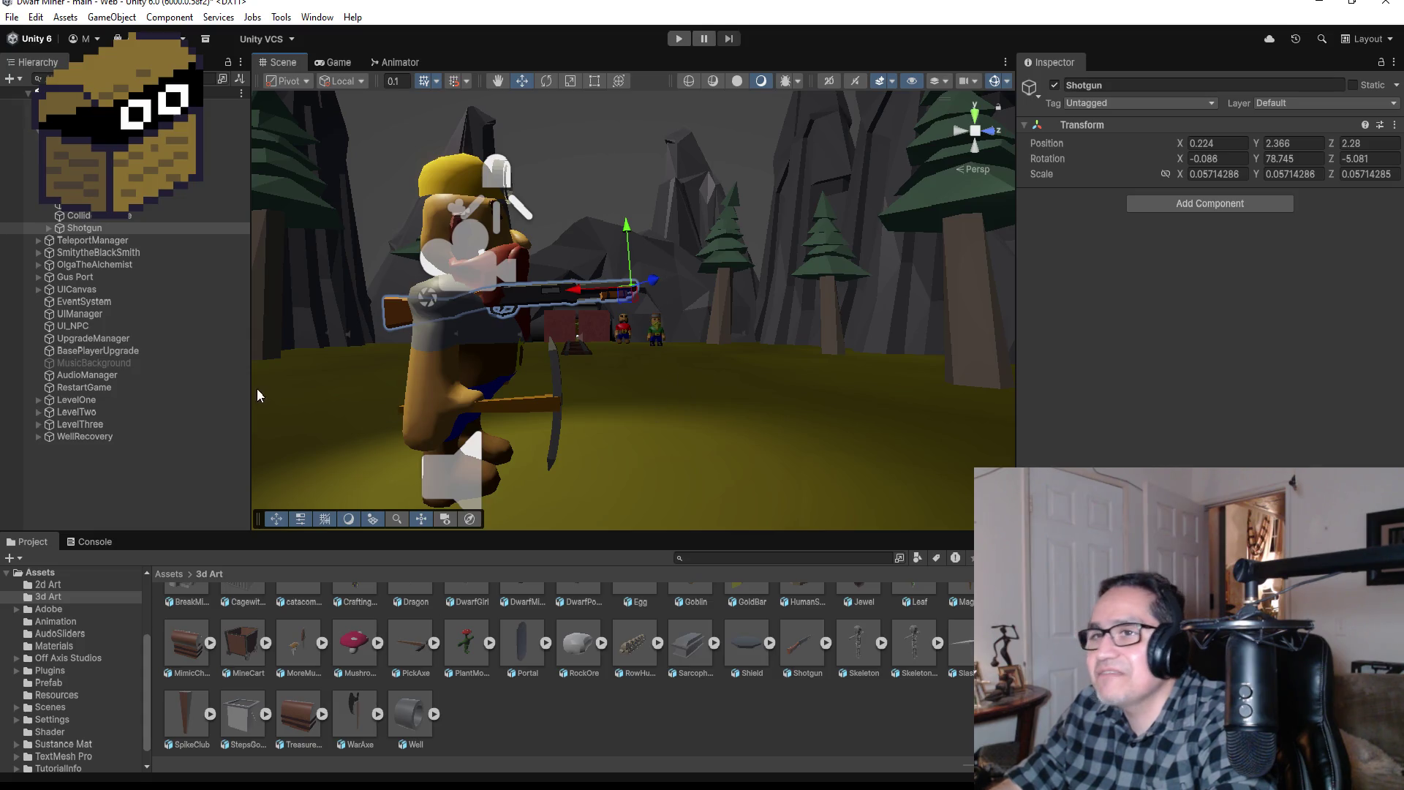
{"action": "left_click", "coordinate": [1054, 86]}
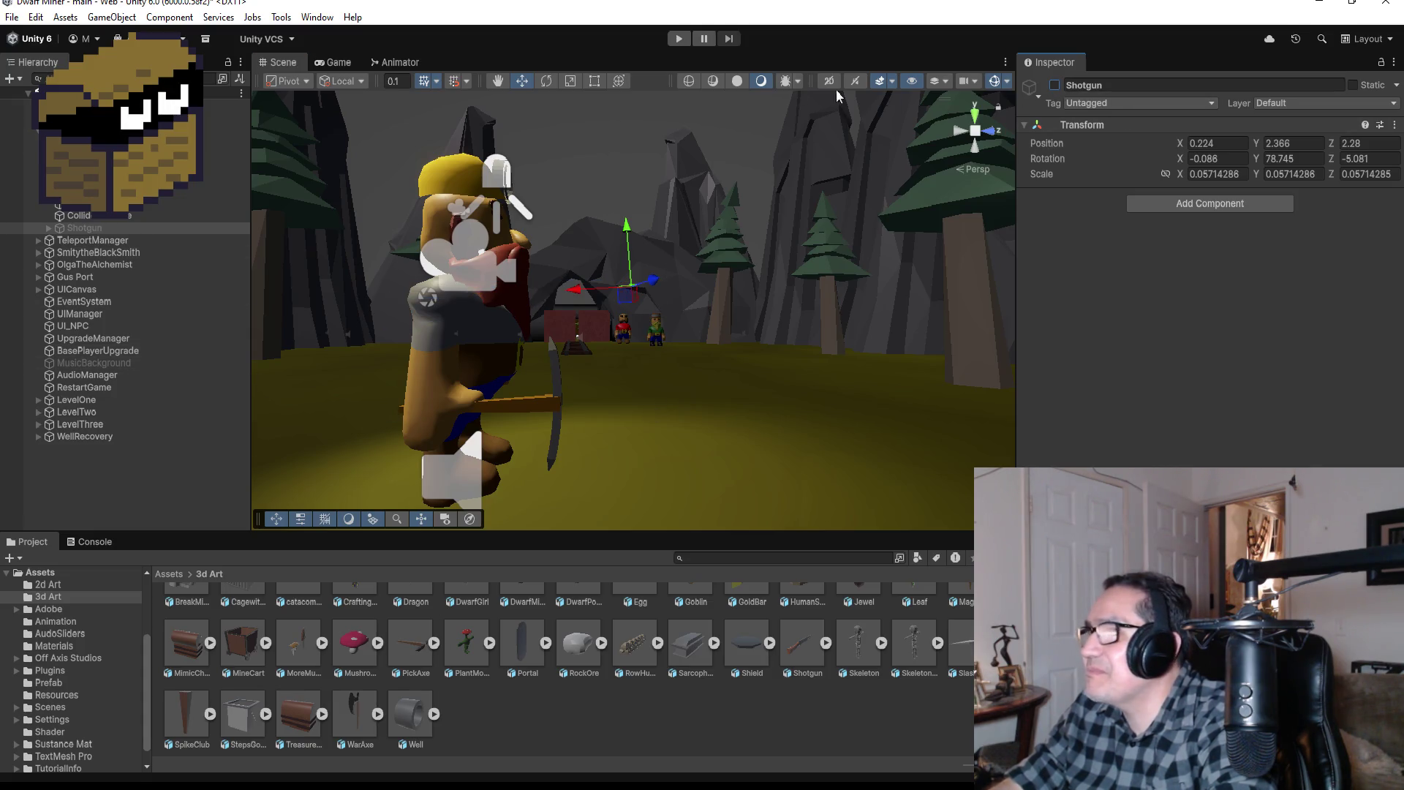
{"action": "left_click", "coordinate": [232, 117]}
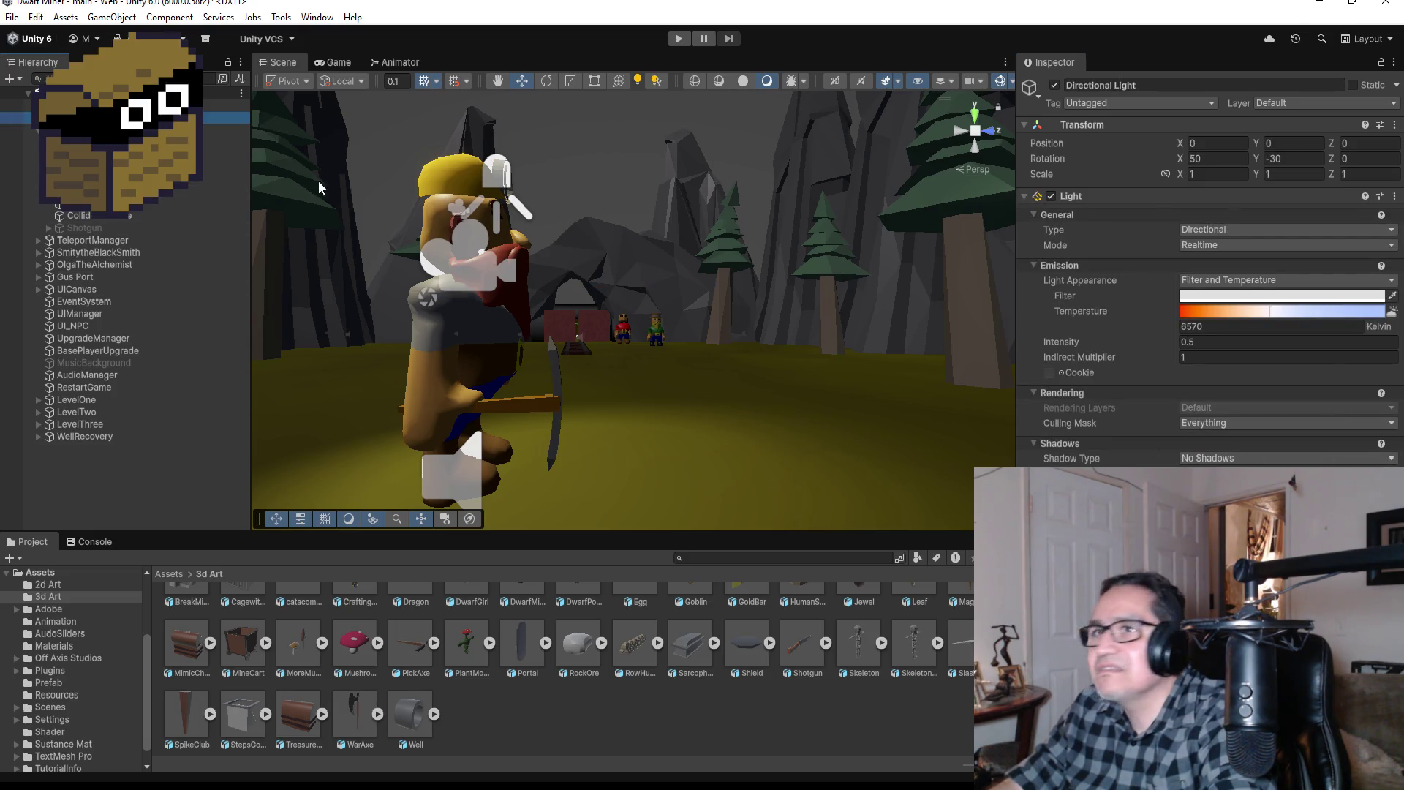
Step: Set DwarfMiner's Pp zone to Zone 3 and enter Play mode
{"action": "key", "text": "Down"}
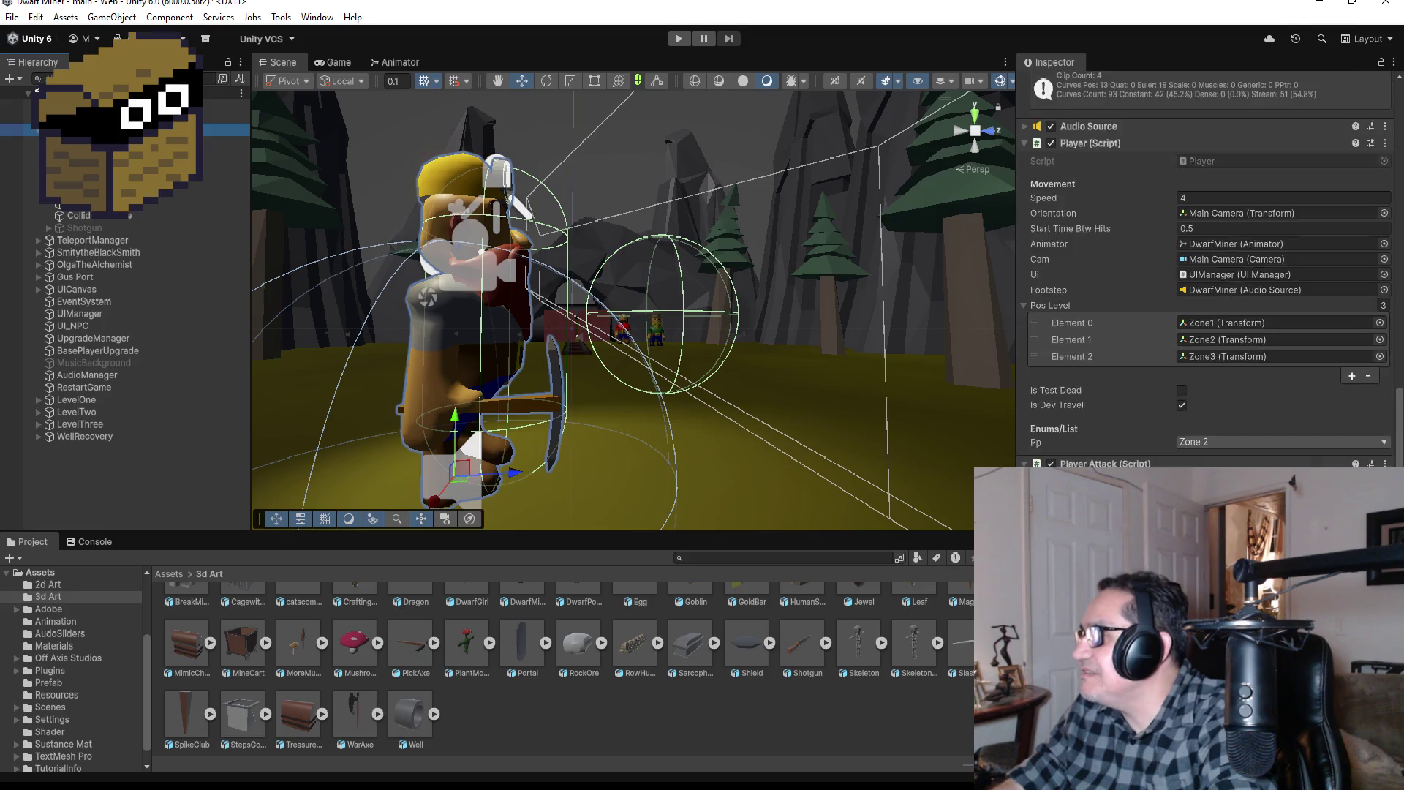
{"action": "scroll", "coordinate": [1206, 277], "scroll_direction": "down", "scroll_amount": 2}
{"action": "left_click", "coordinate": [1234, 379]}
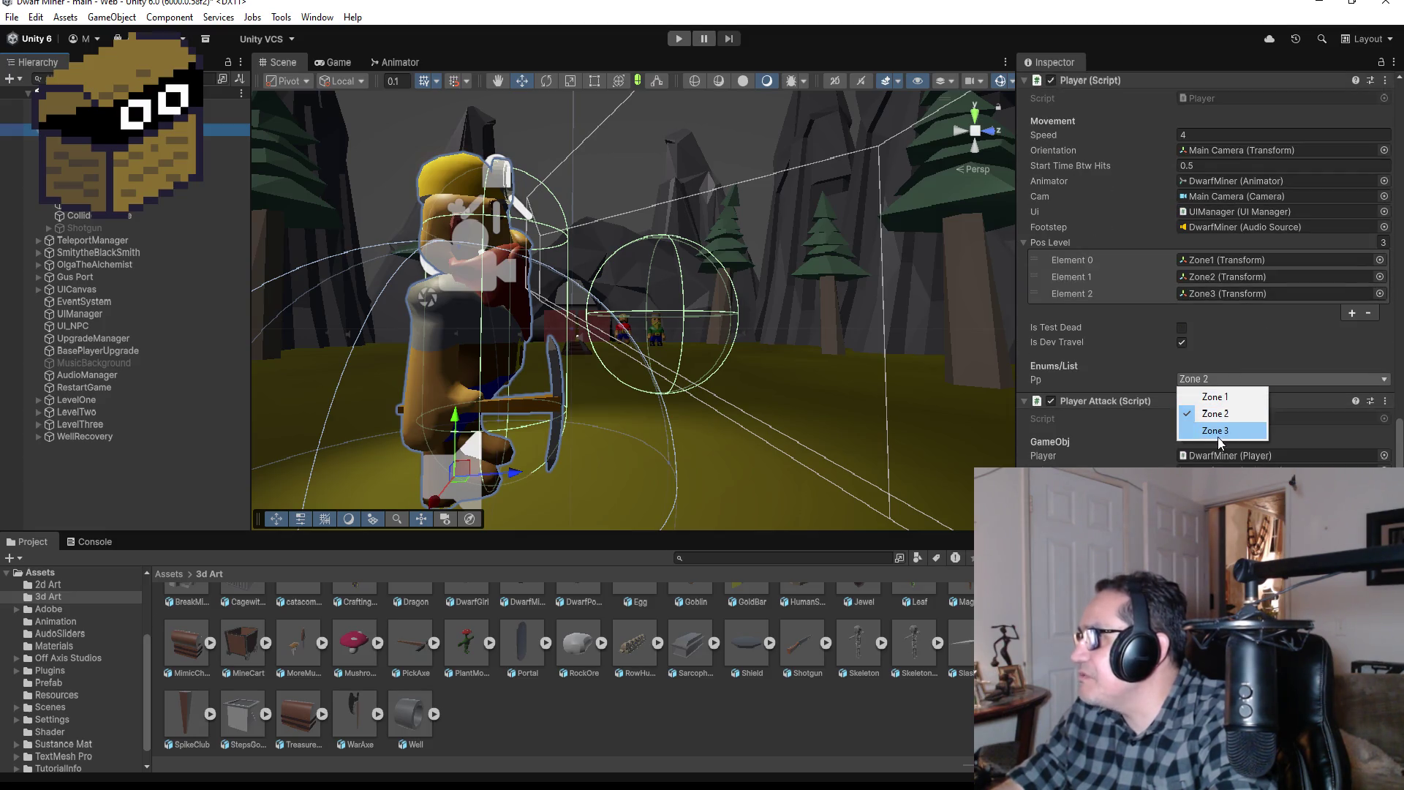
{"action": "left_click", "coordinate": [1219, 436]}
{"action": "left_click", "coordinate": [678, 39]}
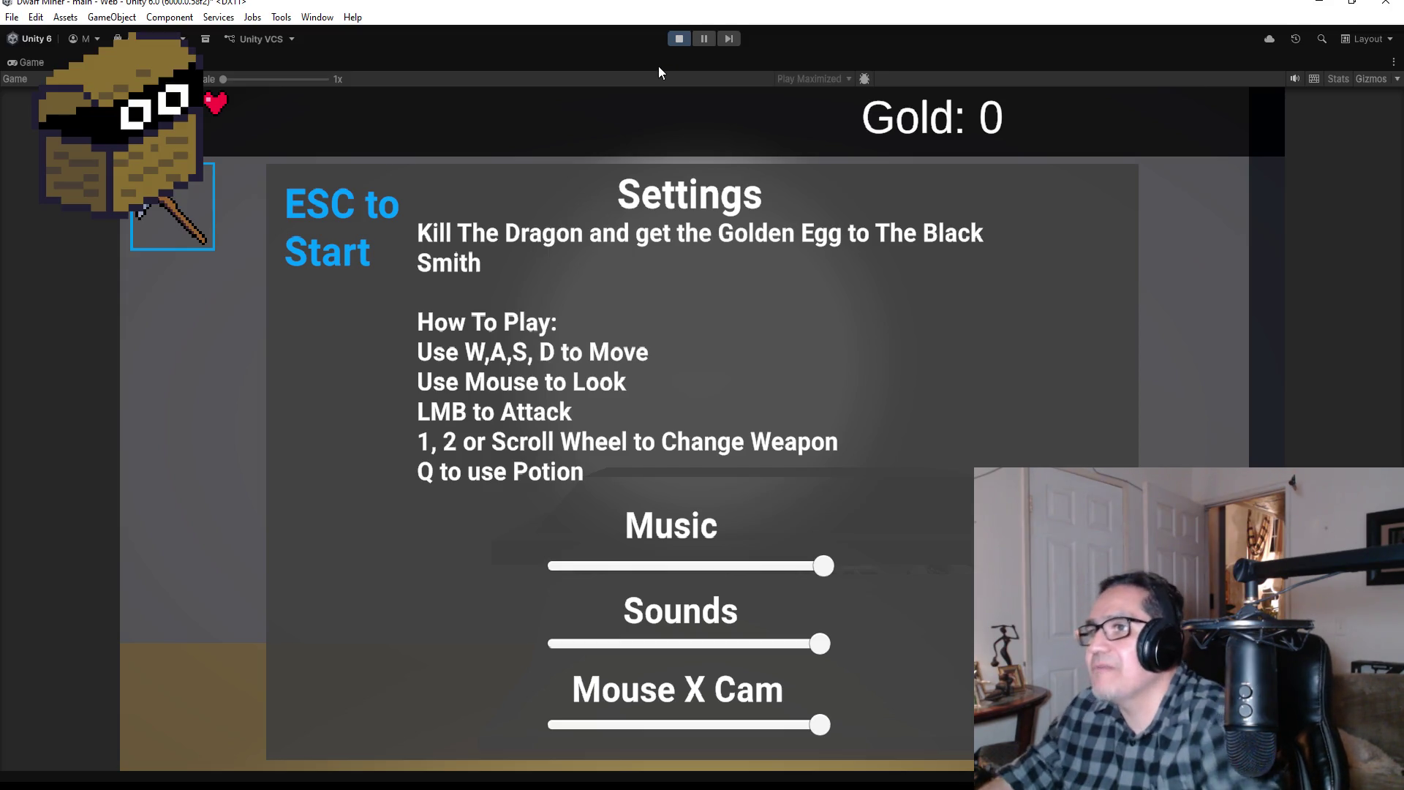
Step: Start the playtest, switch to weapon 2, and walk through the crypt firing shots
{"action": "key", "text": "Escape"}
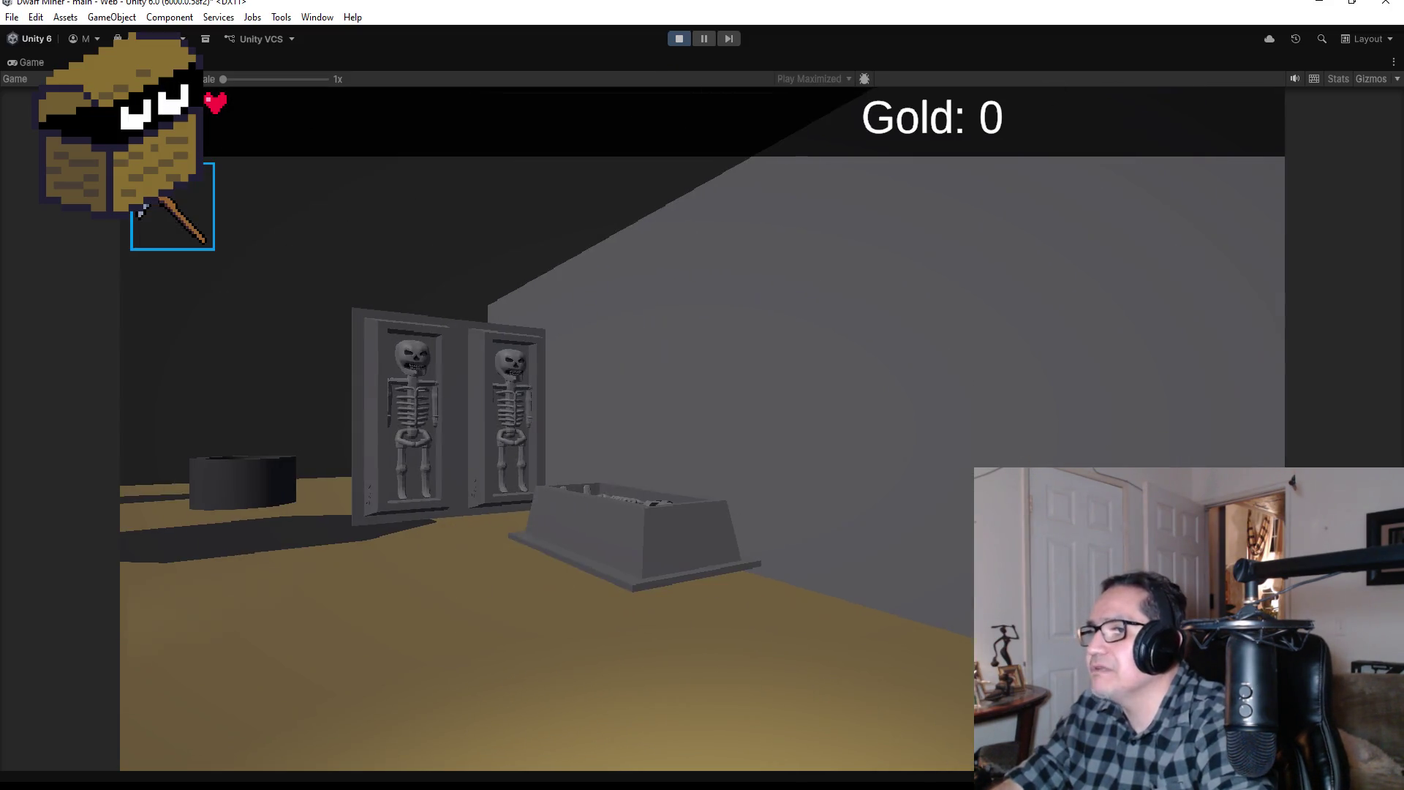
{"action": "key", "text": "w"}
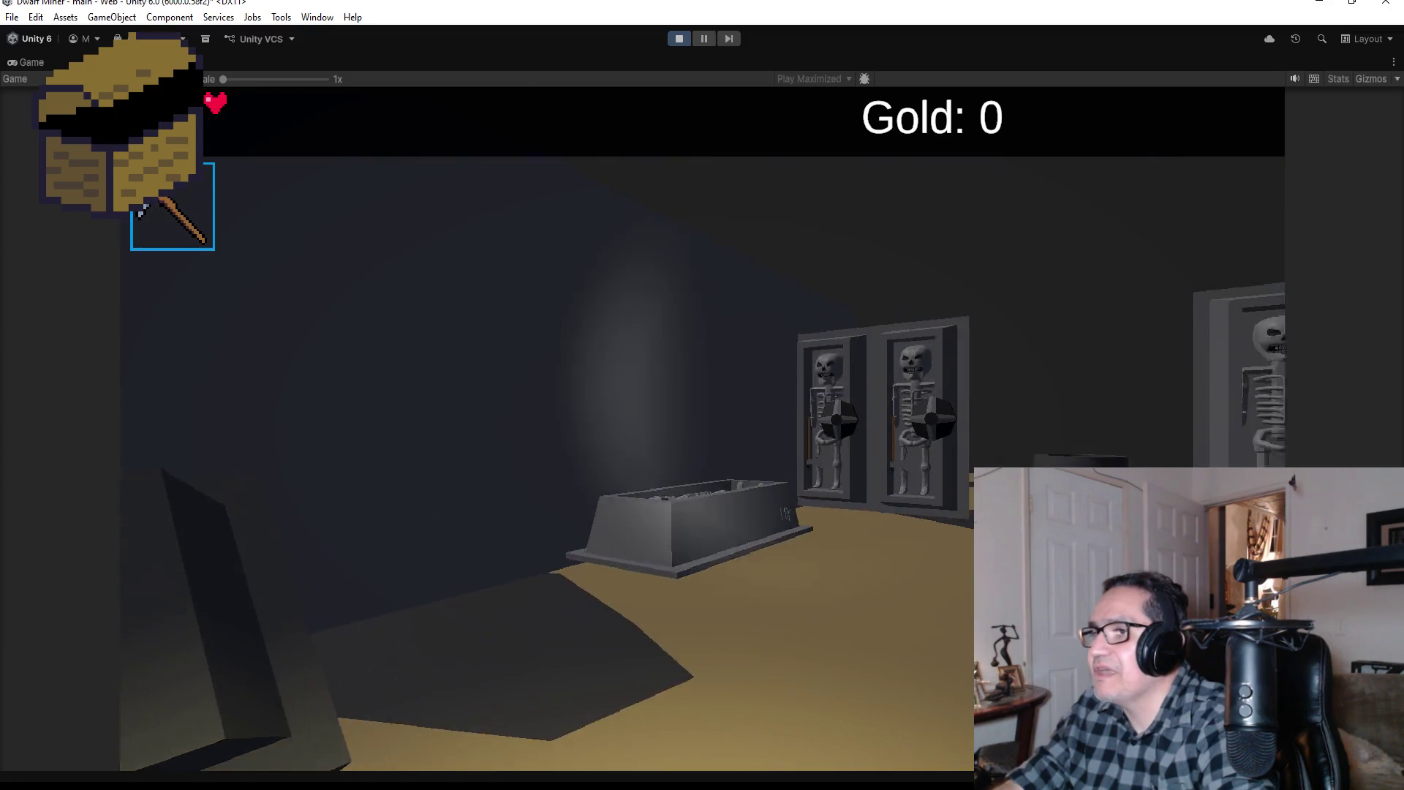
{"action": "key", "text": "2"}
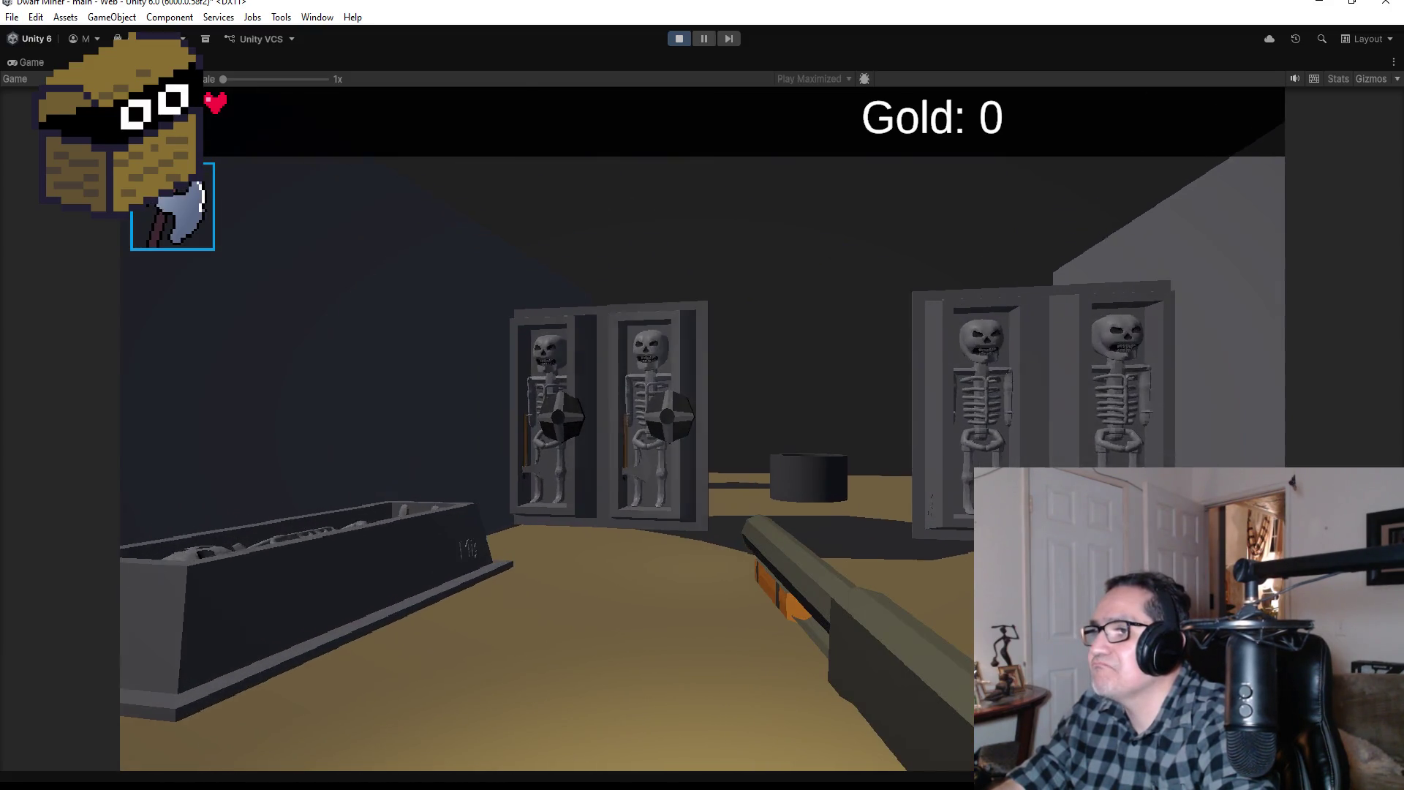
{"action": "left_click", "coordinate": [702, 428]}
{"action": "key", "text": "w"}
{"action": "left_click", "coordinate": [702, 428]}
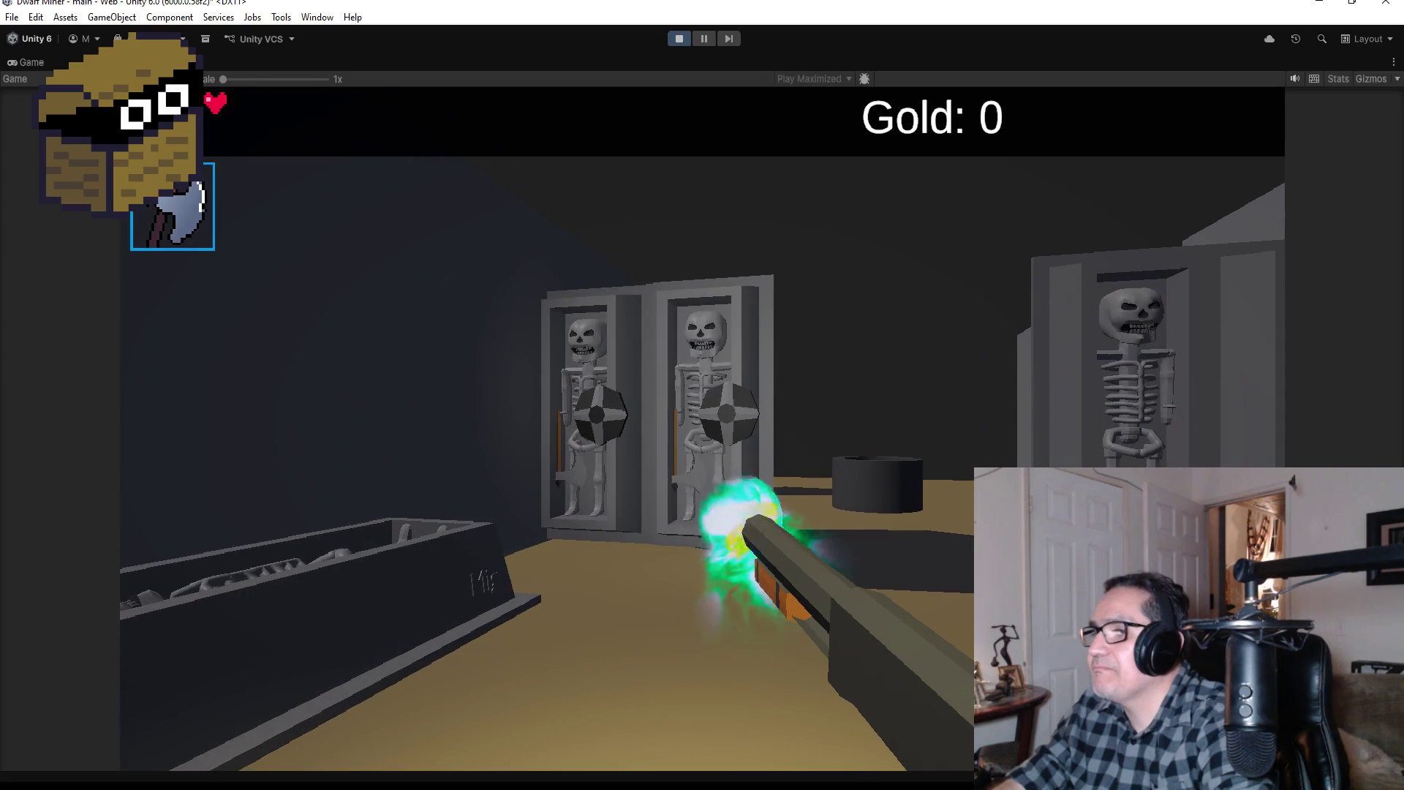
{"action": "key", "text": "w"}
{"action": "left_click", "coordinate": [702, 428]}
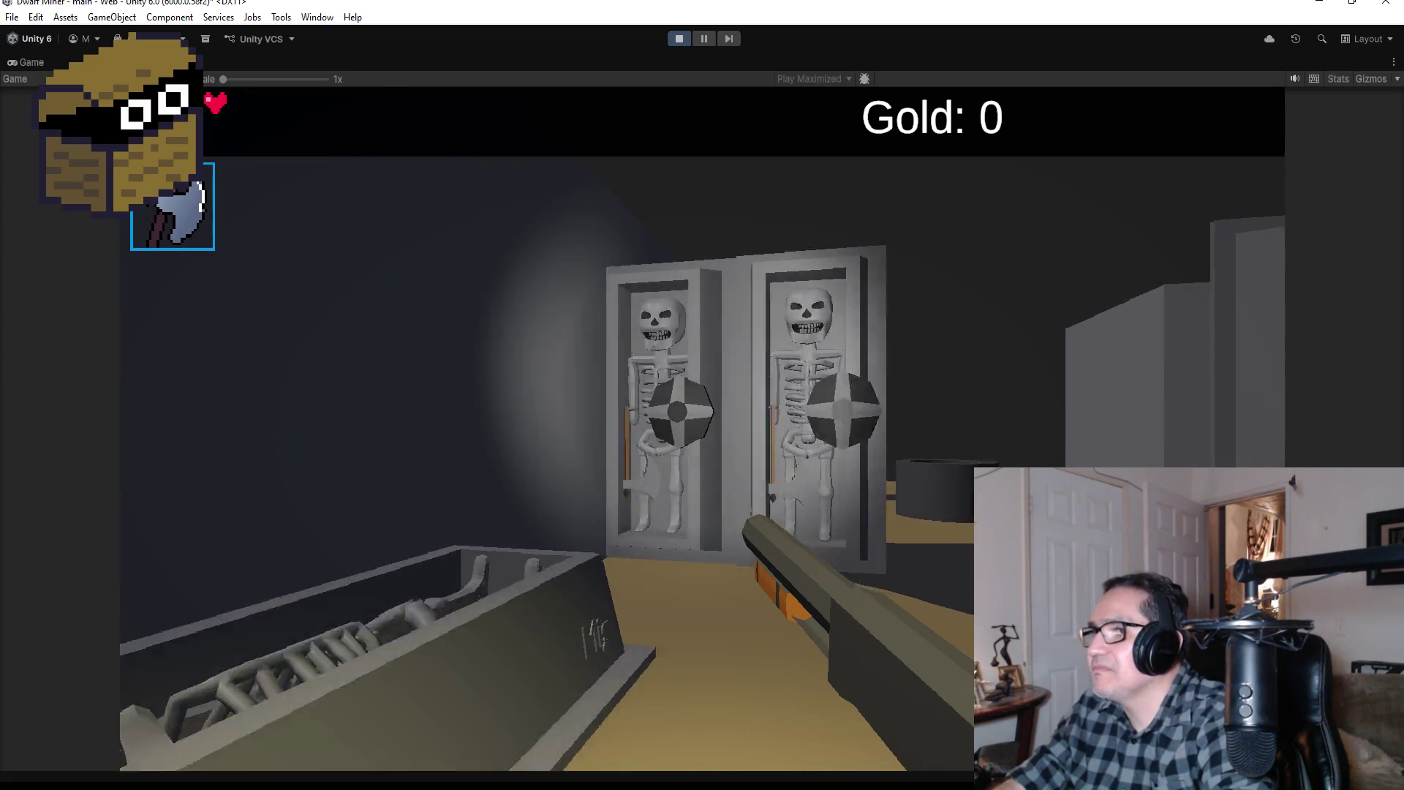
Step: Walk past the well toward the skeleton alcoves, then pause and stop Play mode
{"action": "key", "text": "w"}
{"action": "left_click", "coordinate": [702, 428]}
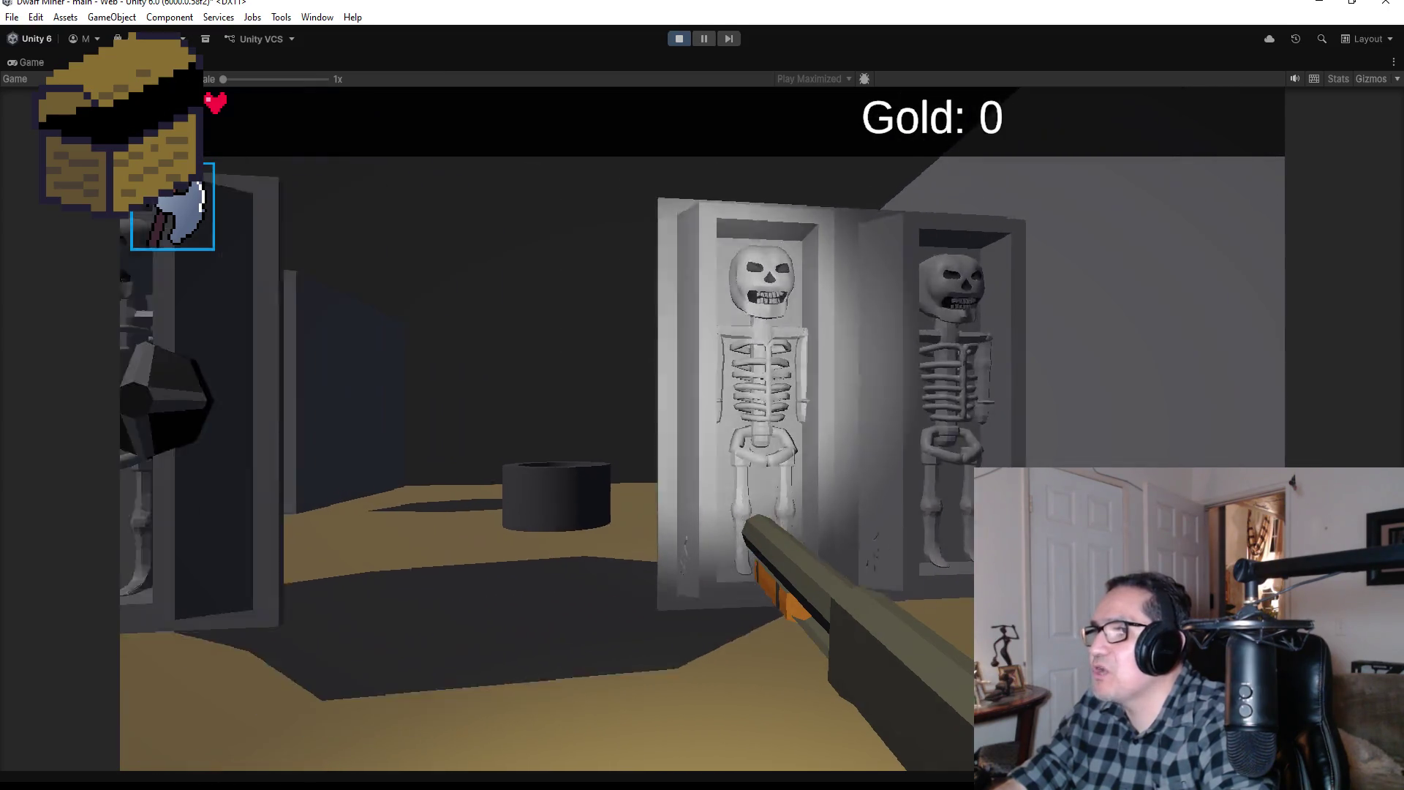
{"action": "key", "text": "w"}
{"action": "left_click", "coordinate": [702, 429]}
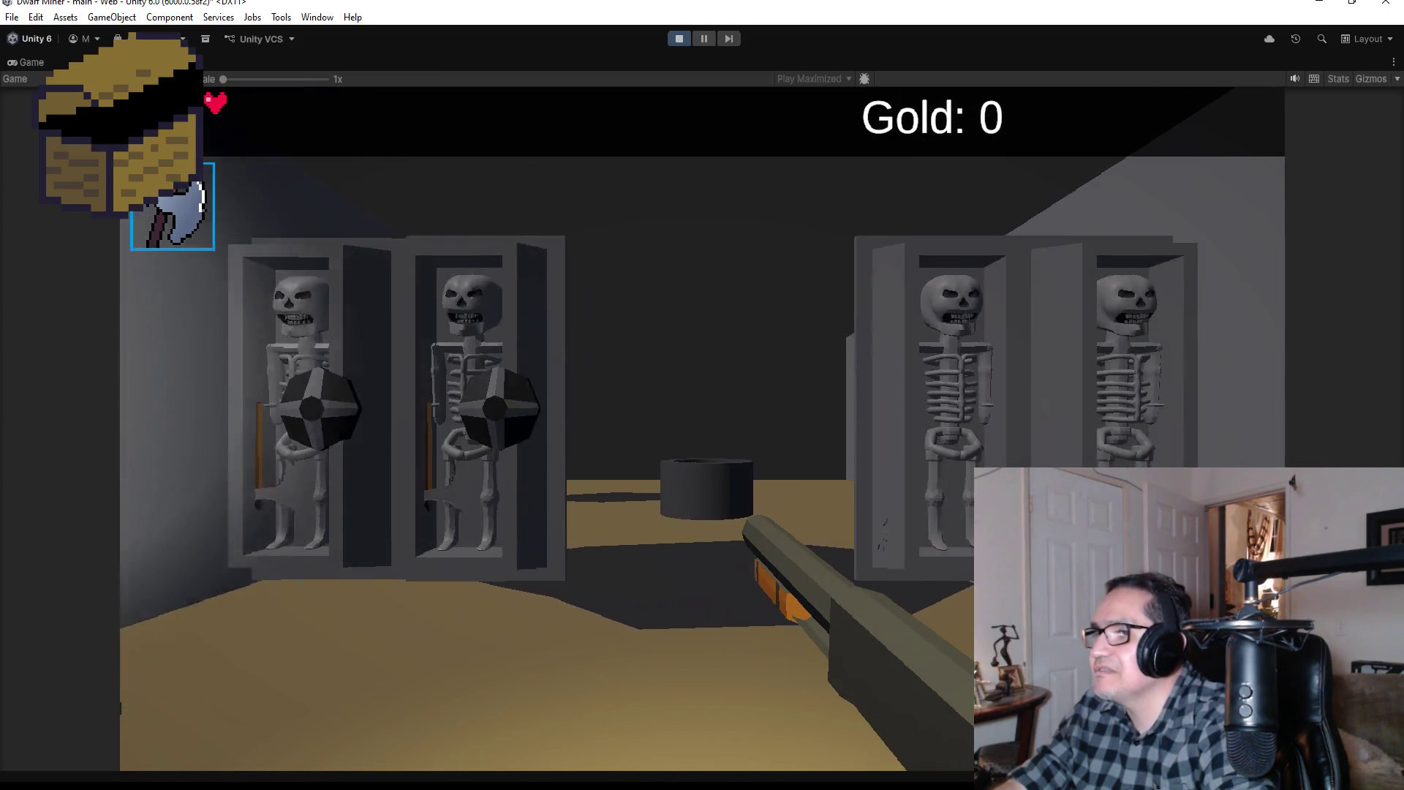
{"action": "key", "text": "w"}
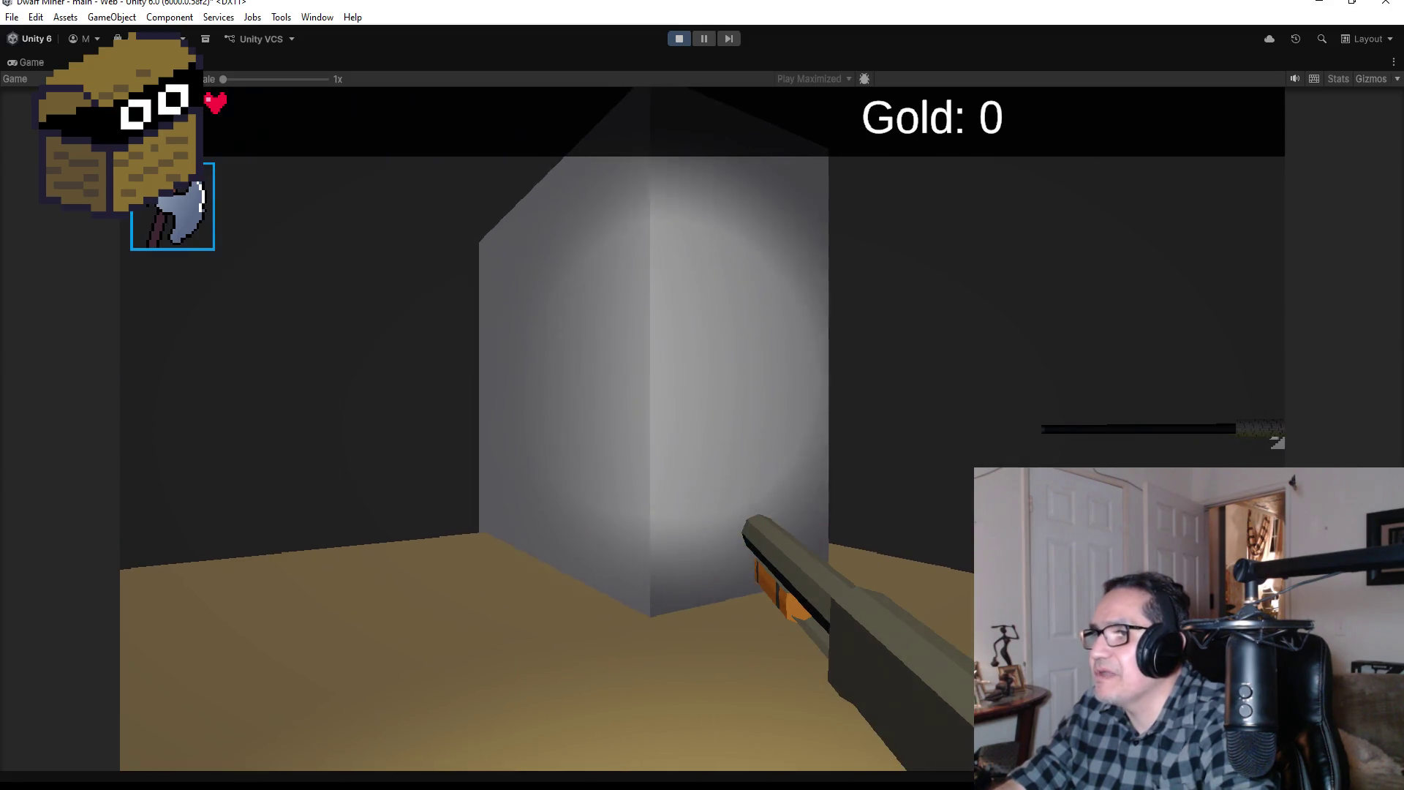
{"action": "key", "text": "Escape"}
{"action": "left_click", "coordinate": [679, 38]}
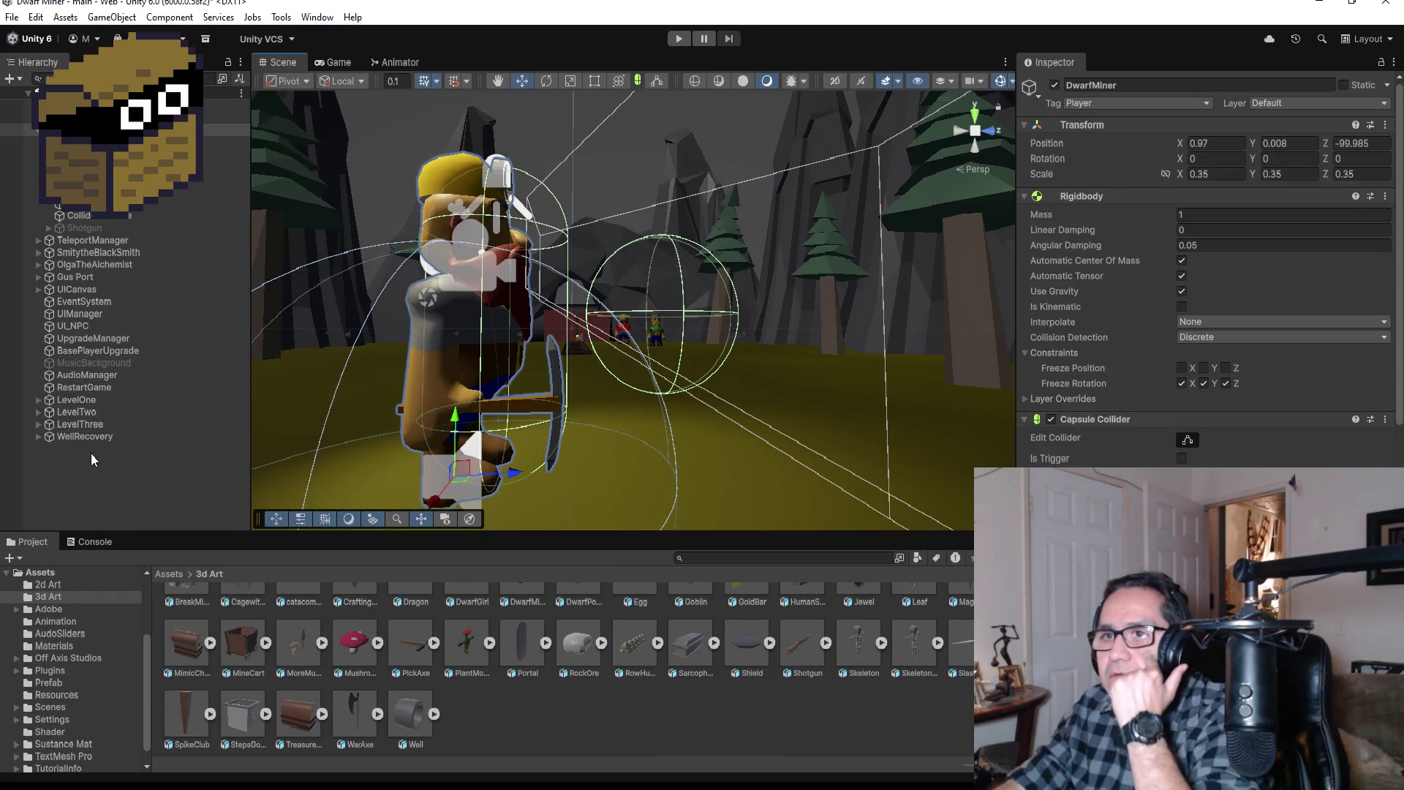
Step: Expand LevelThree, frame Sarcophagus (5)'s SkeletonKnight, and zoom out to show both sarcophagi
{"action": "left_click", "coordinate": [38, 424]}
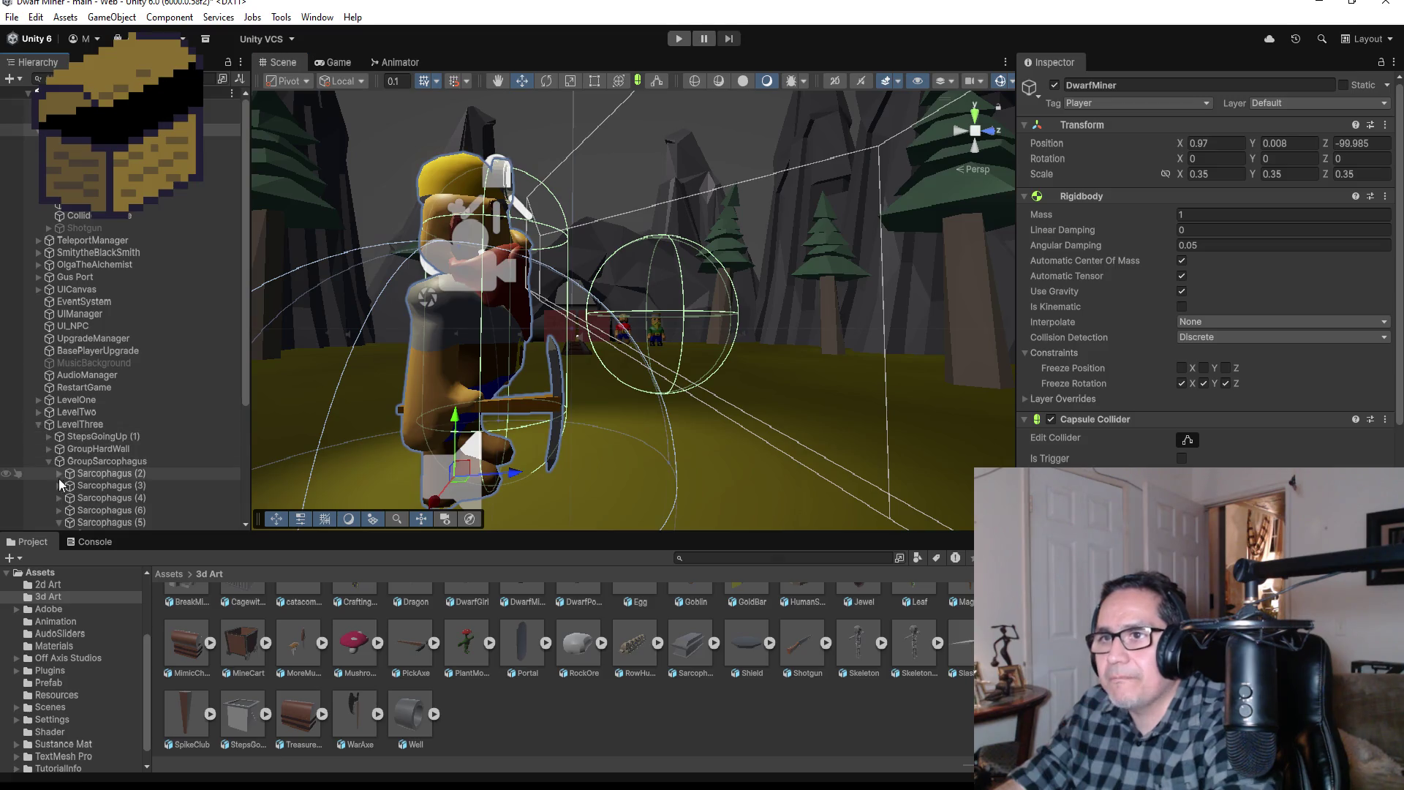
{"action": "scroll", "coordinate": [71, 480], "scroll_direction": "down", "scroll_amount": 5}
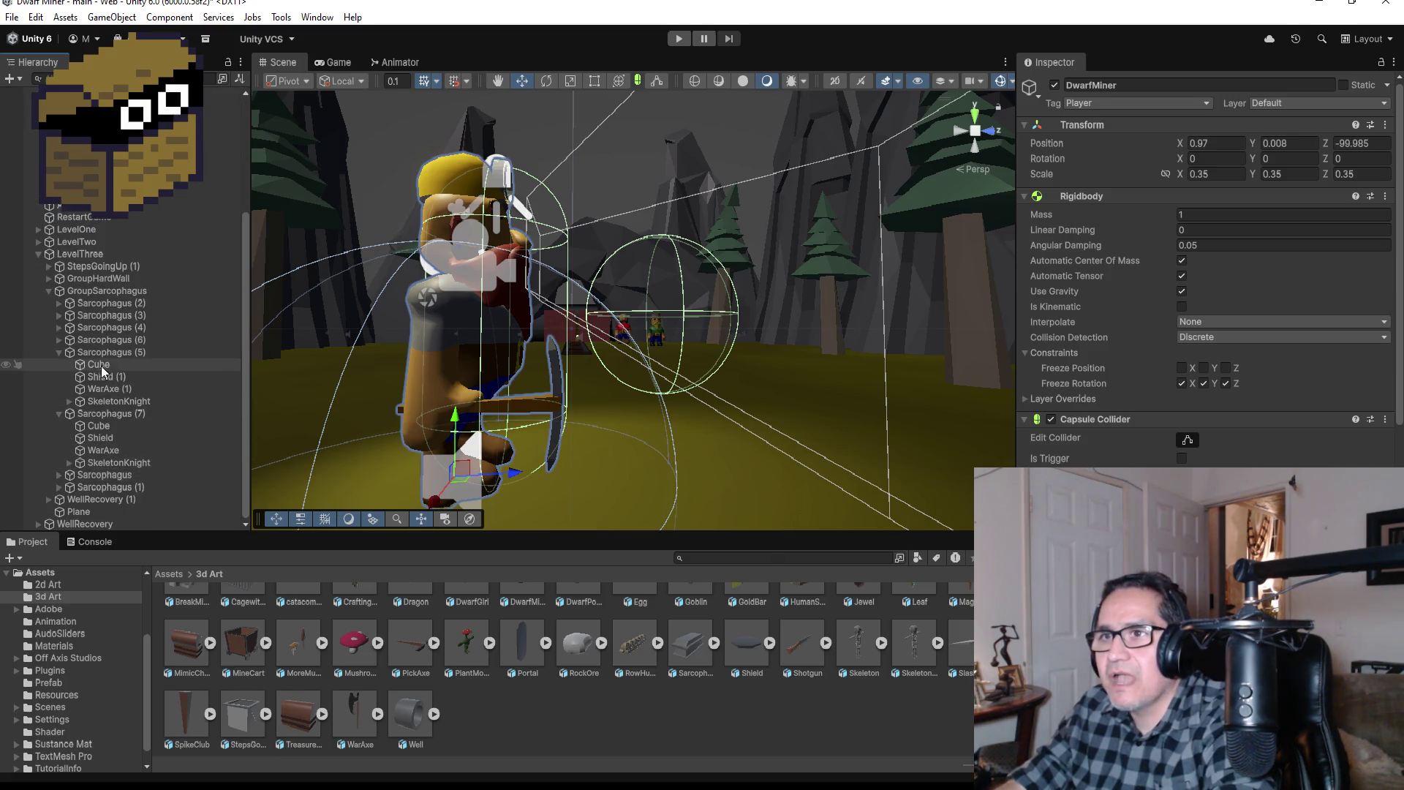
{"action": "double_click", "coordinate": [107, 402]}
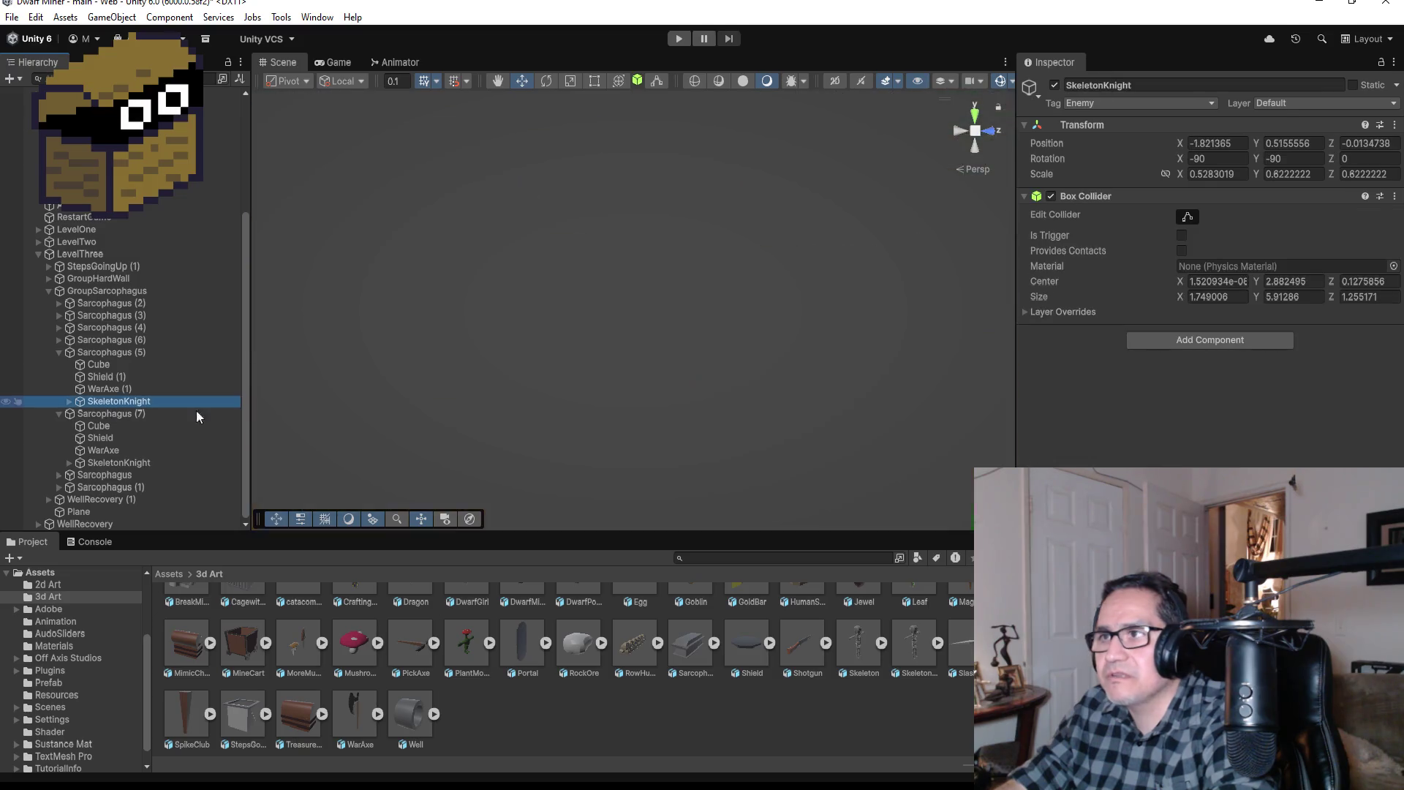
{"action": "scroll", "coordinate": [902, 243], "scroll_direction": "down", "scroll_amount": 10}
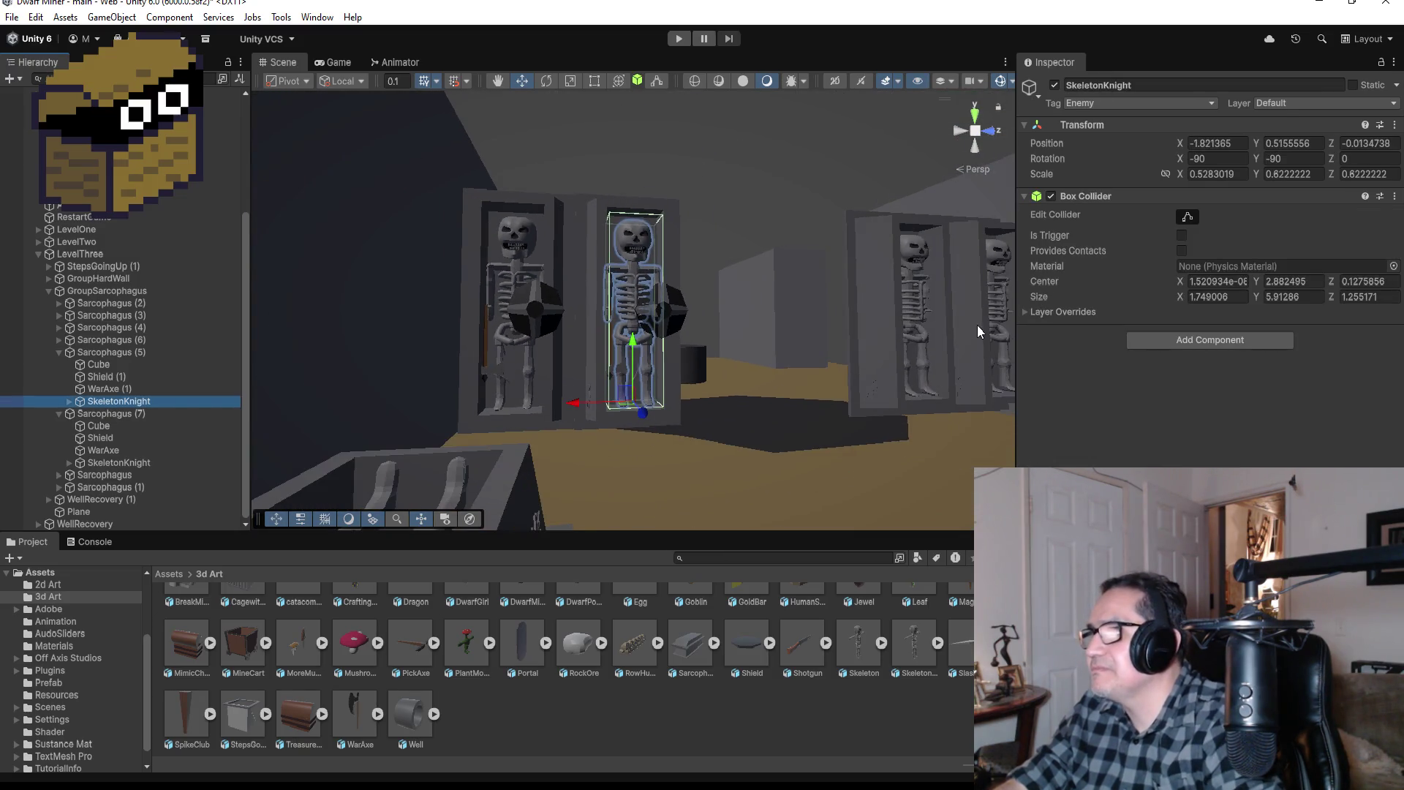
{"action": "scroll", "coordinate": [909, 411], "scroll_direction": "down", "scroll_amount": 3}
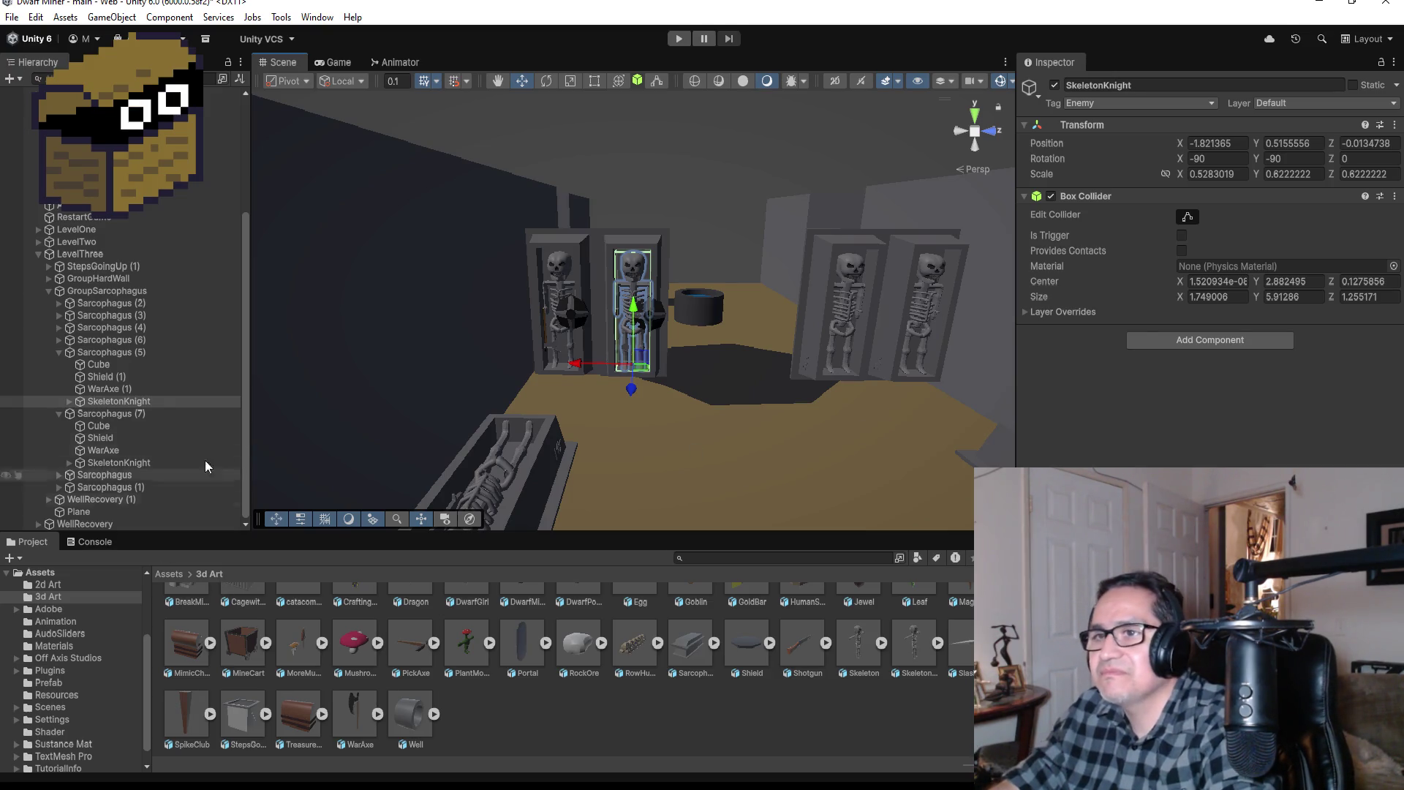
Step: Select the shield and war axe and move them over to Sarcophagus (7)
{"action": "left_click", "coordinate": [117, 391]}
{"action": "left_click", "coordinate": [121, 377], "text": "ctrl"}
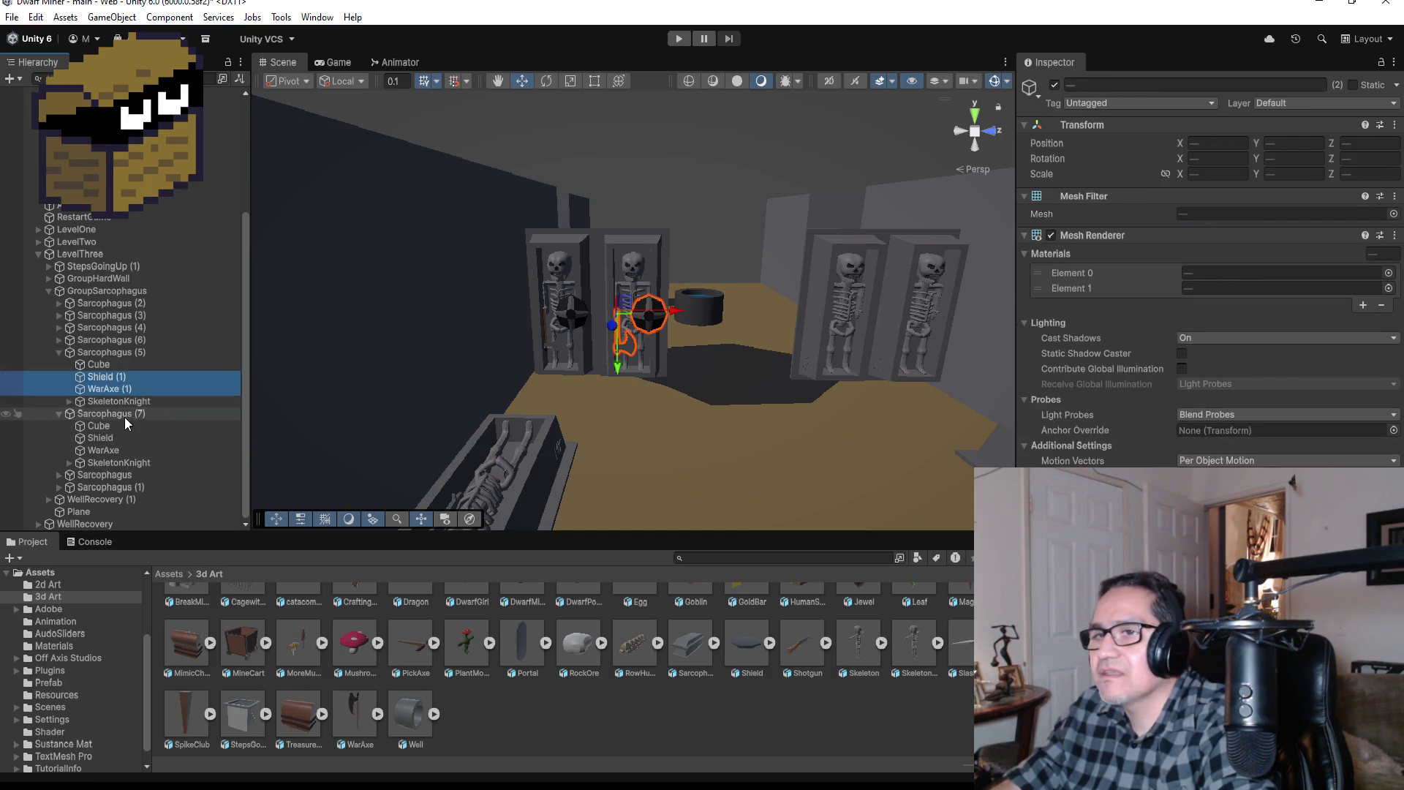
{"action": "left_click", "coordinate": [126, 449]}
{"action": "left_click", "coordinate": [110, 438], "text": "ctrl"}
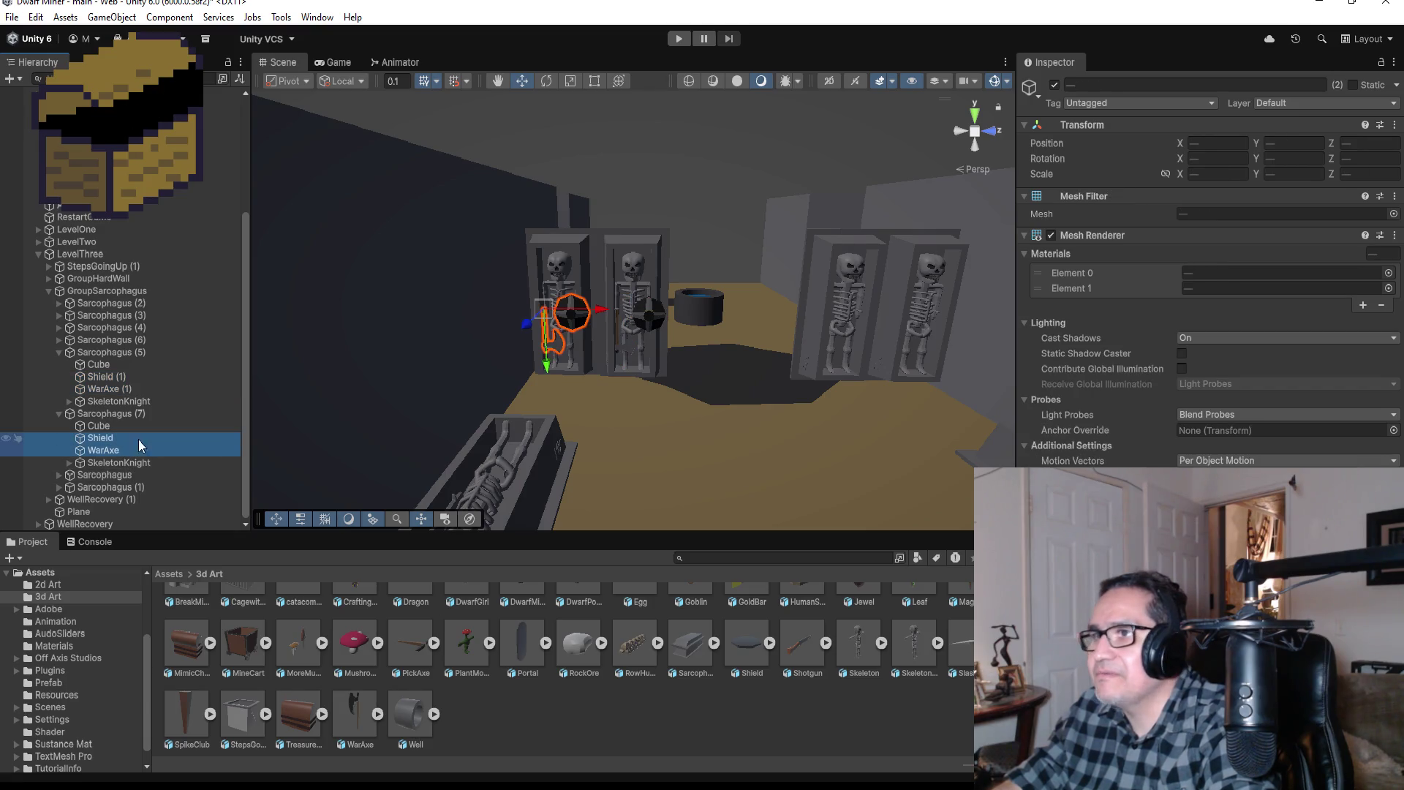
{"action": "left_click_drag", "start_coordinate": [605, 313], "coordinate": [879, 326]}
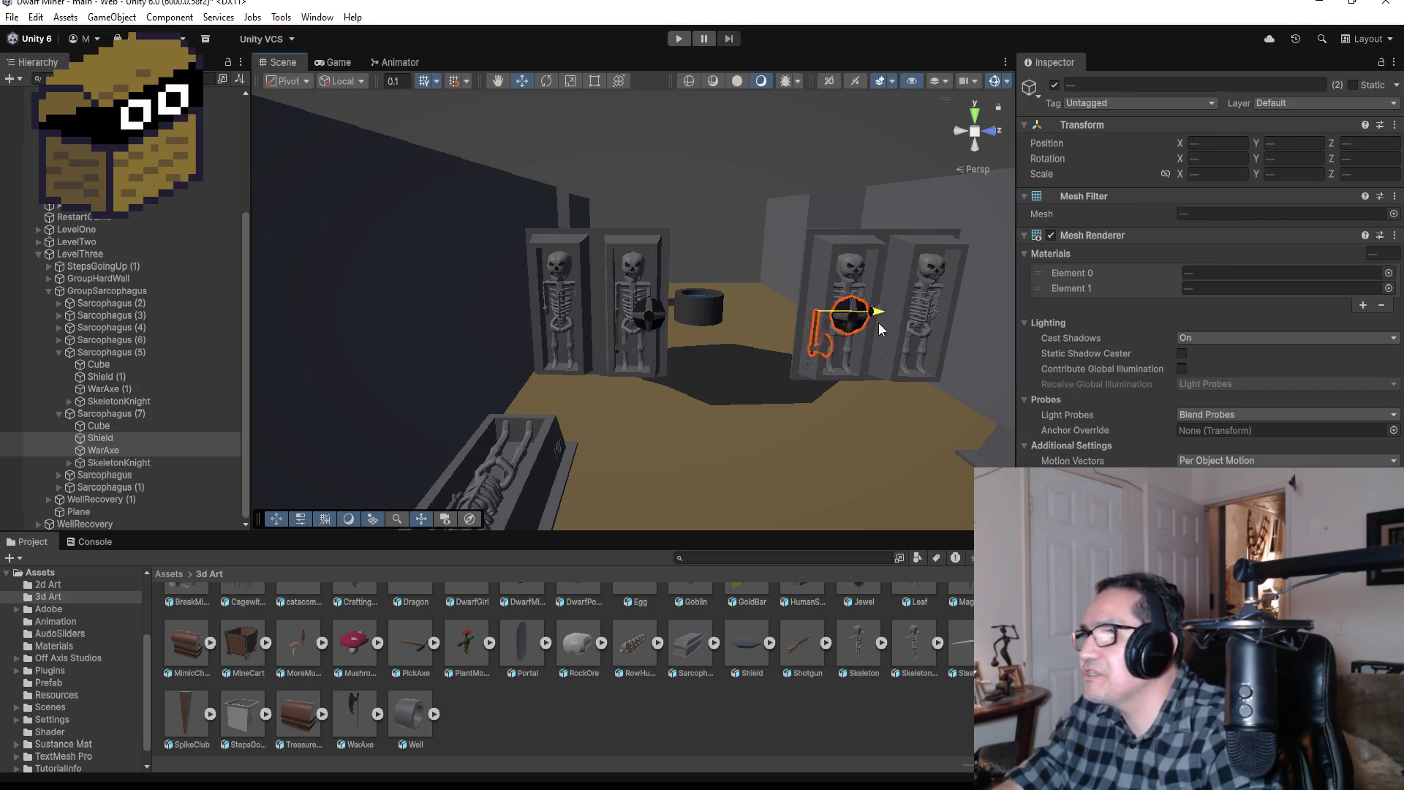
Step: Fit the shield and war axe onto Sarcophagus (7)'s skeleton knight and check it side-on
{"action": "key", "text": "f"}
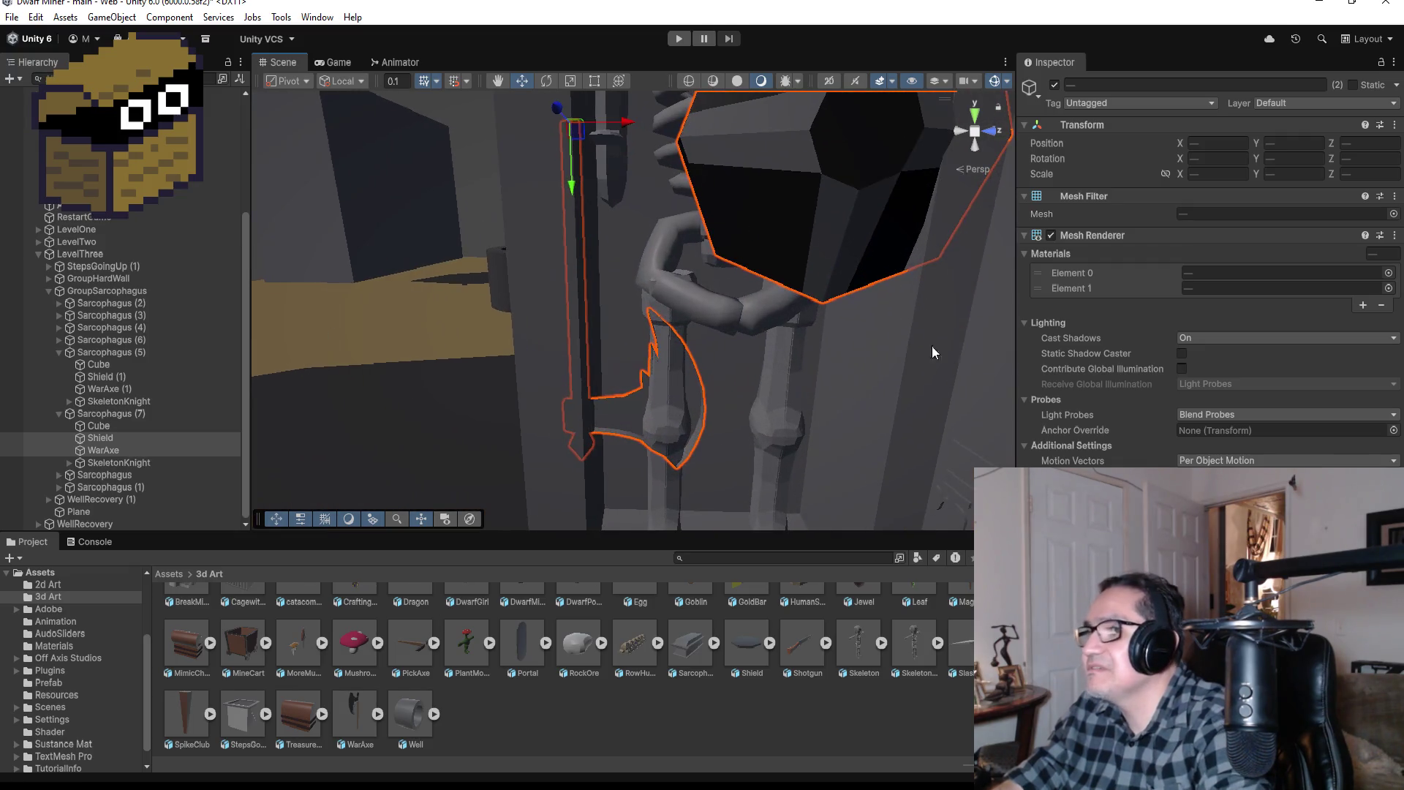
{"action": "scroll", "coordinate": [857, 297], "scroll_direction": "down", "scroll_amount": 3}
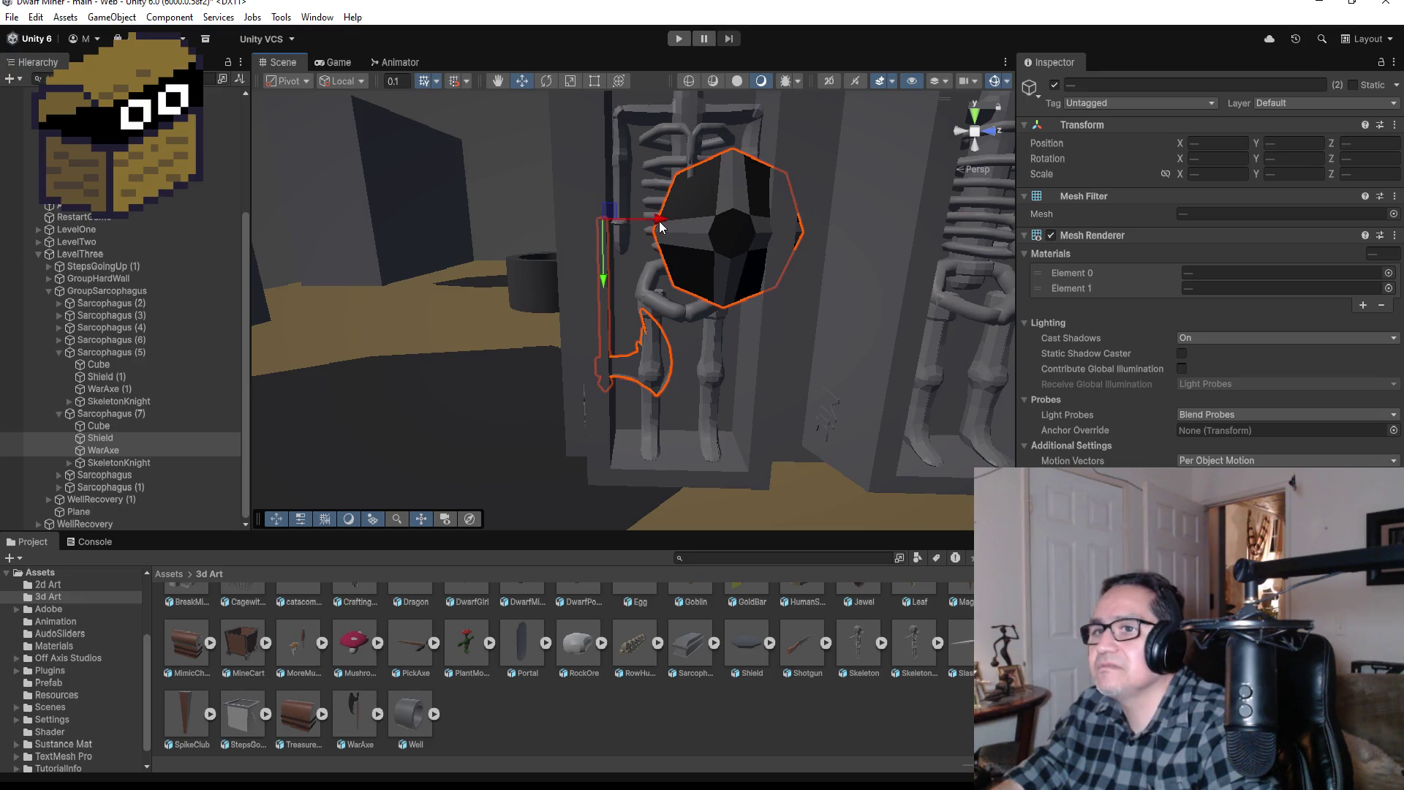
{"action": "scroll", "coordinate": [559, 321], "scroll_direction": "down", "scroll_amount": 6}
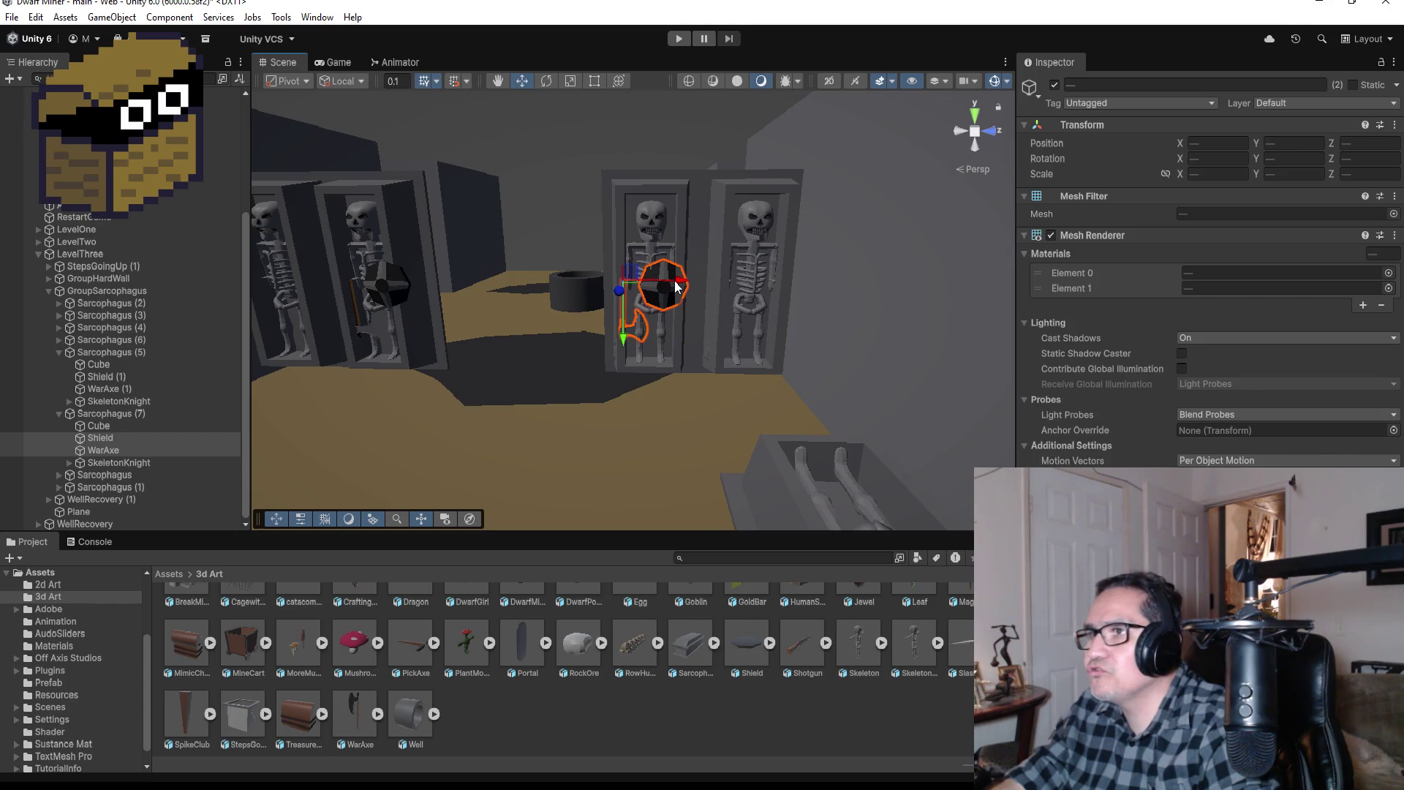
{"action": "left_click_drag", "start_coordinate": [680, 285], "coordinate": [690, 285]}
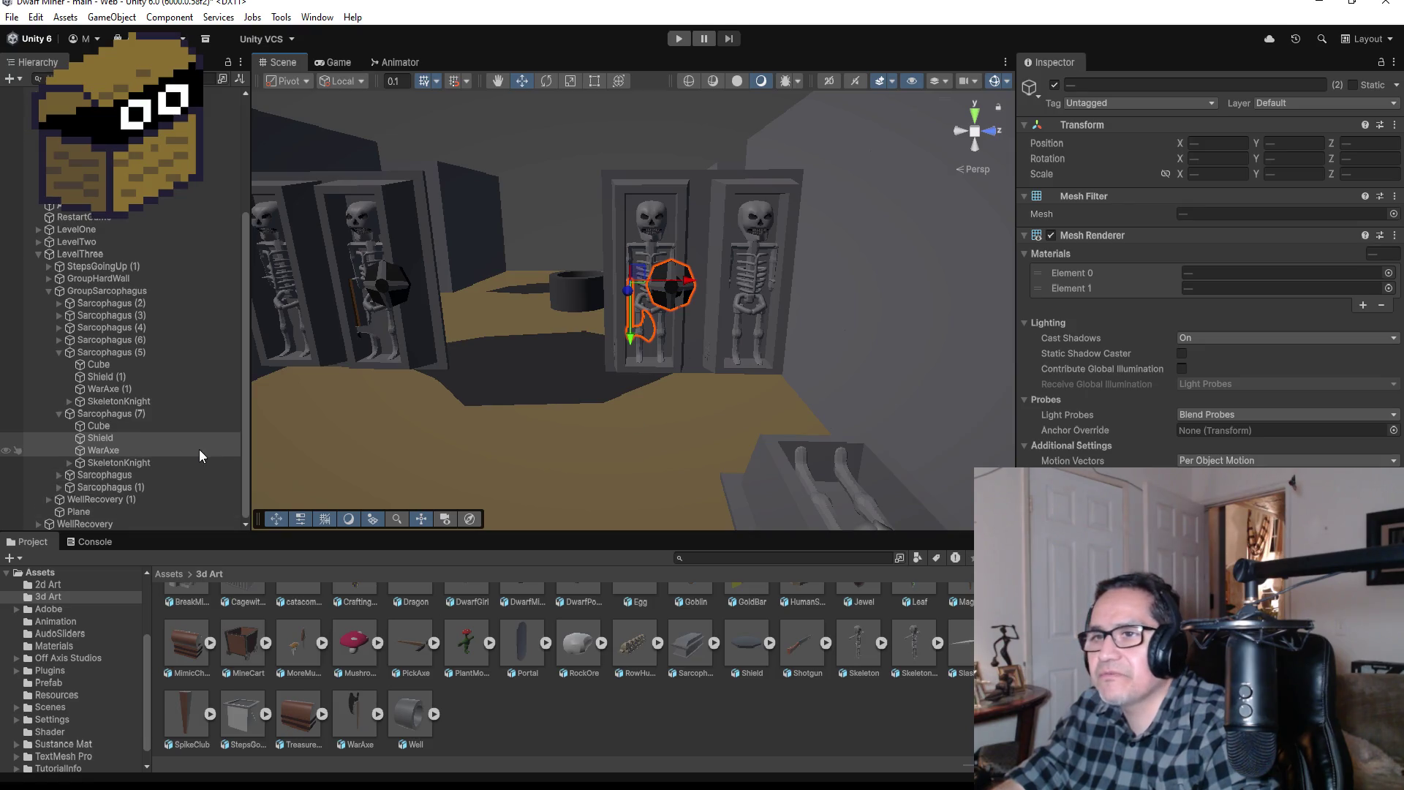
{"action": "left_click_drag", "start_coordinate": [705, 343], "coordinate": [945, 356]}
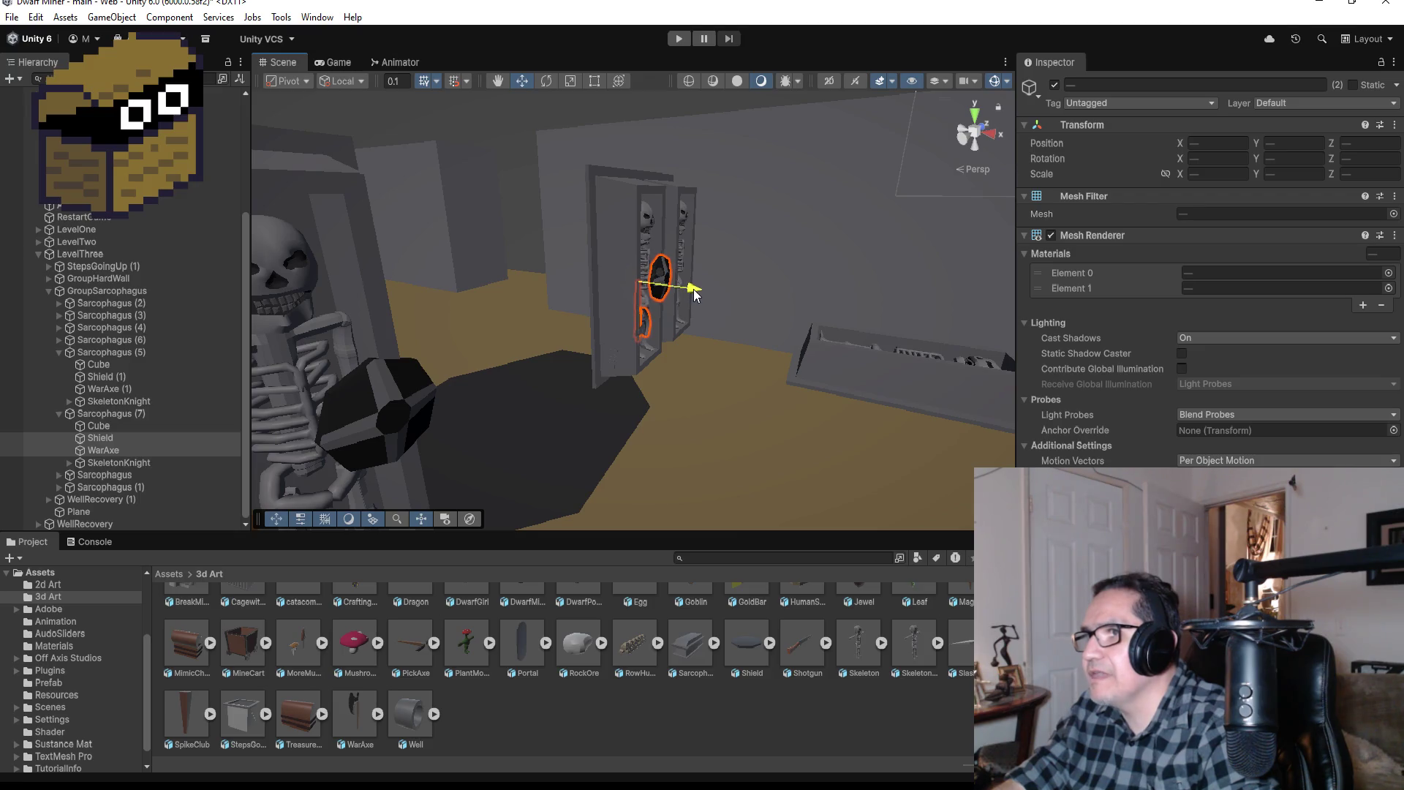
{"action": "mouse_move", "coordinate": [700, 298]}
{"action": "left_mouse_down"}
{"action": "mouse_move", "coordinate": [762, 286]}
{"action": "mouse_move", "coordinate": [563, 313]}
{"action": "left_mouse_up"}
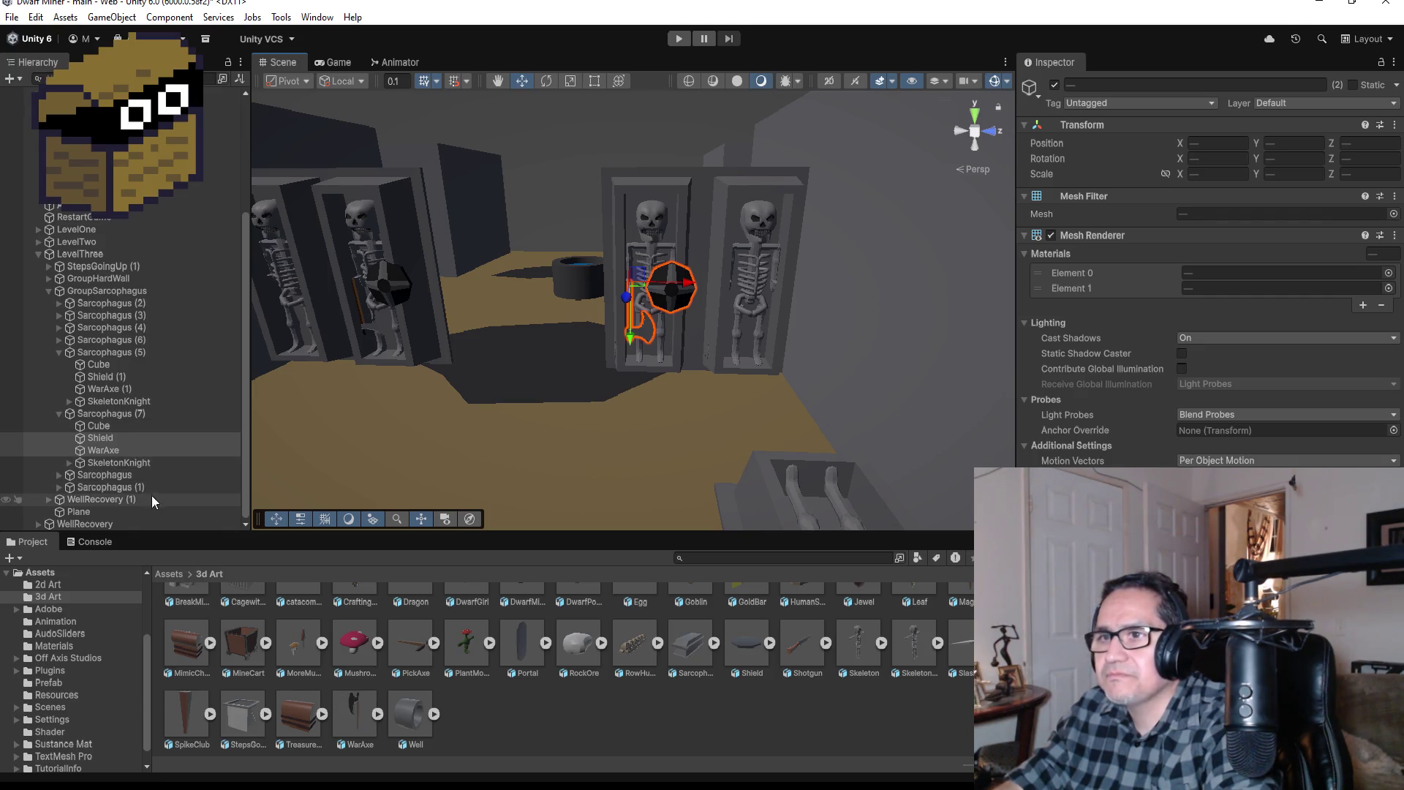
Step: Frame Sarcophagus (4)'s plain Skeleton and pull it out of the coffin to inspect it
{"action": "left_click", "coordinate": [113, 462]}
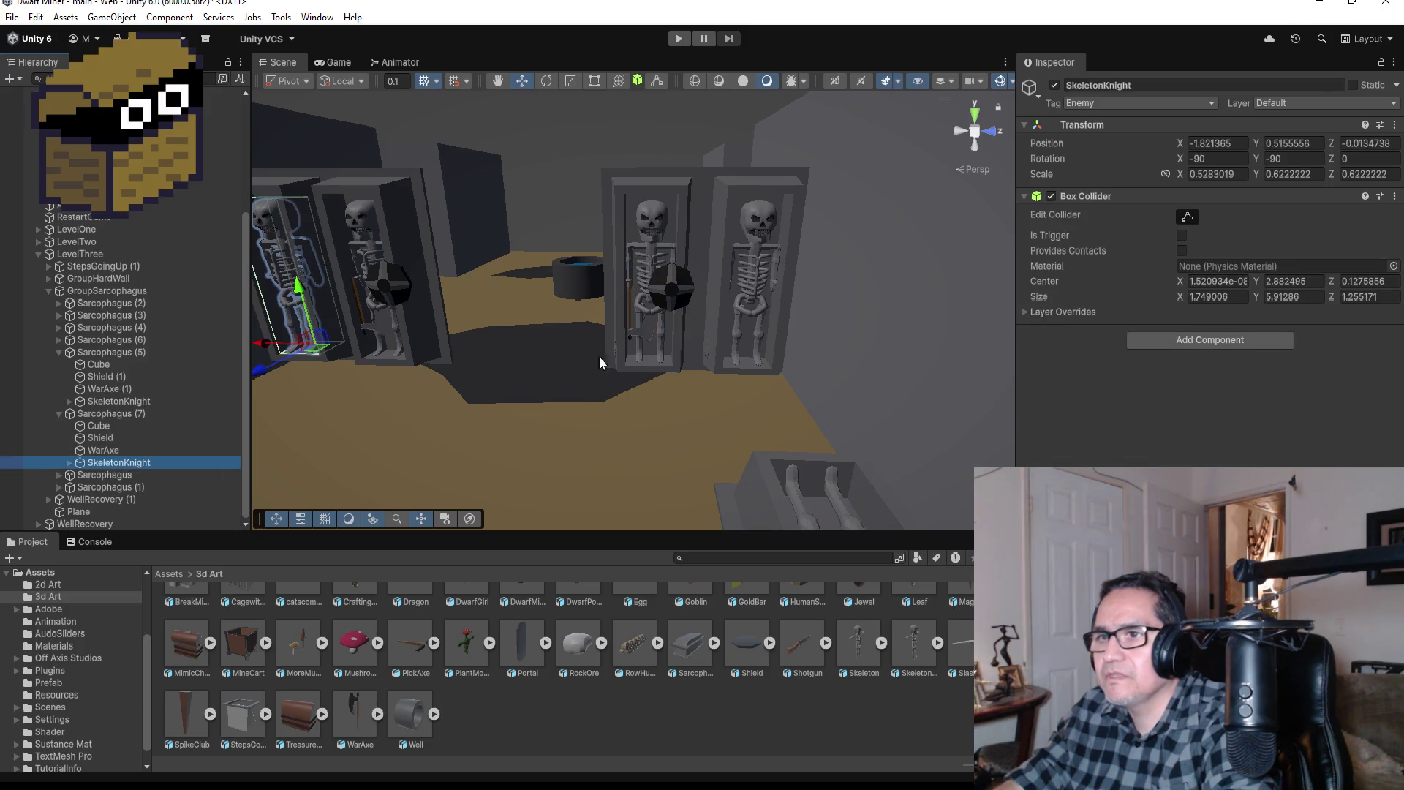
{"action": "left_click", "coordinate": [1165, 82]}
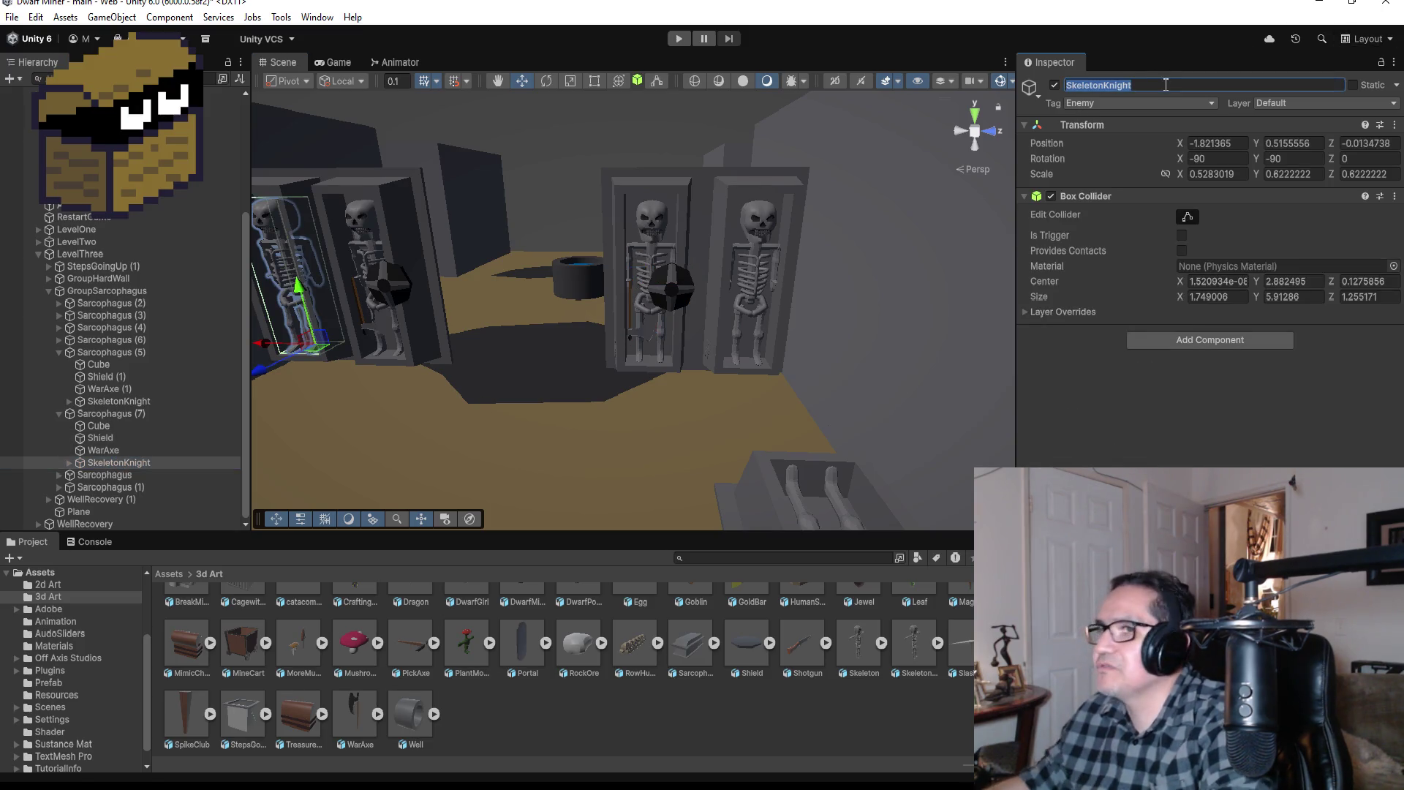
{"action": "key", "text": "ctrl+z"}
{"action": "key", "text": "ctrl+z"}
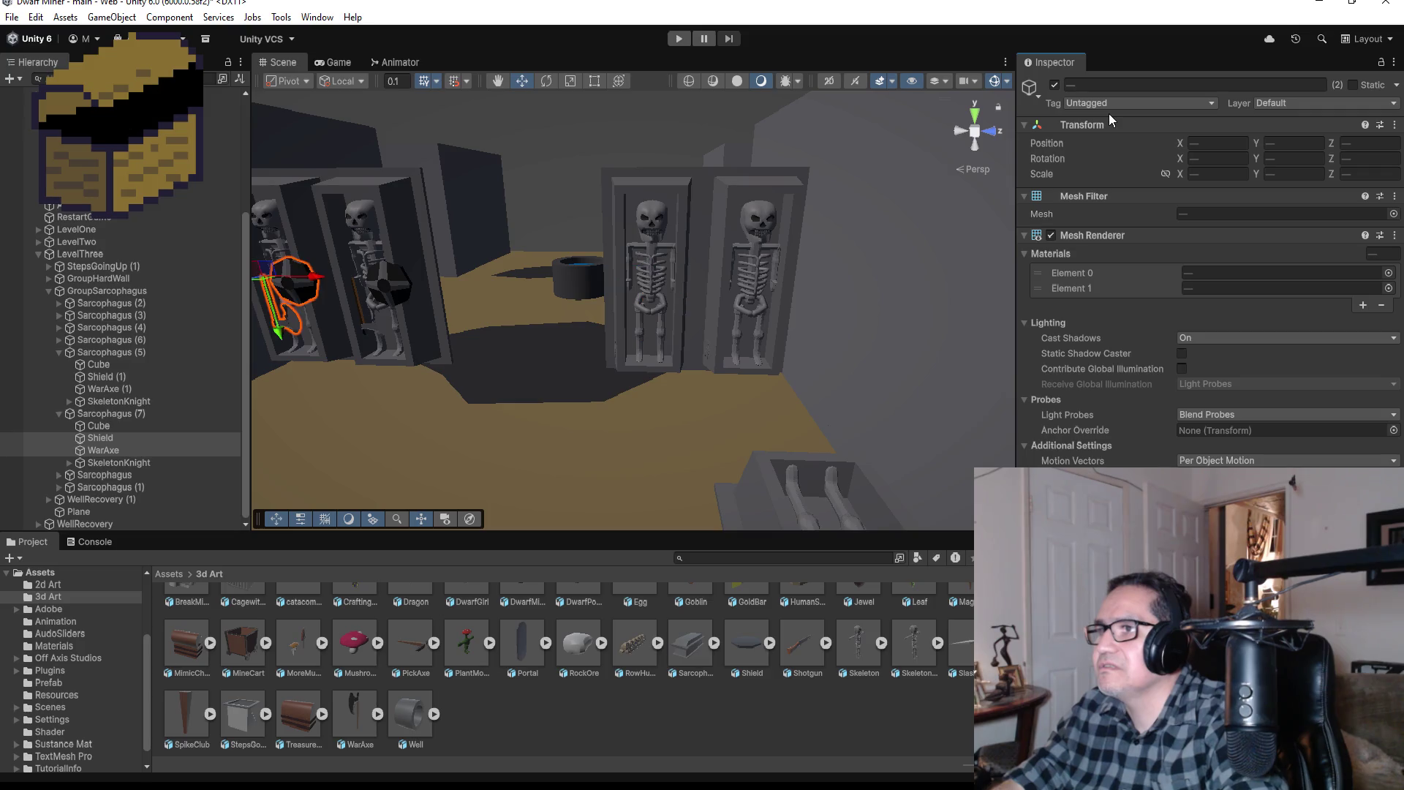
{"action": "left_click", "coordinate": [667, 280]}
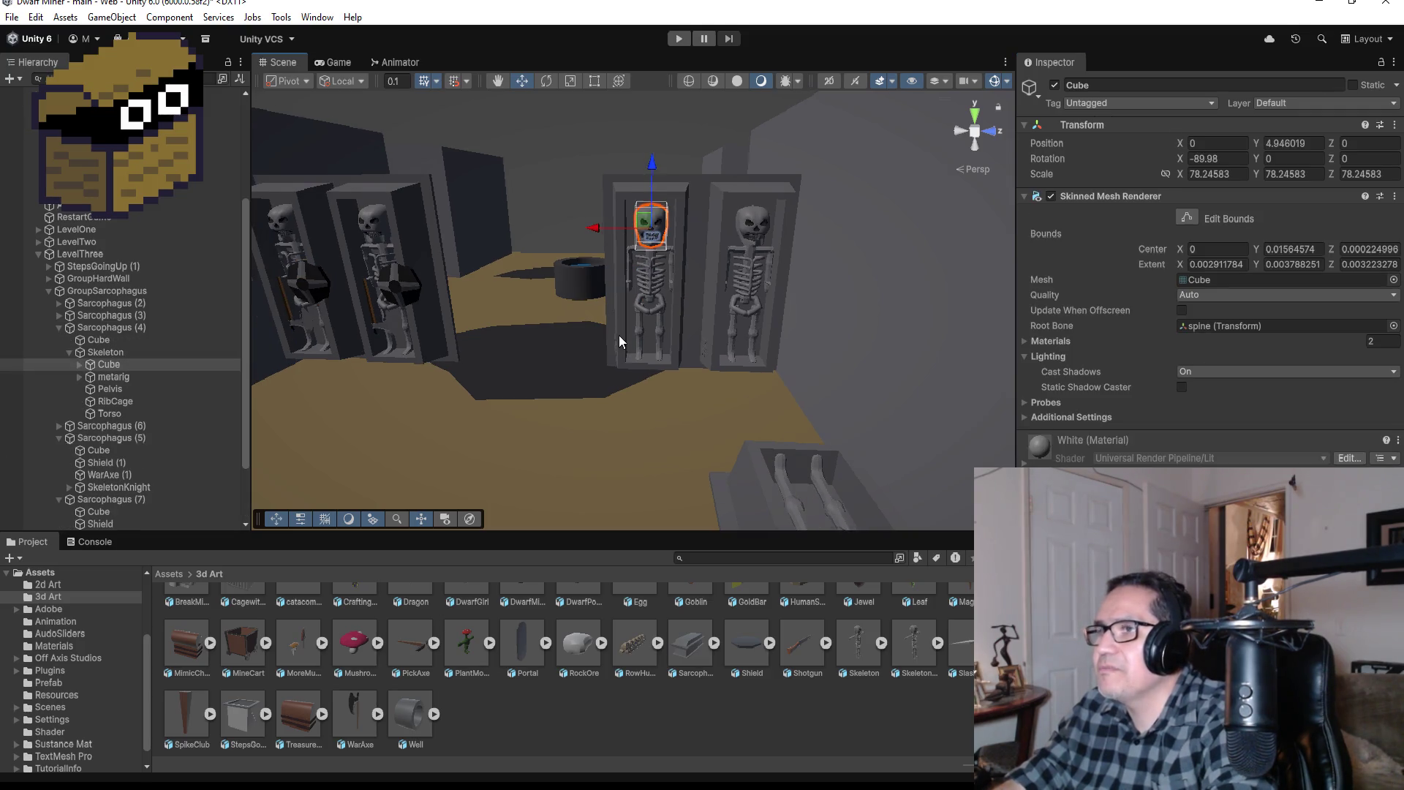
{"action": "left_click", "coordinate": [103, 352]}
{"action": "key", "text": "f"}
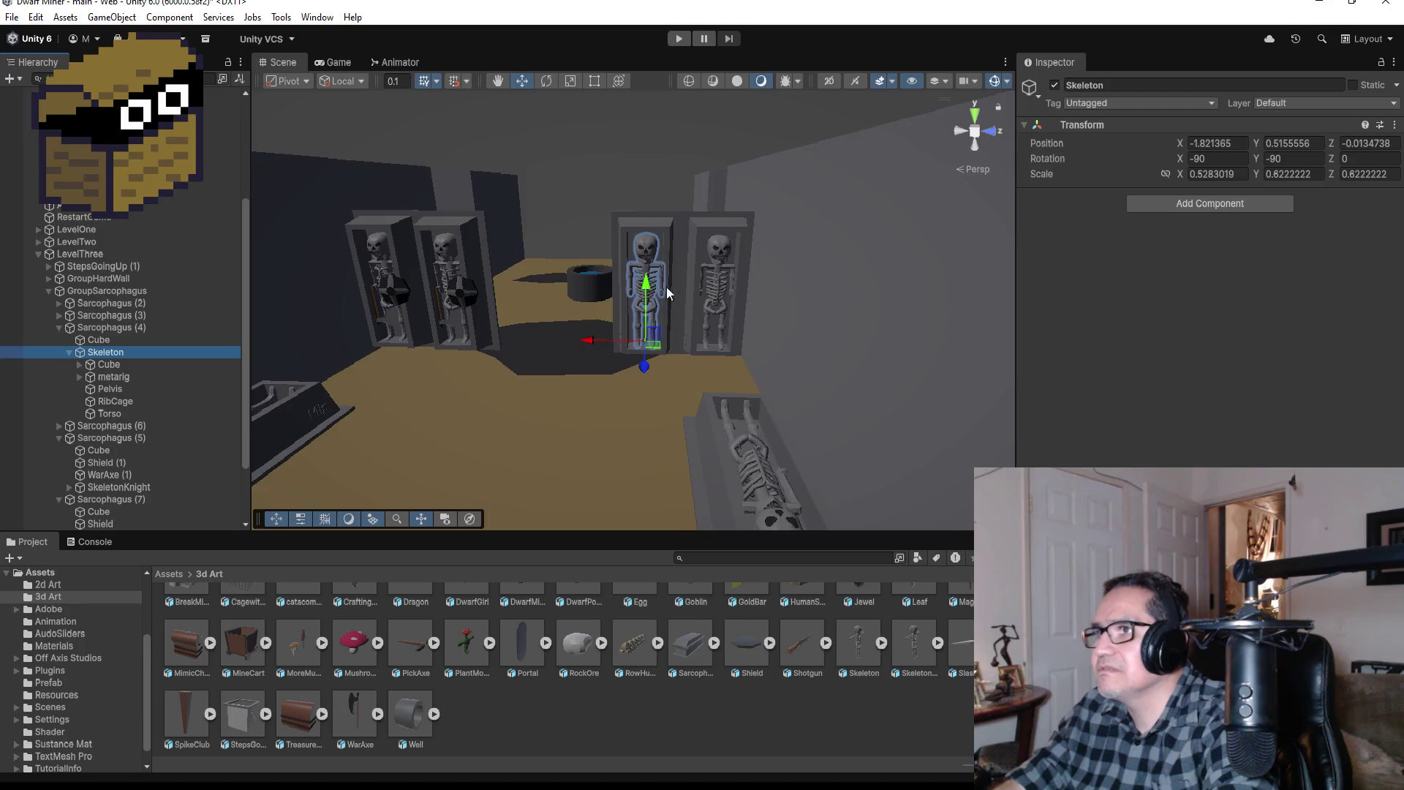
{"action": "left_click_drag", "start_coordinate": [643, 364], "coordinate": [634, 430]}
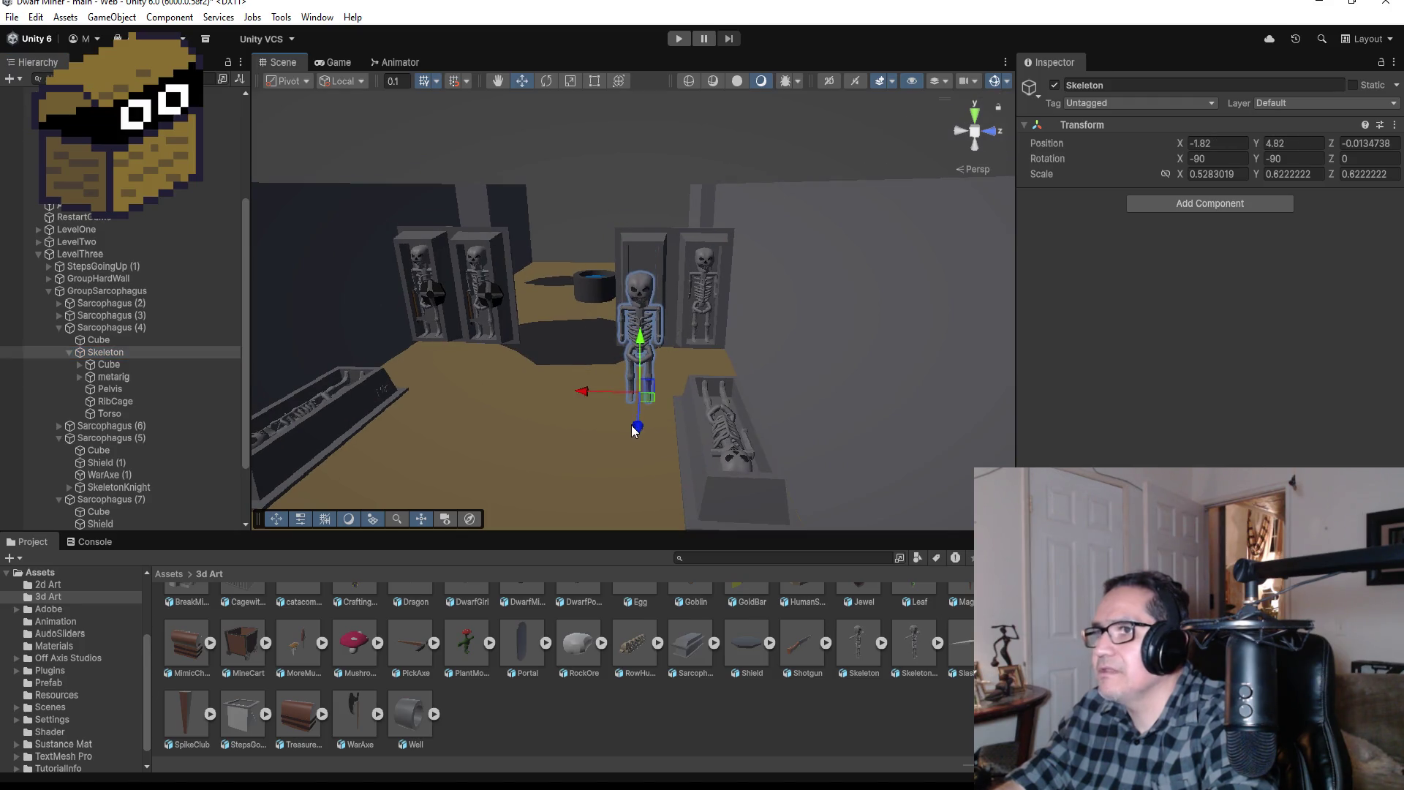
Step: Check the armed knights in Sarcophagi (5) and (7), then reselect Sarcophagus (4)'s Skeleton, left inside its coffin
{"action": "left_click", "coordinate": [130, 491]}
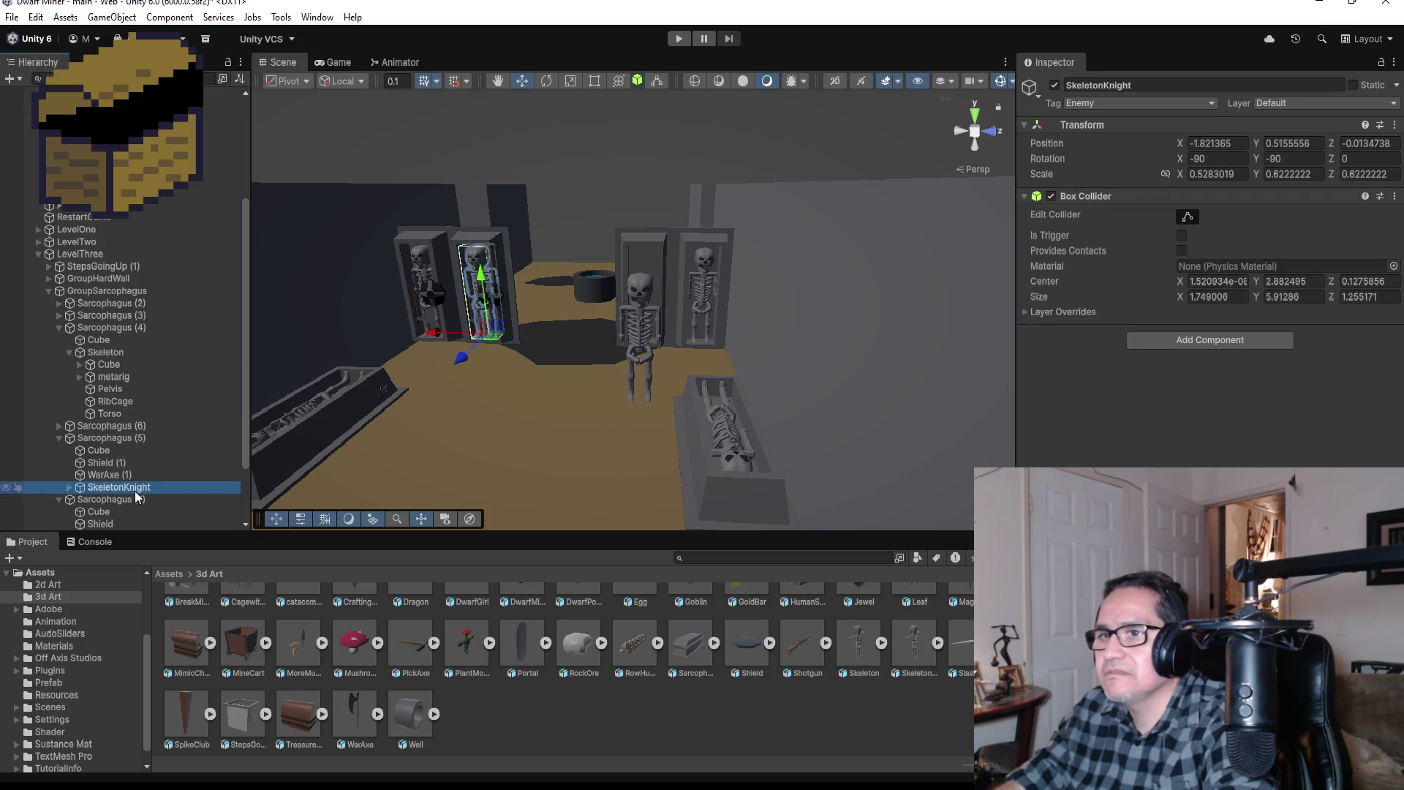
{"action": "scroll", "coordinate": [114, 508], "scroll_direction": "down", "scroll_amount": 3}
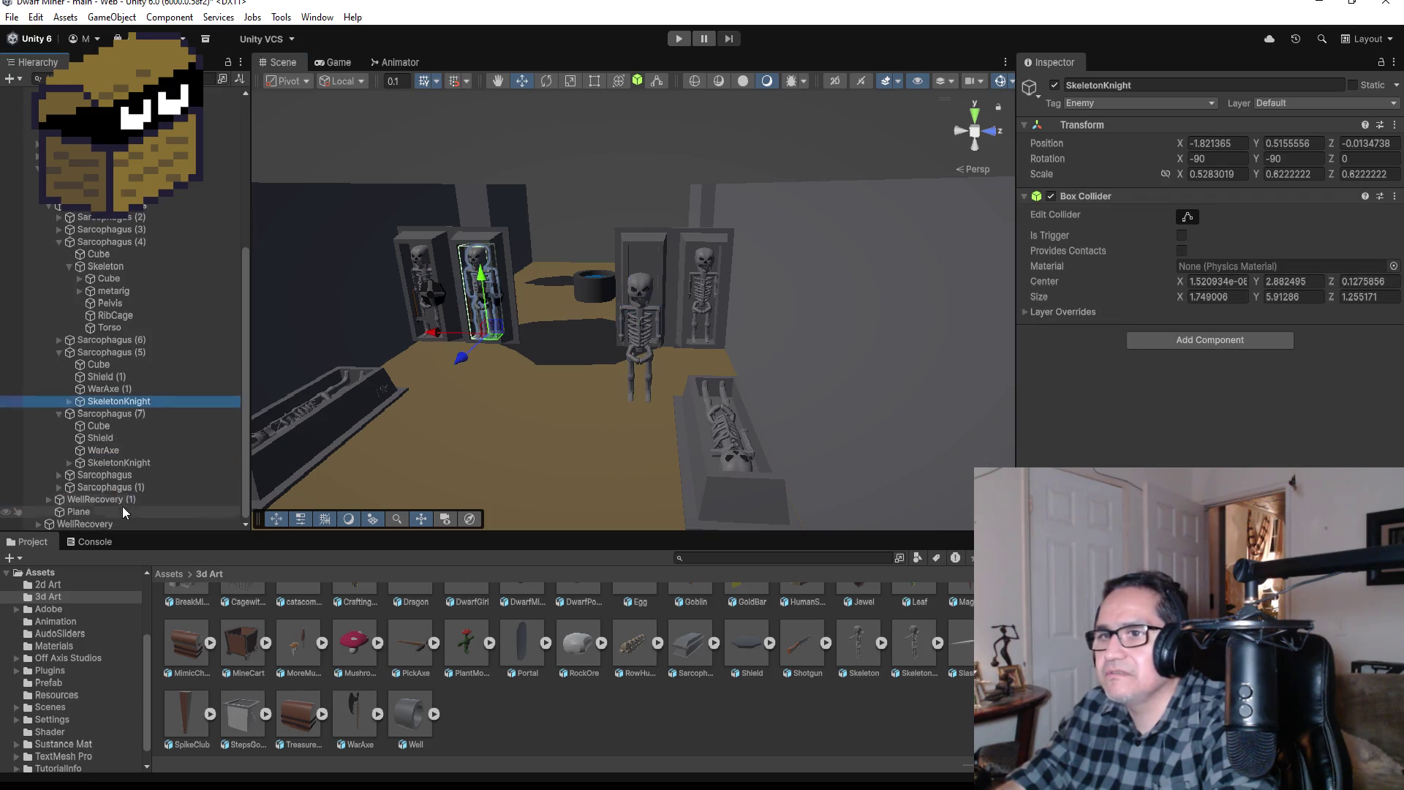
{"action": "left_click", "coordinate": [115, 460]}
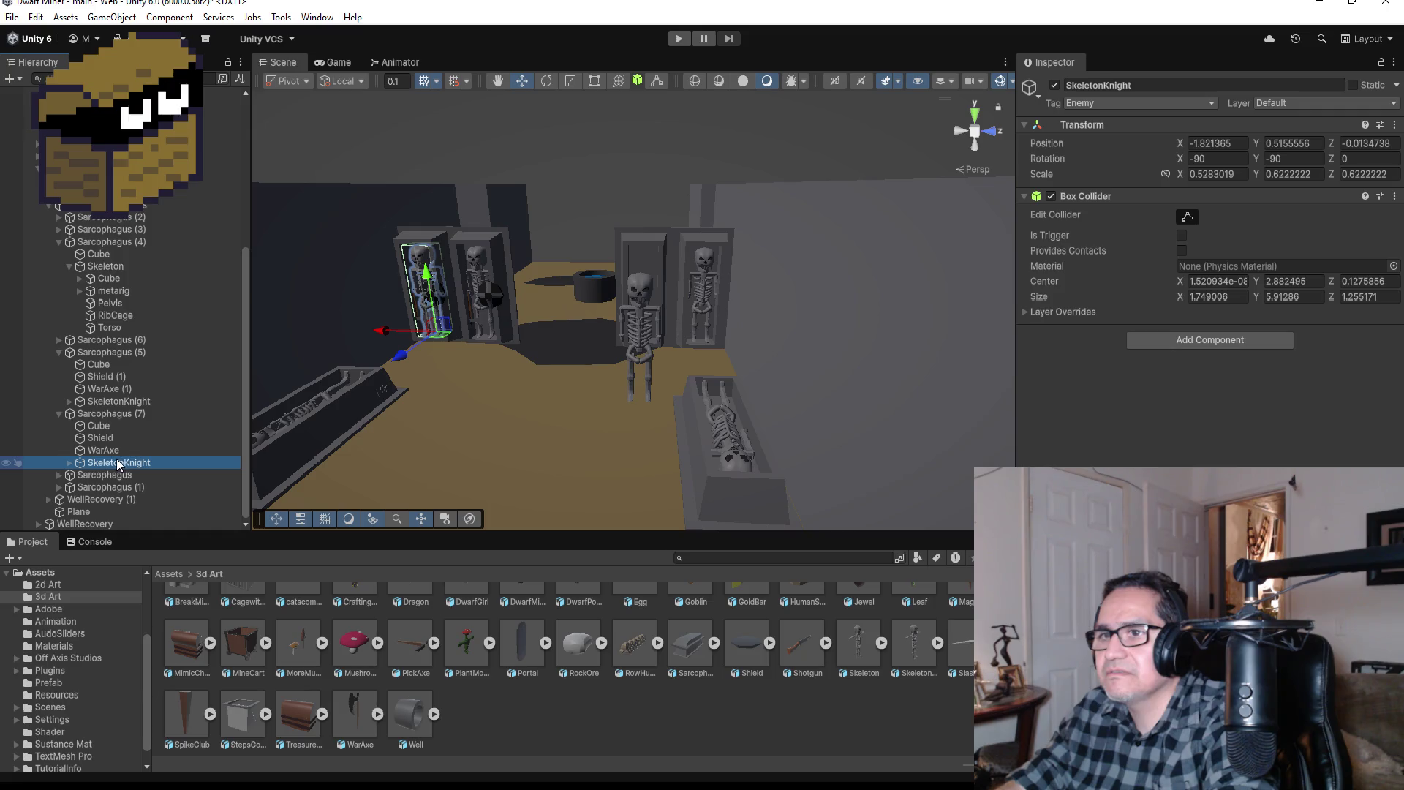
{"action": "left_click", "coordinate": [107, 418]}
{"action": "left_click", "coordinate": [495, 374]}
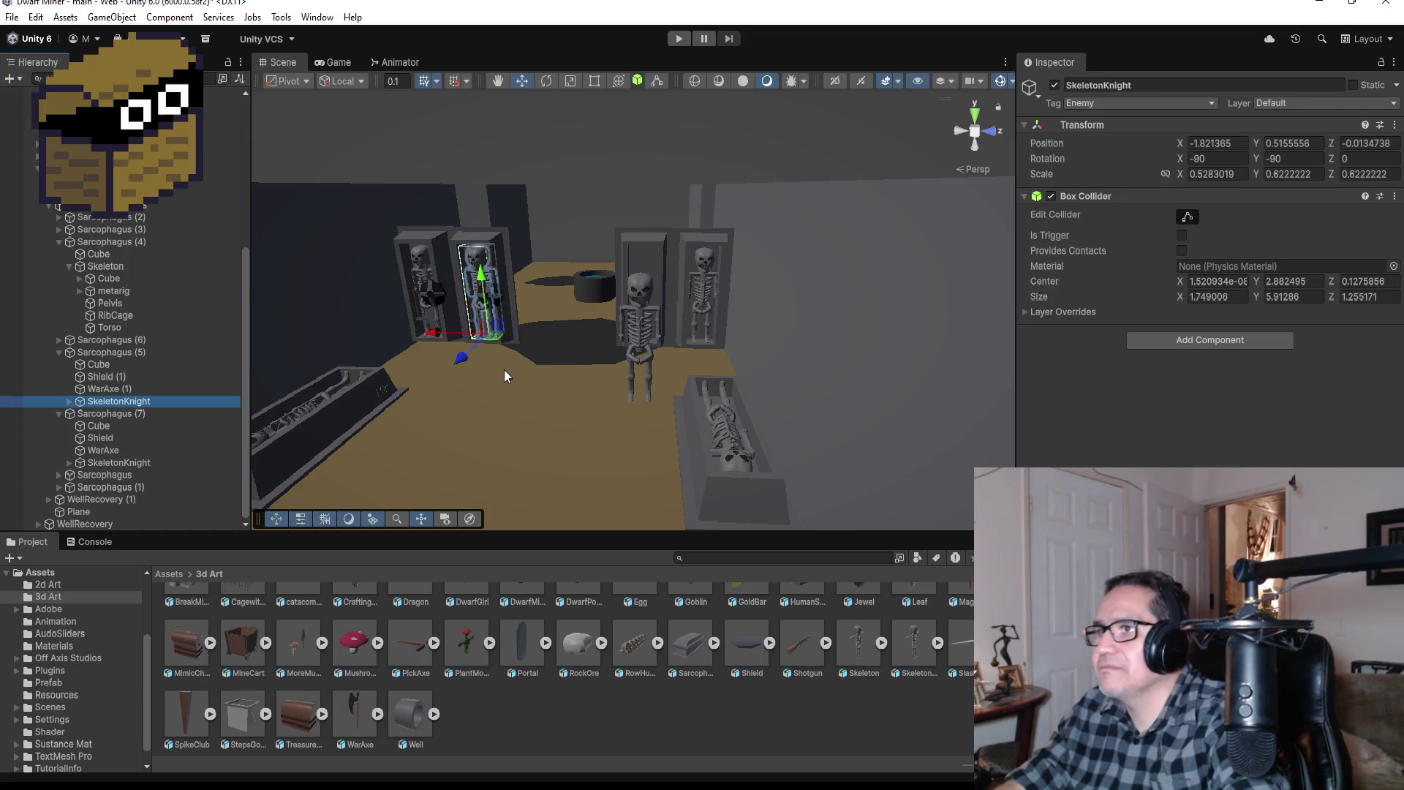
{"action": "left_click", "coordinate": [503, 377]}
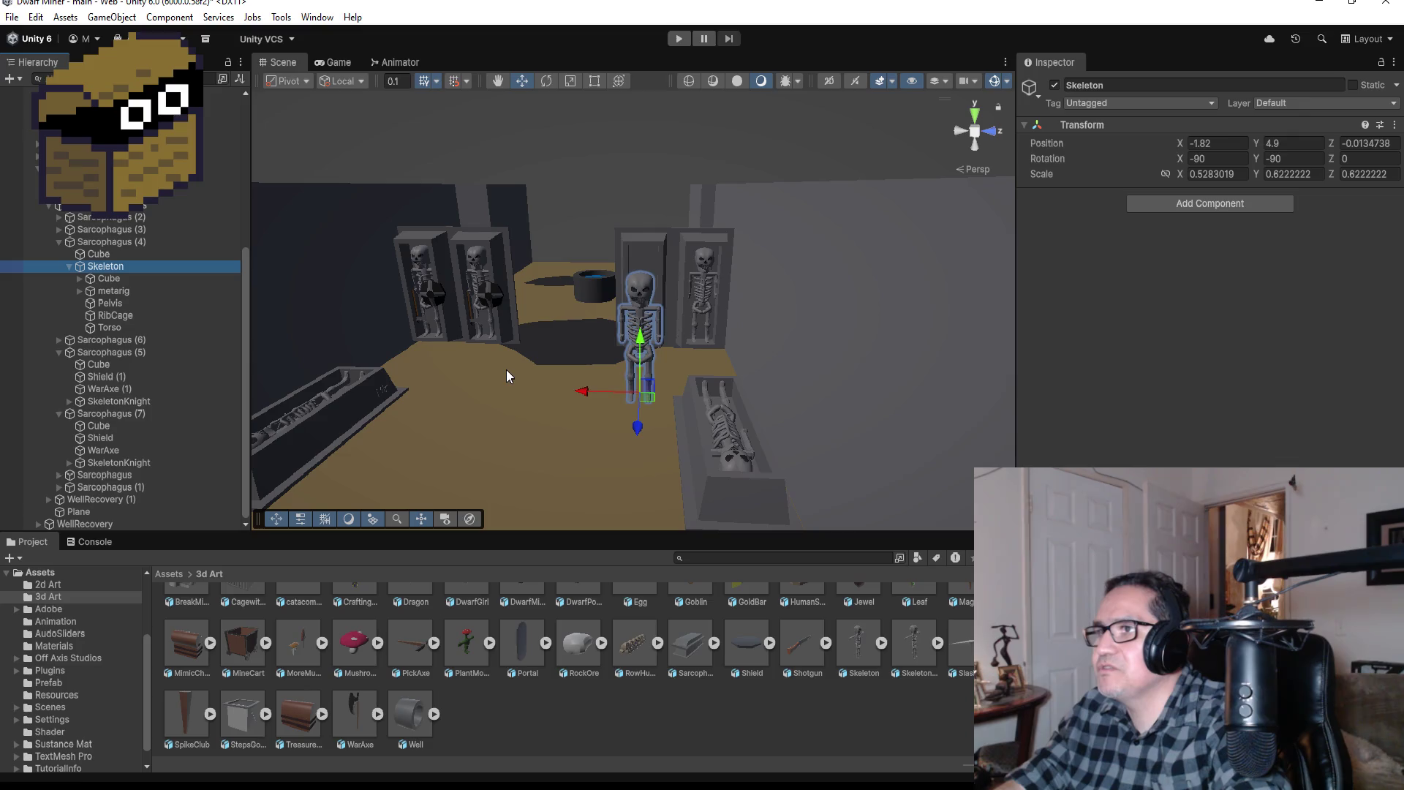
Step: Pull Sarcophagus (4) out of the row and vertex-snap Sarcophagus (7) flush against its neighbour
{"action": "left_click", "coordinate": [110, 242]}
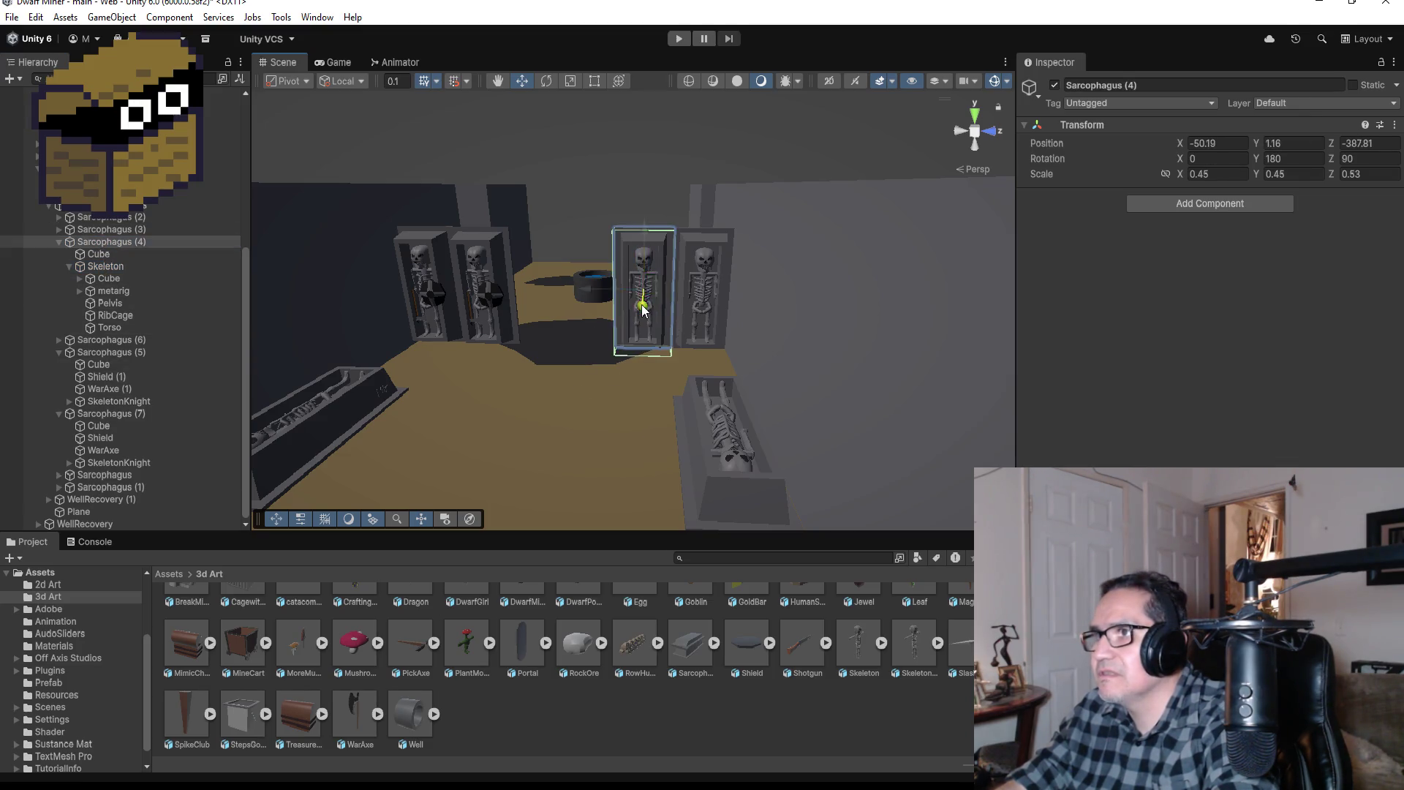
{"action": "mouse_move", "coordinate": [644, 303]}
{"action": "left_mouse_down"}
{"action": "mouse_move", "coordinate": [632, 362]}
{"action": "mouse_move", "coordinate": [436, 288]}
{"action": "left_mouse_up"}
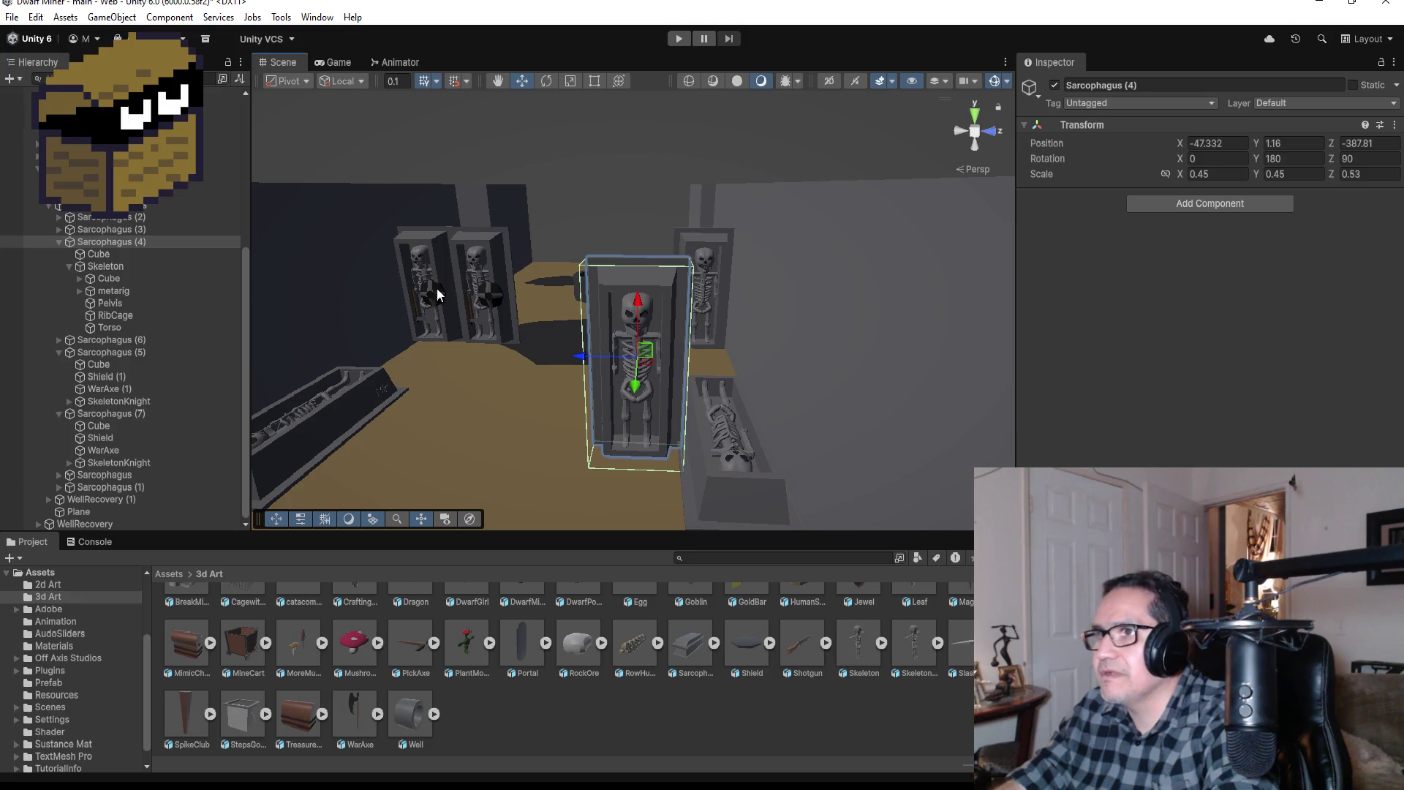
{"action": "left_click", "coordinate": [423, 236]}
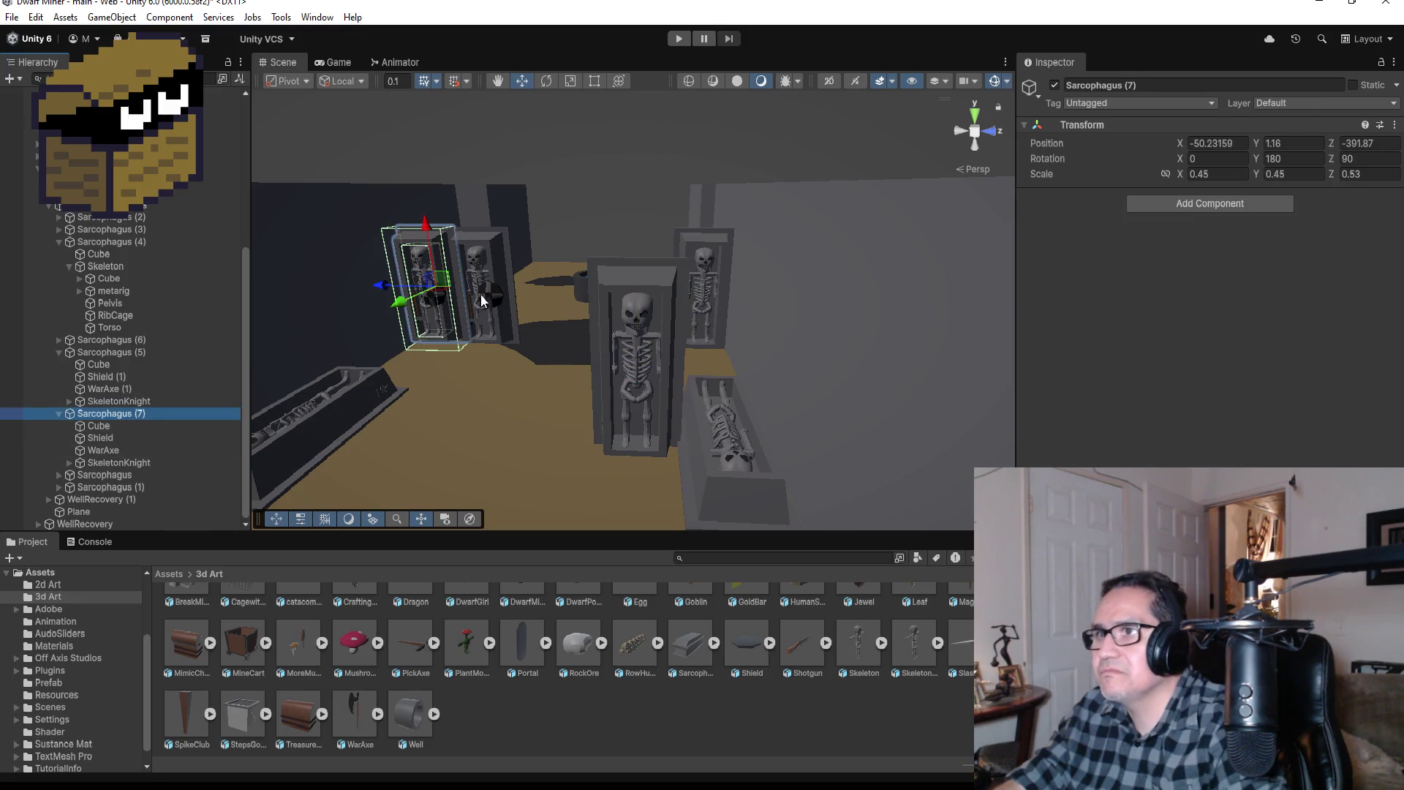
{"action": "left_click_drag", "start_coordinate": [414, 284], "coordinate": [569, 294]}
{"action": "key", "text": "f"}
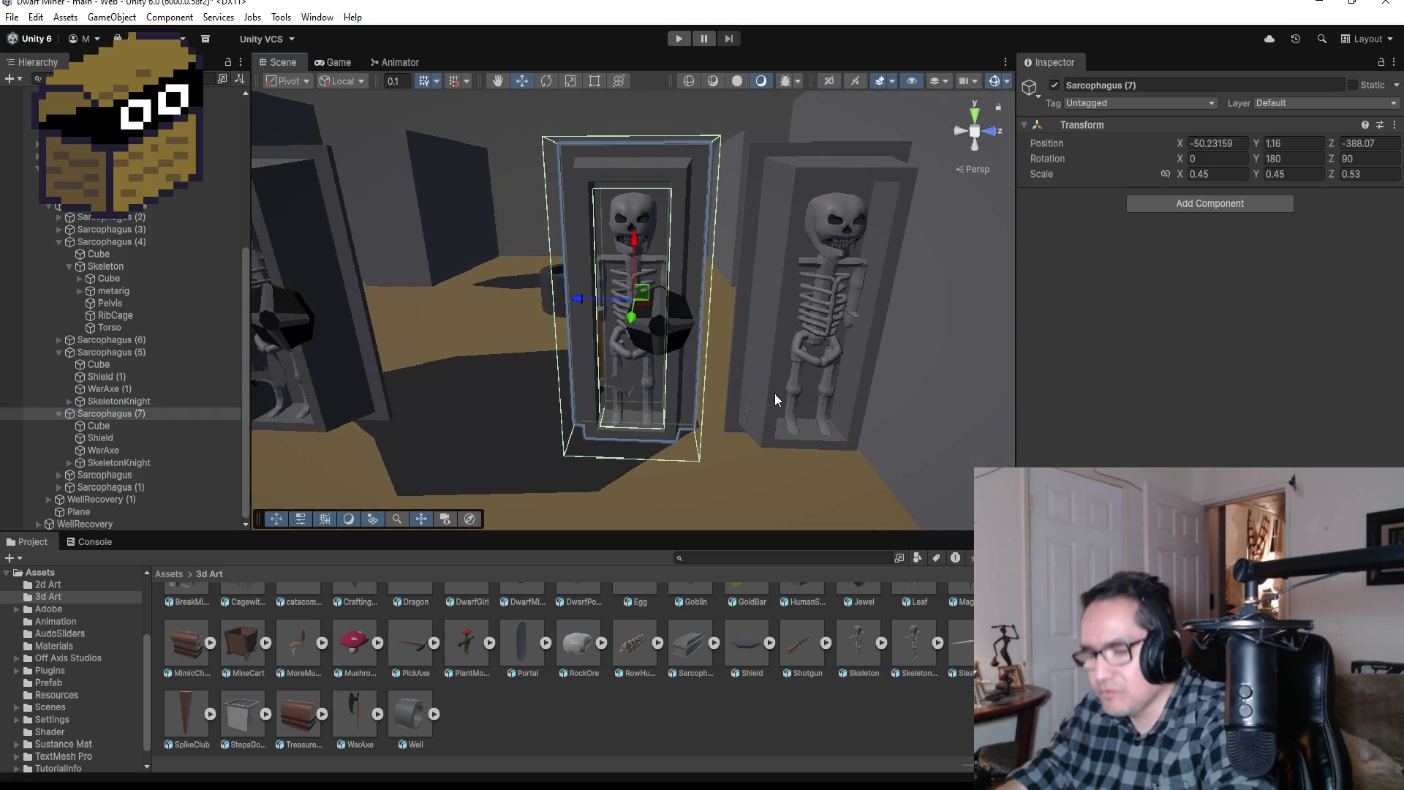
{"action": "key", "text": "v"}
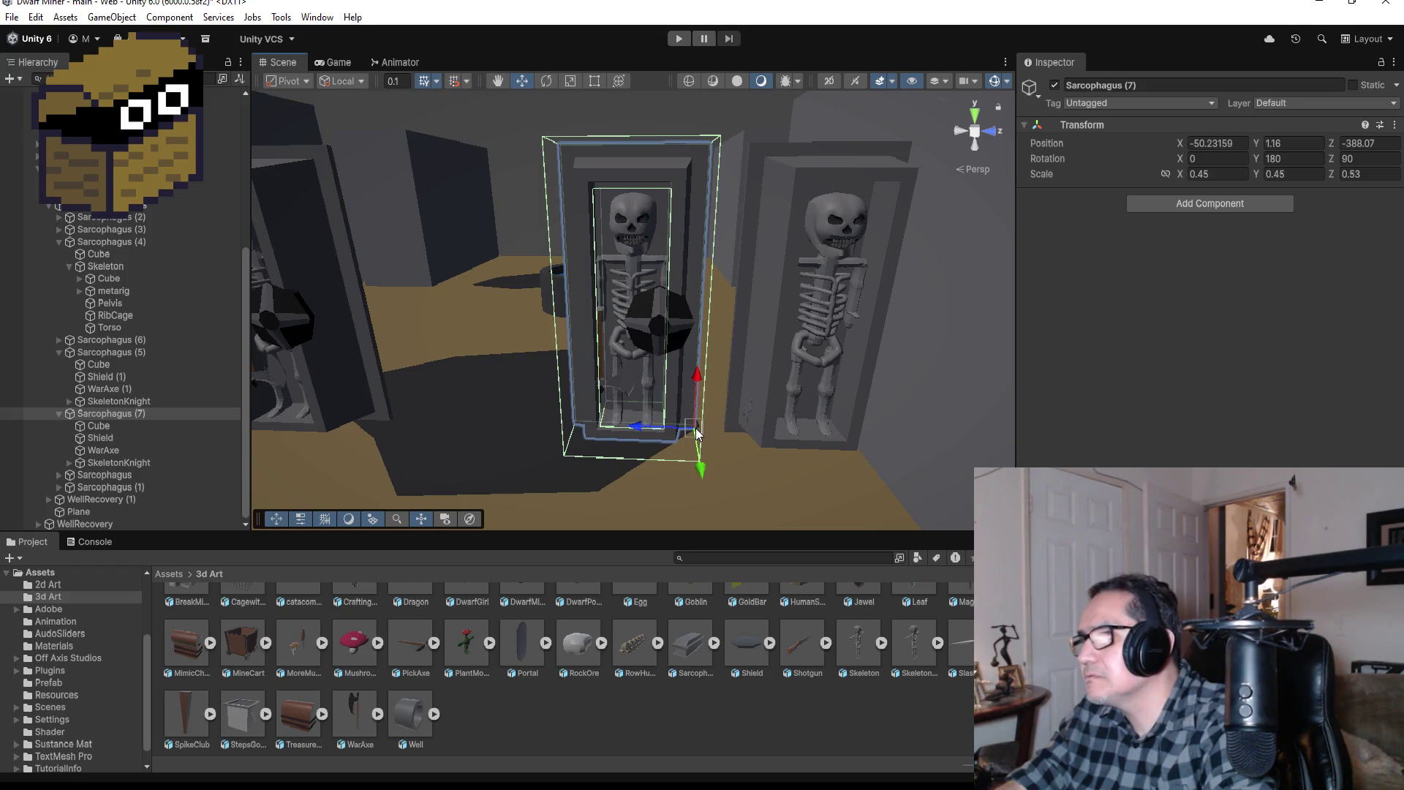
{"action": "left_click_drag", "start_coordinate": [695, 428], "coordinate": [722, 433]}
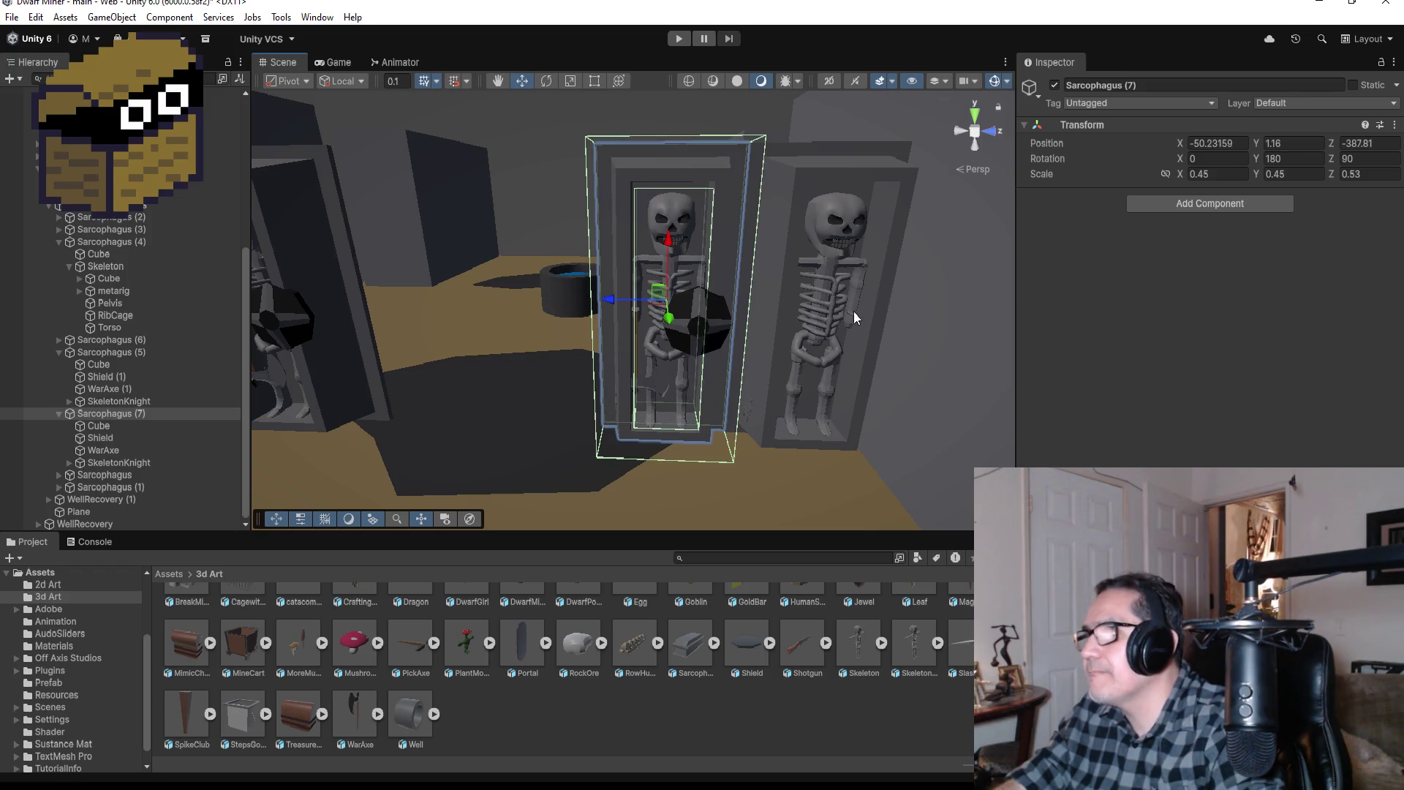
{"action": "mouse_move", "coordinate": [853, 310]}
{"action": "left_mouse_down"}
{"action": "mouse_move", "coordinate": [712, 353]}
{"action": "mouse_move", "coordinate": [725, 412]}
{"action": "left_mouse_up"}
Step: Move Sarcophagus (4) along the row and back to X -50.132, Z -391.91 by the rear wall
{"action": "left_click", "coordinate": [721, 402]}
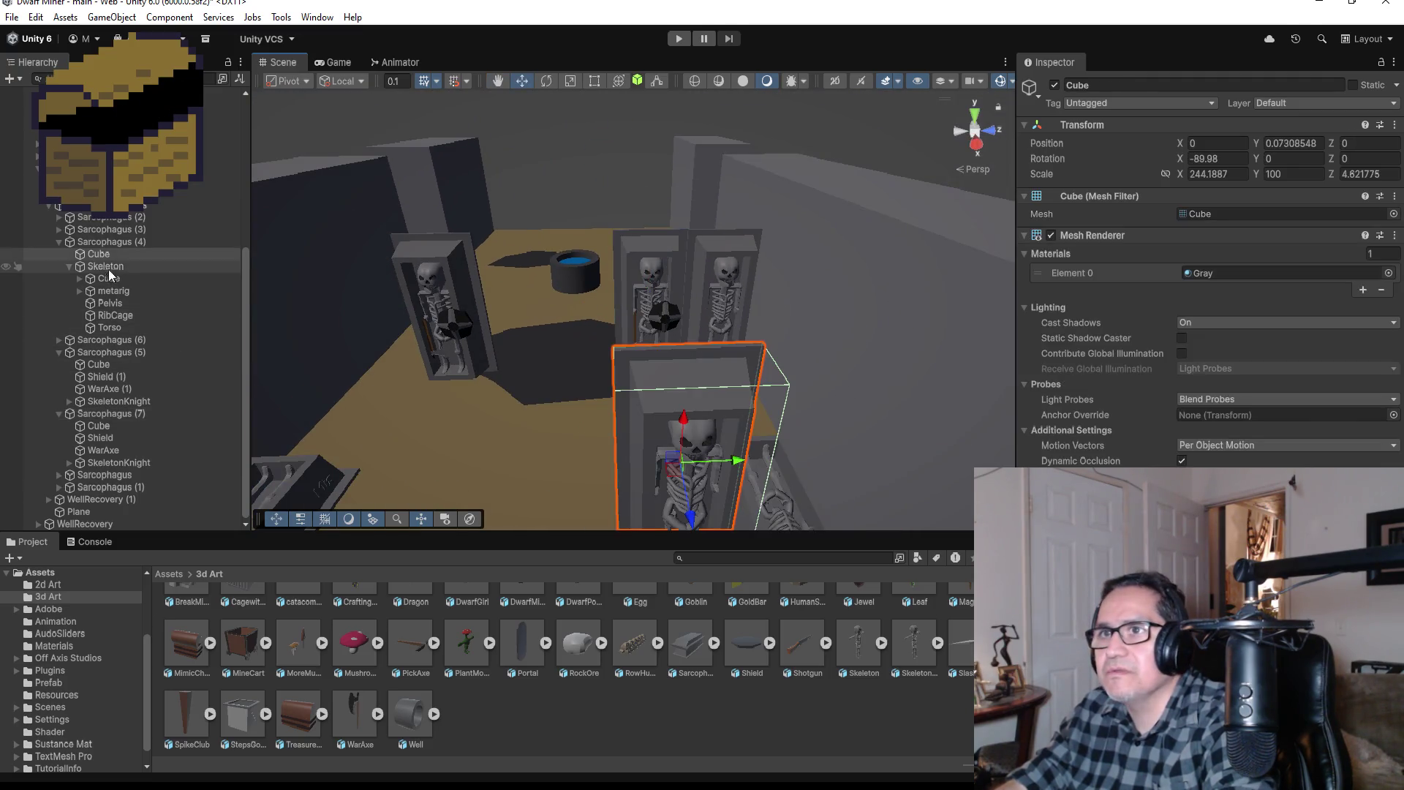
{"action": "left_click", "coordinate": [100, 242]}
{"action": "left_click_drag", "start_coordinate": [637, 465], "coordinate": [318, 433]}
{"action": "scroll", "coordinate": [523, 398], "scroll_direction": "down", "scroll_amount": 5}
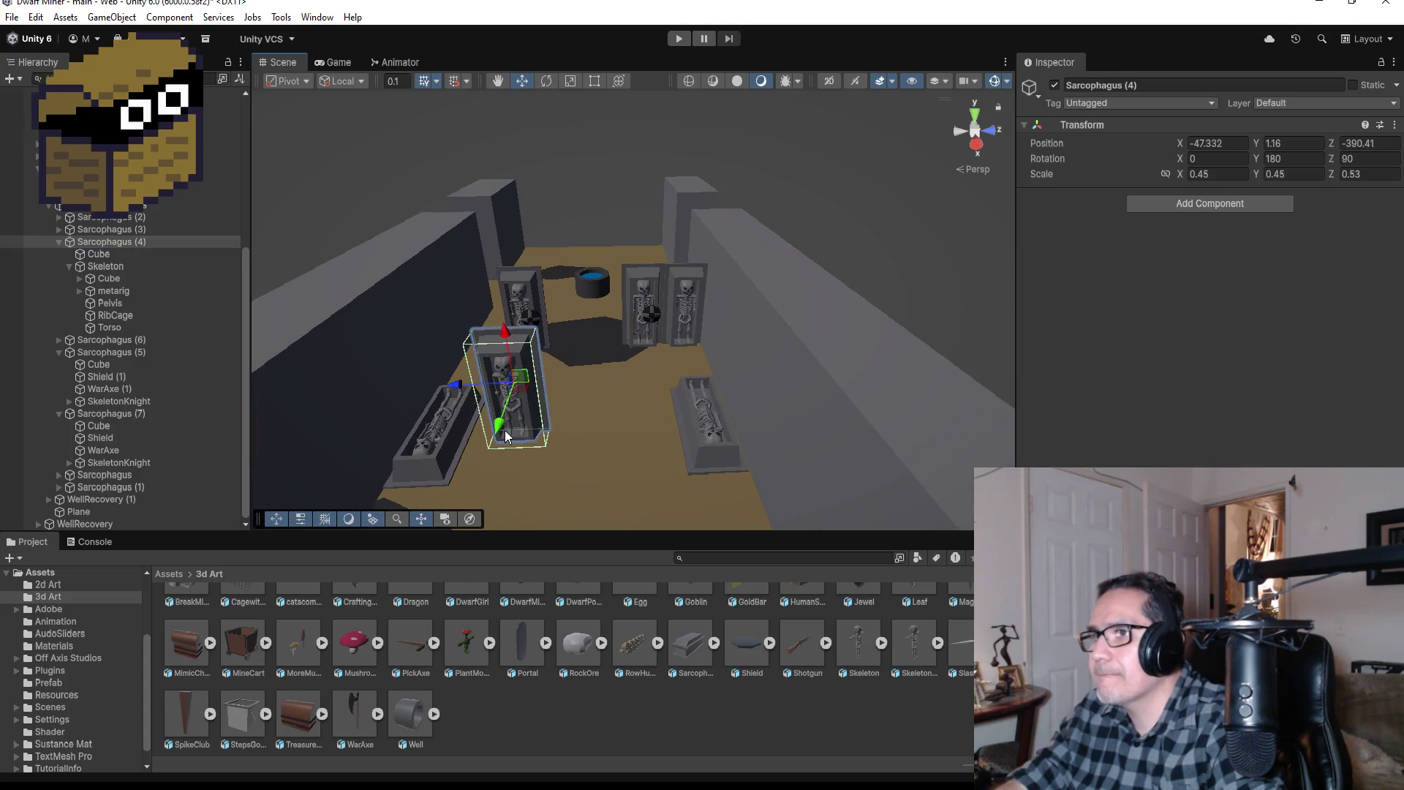
{"action": "mouse_move", "coordinate": [505, 430]}
{"action": "left_mouse_down"}
{"action": "mouse_move", "coordinate": [528, 342]}
{"action": "mouse_move", "coordinate": [422, 310]}
{"action": "left_mouse_up"}
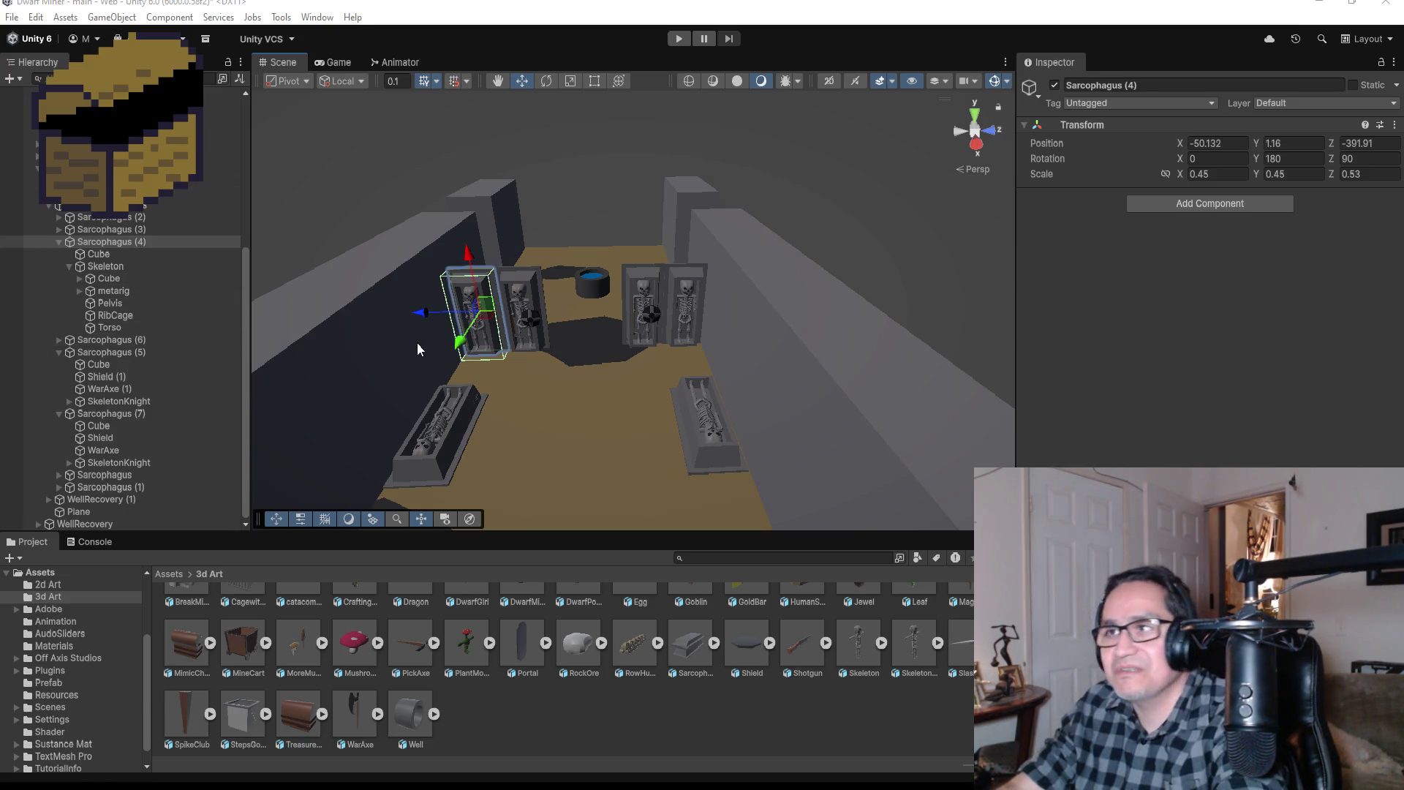
Step: Zoom in on Sarcophagus (4) and nudge it to X -50.175, Z -391.88 beside its neighbour
{"action": "double_click", "coordinate": [117, 243]}
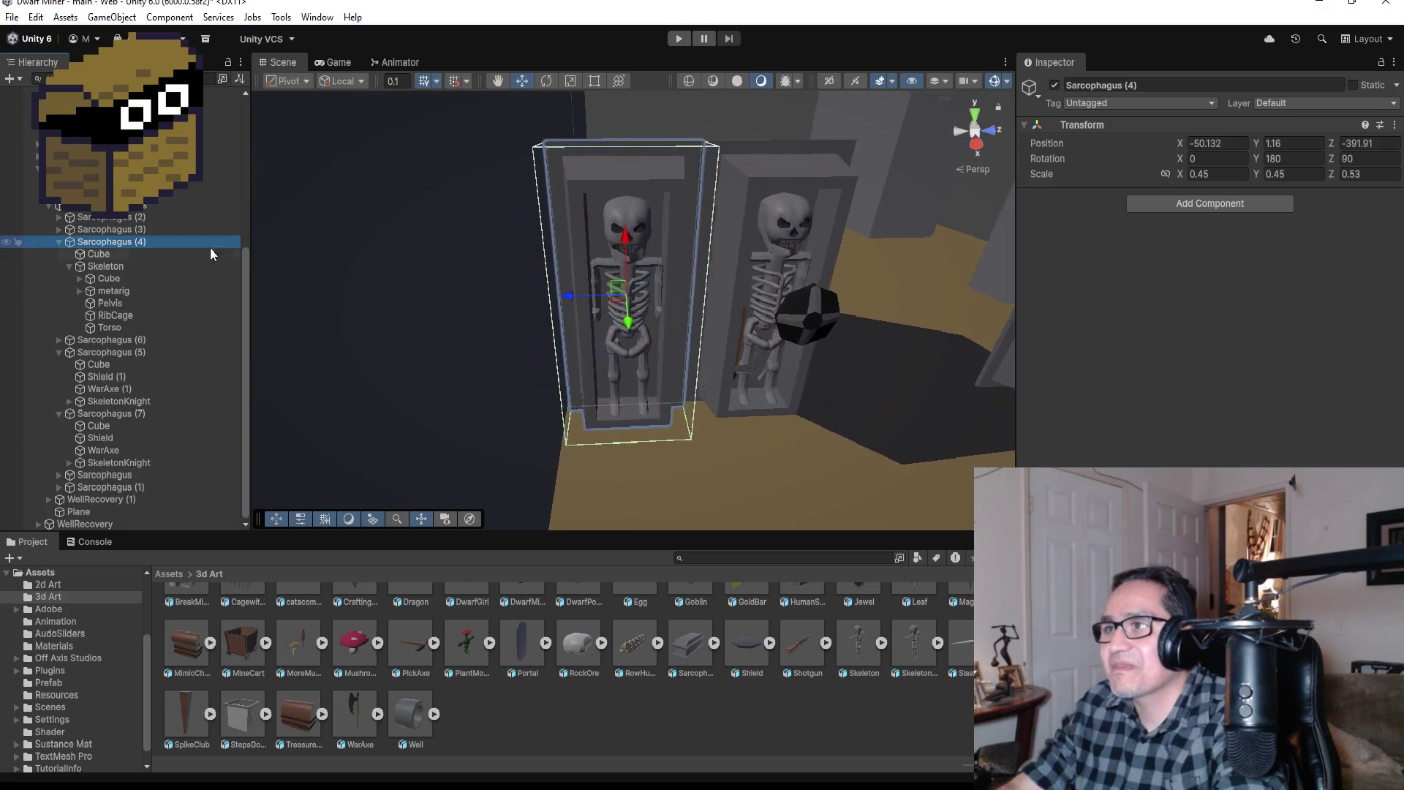
{"action": "mouse_move", "coordinate": [905, 202]}
{"action": "left_mouse_down"}
{"action": "mouse_move", "coordinate": [731, 241]}
{"action": "mouse_move", "coordinate": [513, 324]}
{"action": "left_mouse_up"}
{"action": "mouse_move", "coordinate": [613, 313]}
{"action": "left_mouse_down"}
{"action": "mouse_move", "coordinate": [1019, 272]}
{"action": "mouse_move", "coordinate": [740, 336]}
{"action": "left_mouse_up"}
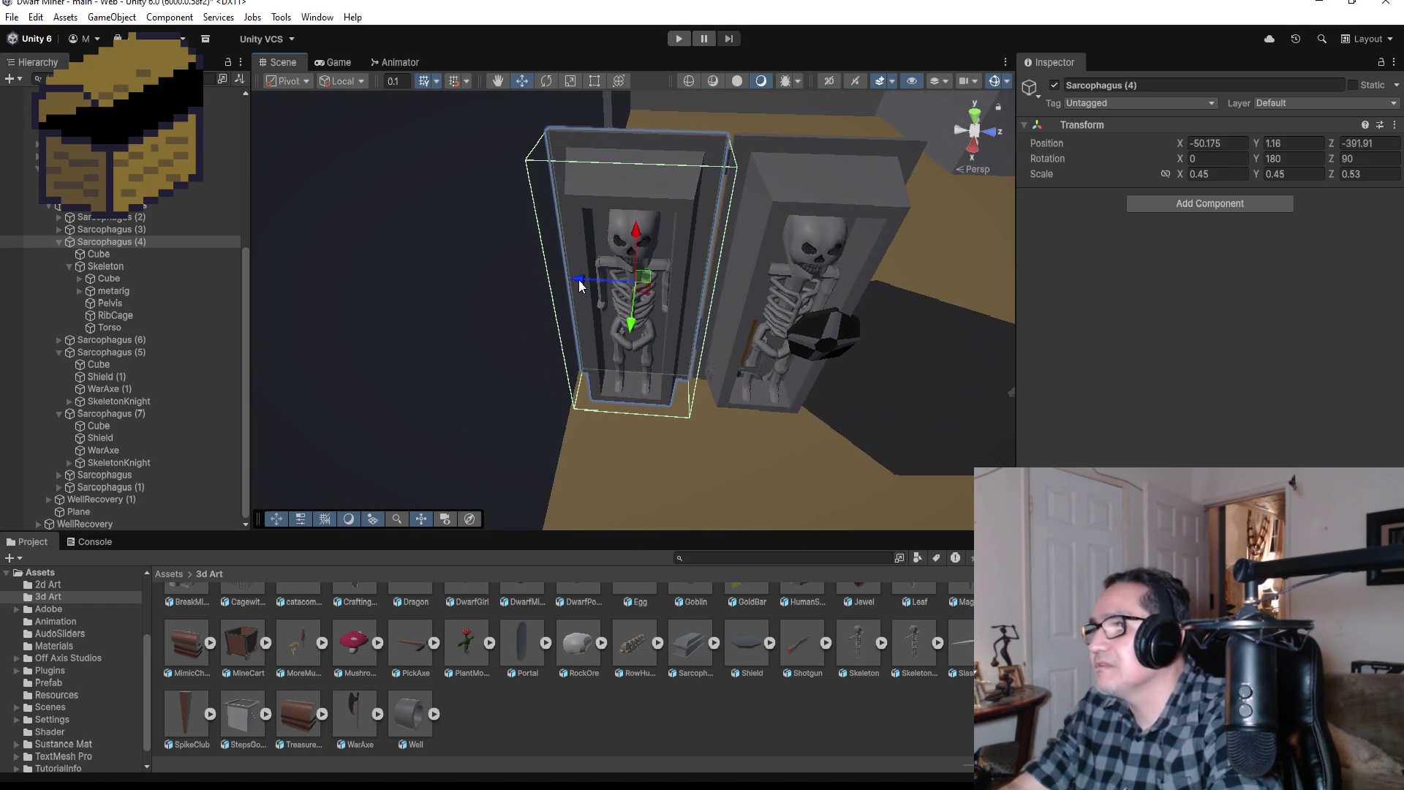
{"action": "left_click_drag", "start_coordinate": [578, 280], "coordinate": [583, 281]}
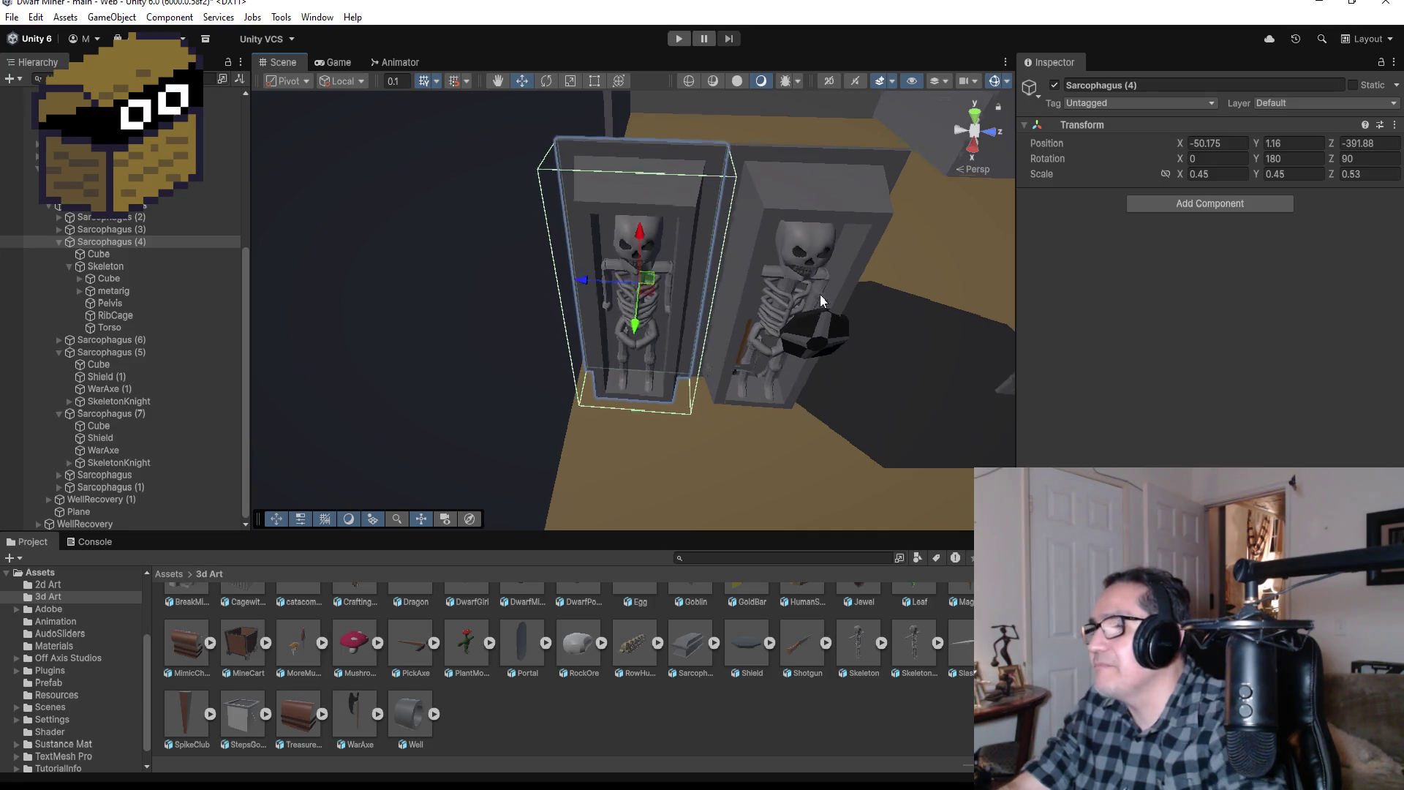